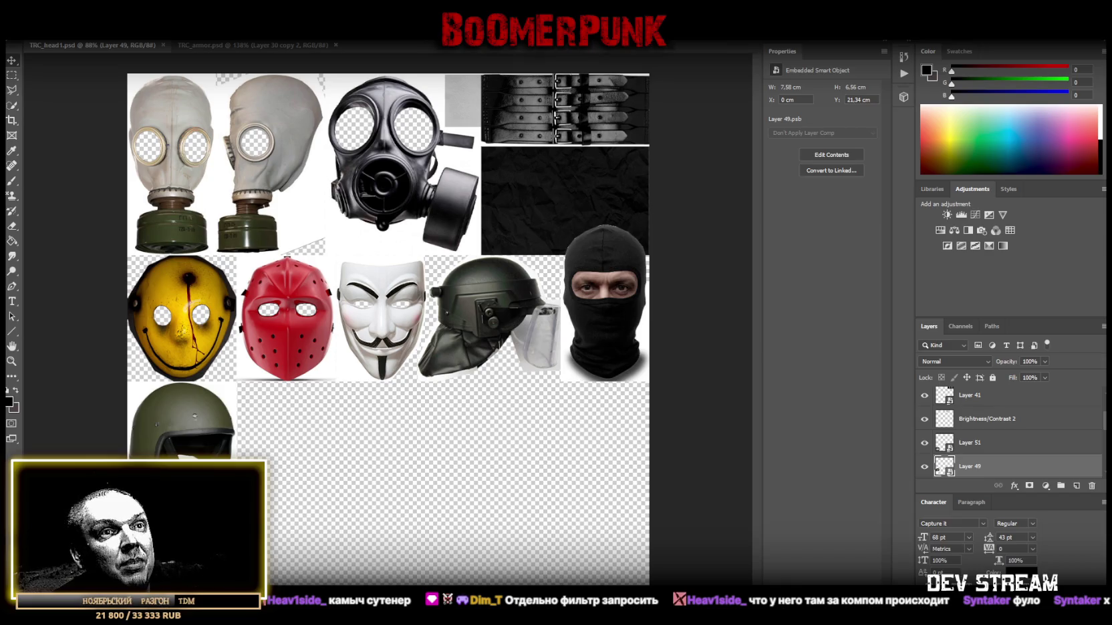
- In maximized Chrome, browse the 'фильтр противогаза гп 5' results and open a large filter preview
key(alt+Tab)
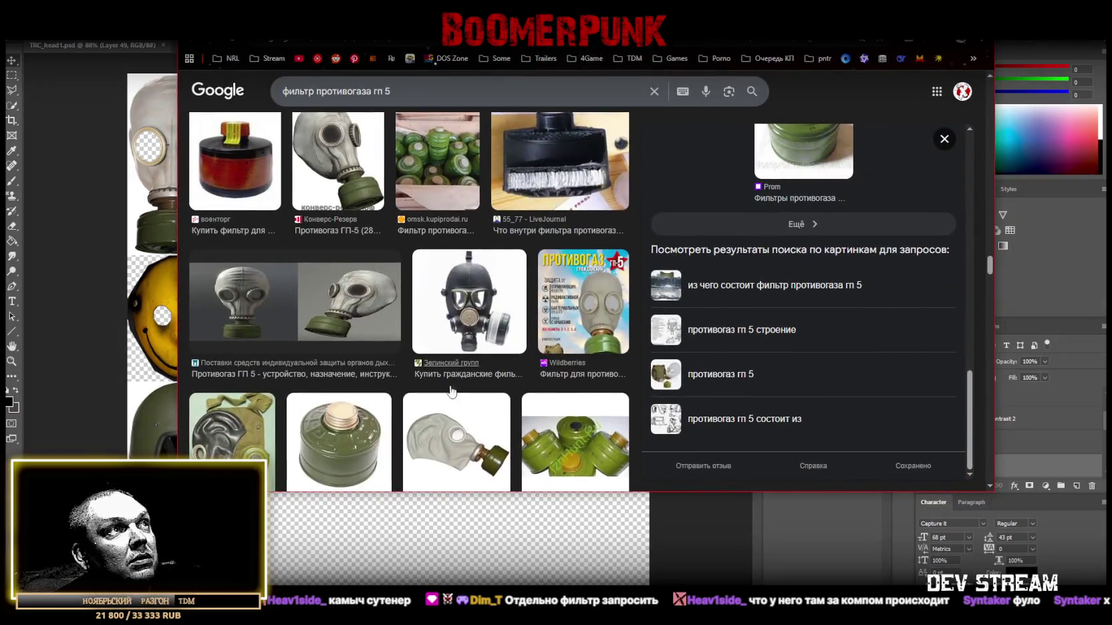
scroll(461, 396, up, 2)
scroll(461, 395, up, 2)
scroll(461, 395, up, 2)
key(super+Up)
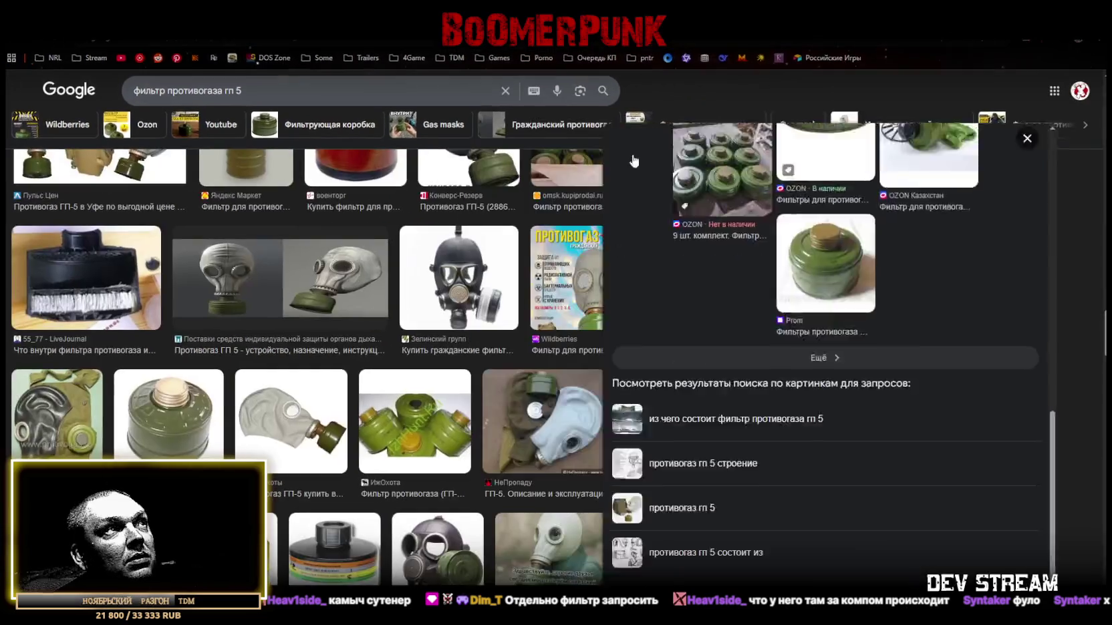
scroll(458, 338, down, 5)
click(843, 236)
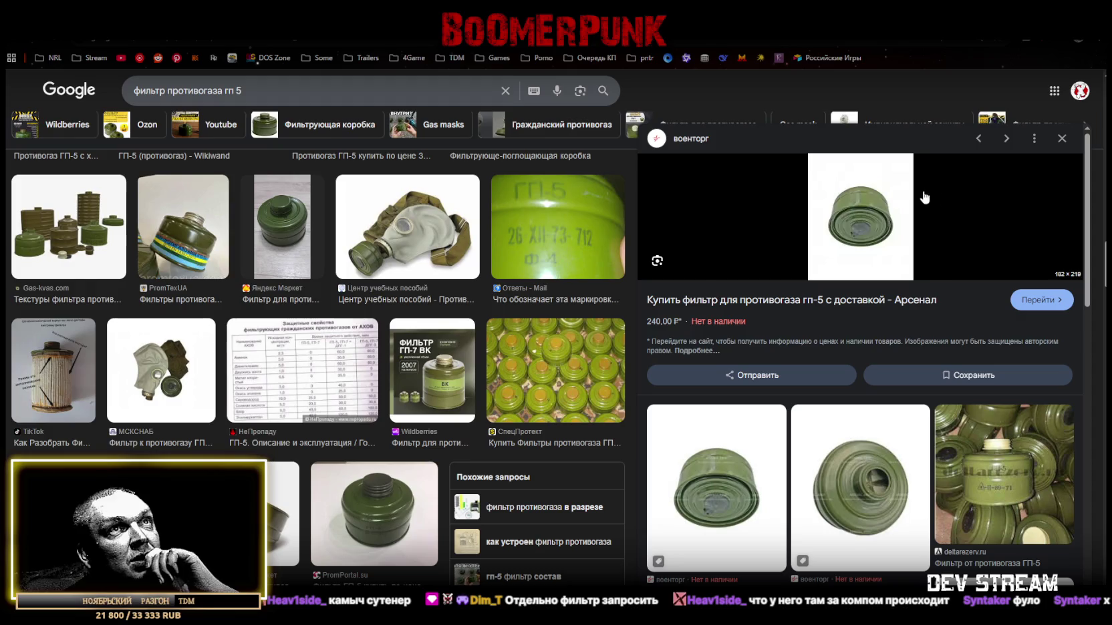
scroll(344, 425, down, 3)
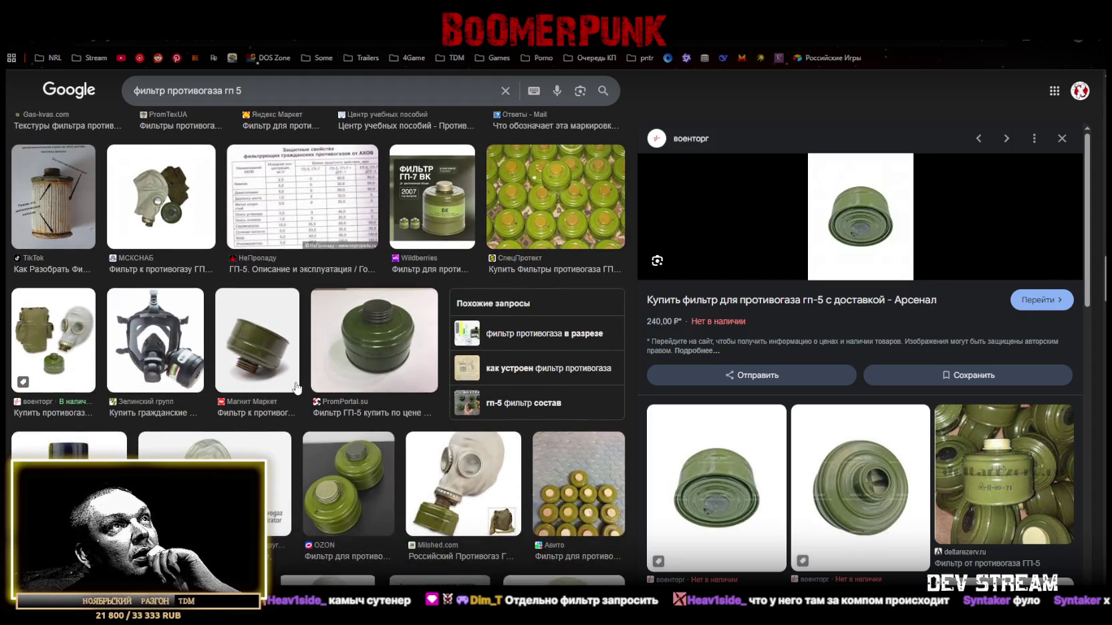
scroll(302, 379, down, 2)
scroll(306, 381, down, 3)
scroll(310, 383, down, 3)
scroll(317, 386, down, 3)
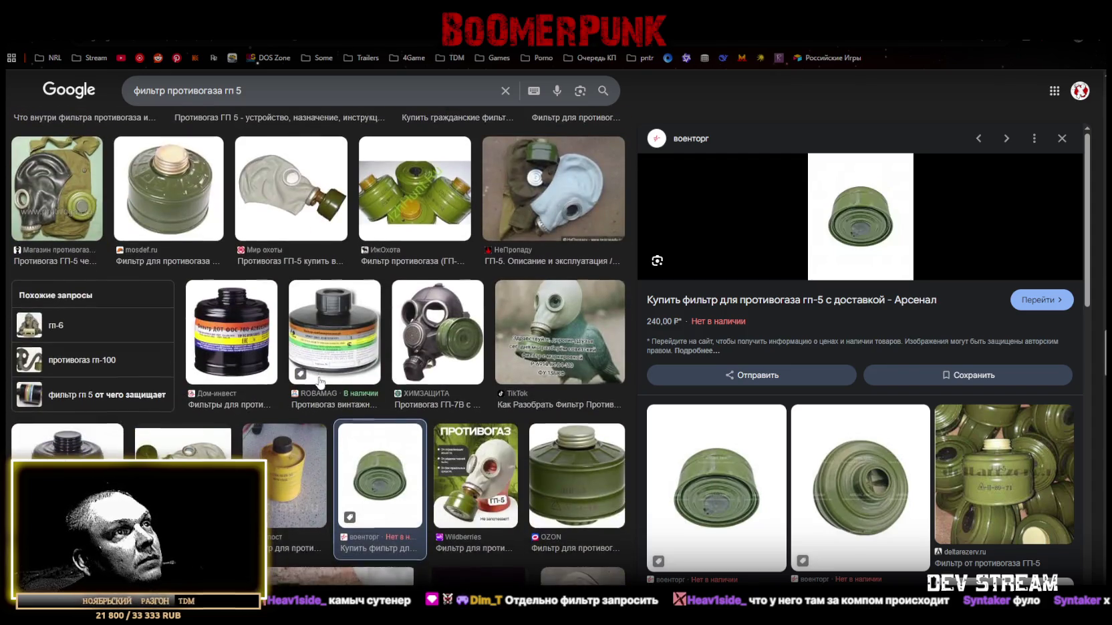
scroll(319, 383, down, 2)
scroll(322, 379, down, 3)
scroll(322, 378, down, 2)
scroll(323, 376, down, 2)
scroll(323, 375, down, 2)
scroll(324, 374, down, 2)
scroll(324, 375, down, 1)
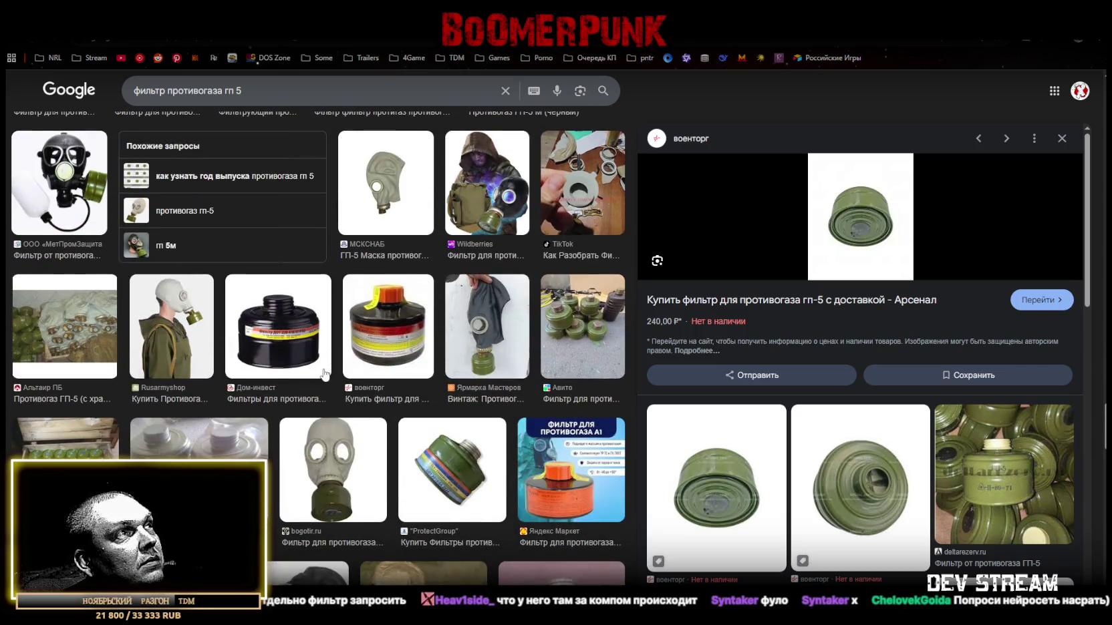
scroll(326, 376, down, 3)
scroll(326, 374, down, 3)
scroll(325, 374, down, 2)
scroll(325, 374, down, 2)
scroll(325, 372, down, 3)
scroll(324, 373, down, 3)
scroll(324, 372, down, 2)
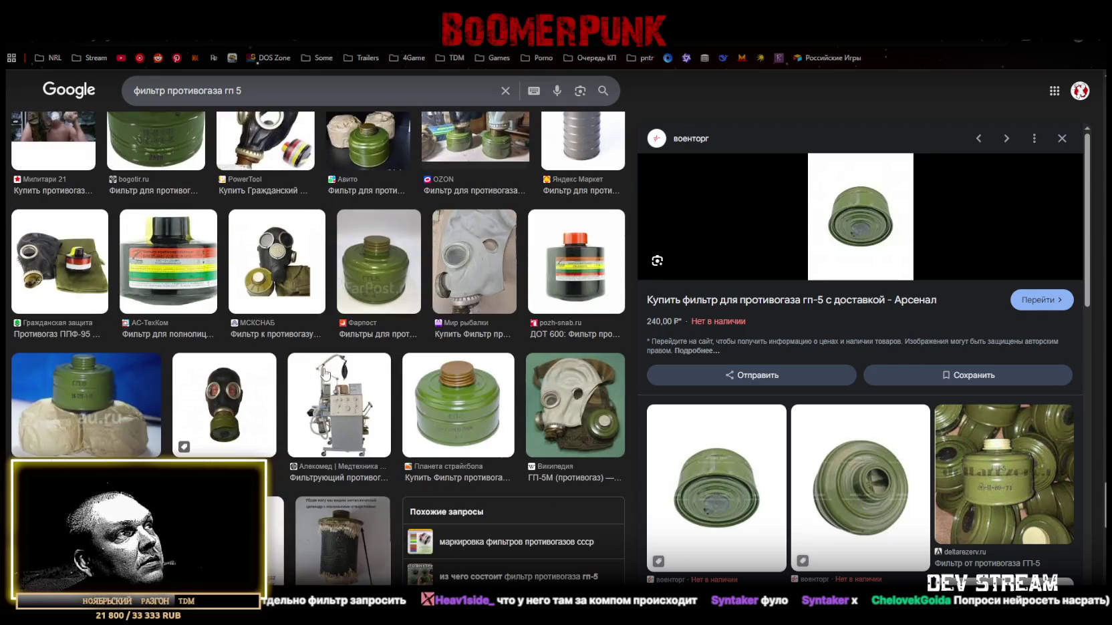
scroll(325, 374, down, 2)
scroll(325, 376, down, 2)
scroll(325, 374, down, 3)
scroll(325, 372, down, 4)
scroll(324, 373, down, 4)
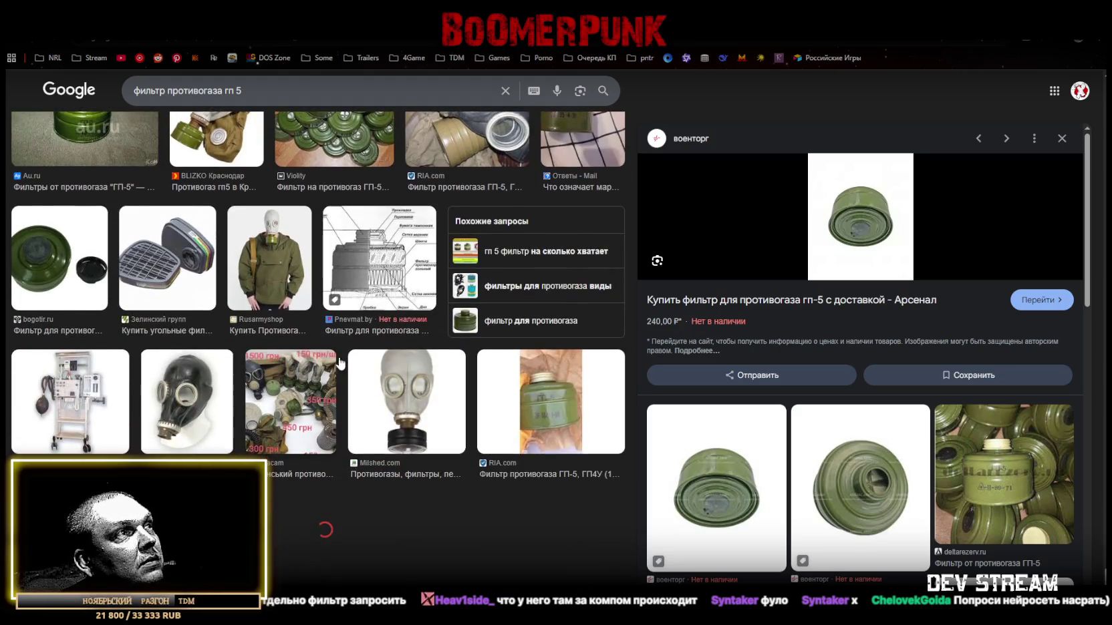
- Copy the large GP-5 filter canister picture with Копировать картинку
key(alt+Tab)
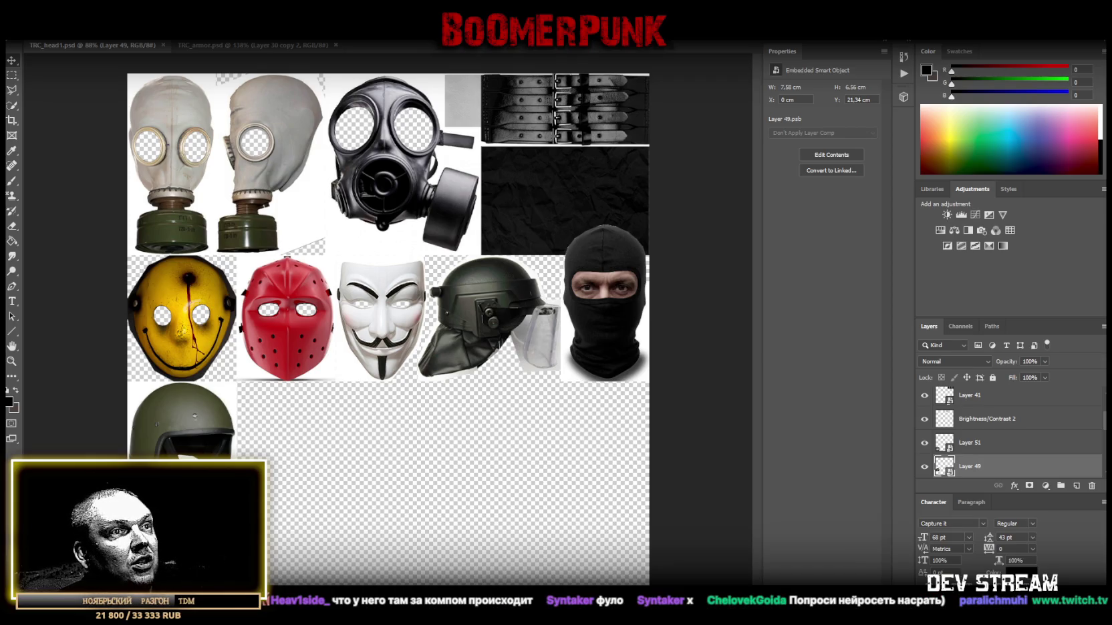
key(alt+Tab)
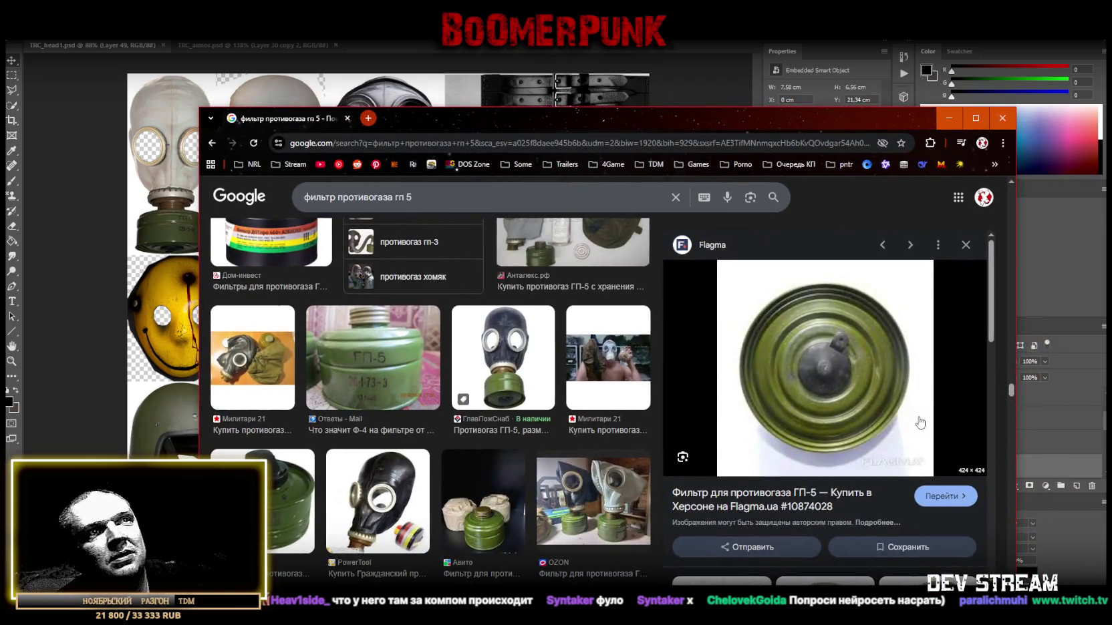
right_click(839, 361)
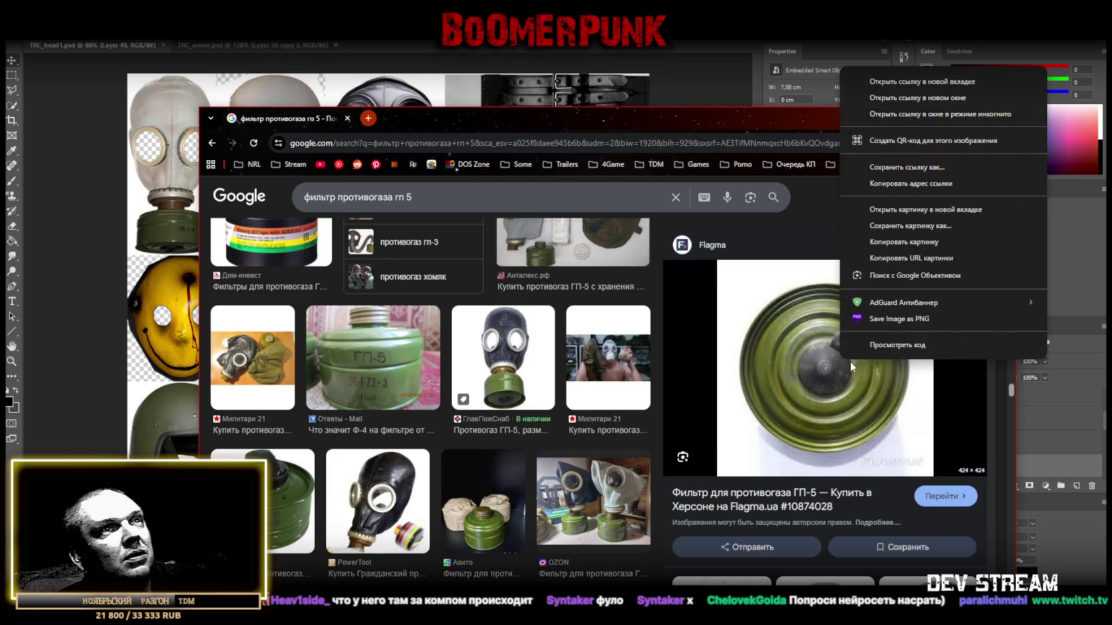
click(906, 242)
key(alt+Tab)
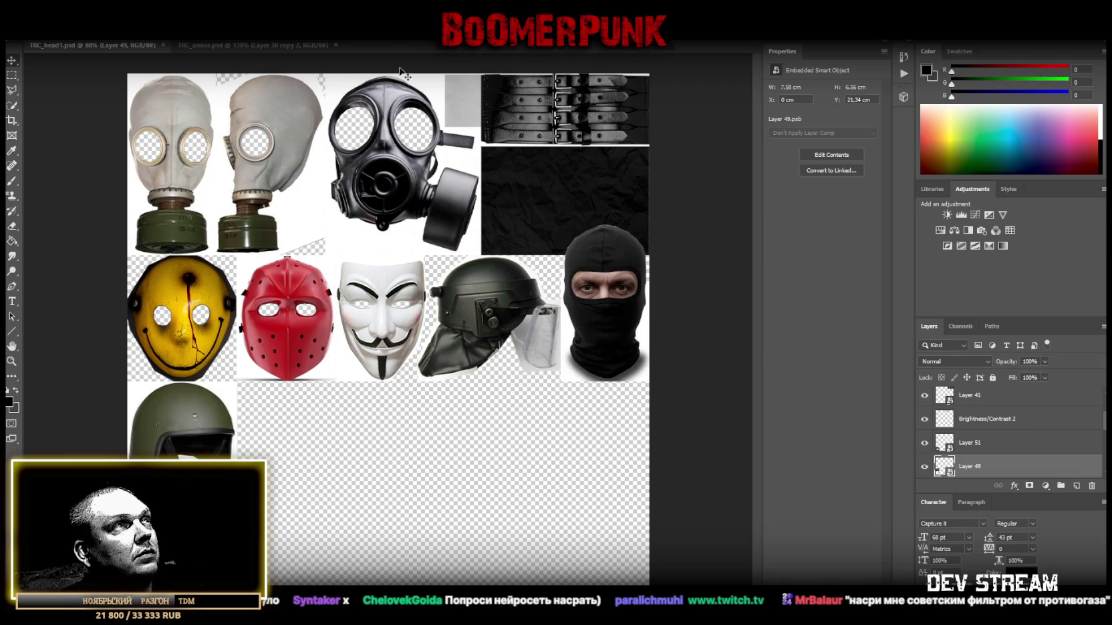
- Paste the filter picture and cut the round canister onto its own layer with an elliptical selection
key(ctrl+v)
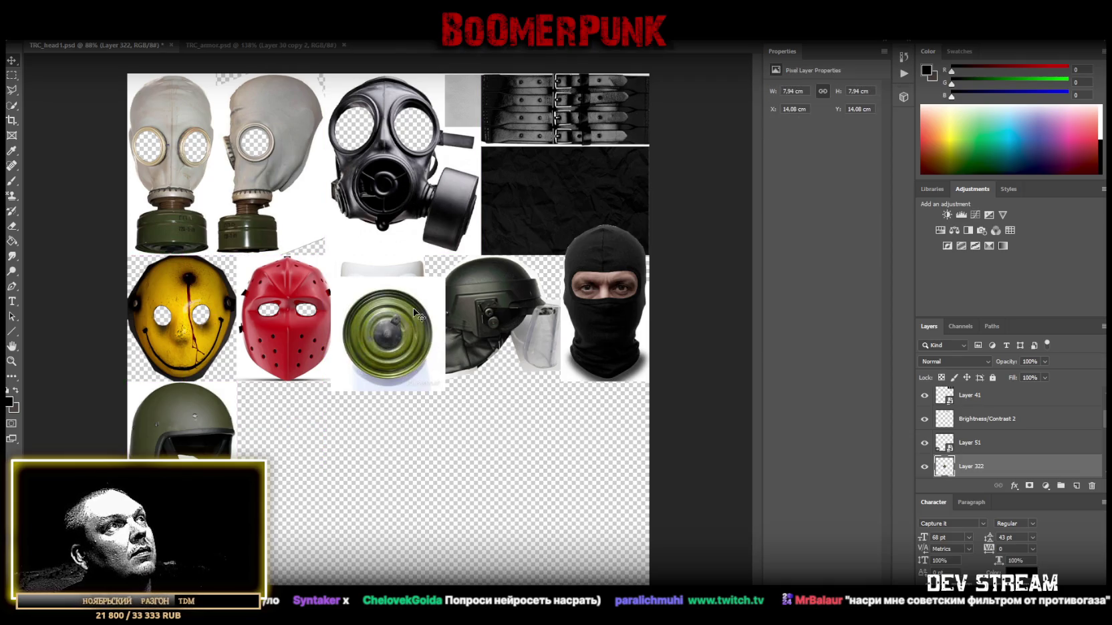
click(12, 75)
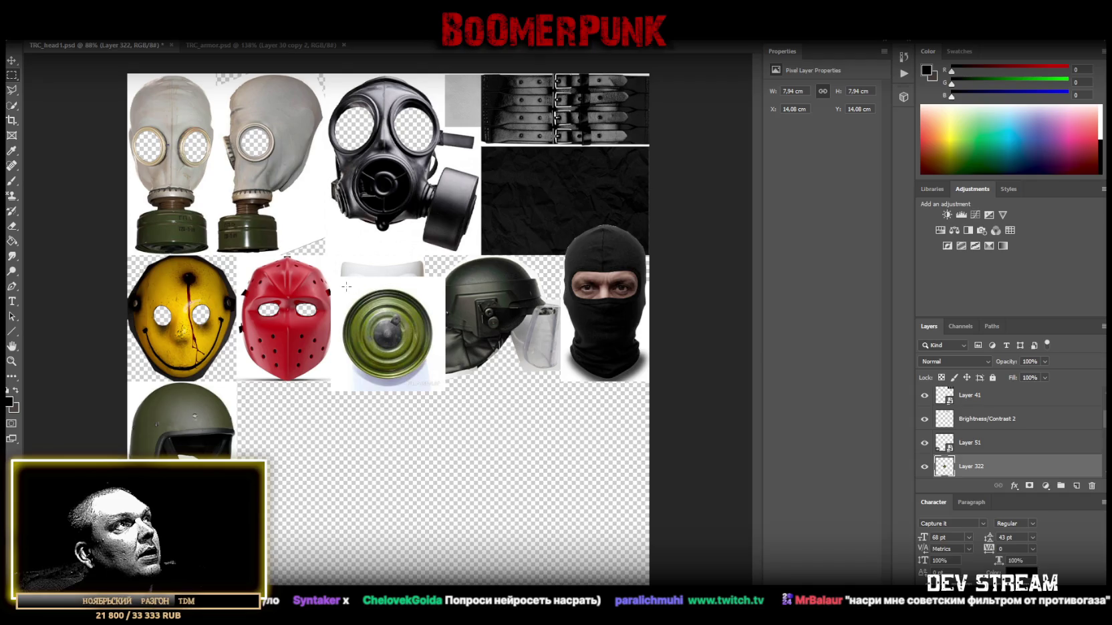
right_click(12, 75)
click(54, 88)
alt+drag(388, 333, 435, 380)
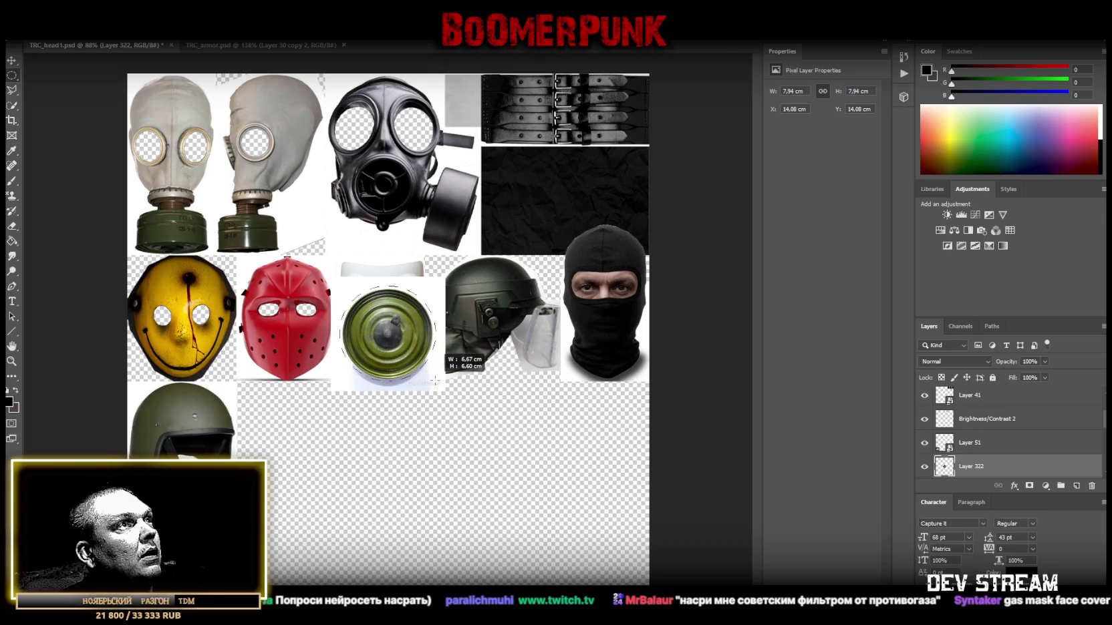
right_click(384, 326)
click(480, 417)
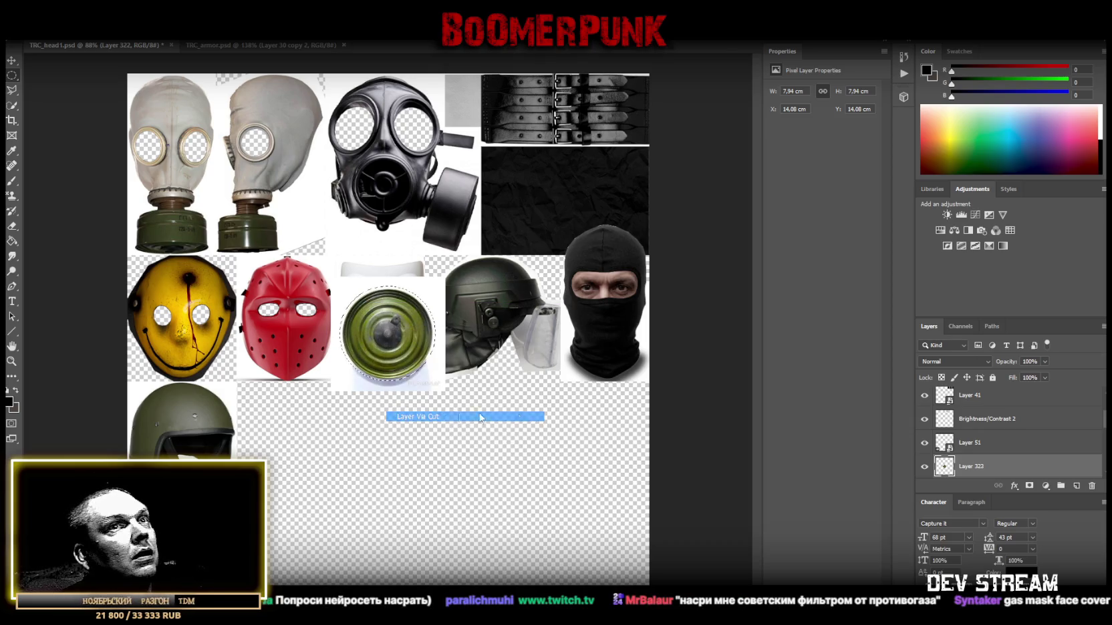
- Convert the canister layer to a smart object, move it over the masks and raise it to the top
scroll(975, 455, down, 2)
click(972, 443)
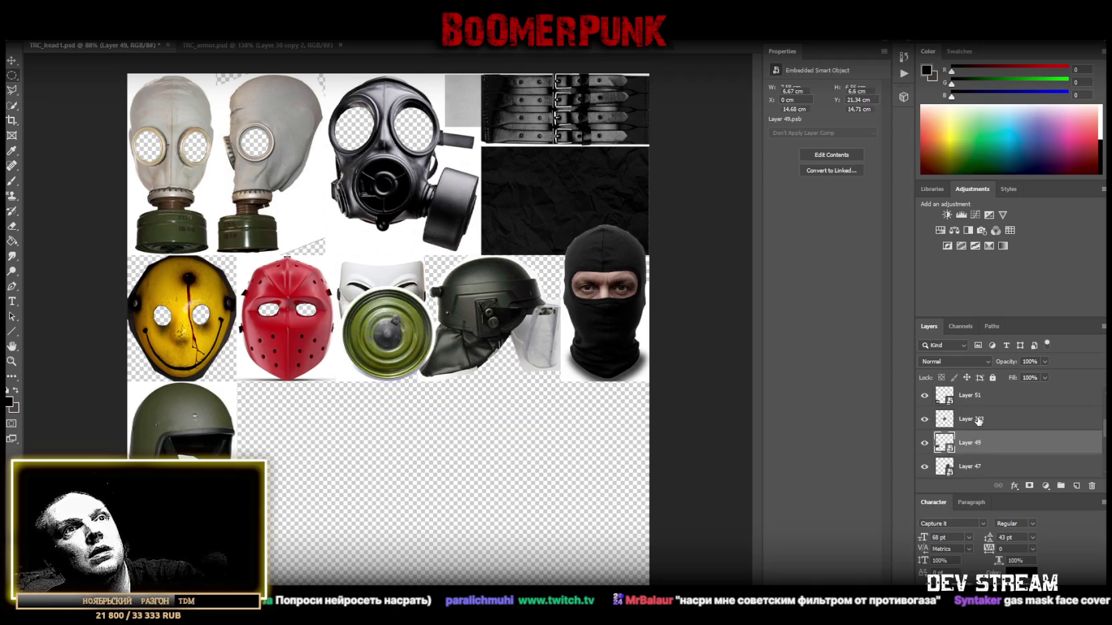
right_click(978, 420)
click(902, 295)
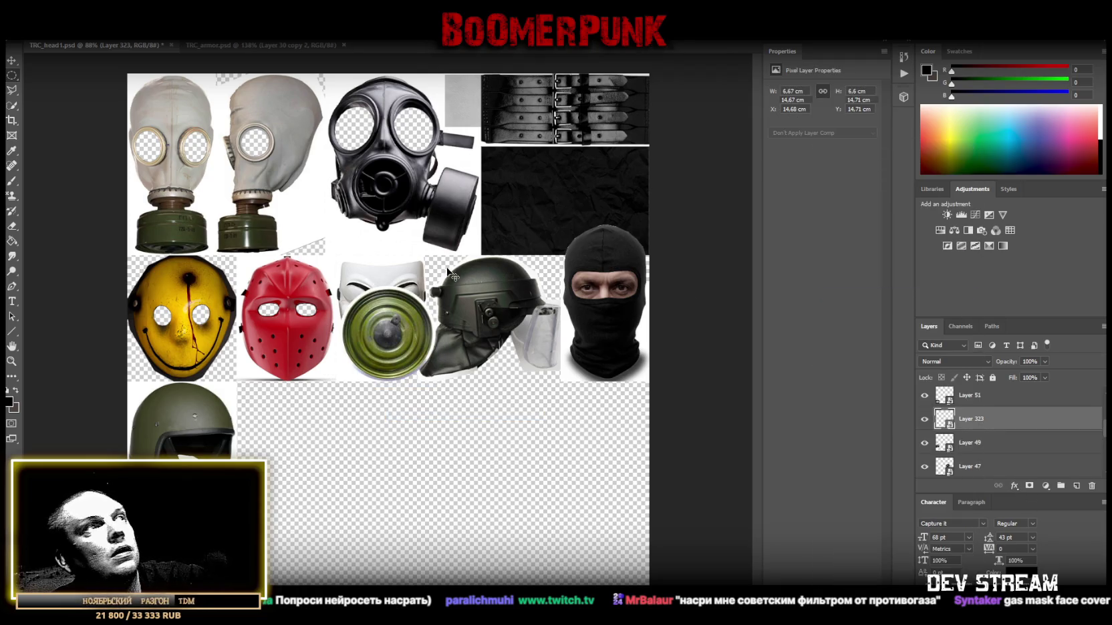
mouse_move(408, 344)
mouse_down()
mouse_move(369, 262)
mouse_move(379, 267)
mouse_up()
drag(970, 419, 1027, 334)
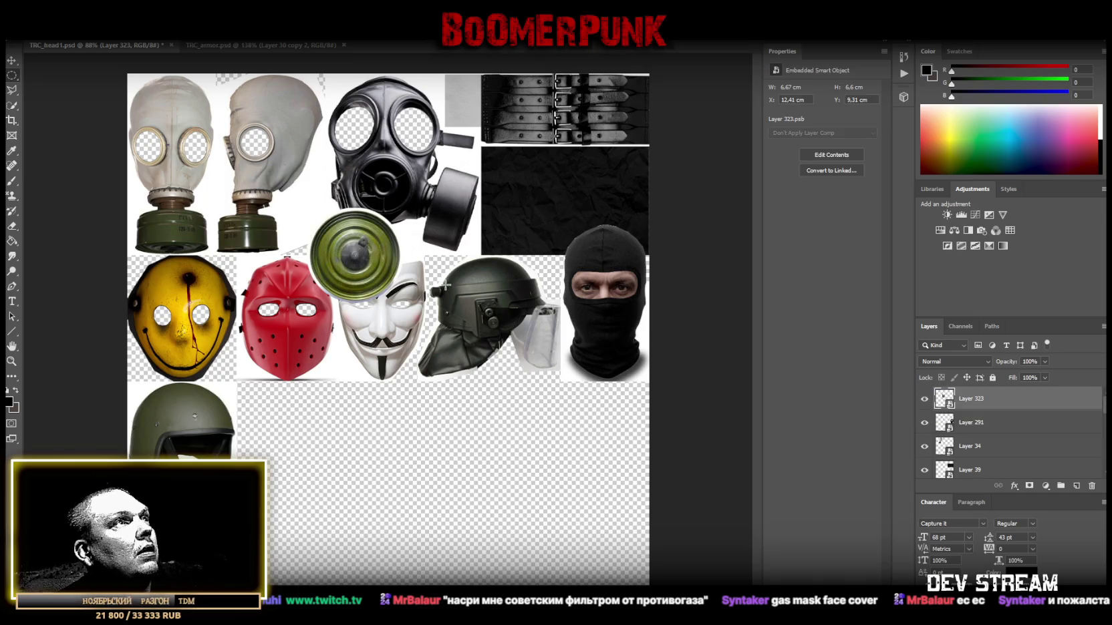
- Scale the canister to about 4.5 cm, fit it between the grey and black masks, and save
key(ctrl+t)
drag(400, 301, 323, 235)
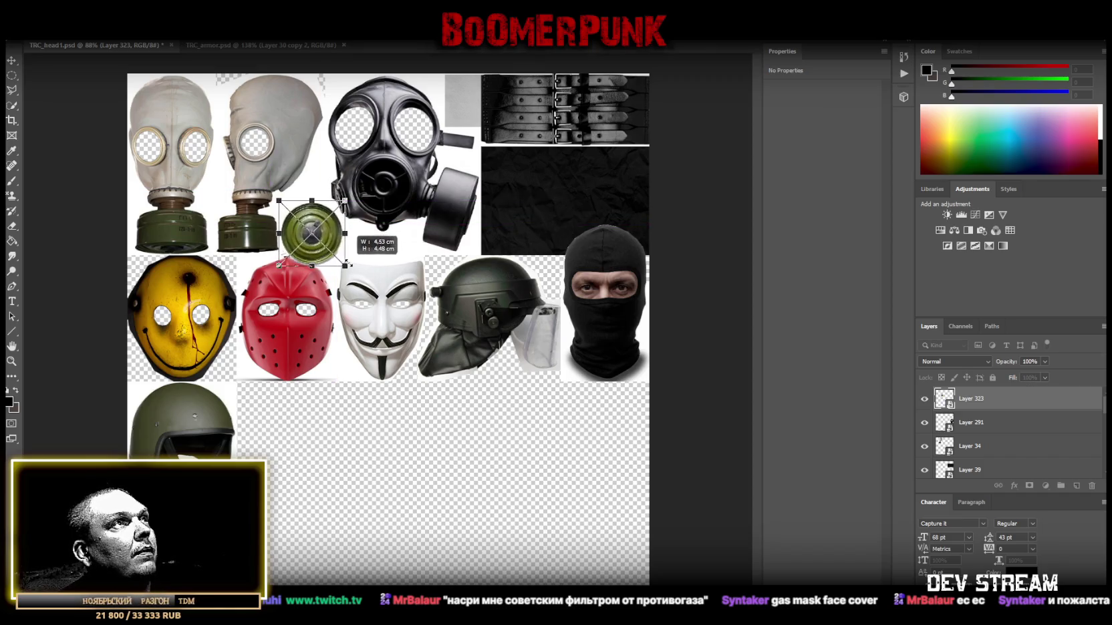
drag(329, 247, 329, 239)
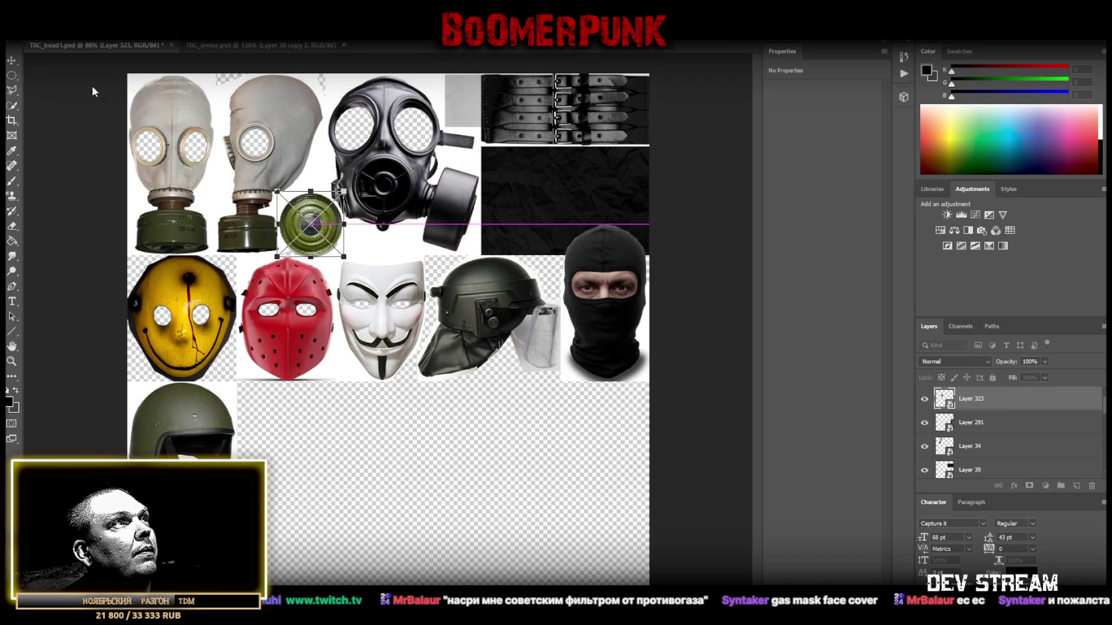
click(12, 62)
drag(314, 235, 312, 234)
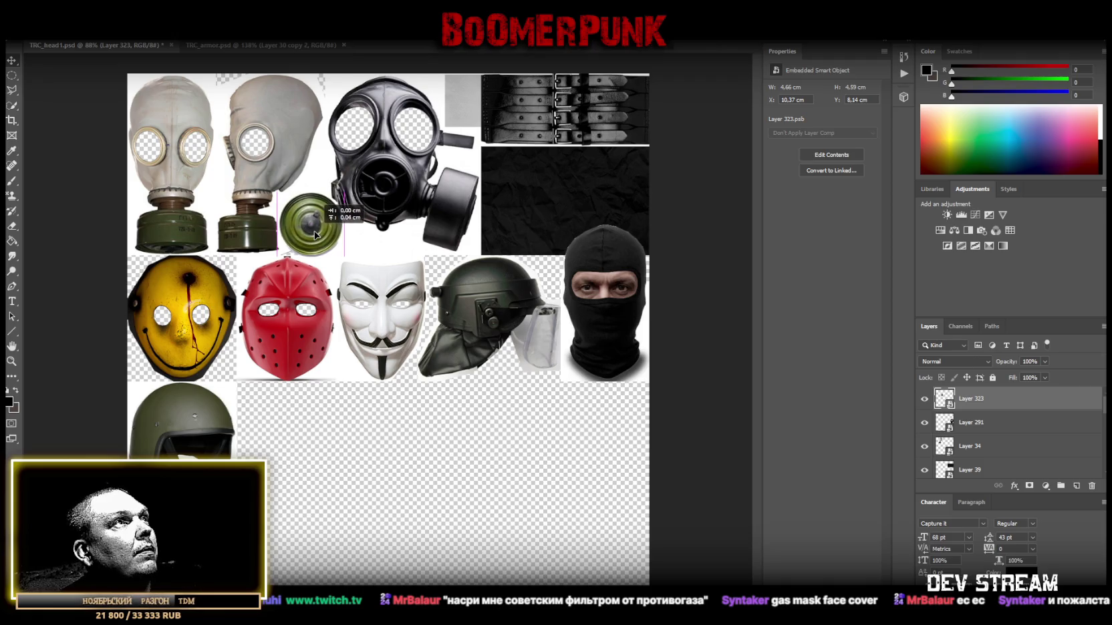
drag(312, 234, 313, 235)
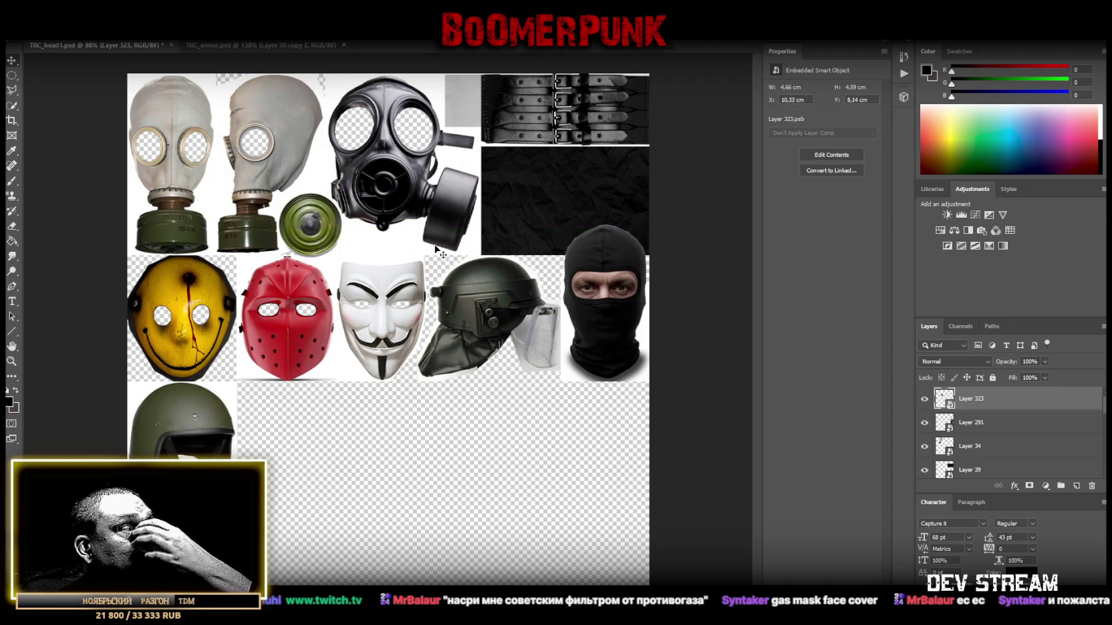
key(ctrl+s)
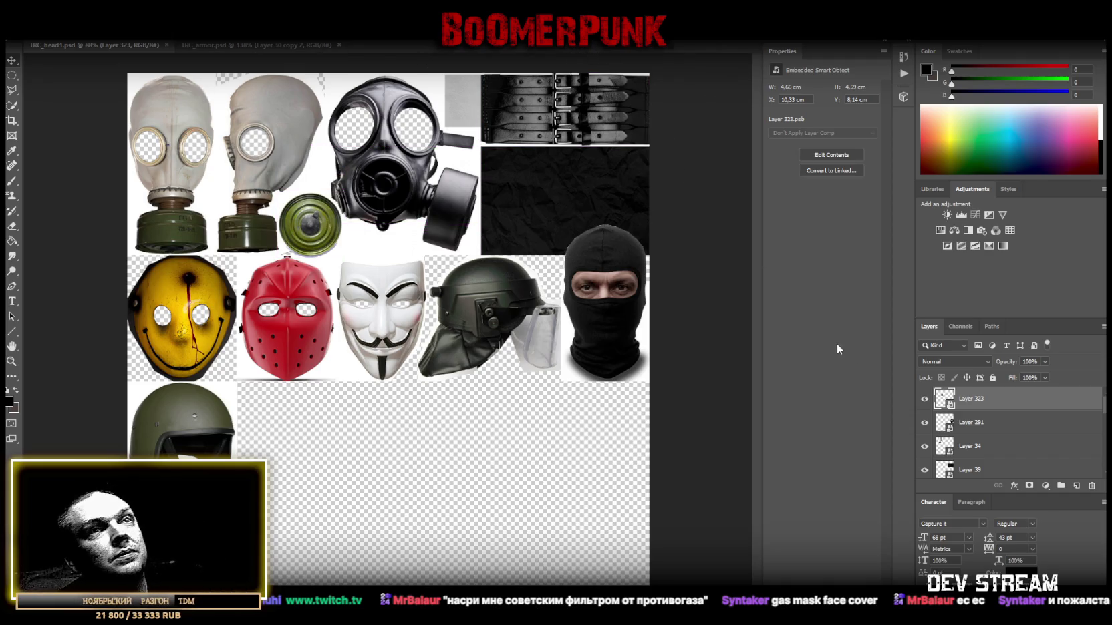
double_click(944, 399)
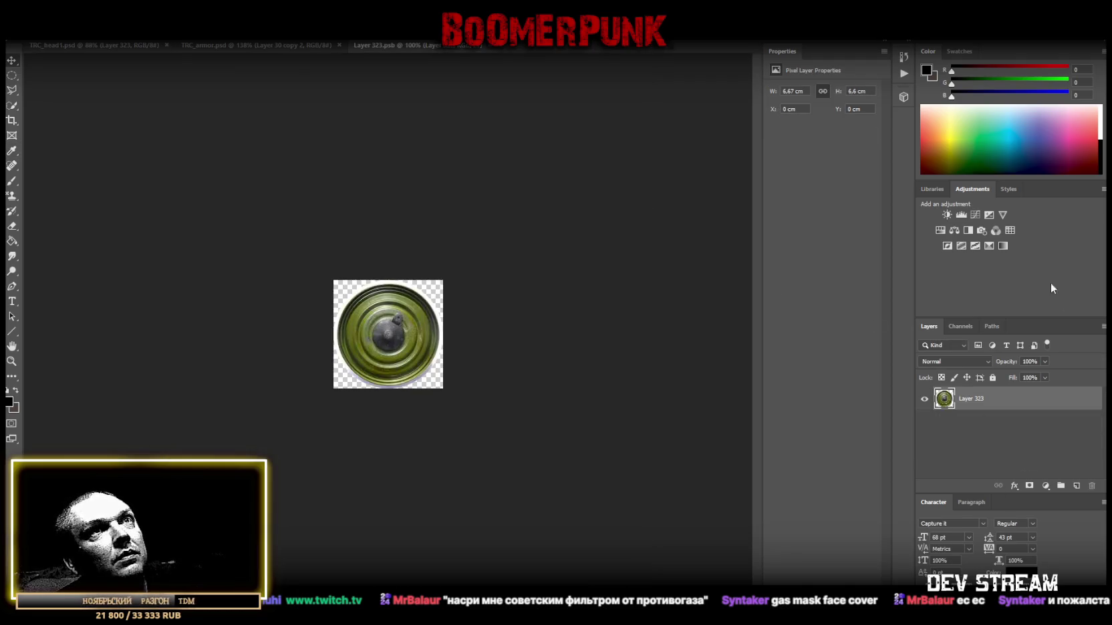
- Add Brightness/Contrast (Brightness -66) and Hue/Saturation (Saturation -39) adjustments to the canister contents
click(948, 216)
drag(805, 123, 803, 122)
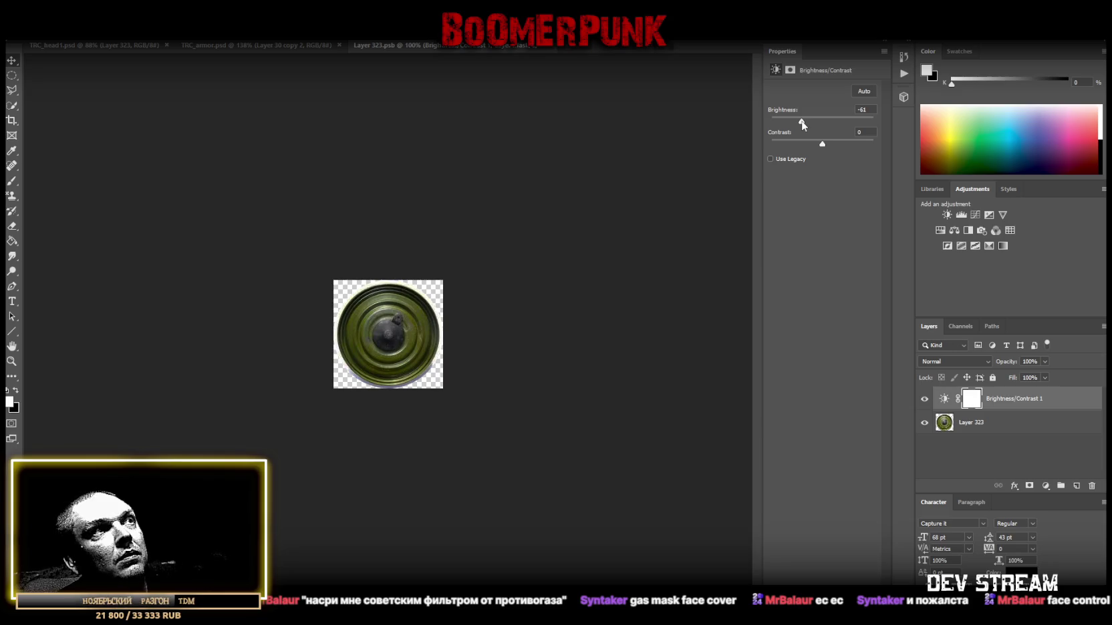
click(940, 230)
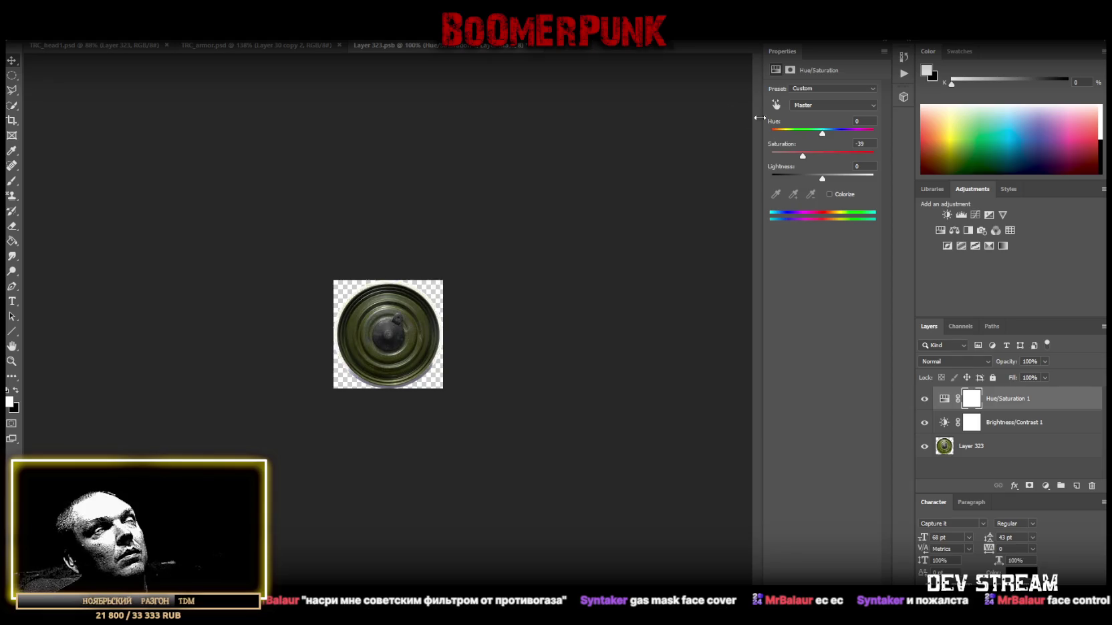
click(280, 44)
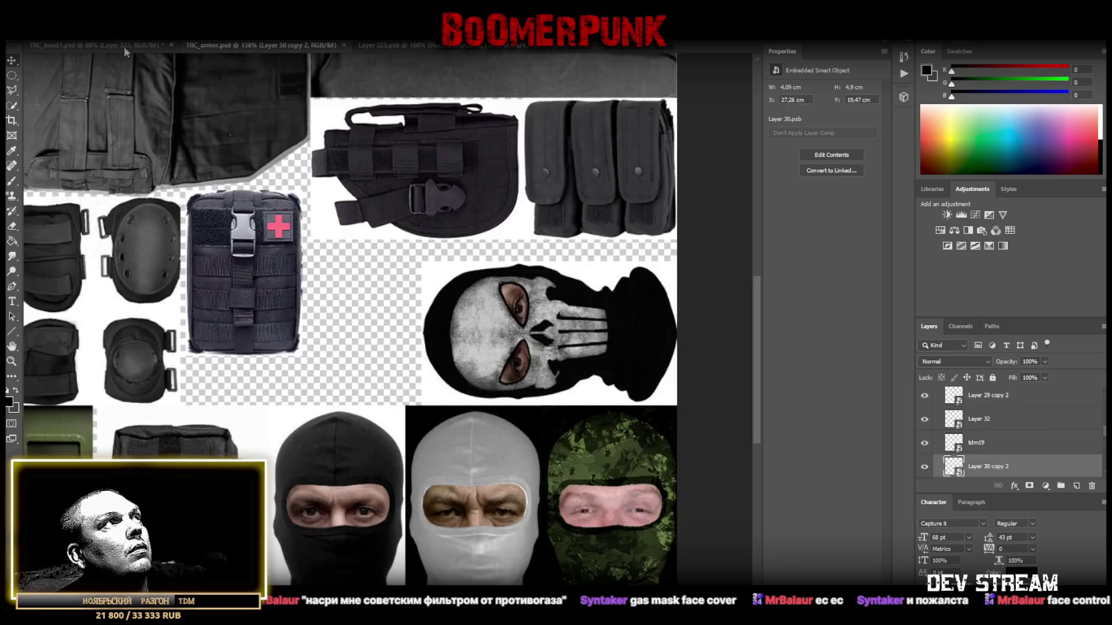
click(124, 45)
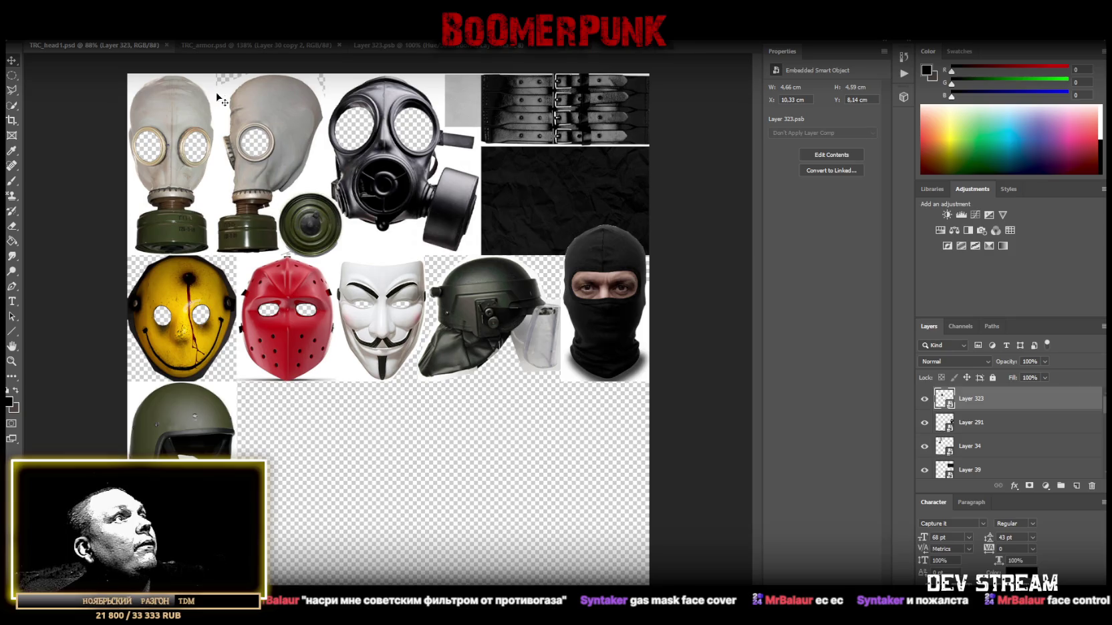
- Save the sheet as PNG over TRC_head1.png in the Models folder, confirming the overwrite
click(30, 33)
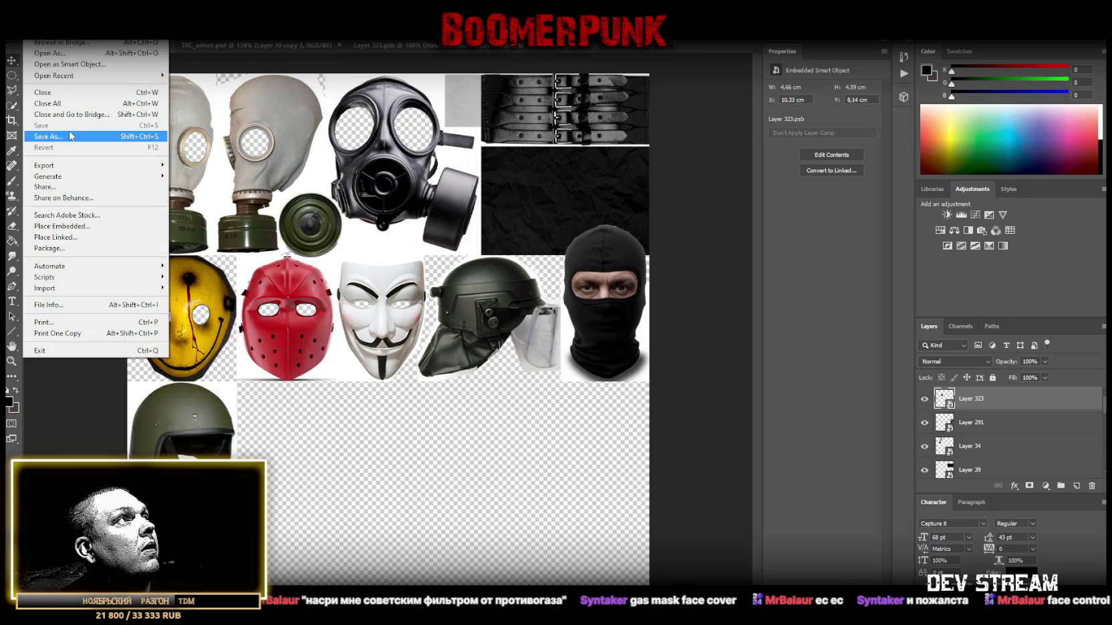
click(122, 137)
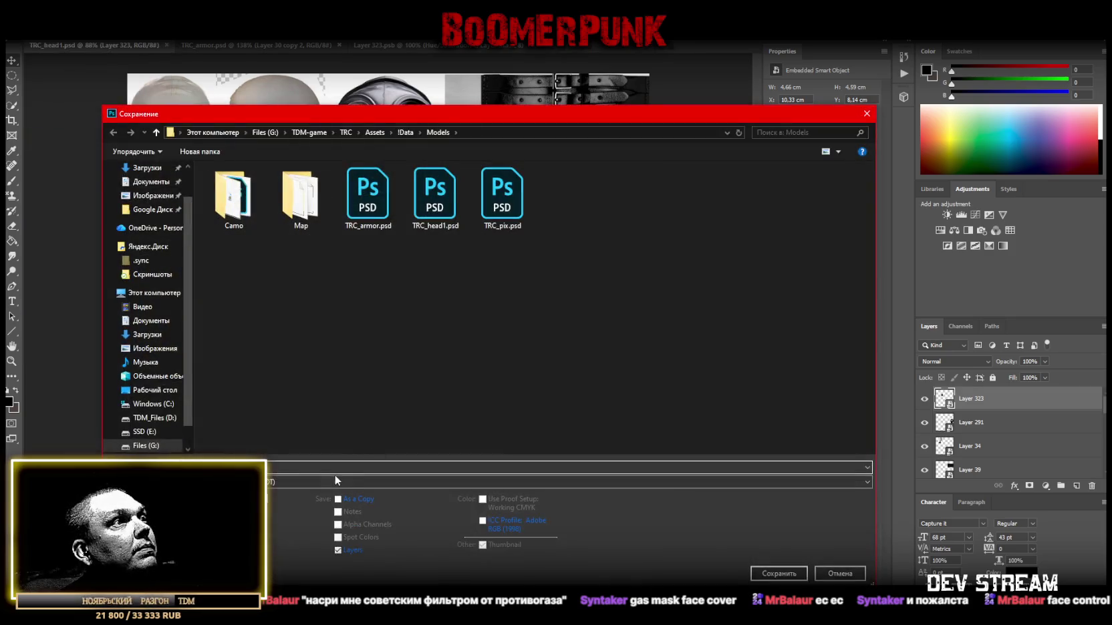
click(334, 479)
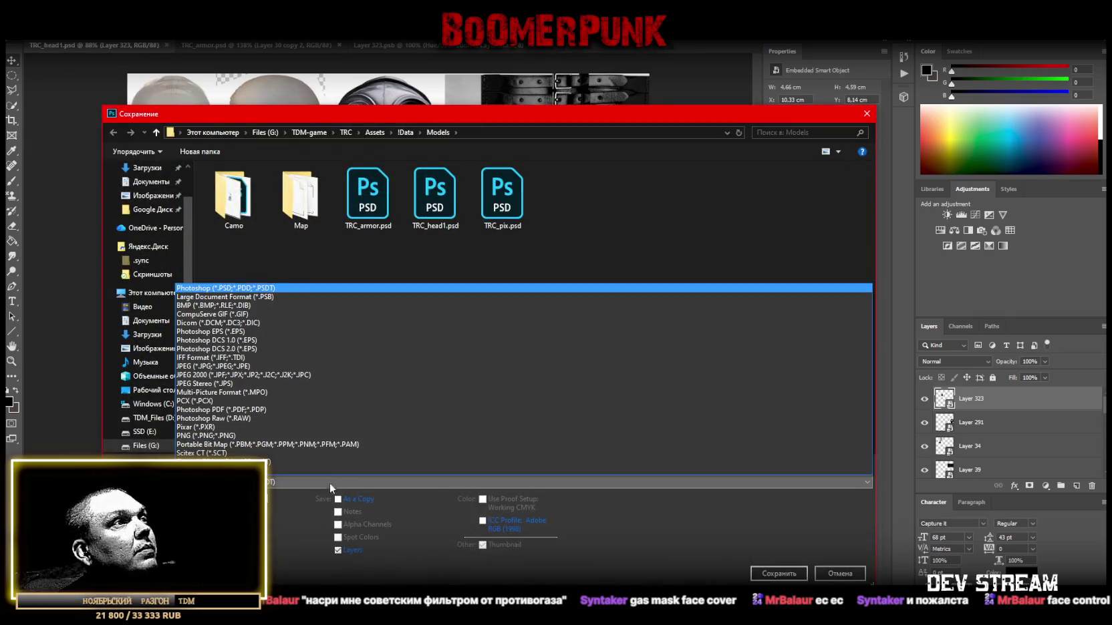
click(234, 437)
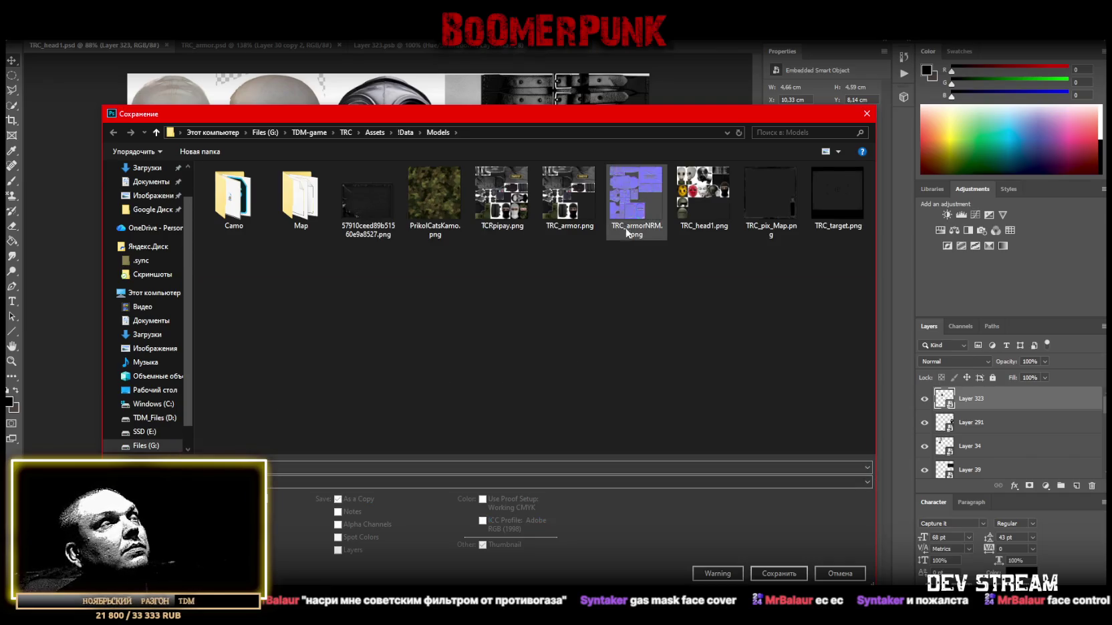
double_click(703, 195)
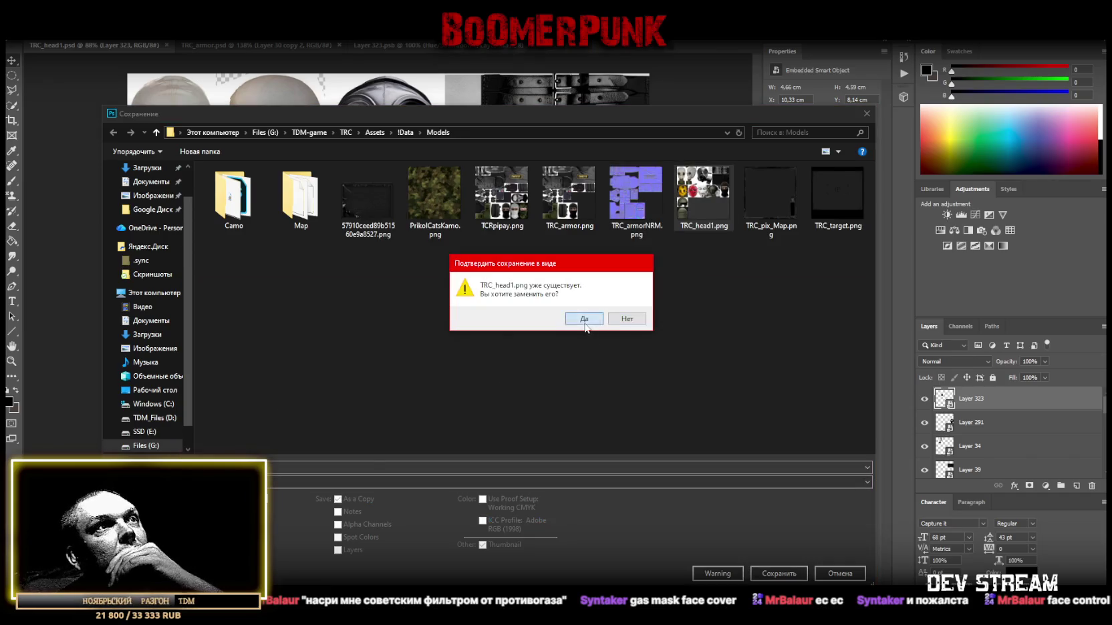
click(586, 324)
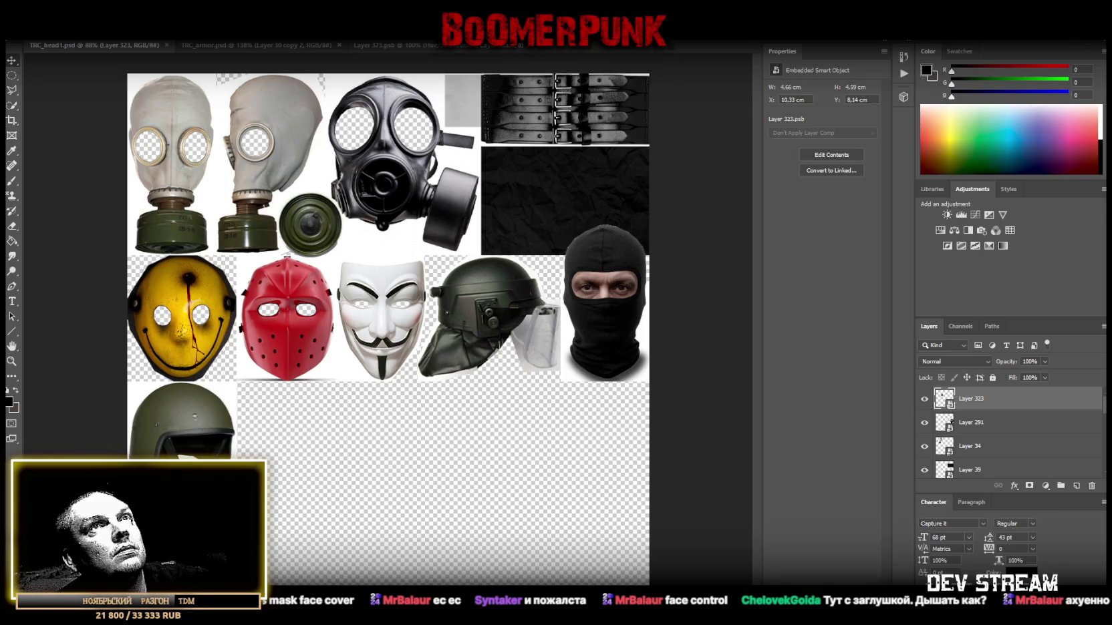
- Back in Blockbench, widen the texture panel and select the cylinder, viewing it from above
key(alt+Tab)
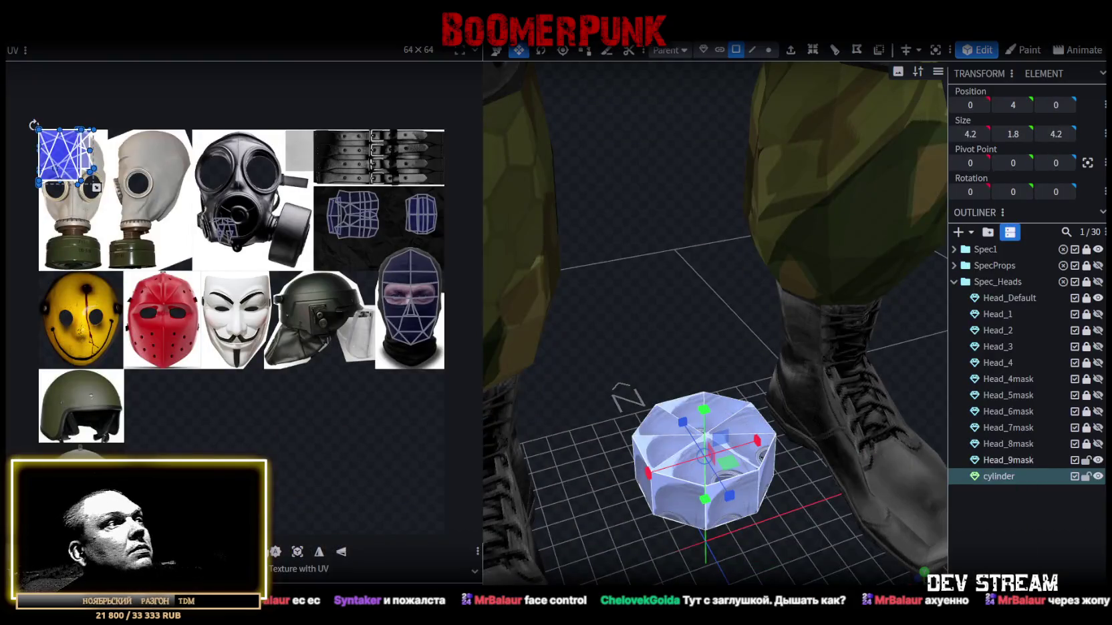
right_click(55, 227)
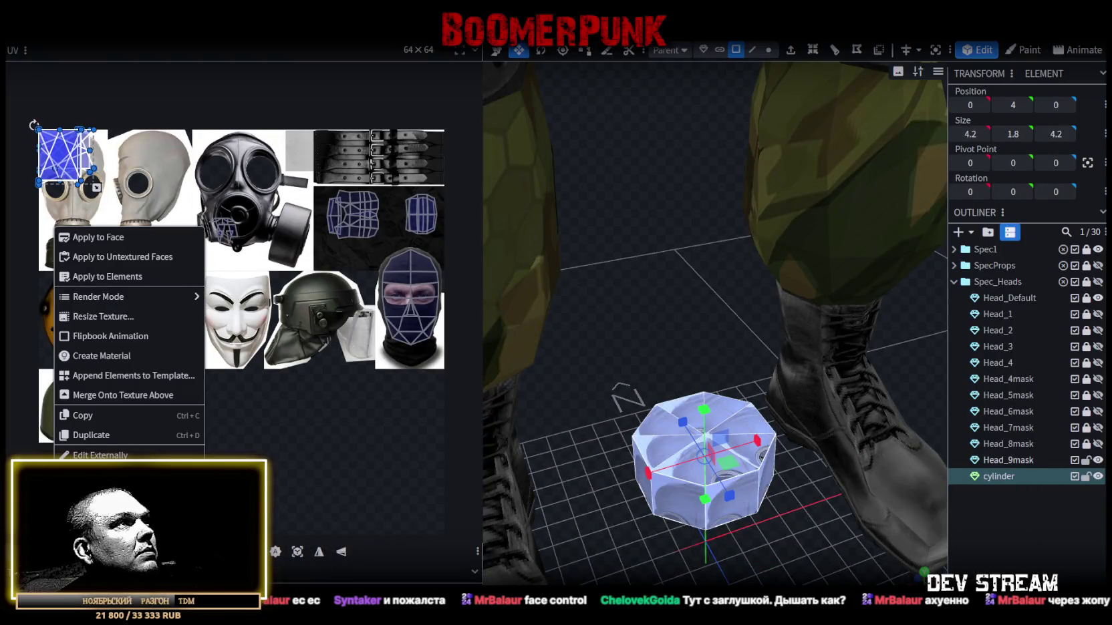
key(Escape)
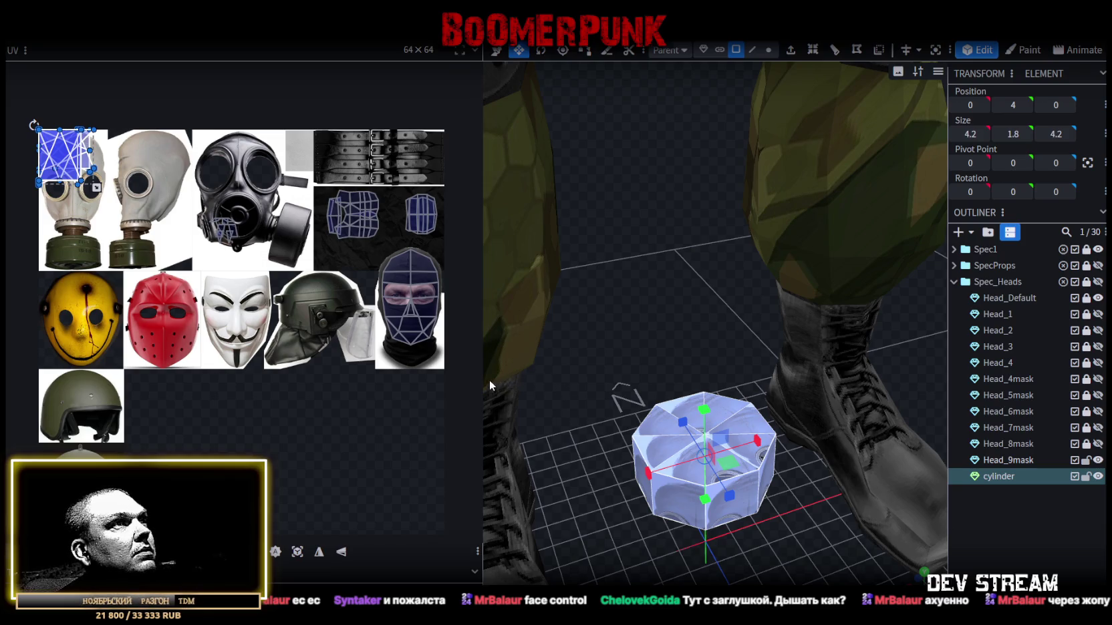
drag(482, 380, 381, 371)
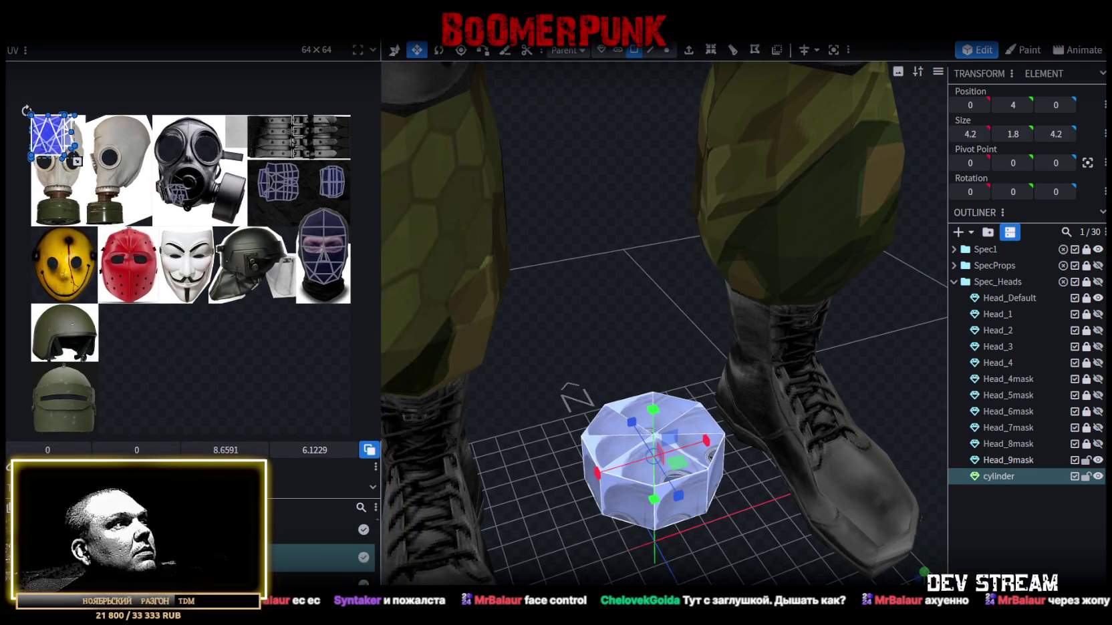
right_click(58, 188)
key(Escape)
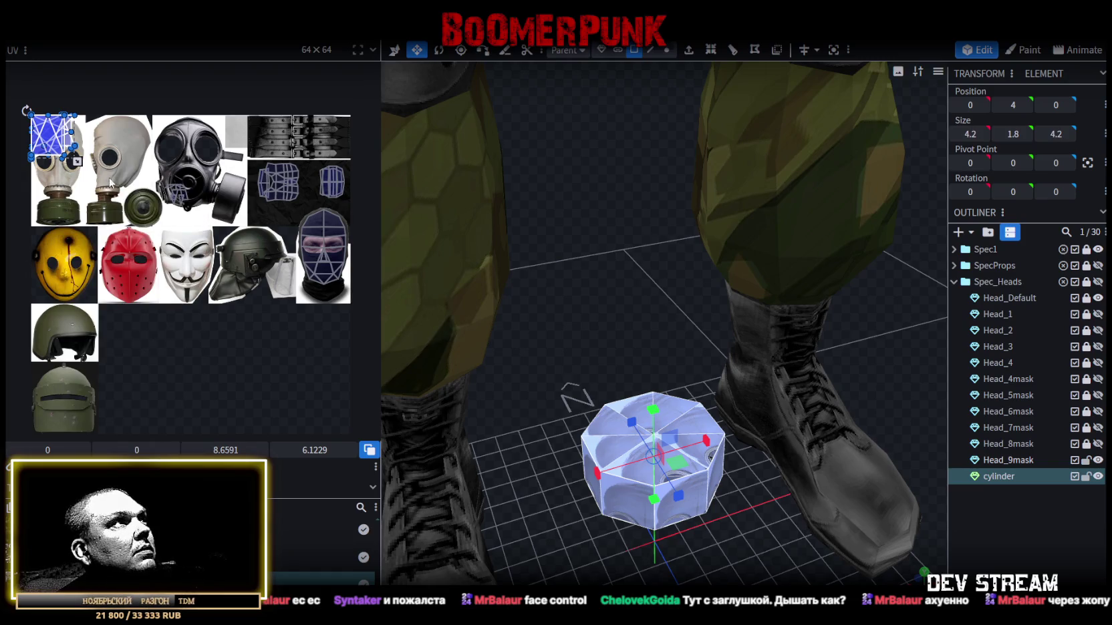
click(608, 423)
mouse_move(608, 421)
mouse_down()
mouse_move(612, 337)
mouse_move(613, 417)
mouse_move(636, 404)
mouse_up()
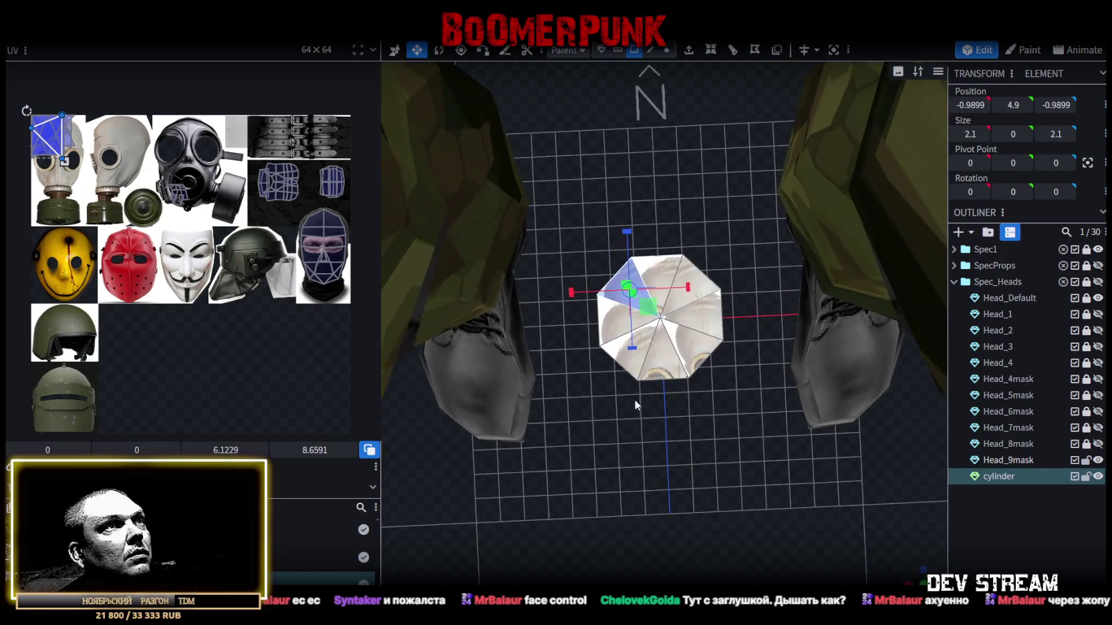
double_click(633, 277)
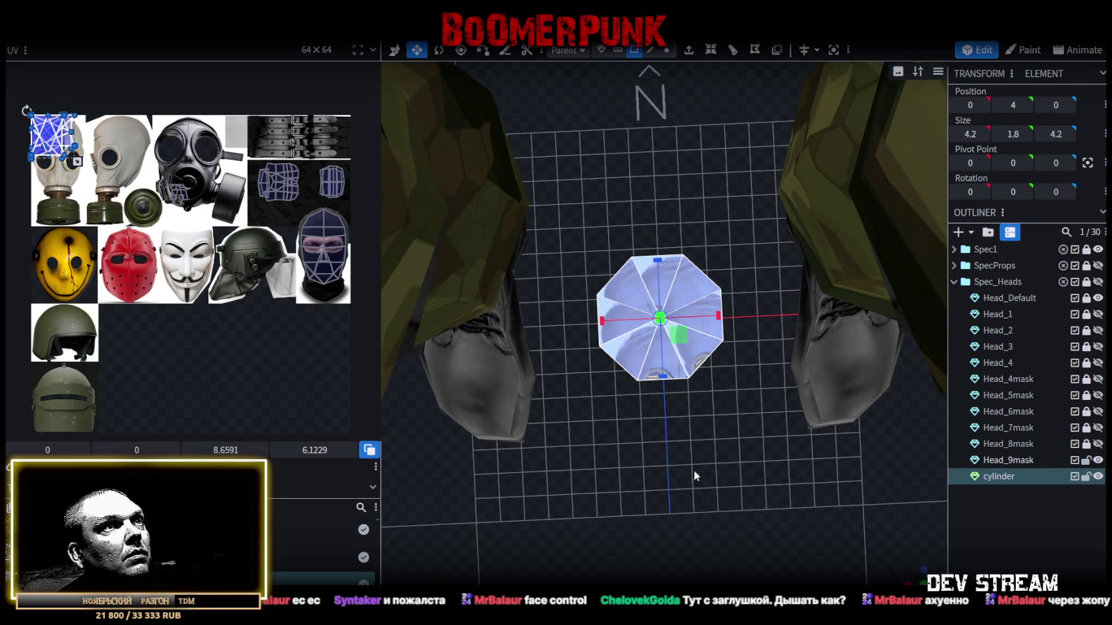
mouse_move(692, 469)
mouse_down()
mouse_move(670, 239)
mouse_move(847, 515)
mouse_up()
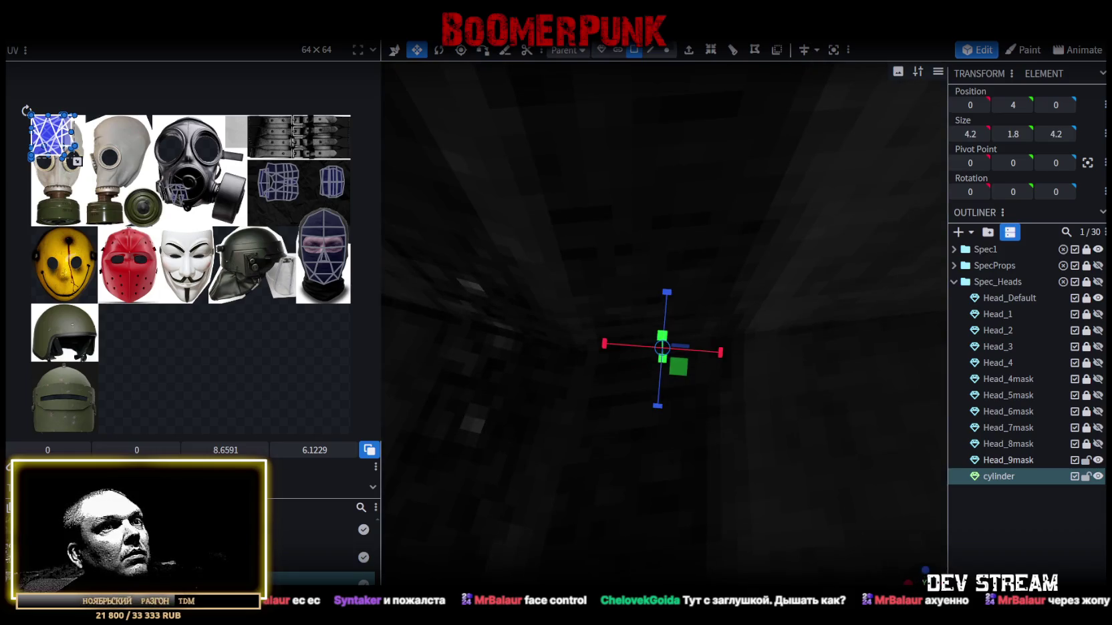
scroll(664, 323, down, 5)
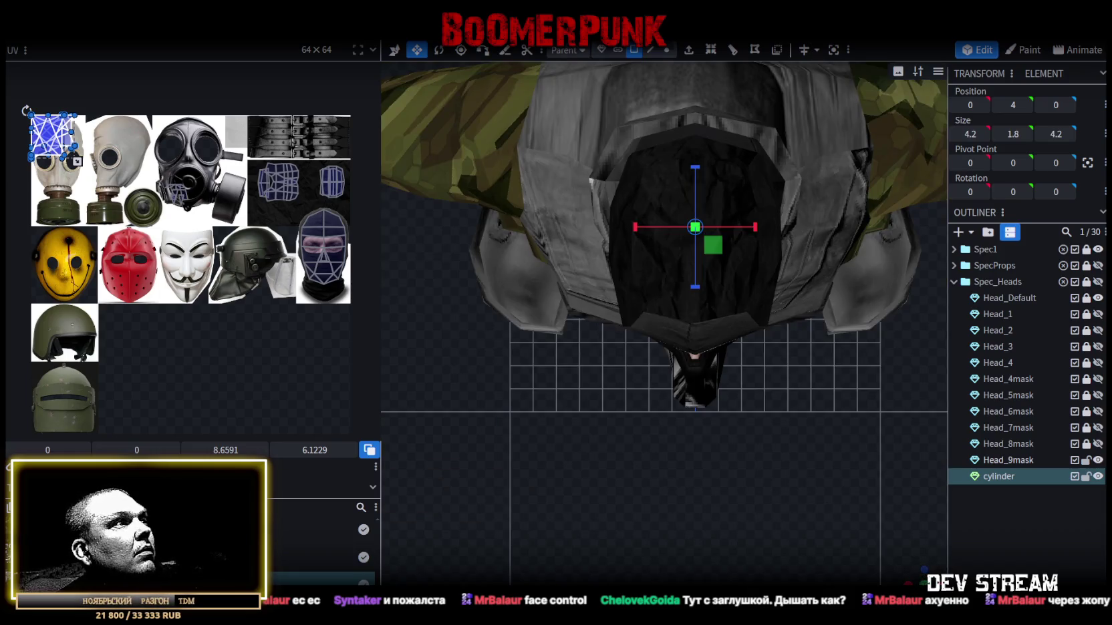
- Move and scale the top cap face's UV to cover the round filter image
click(78, 140)
scroll(75, 135, up, 3)
drag(76, 133, 245, 310)
scroll(262, 321, up, 2)
scroll(262, 321, up, 2)
middle_drag(302, 368, 240, 291)
mouse_move(234, 289)
mouse_down()
mouse_move(334, 391)
mouse_move(342, 372)
mouse_up()
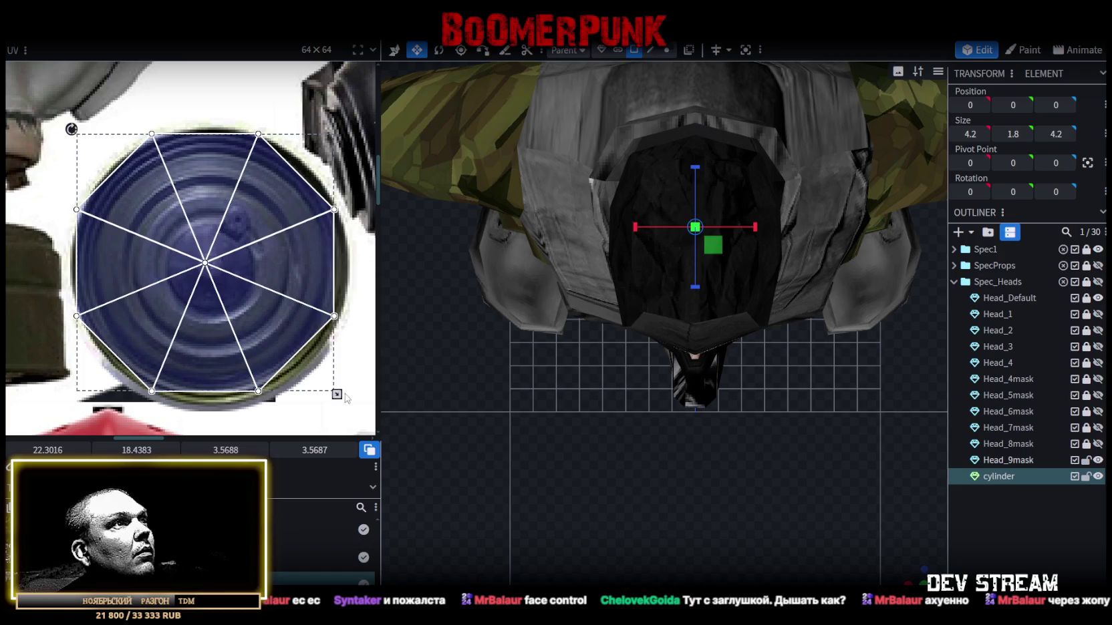
drag(336, 394, 332, 390)
drag(274, 315, 280, 320)
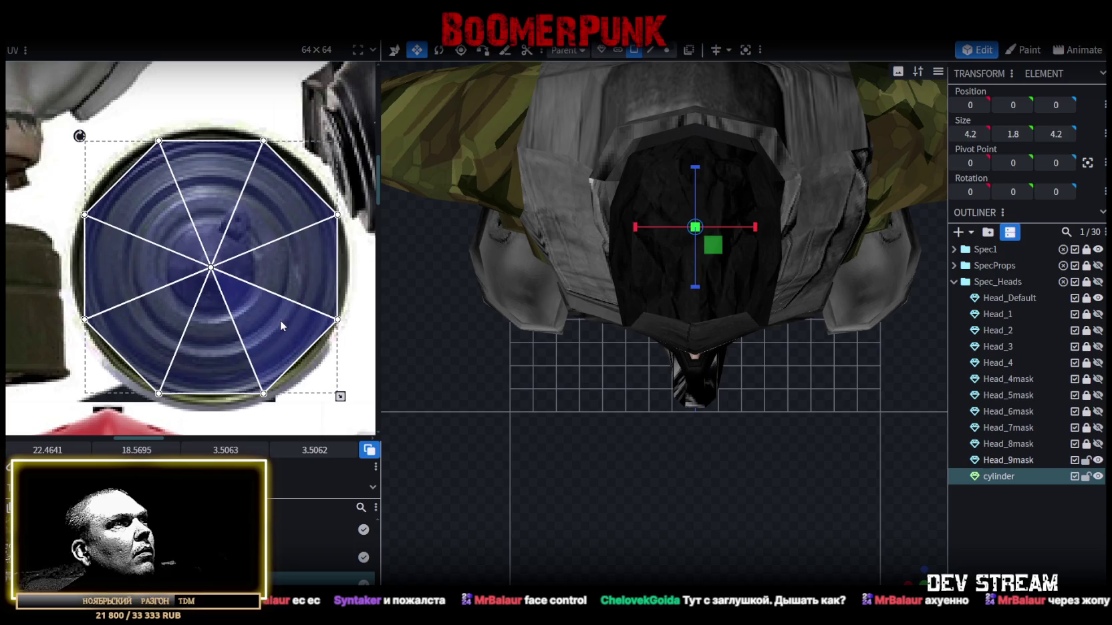
drag(340, 396, 335, 395)
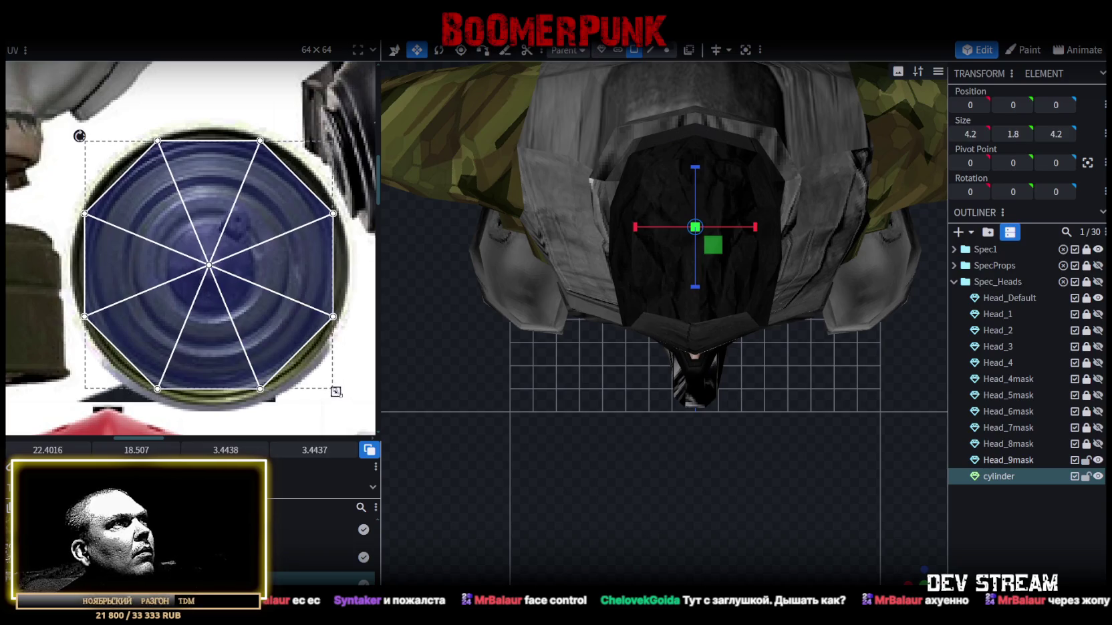
drag(279, 332, 281, 329)
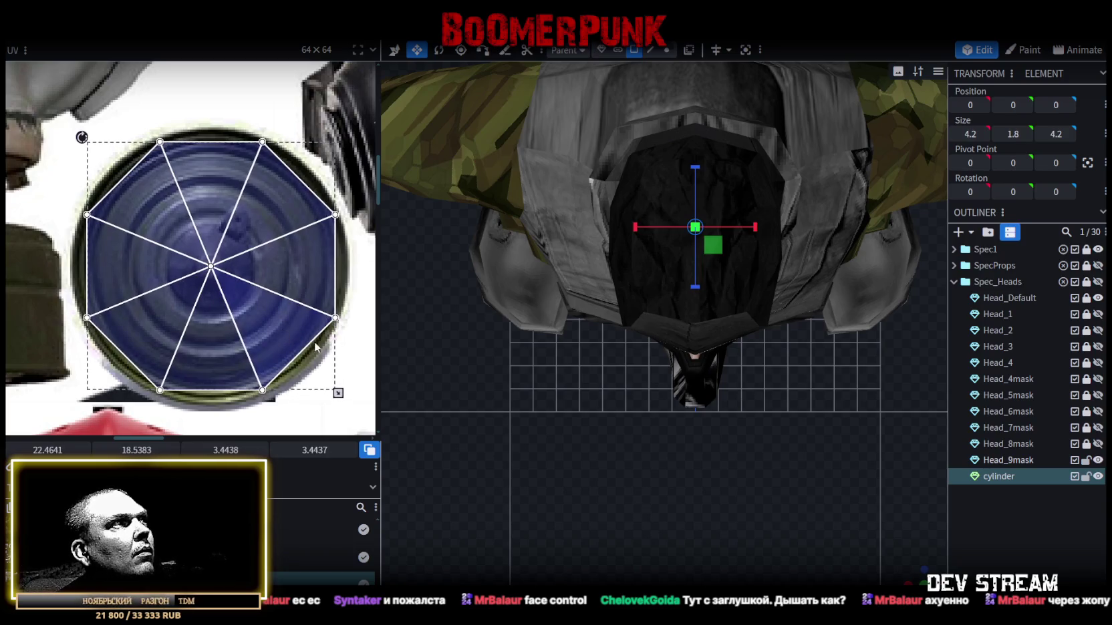
key(KP_0)
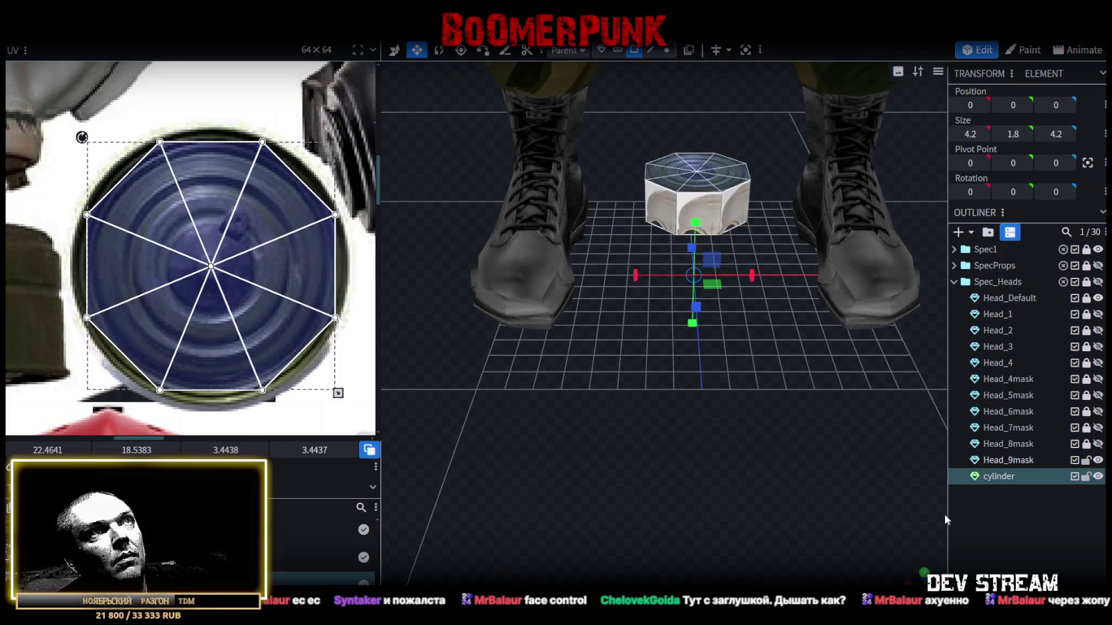
click(753, 313)
click(692, 217)
scroll(48, 261, down, 5)
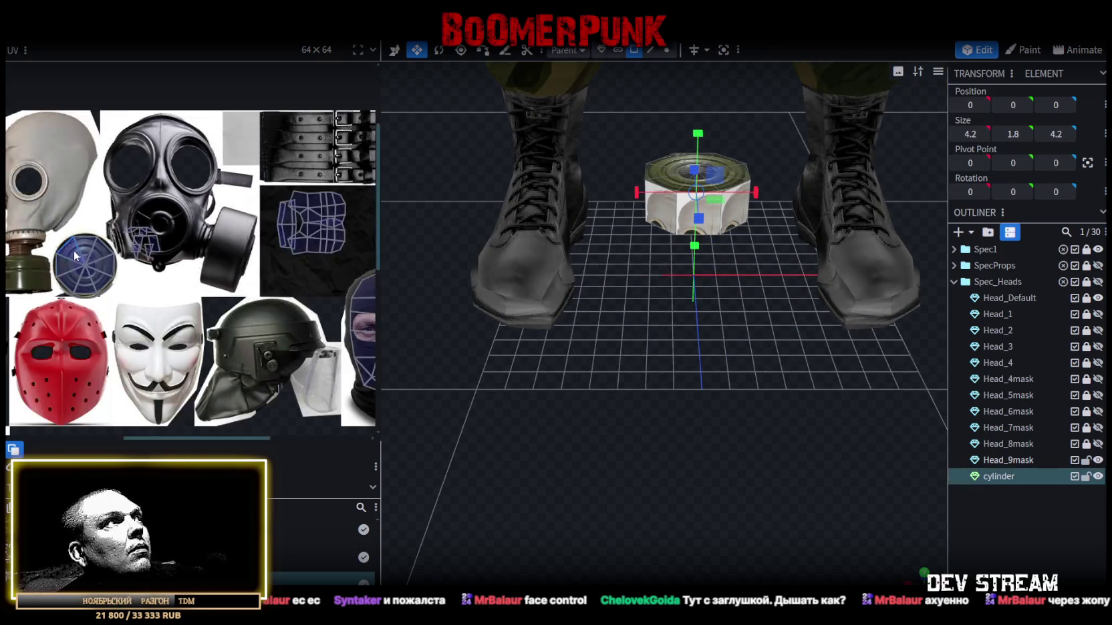
- Try moving a face UV and changing the cylinder's depth, undoing both changes
scroll(74, 250, up, 2)
scroll(73, 250, up, 1)
drag(217, 261, 78, 125)
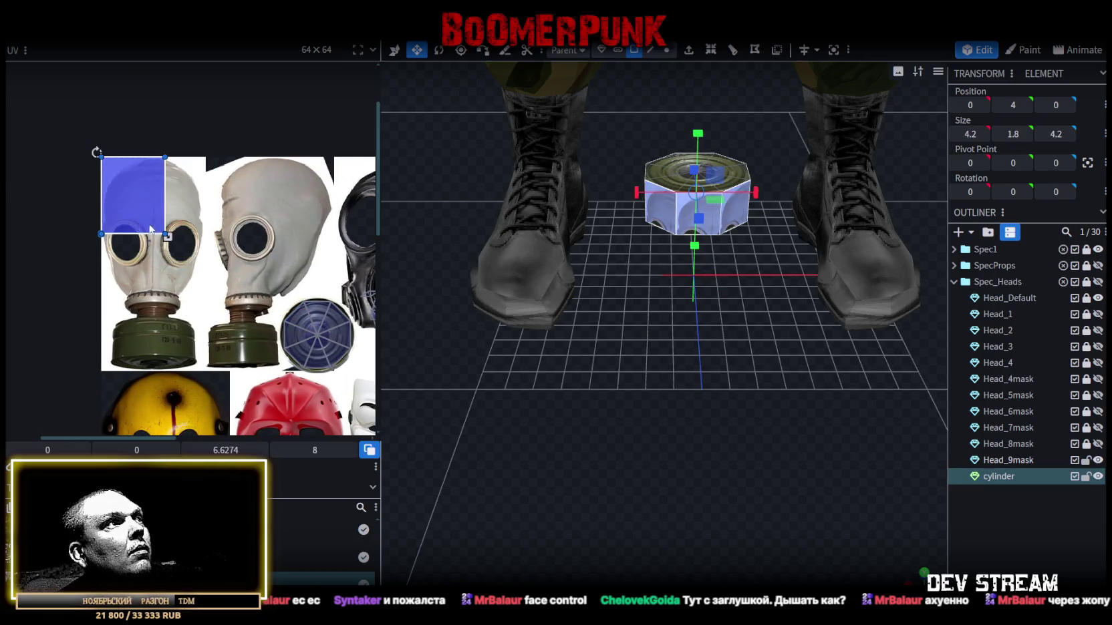
scroll(150, 228, up, 1)
scroll(149, 228, up, 2)
drag(648, 361, 652, 326)
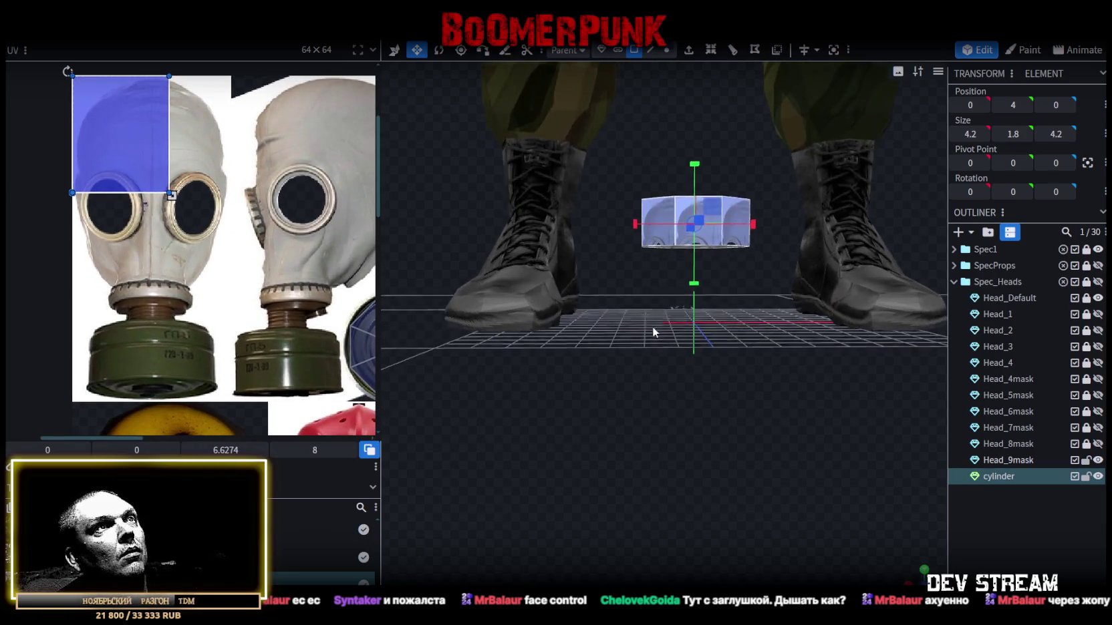
mouse_move(698, 220)
mouse_down()
mouse_move(736, 210)
mouse_move(716, 461)
mouse_move(391, 498)
mouse_move(549, 535)
mouse_move(556, 519)
mouse_up()
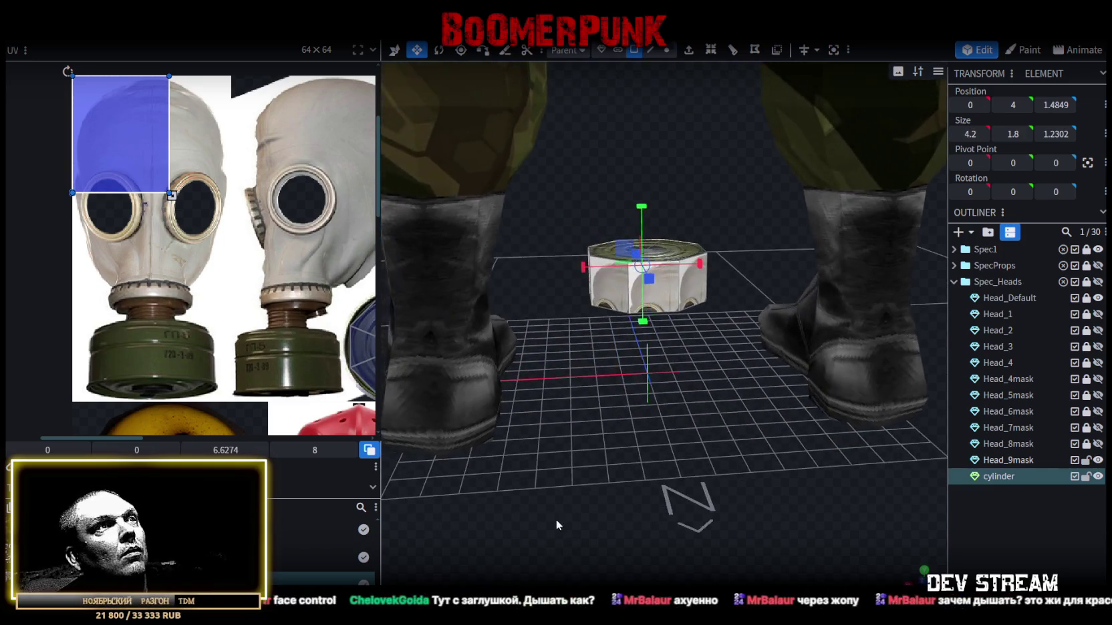
key(ctrl+z)
key(ctrl+z)
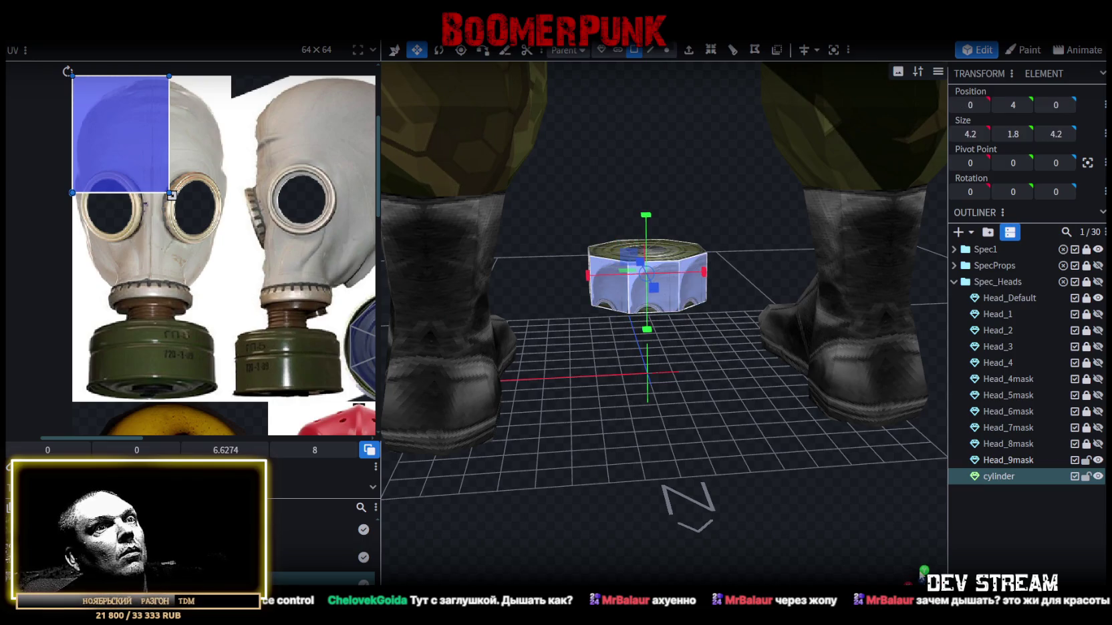
key(KP_1)
scroll(729, 569, down, 3)
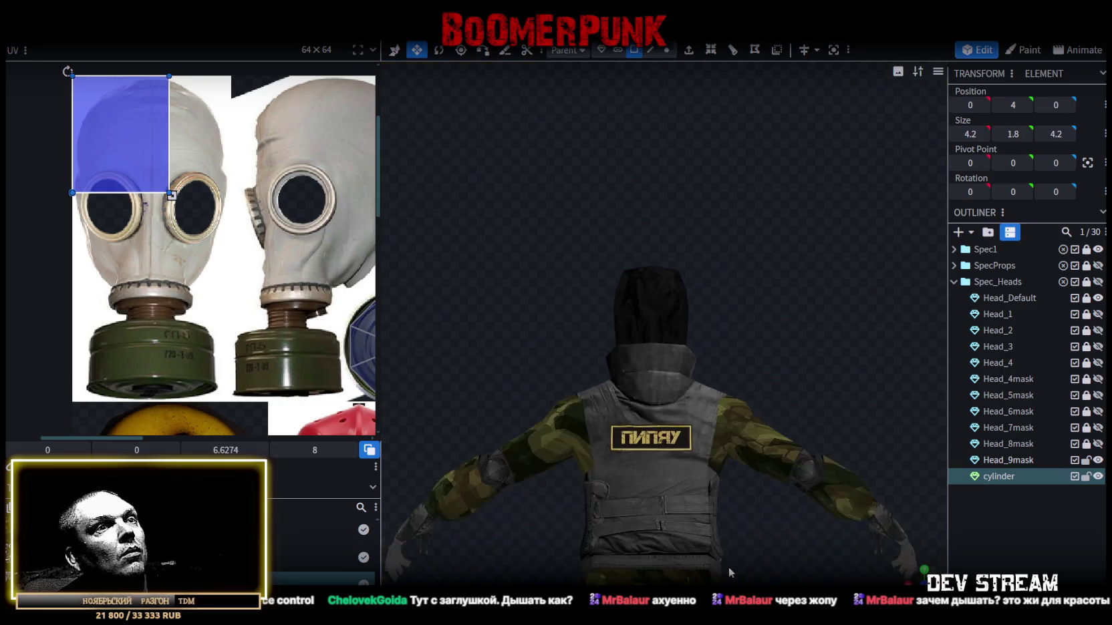
scroll(699, 241, down, 3)
right_drag(700, 246, 709, 214)
mouse_move(171, 195)
mouse_down()
mouse_move(150, 144)
mouse_move(223, 95)
mouse_up()
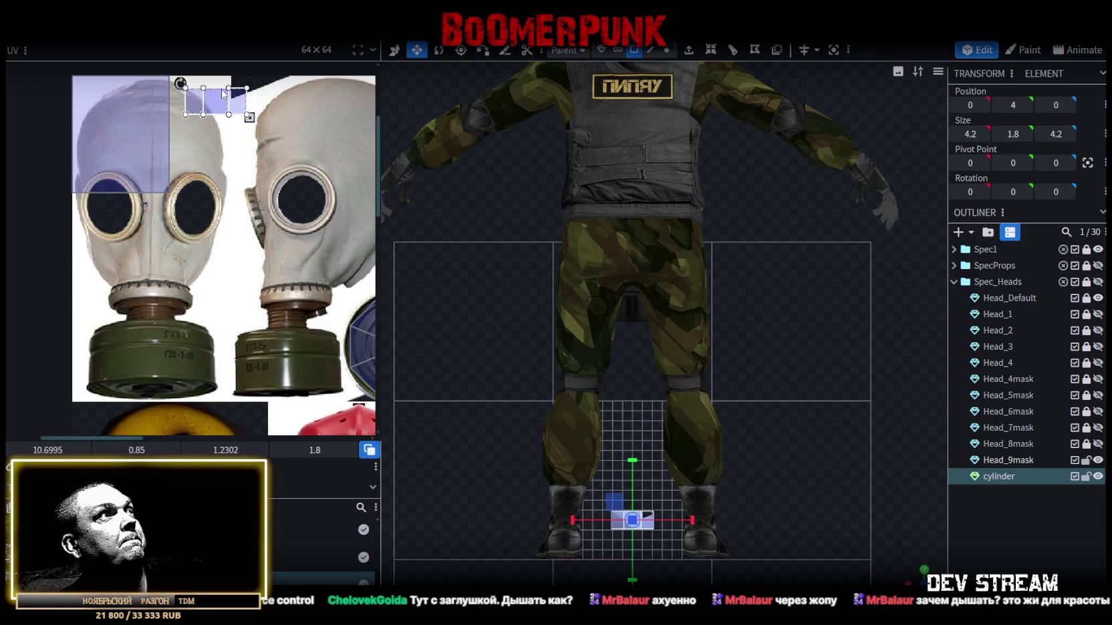
key(ctrl+z)
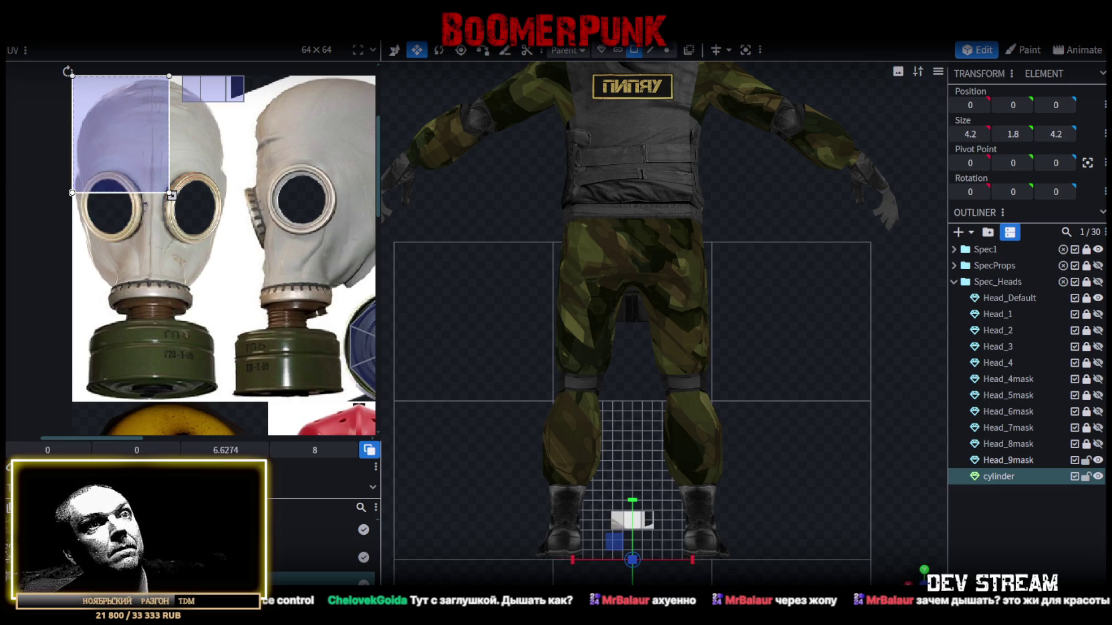
- Select the cylinder's side faces from both side views
key(3)
scroll(732, 521, up, 3)
scroll(648, 345, up, 3)
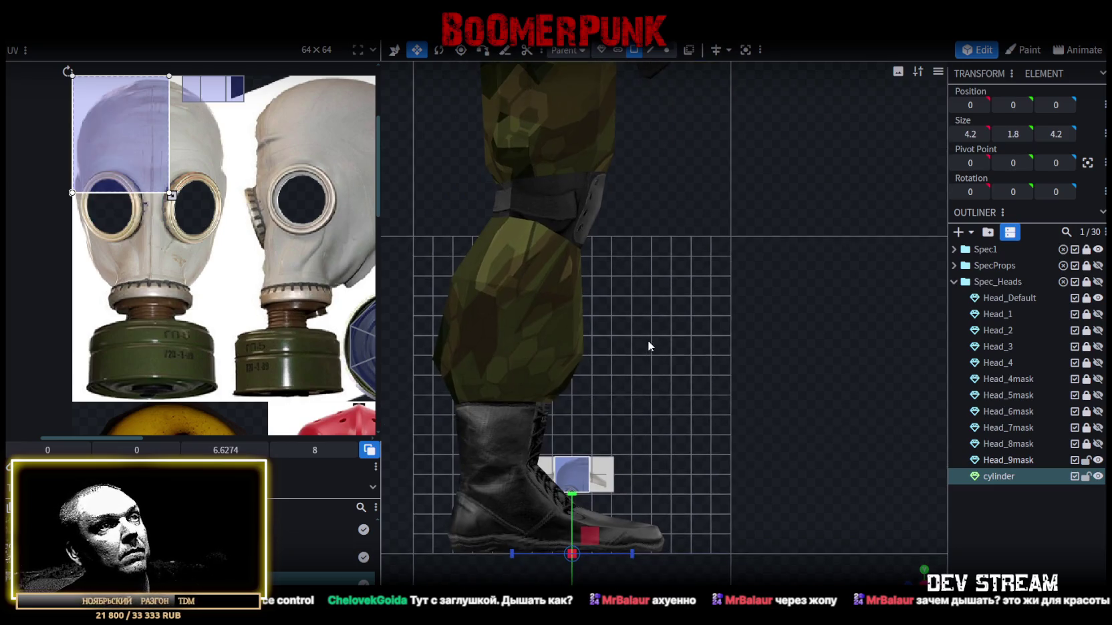
click(578, 490)
click(571, 474)
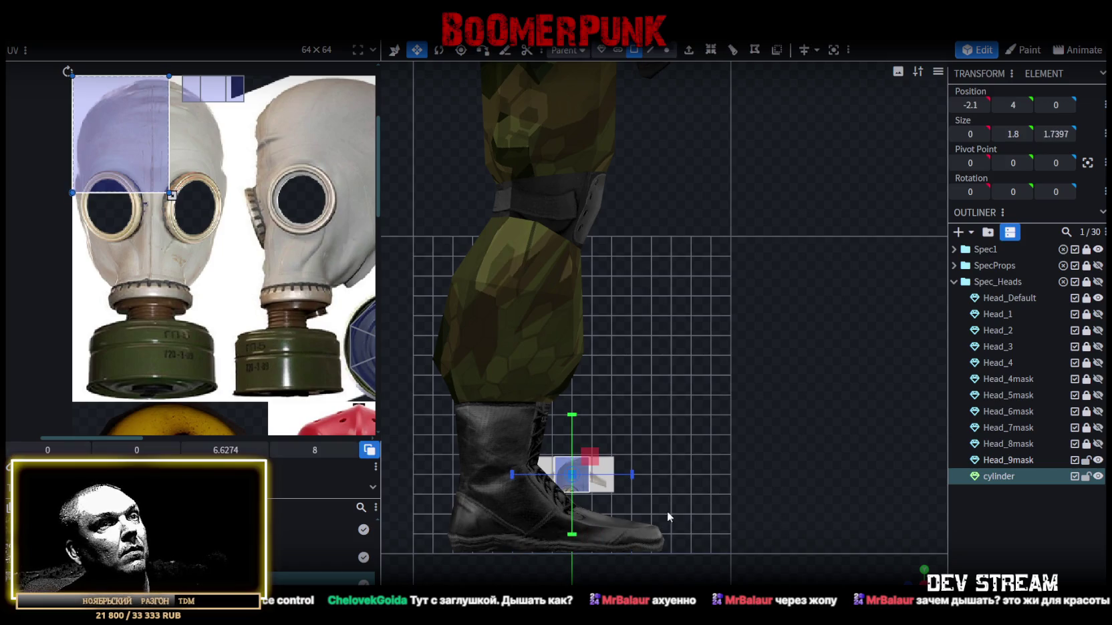
key(ctrl+3)
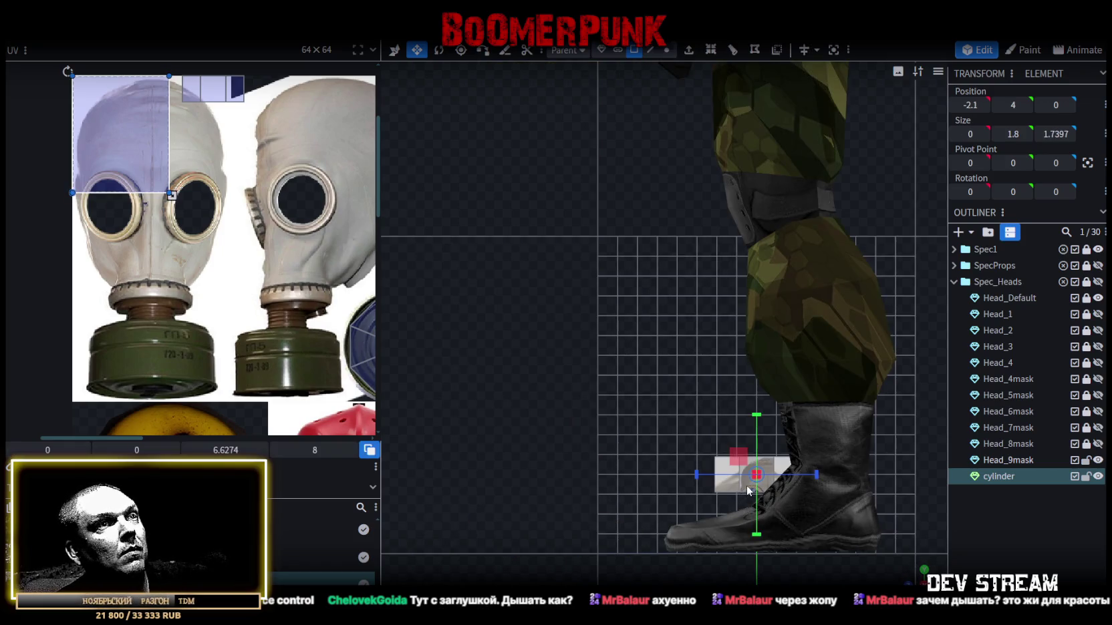
click(749, 489)
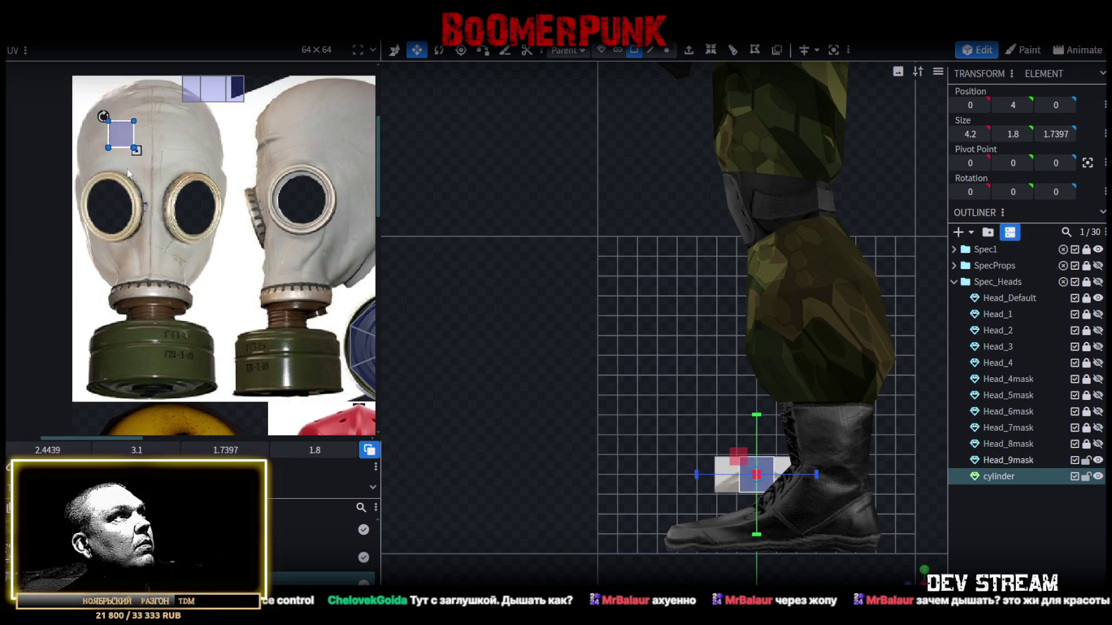
scroll(222, 128, up, 2)
scroll(268, 180, up, 1)
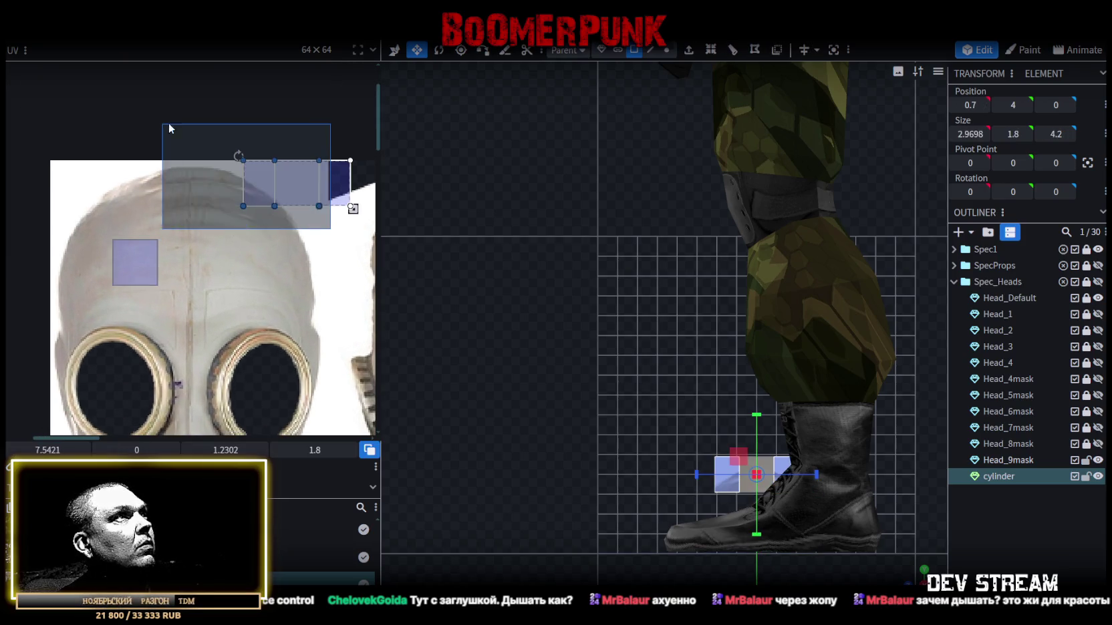
- Gather the side faces' UV blocks at the texture's top-left corner, then drag them onto the filter canister
drag(254, 175, 31, 152)
click(135, 262)
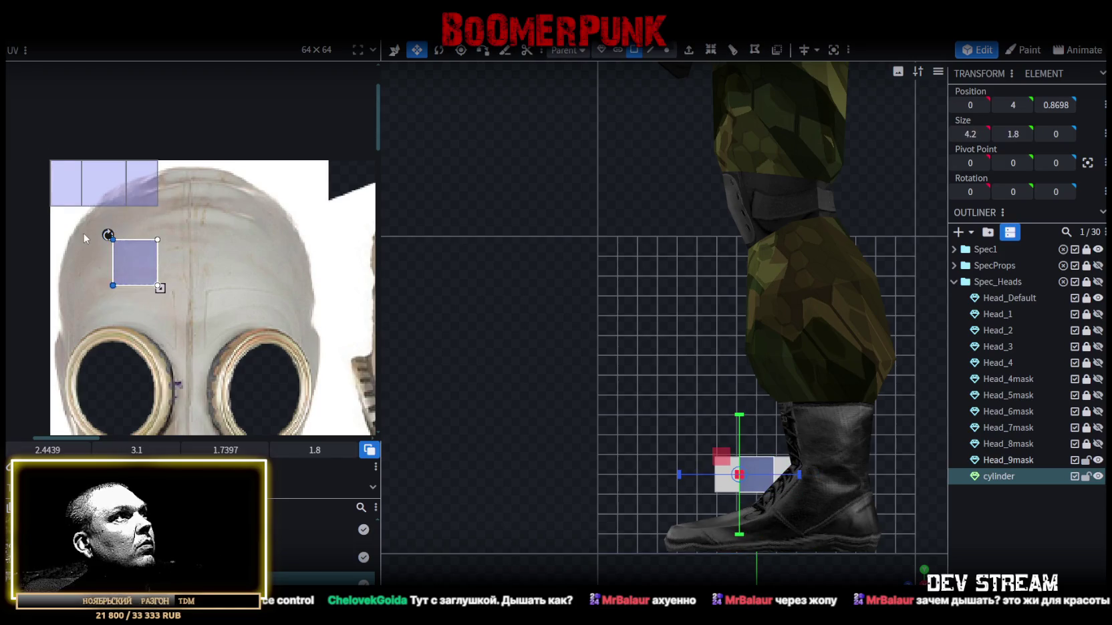
scroll(83, 233, up, 2)
mouse_move(197, 287)
mouse_down()
mouse_move(125, 137)
mouse_move(142, 126)
mouse_up()
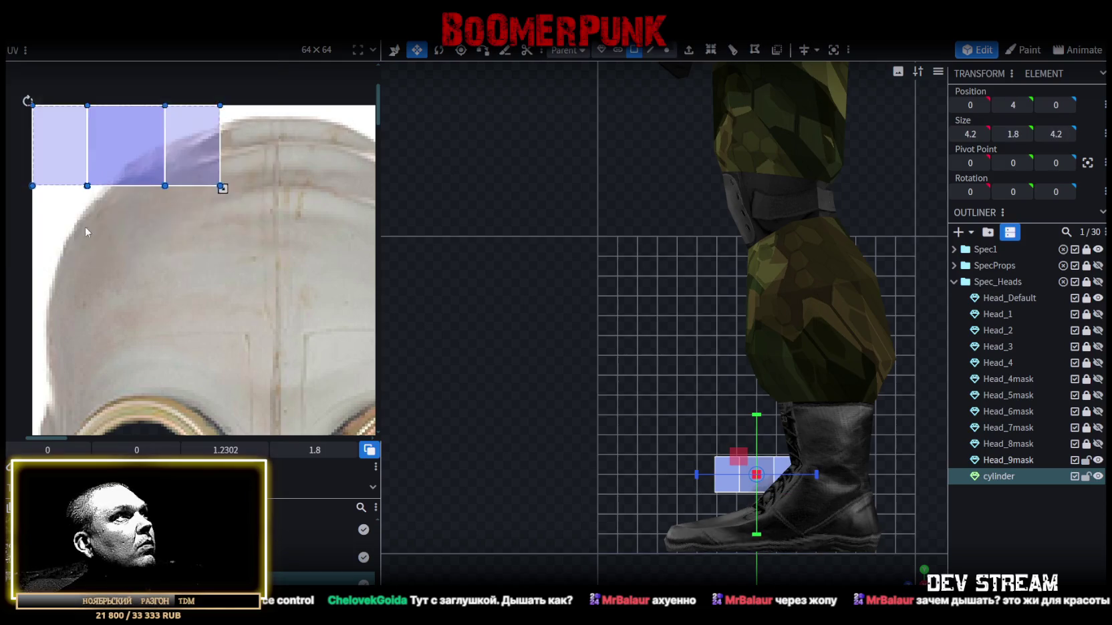
scroll(159, 179, down, 3)
drag(140, 113, 194, 322)
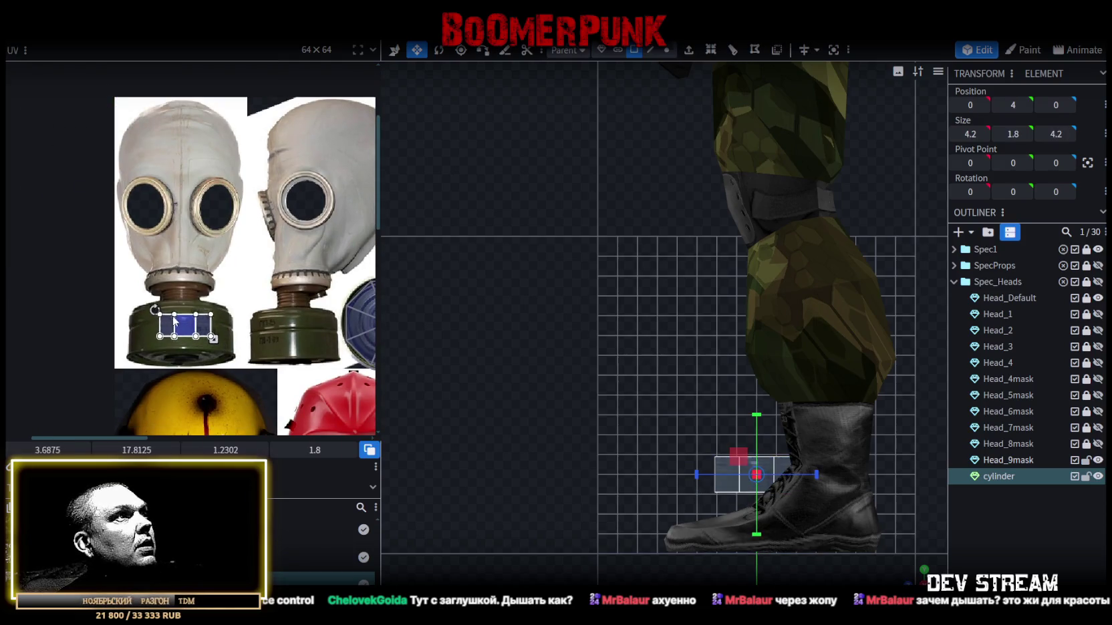
- Widen the UV editor area and save the model file
scroll(194, 322, up, 3)
scroll(368, 301, down, 1)
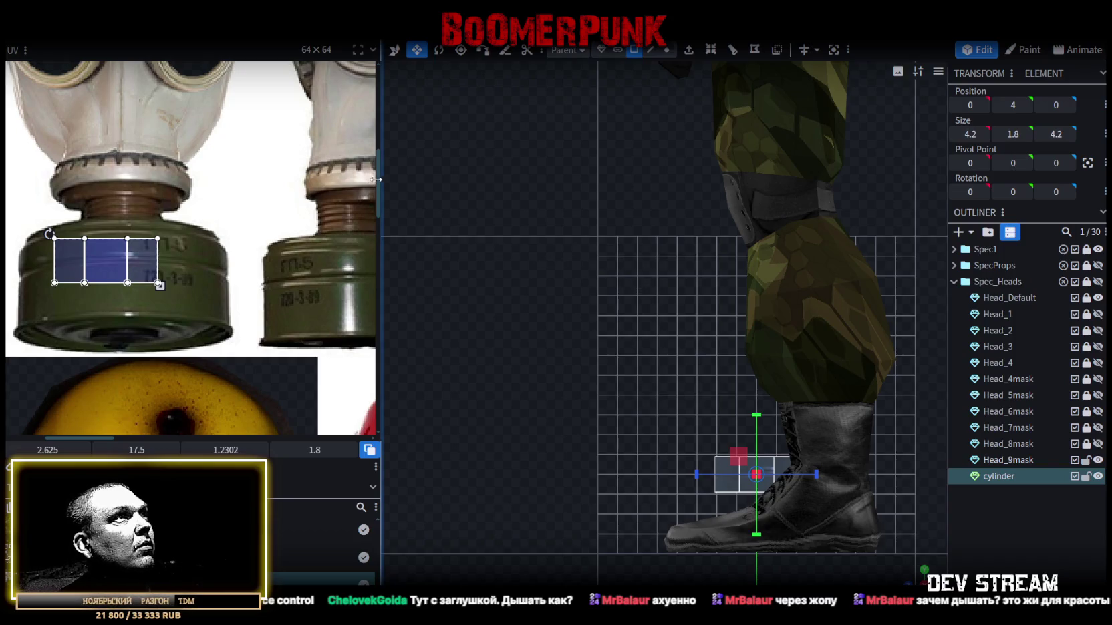
drag(384, 183, 591, 184)
key(ctrl+s)
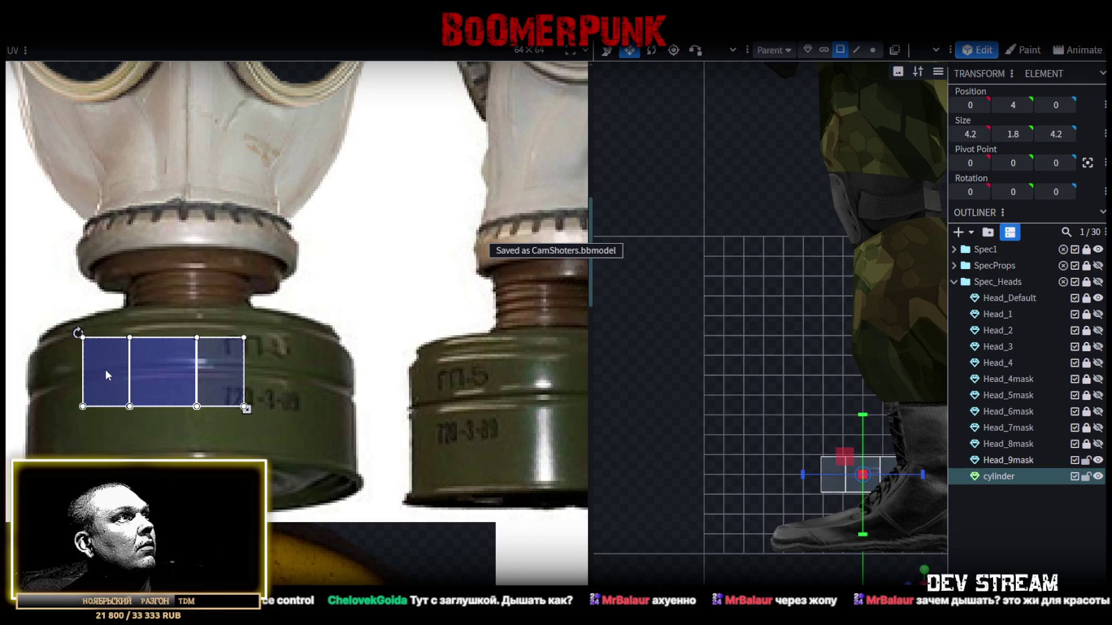
- Move and resize the cylinder's side-face UVs to cover the canister's labelled band
drag(107, 375, 65, 371)
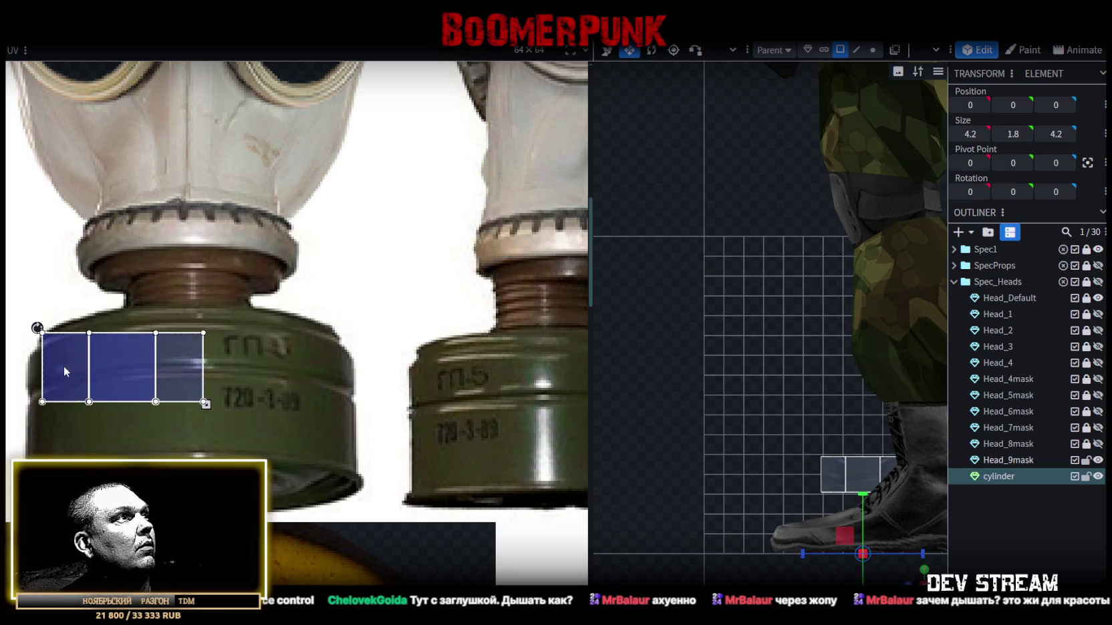
mouse_move(206, 404)
mouse_down()
mouse_move(226, 423)
mouse_move(355, 473)
mouse_up()
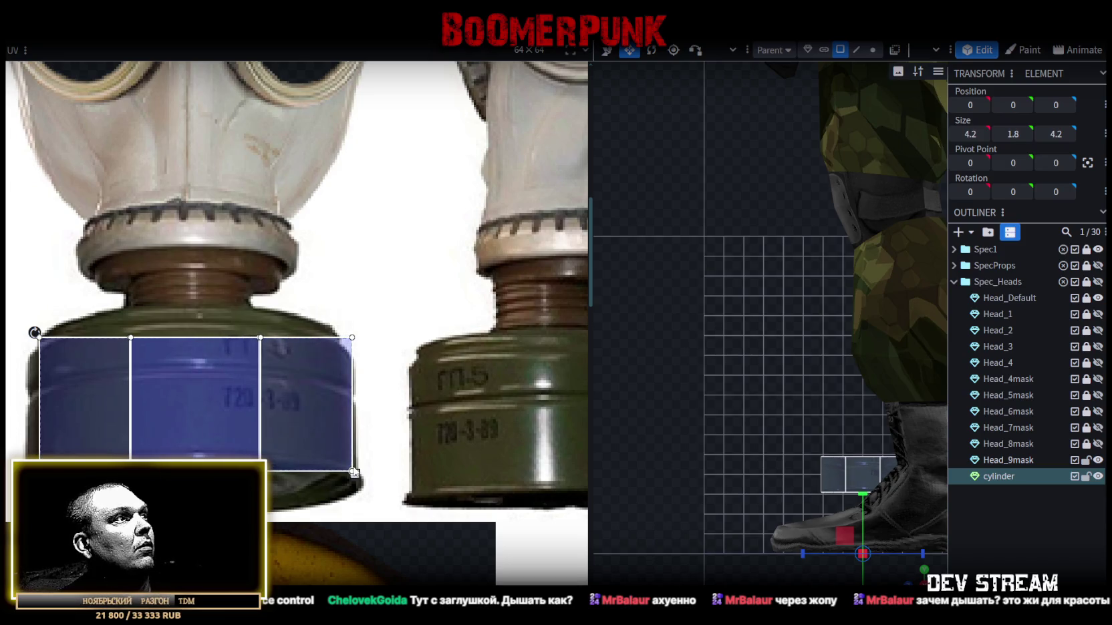
drag(102, 386, 75, 397)
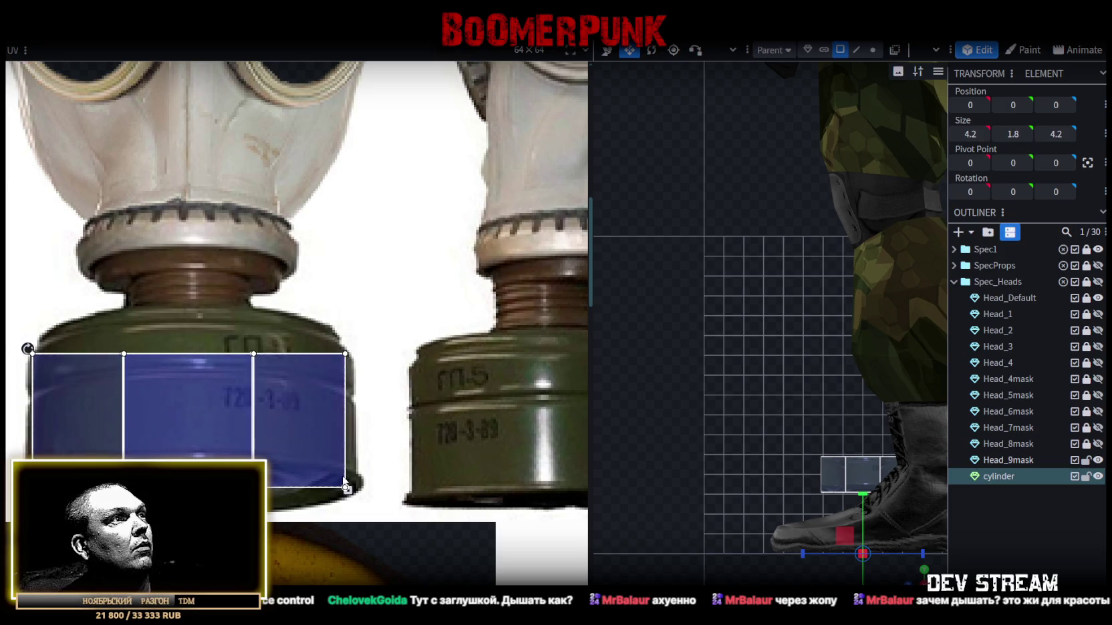
drag(348, 490, 347, 465)
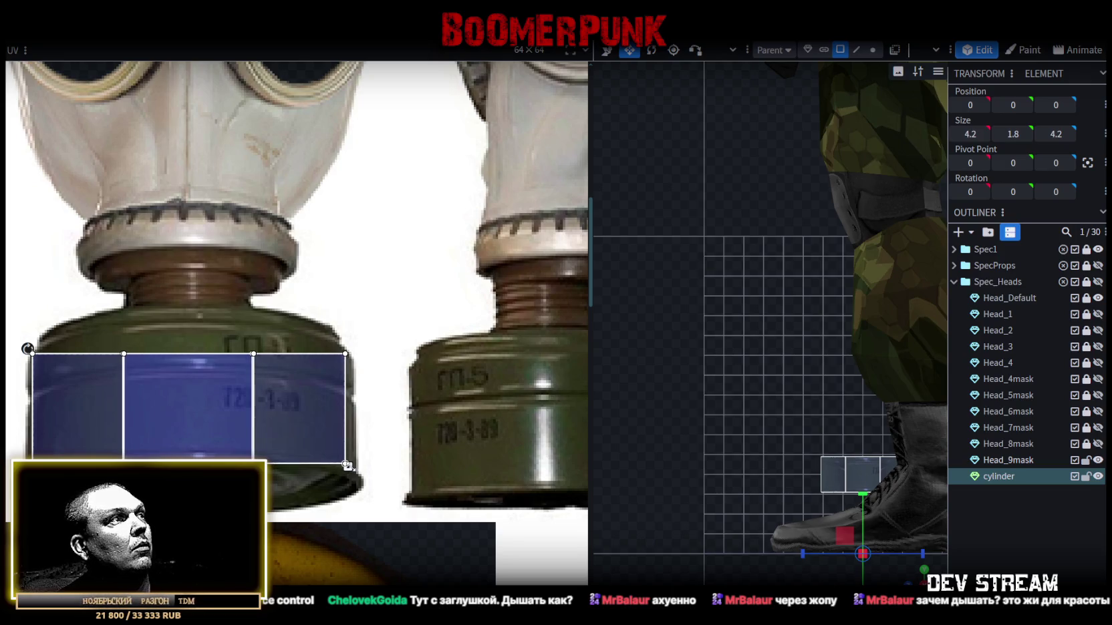
drag(253, 351, 252, 349)
- Select the middle face's top UV edge, lift its middle point, then undo the lift
drag(101, 323, 279, 506)
drag(159, 381, 274, 483)
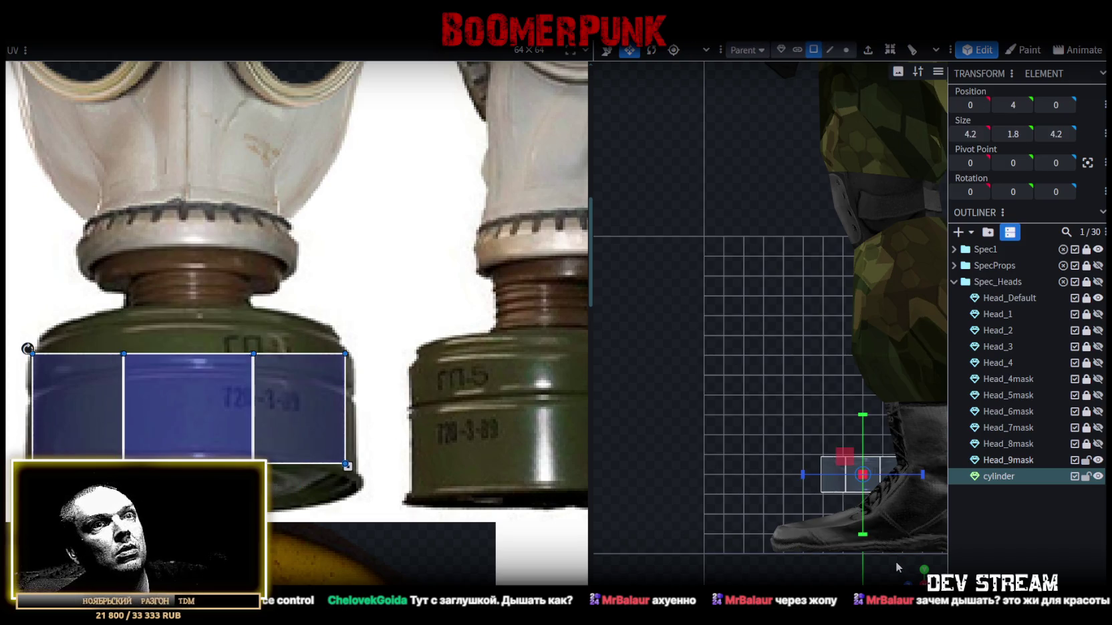
drag(123, 347, 276, 371)
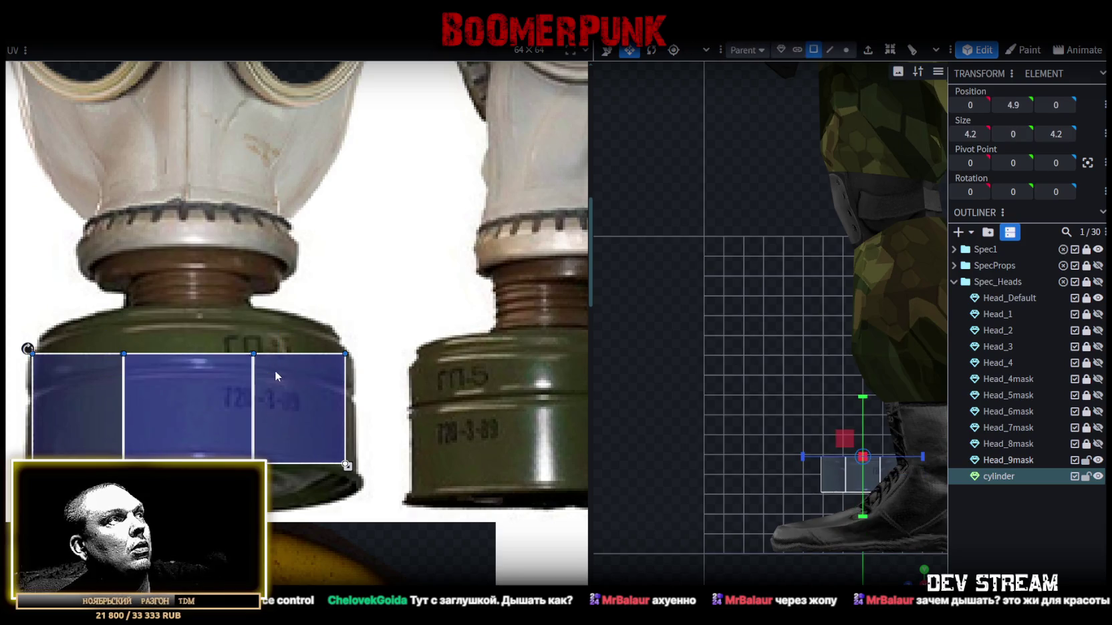
drag(174, 316, 219, 458)
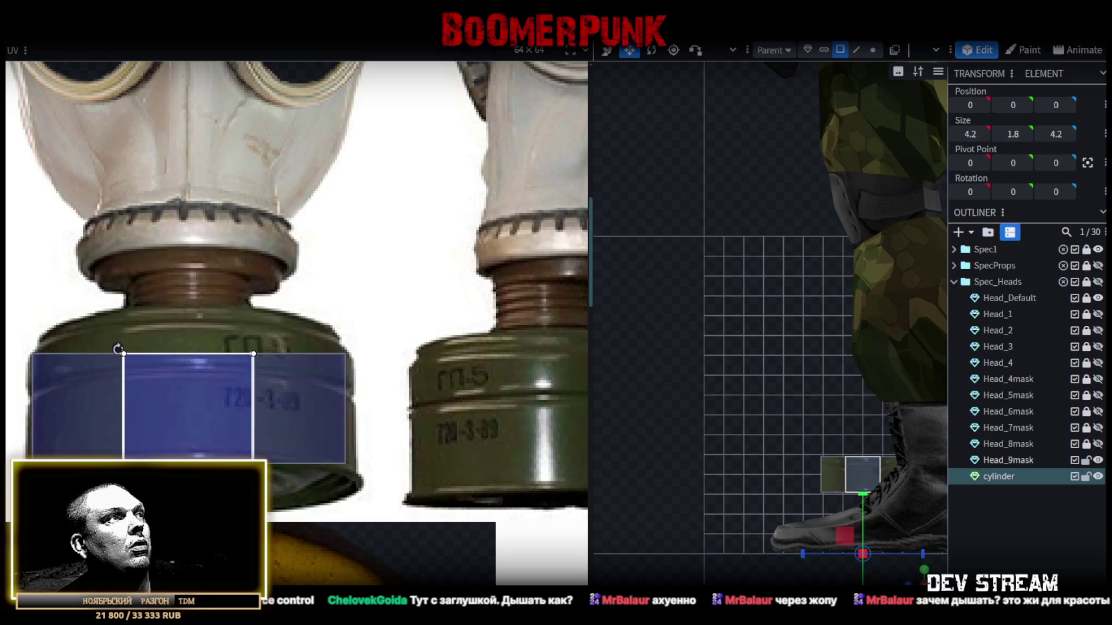
scroll(259, 442, down, 3)
scroll(260, 442, down, 2)
scroll(259, 442, up, 6)
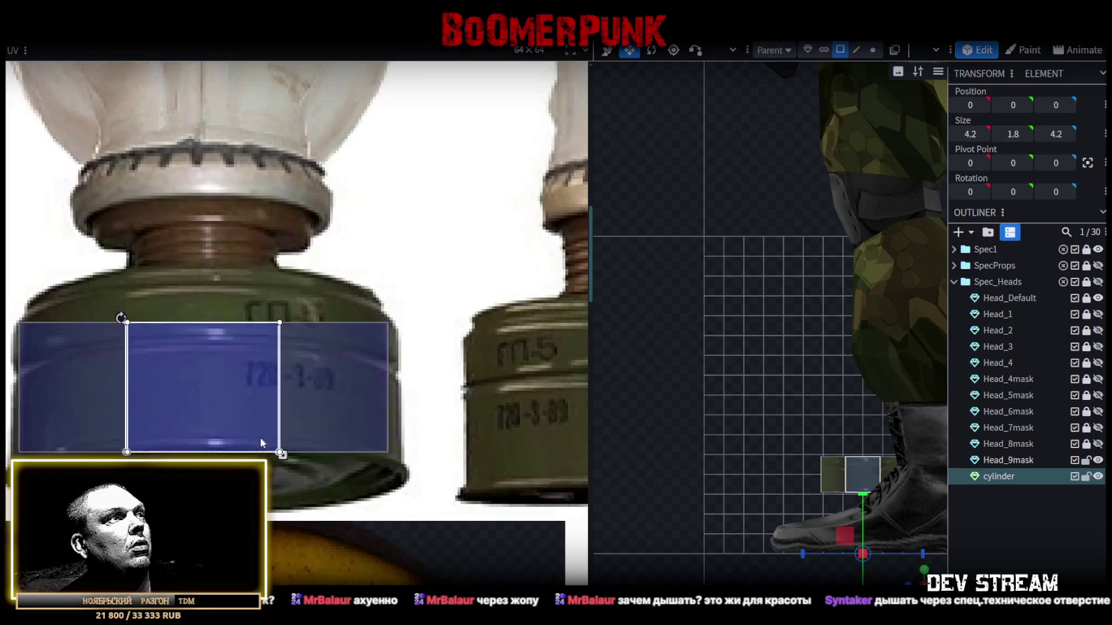
drag(253, 298, 267, 351)
scroll(286, 314, up, 2)
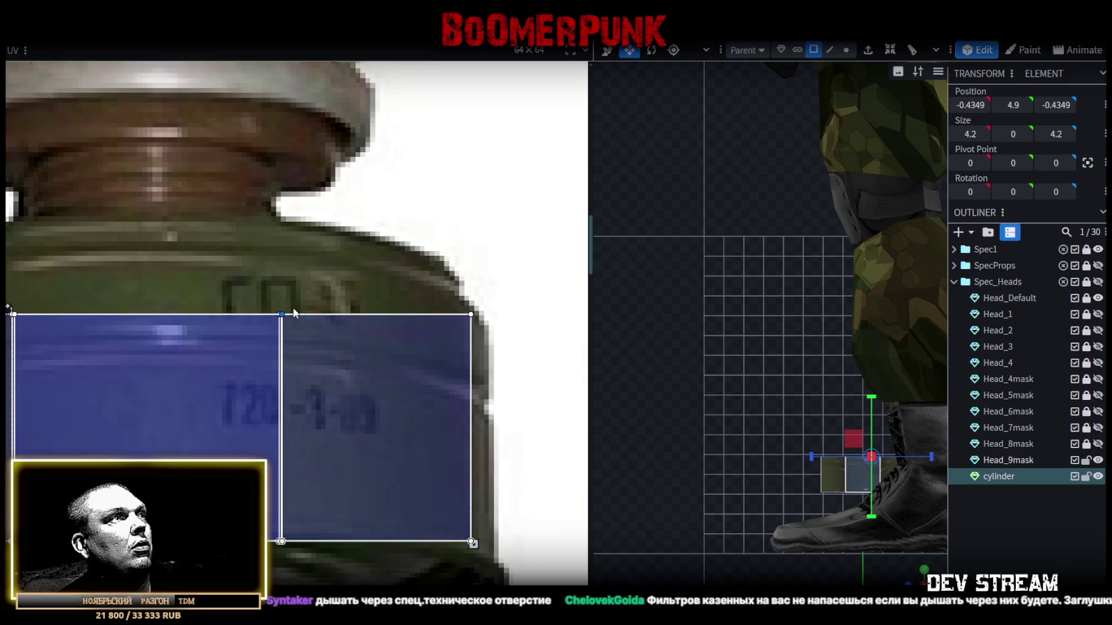
scroll(286, 311, down, 1)
drag(286, 309, 286, 291)
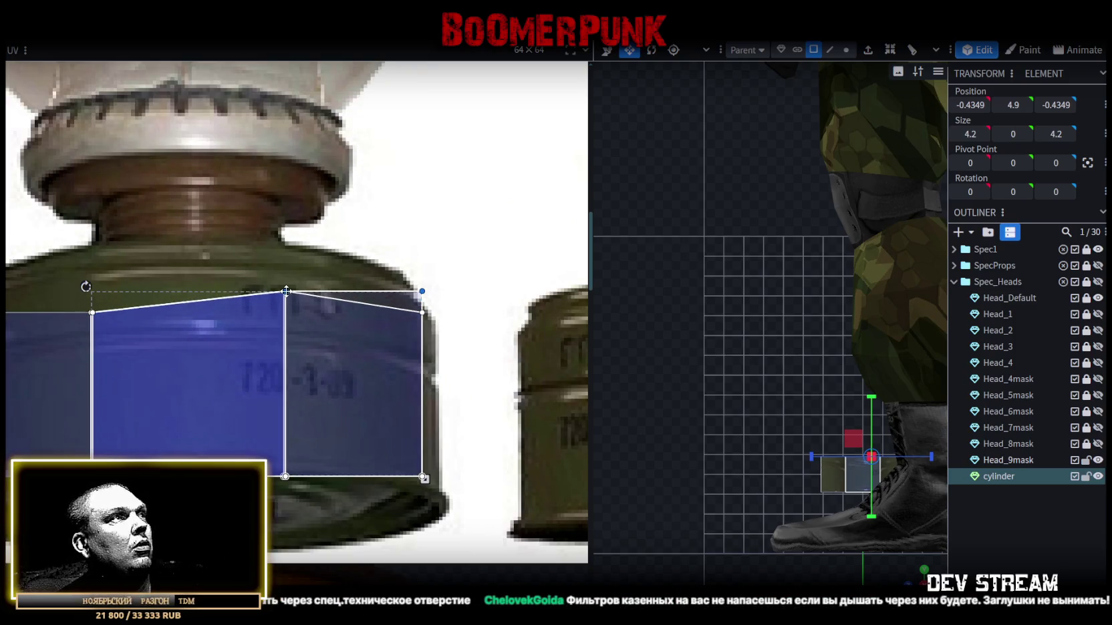
key(ctrl+z)
- Select more of the cylinder's side faces and move their UVs lower on the texture
mouse_move(802, 467)
mouse_down()
mouse_move(780, 508)
mouse_move(710, 490)
mouse_move(869, 478)
mouse_move(817, 462)
mouse_up()
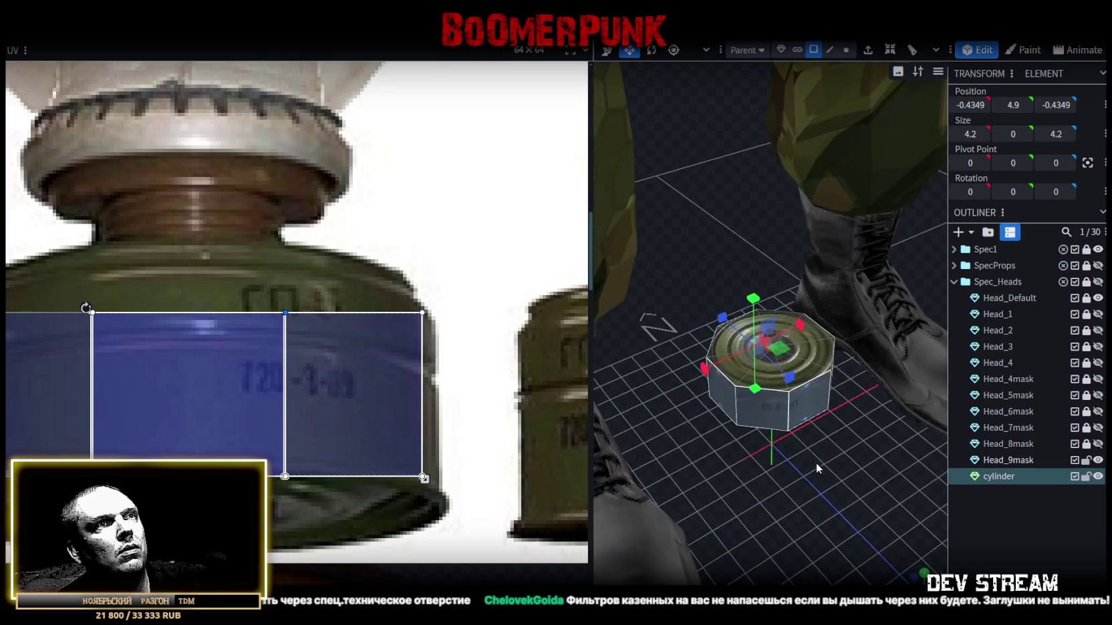
mouse_move(741, 524)
mouse_down()
mouse_move(942, 493)
mouse_move(718, 541)
mouse_move(784, 483)
mouse_up()
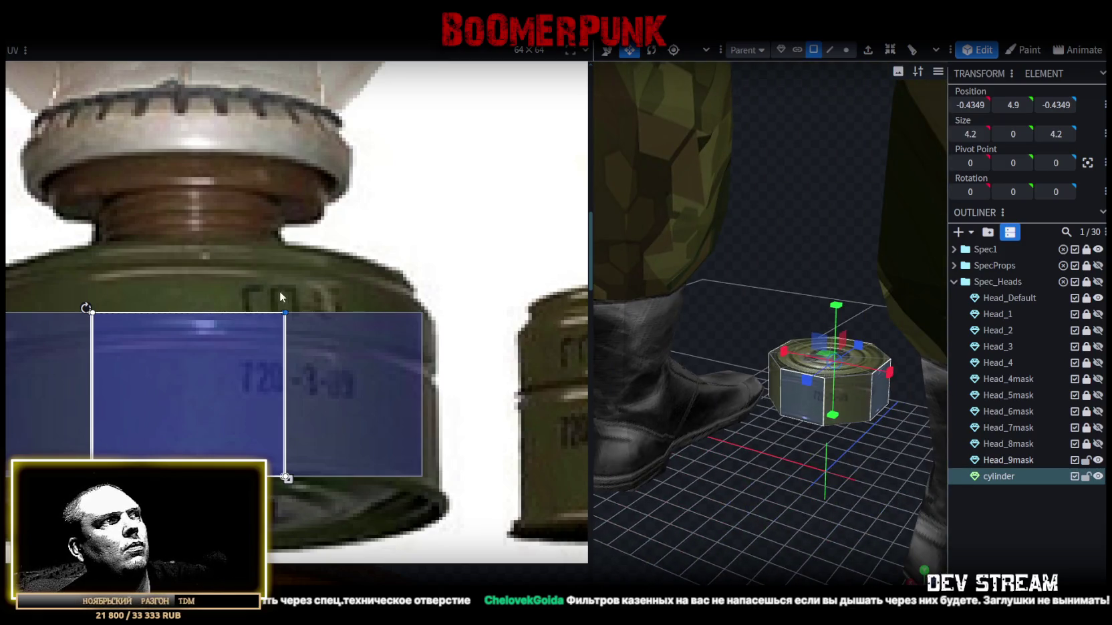
scroll(263, 287, down, 2)
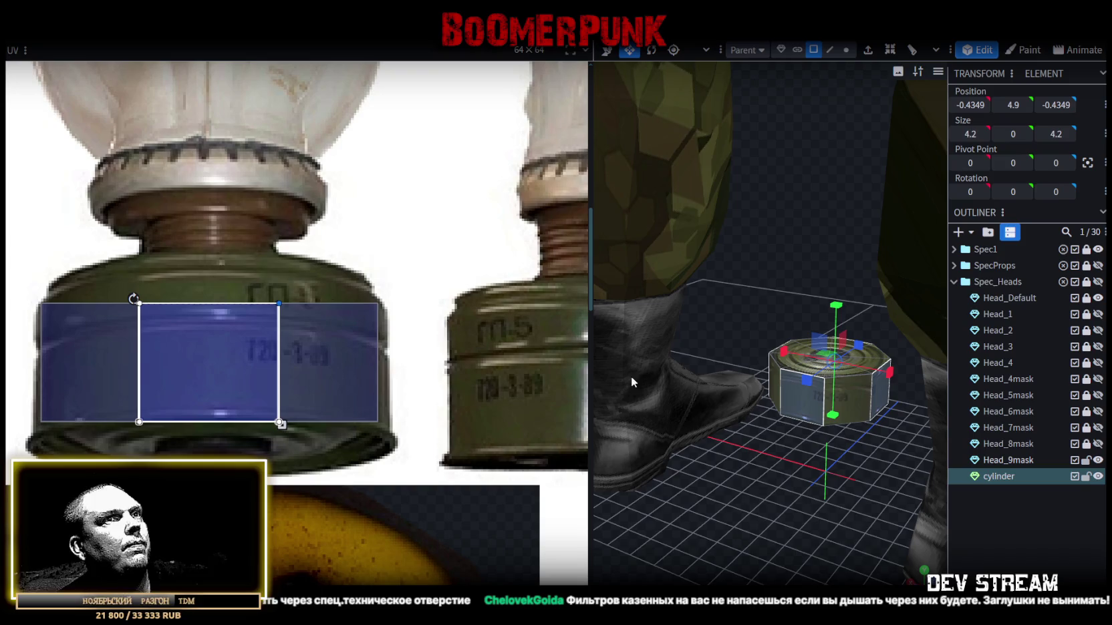
drag(631, 380, 845, 500)
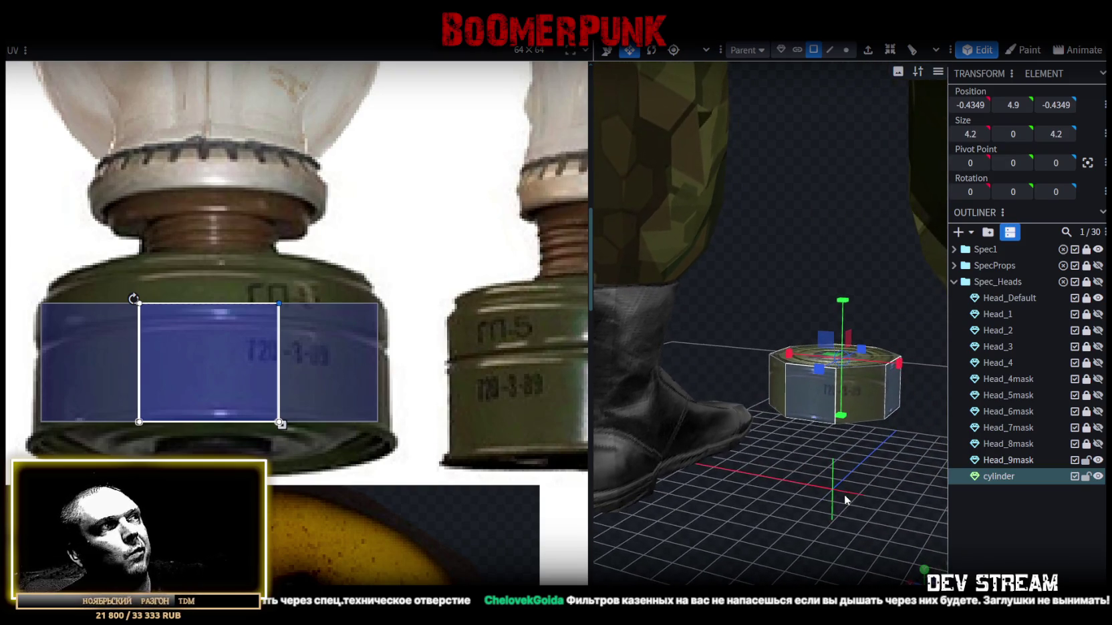
drag(846, 500, 571, 516)
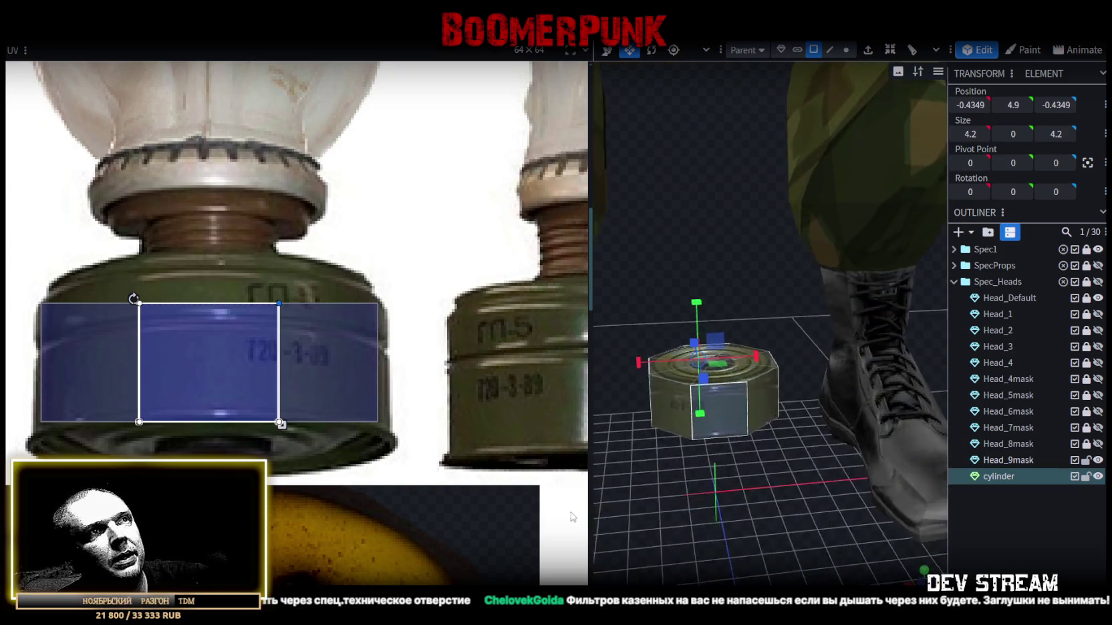
shift+click(681, 425)
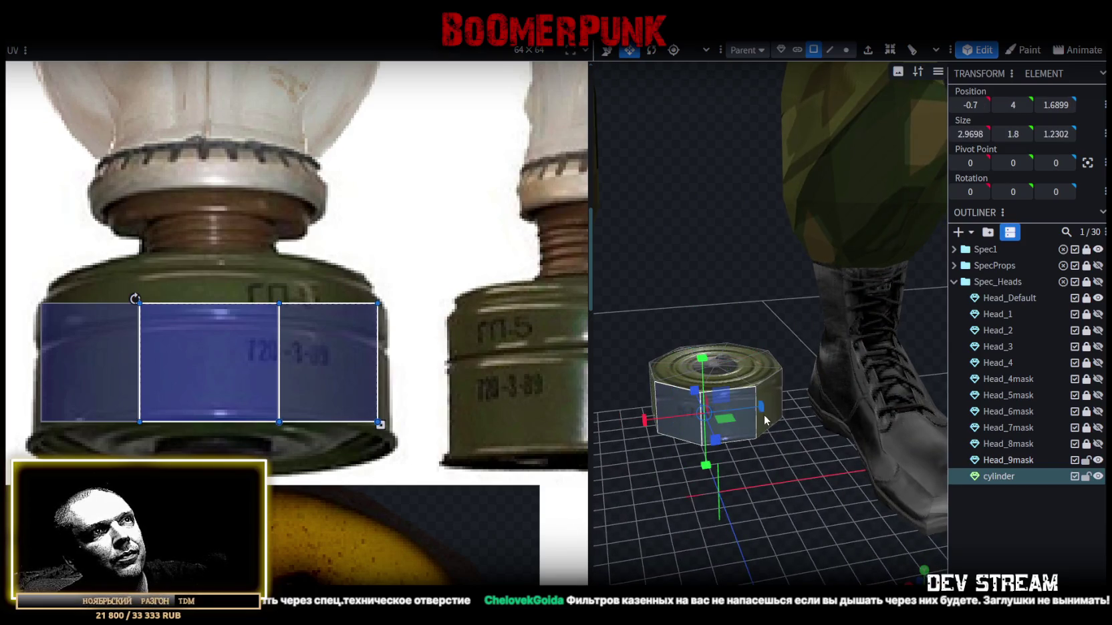
shift+click(765, 419)
drag(222, 344, 221, 496)
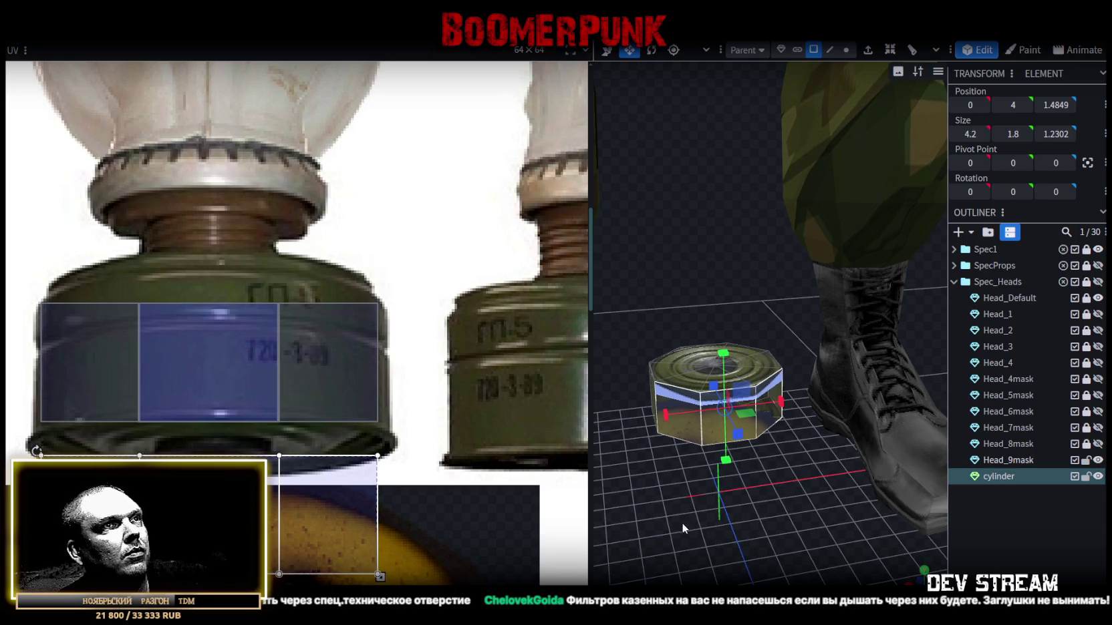
- Select another cylinder side face and move its UV up onto the canister
drag(683, 524, 801, 507)
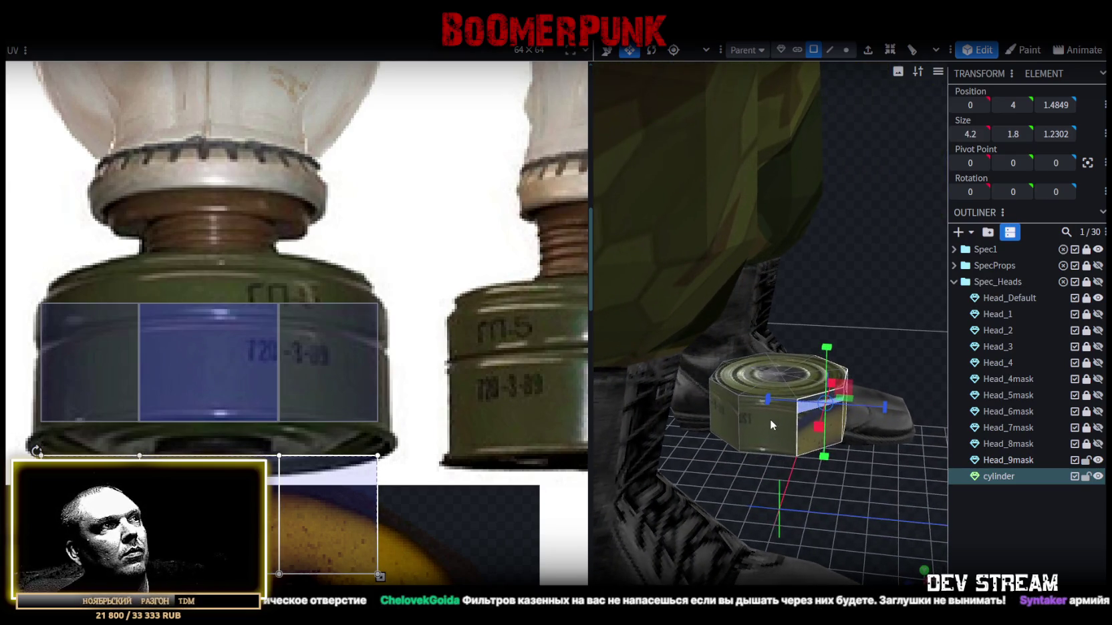
click(769, 419)
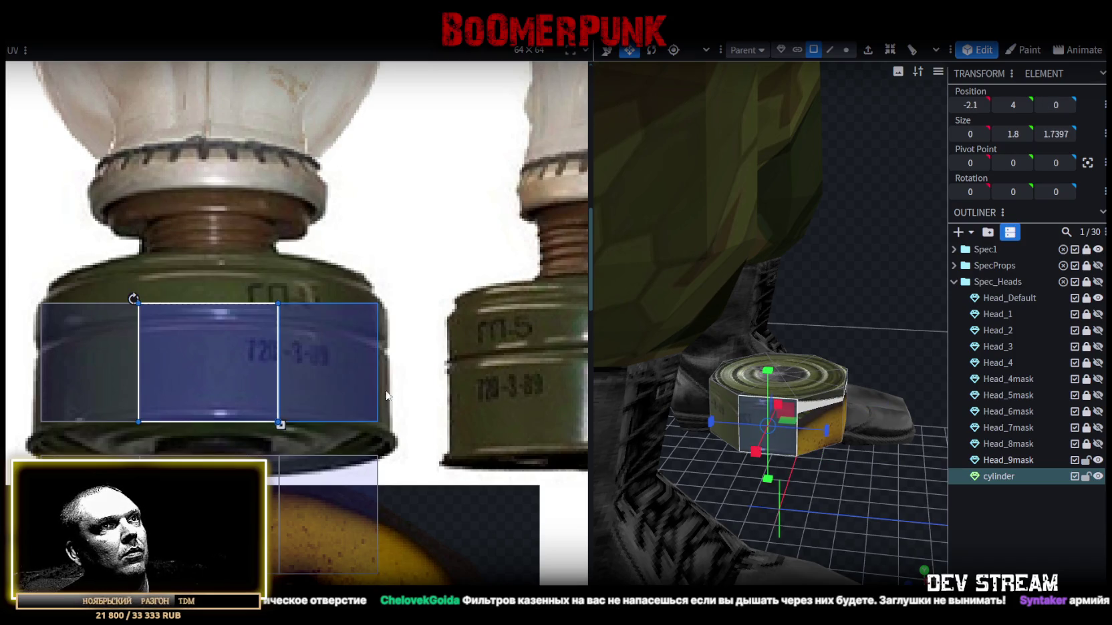
mouse_move(895, 504)
mouse_down()
mouse_move(831, 508)
mouse_move(816, 457)
mouse_up()
click(785, 424)
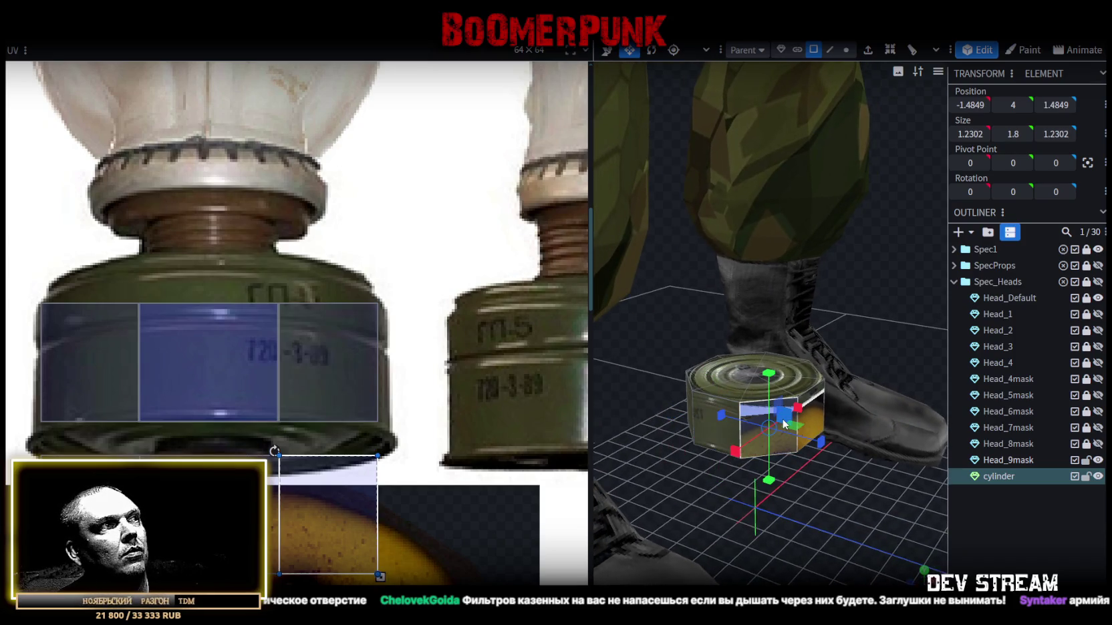
click(710, 438)
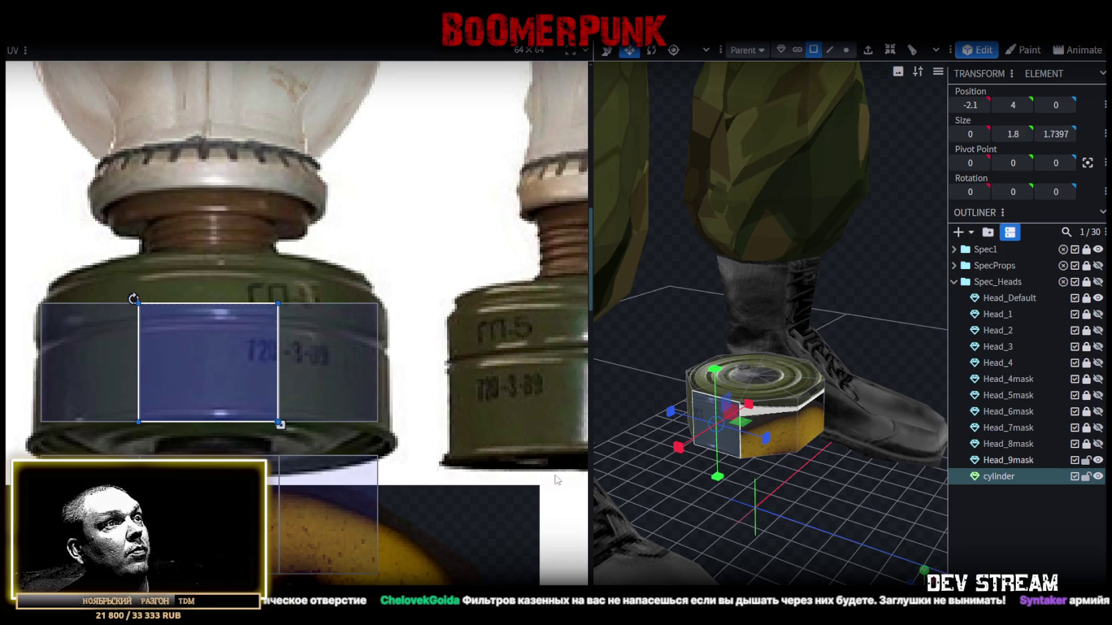
drag(590, 427, 476, 400)
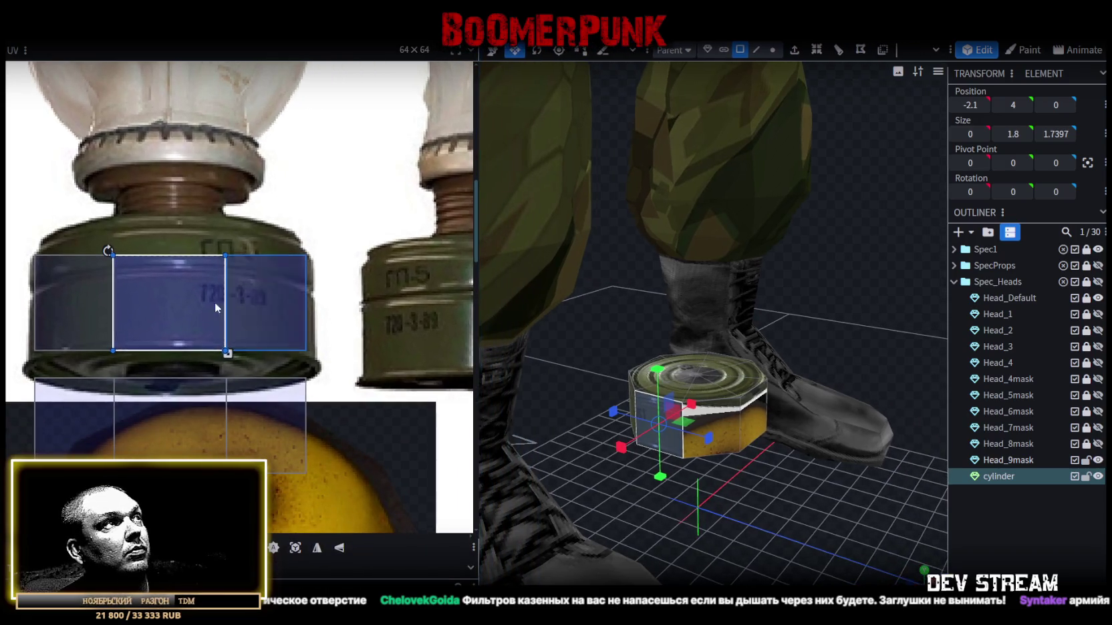
drag(728, 542, 568, 508)
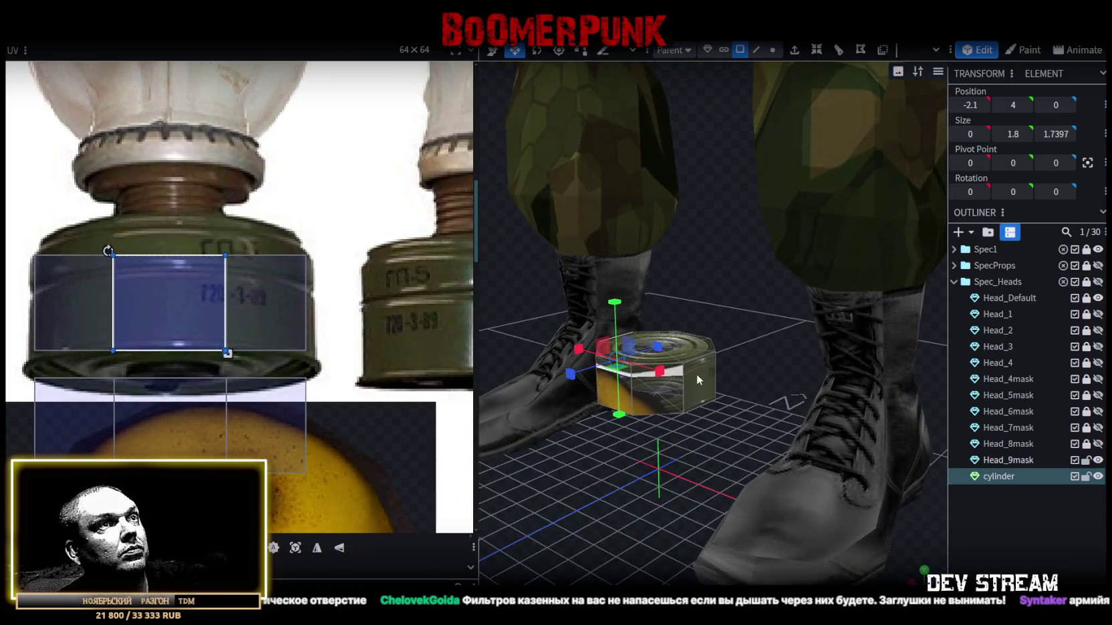
click(695, 373)
mouse_move(185, 287)
mouse_down()
mouse_move(302, 180)
mouse_move(336, 168)
mouse_up()
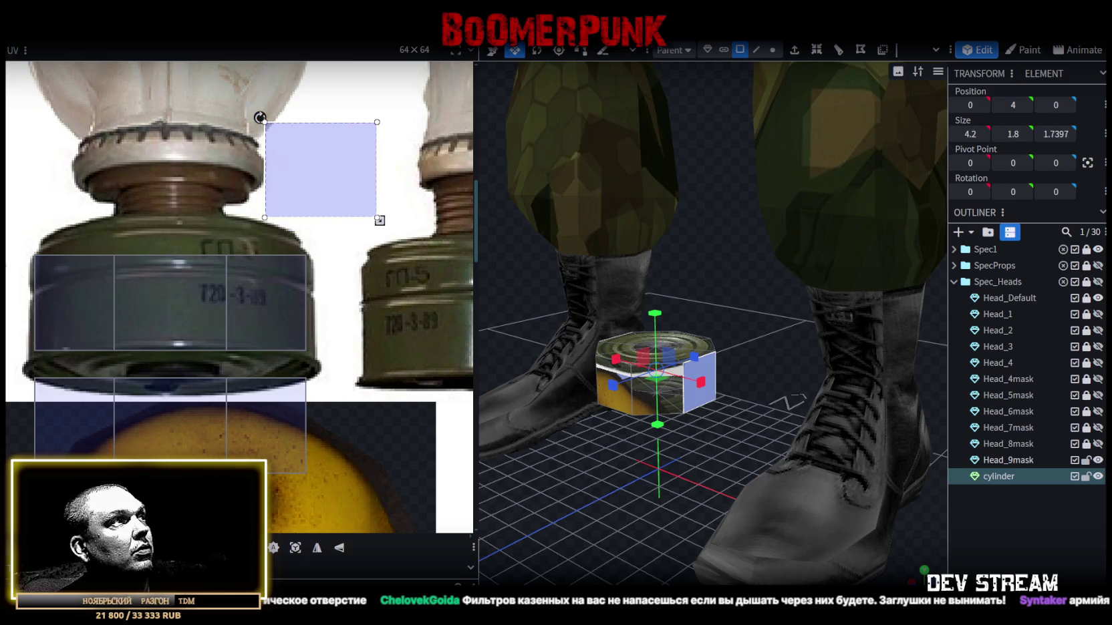
- Move the three side-face UVs onto the canister body and raise their top edge to fit
click(319, 304)
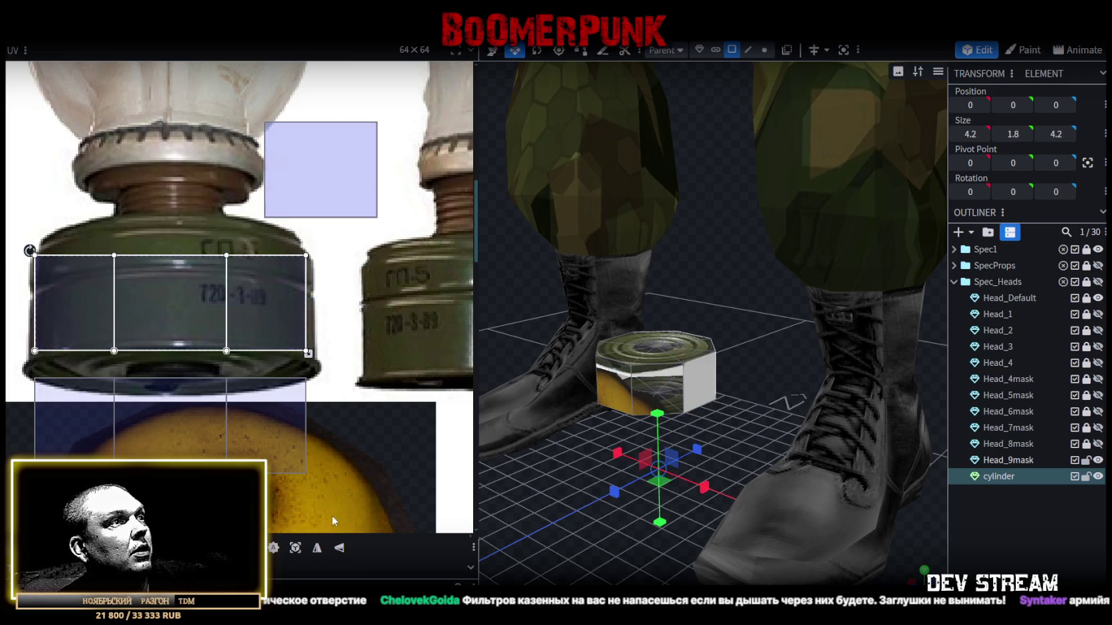
click(317, 549)
drag(177, 411, 180, 298)
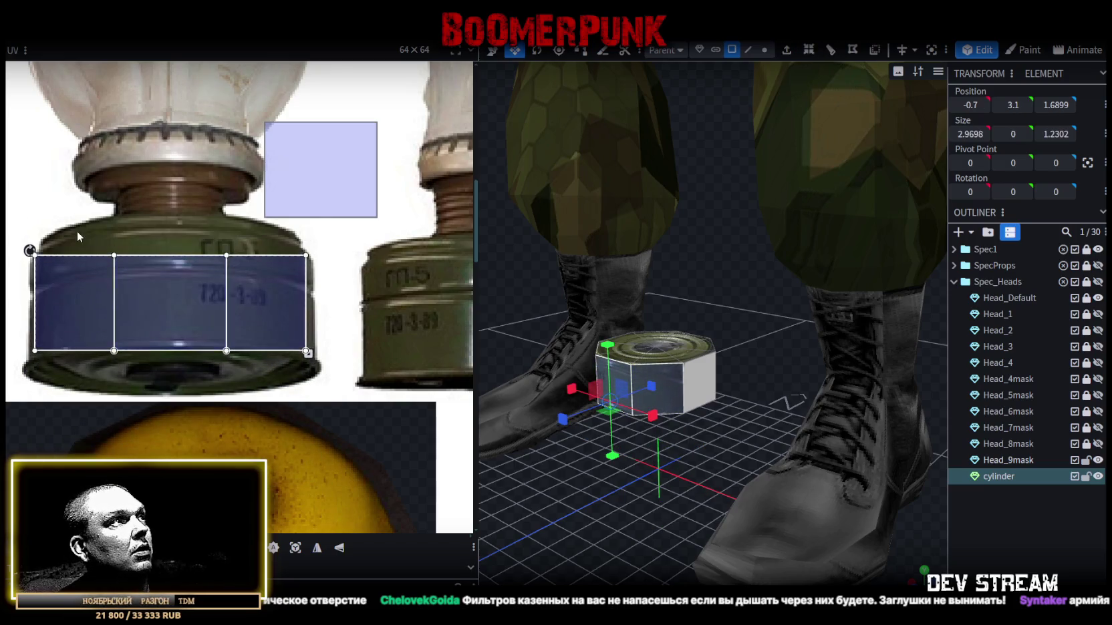
mouse_move(76, 231)
mouse_down()
mouse_move(241, 370)
mouse_move(247, 325)
mouse_up()
scroll(201, 347, up, 3)
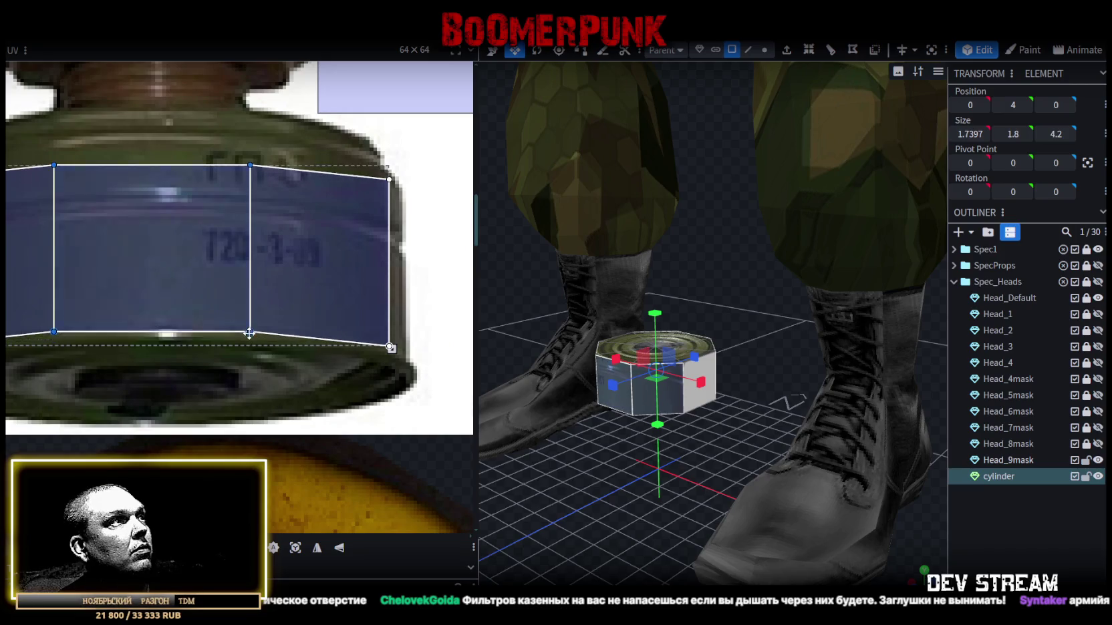
scroll(244, 329, down, 2)
scroll(279, 417, up, 2)
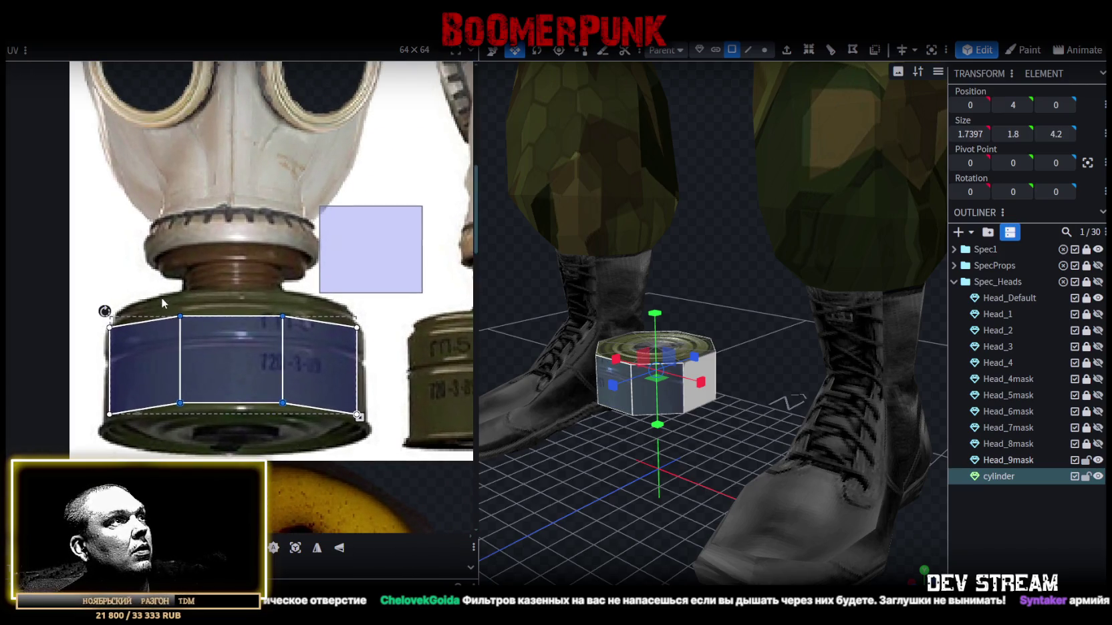
click(160, 295)
drag(278, 298, 280, 262)
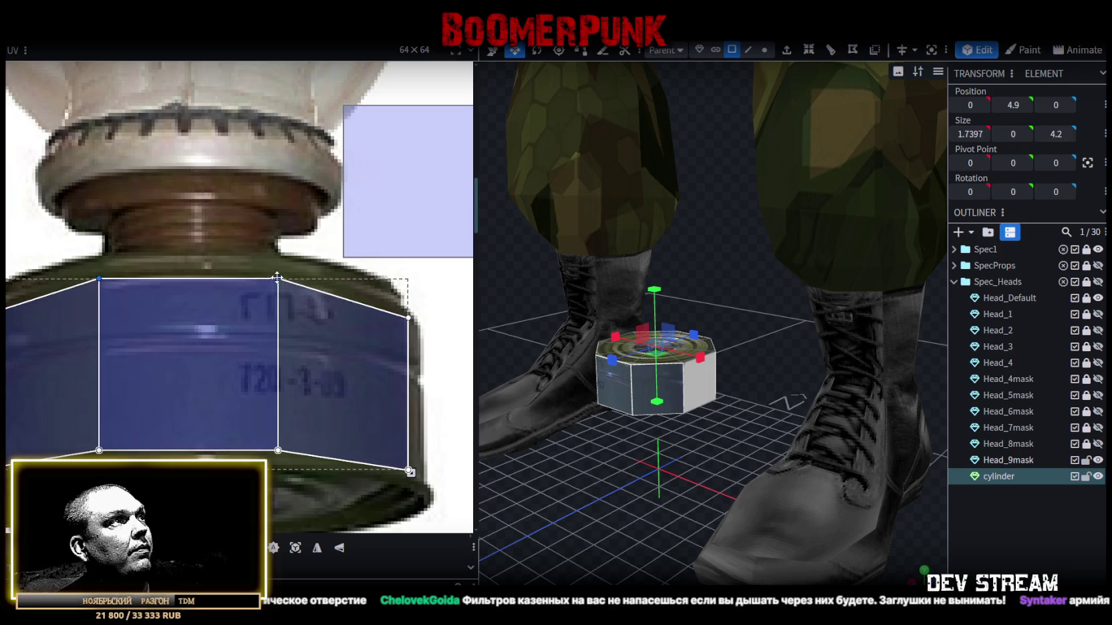
- Move a single face's UV onto the filter body and stretch it down to fit
scroll(352, 310, down, 1)
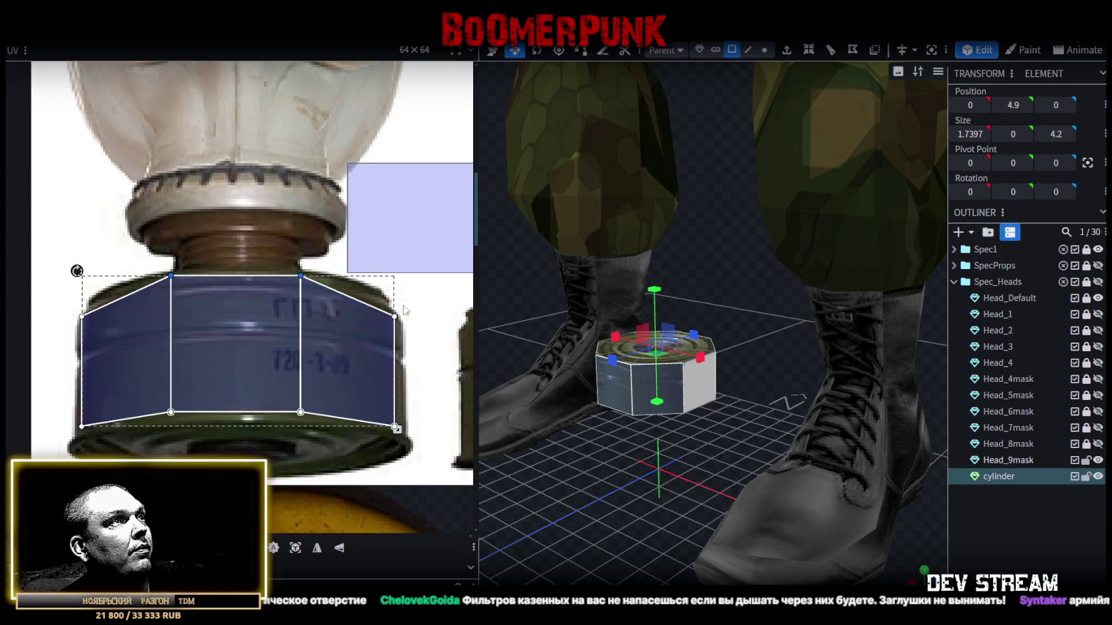
scroll(384, 329, down, 2)
click(364, 274)
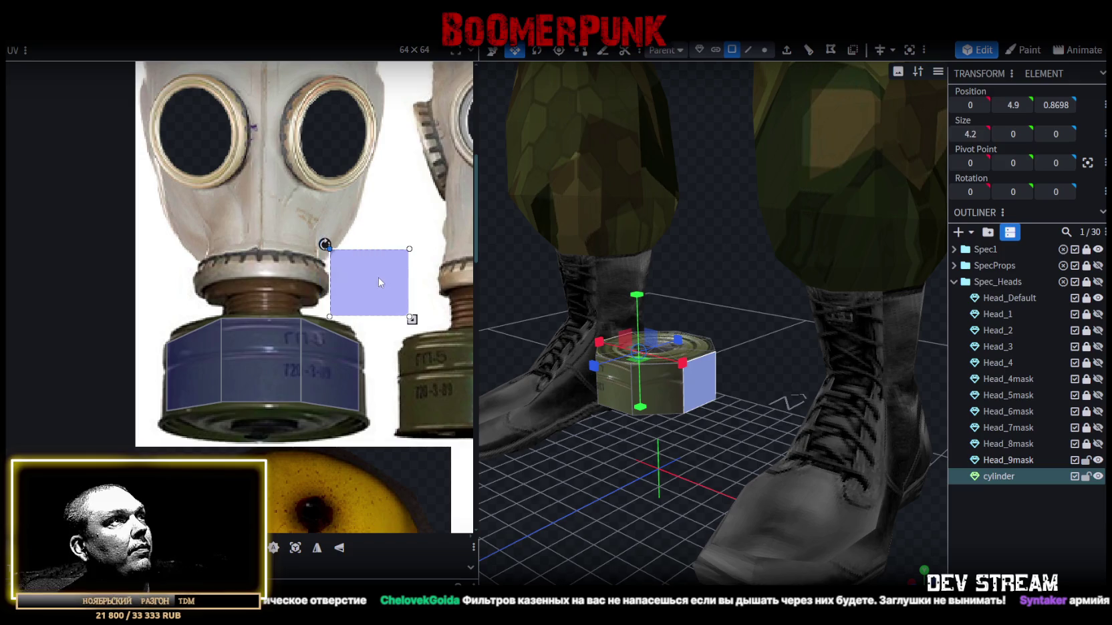
drag(378, 277, 268, 350)
scroll(272, 350, up, 2)
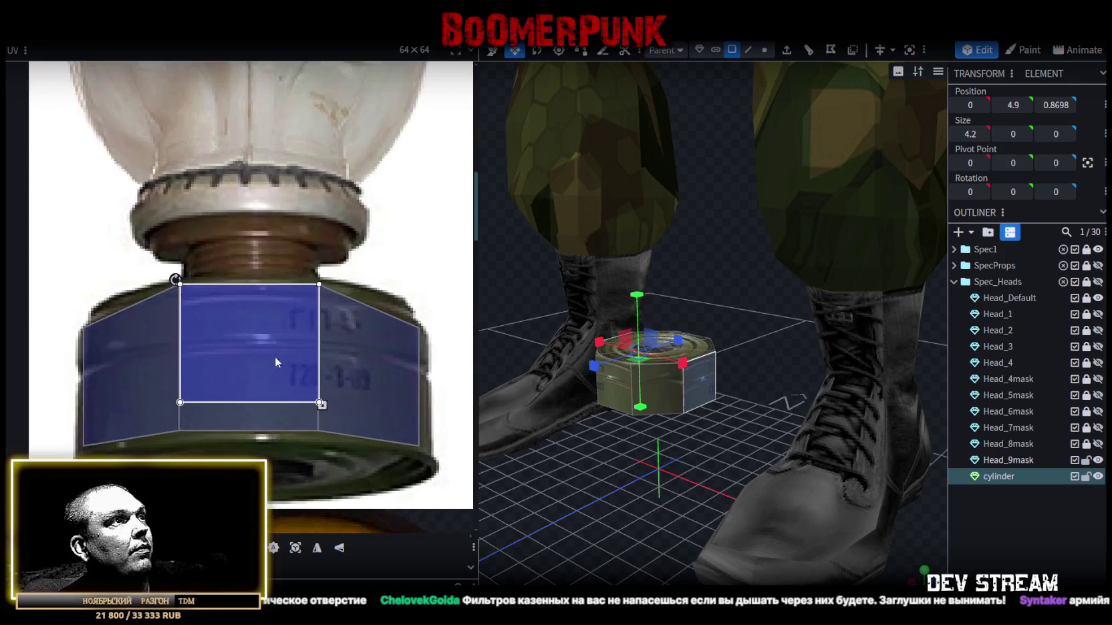
scroll(314, 401, up, 1)
drag(321, 410, 316, 431)
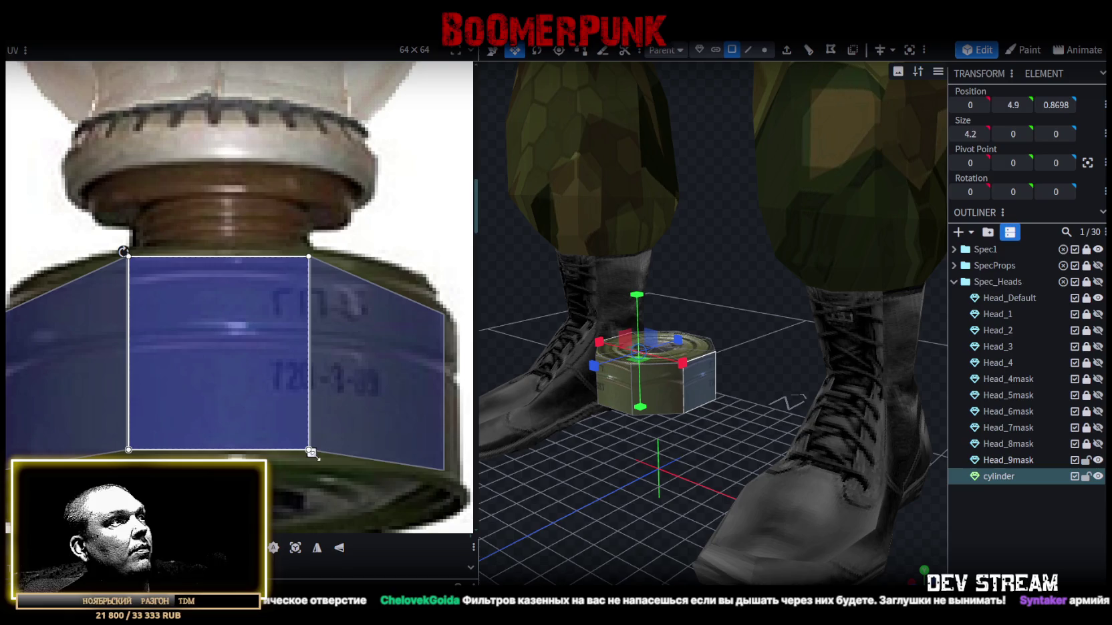
scroll(324, 444, down, 1)
- Select the cylinder's front and side faces and shift a face UV across the filter photo
mouse_move(672, 516)
mouse_down()
mouse_move(640, 483)
mouse_move(800, 506)
mouse_move(835, 496)
mouse_move(351, 497)
mouse_move(413, 480)
mouse_move(476, 497)
mouse_move(786, 498)
mouse_up()
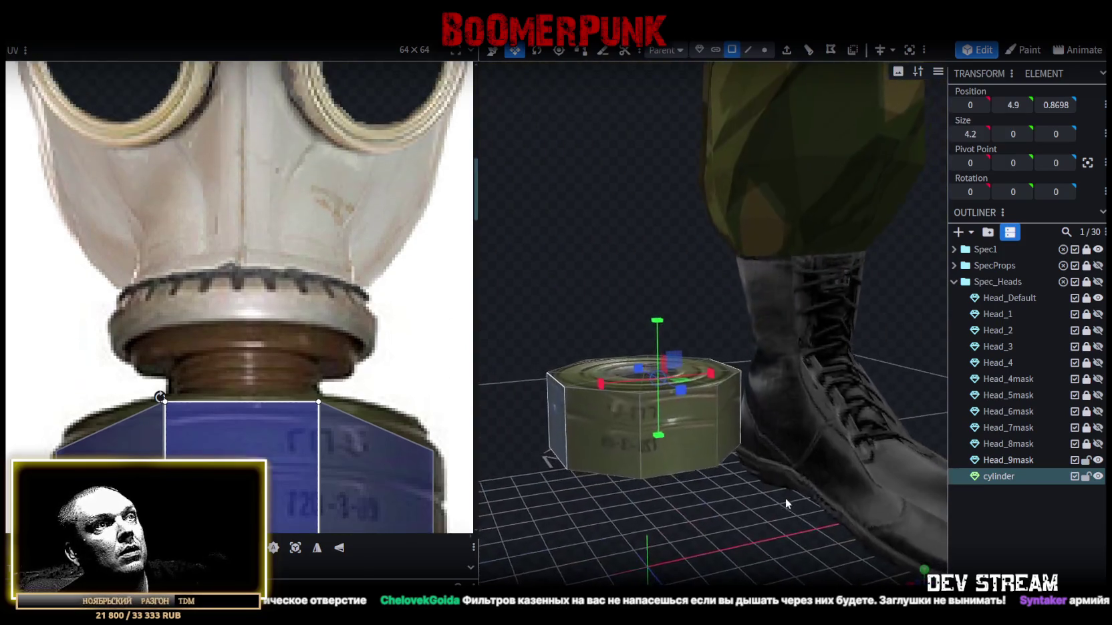
click(594, 410)
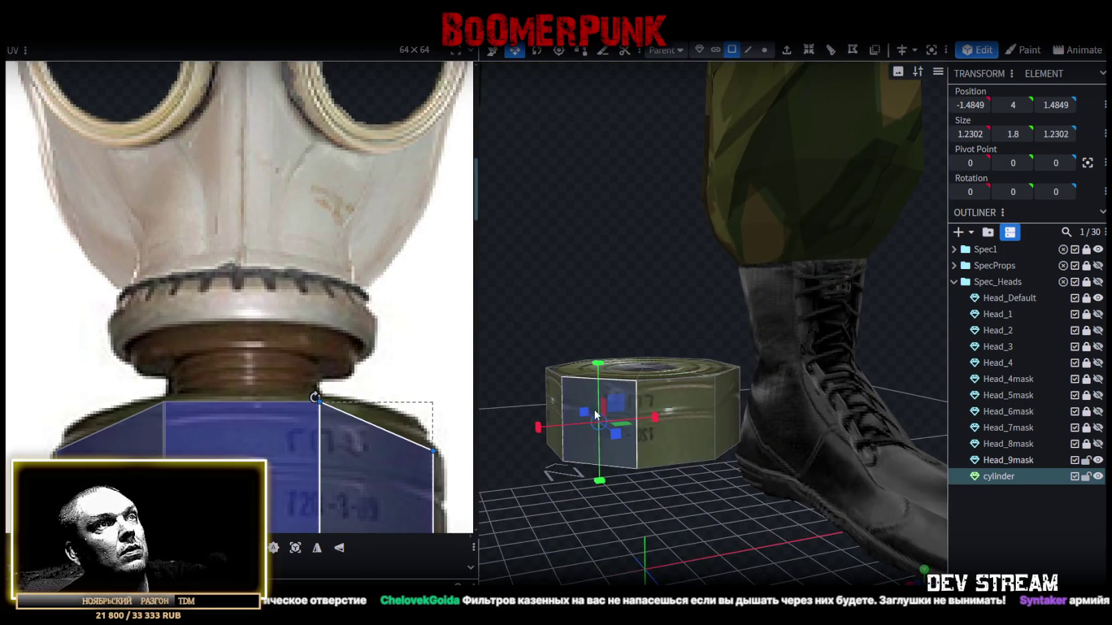
shift+click(691, 430)
shift+click(721, 425)
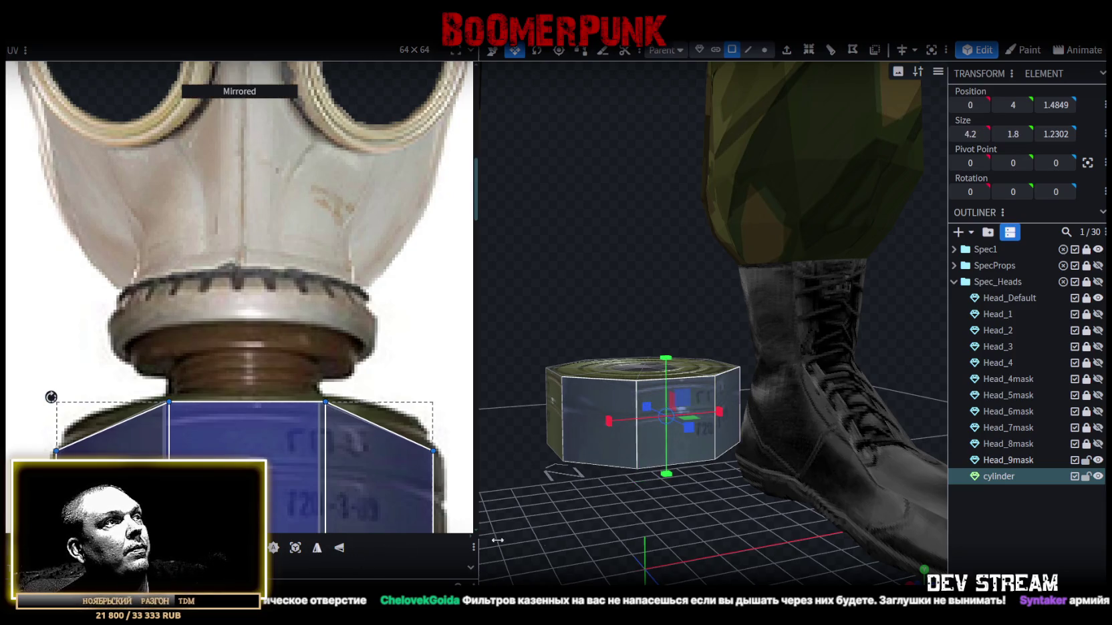
mouse_move(745, 525)
mouse_down()
mouse_move(806, 551)
mouse_move(911, 545)
mouse_move(869, 516)
mouse_move(606, 530)
mouse_move(711, 452)
mouse_up()
click(709, 445)
drag(782, 513, 625, 502)
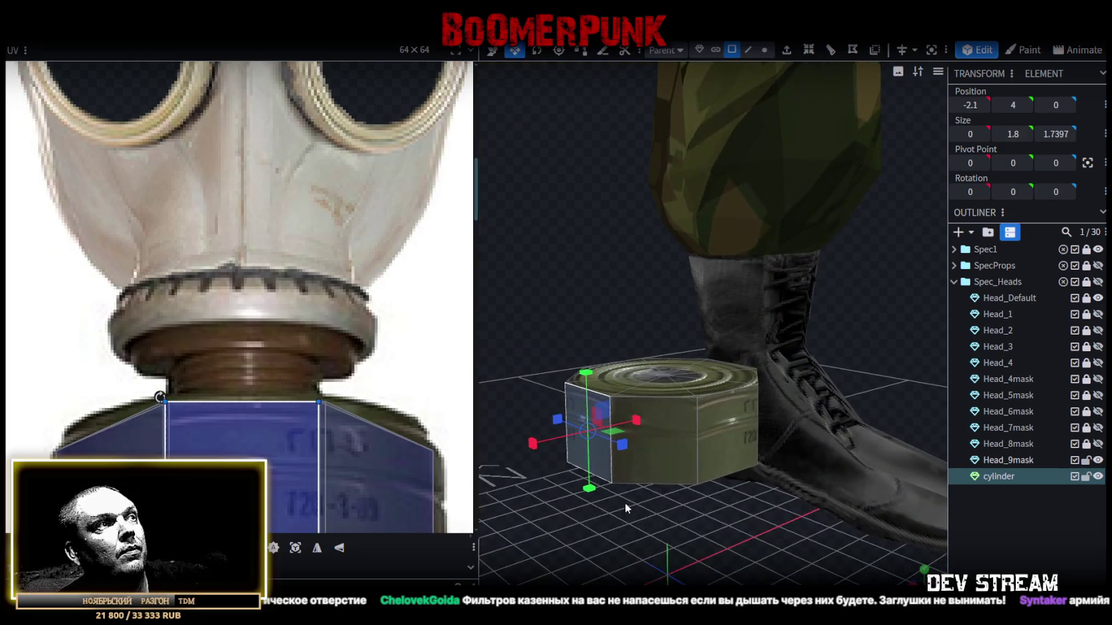
scroll(332, 461, down, 2)
middle_drag(332, 460, 361, 372)
scroll(393, 419, down, 2)
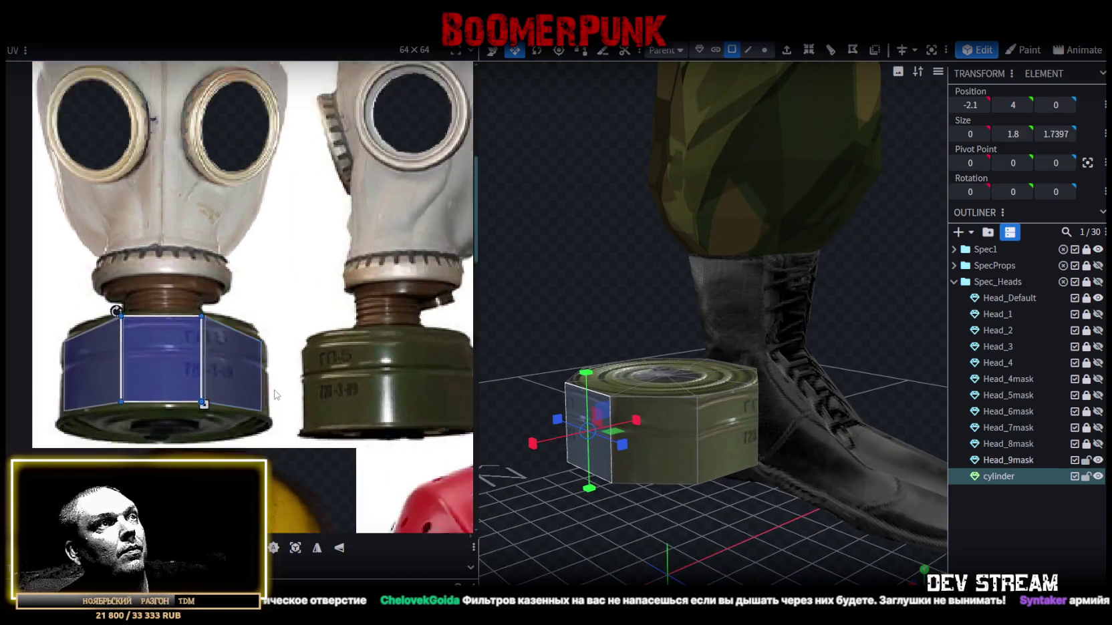
scroll(303, 393, down, 2)
scroll(333, 367, up, 1)
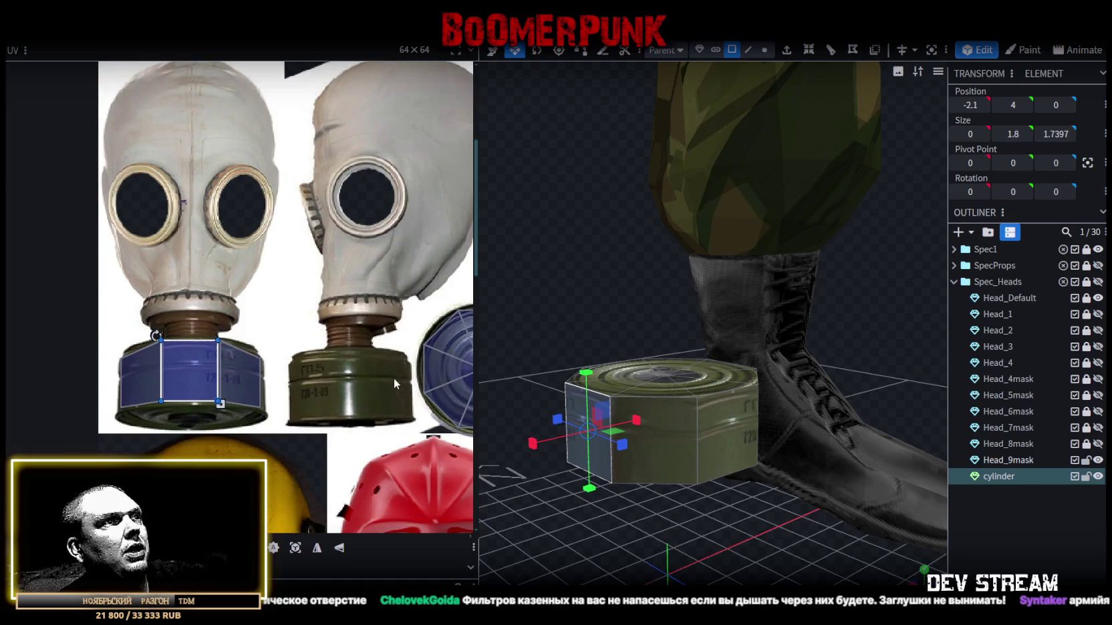
- Place the whole cylinder UV onto the left canister in the photo, then deselect the cylinder
key(ctrl+a)
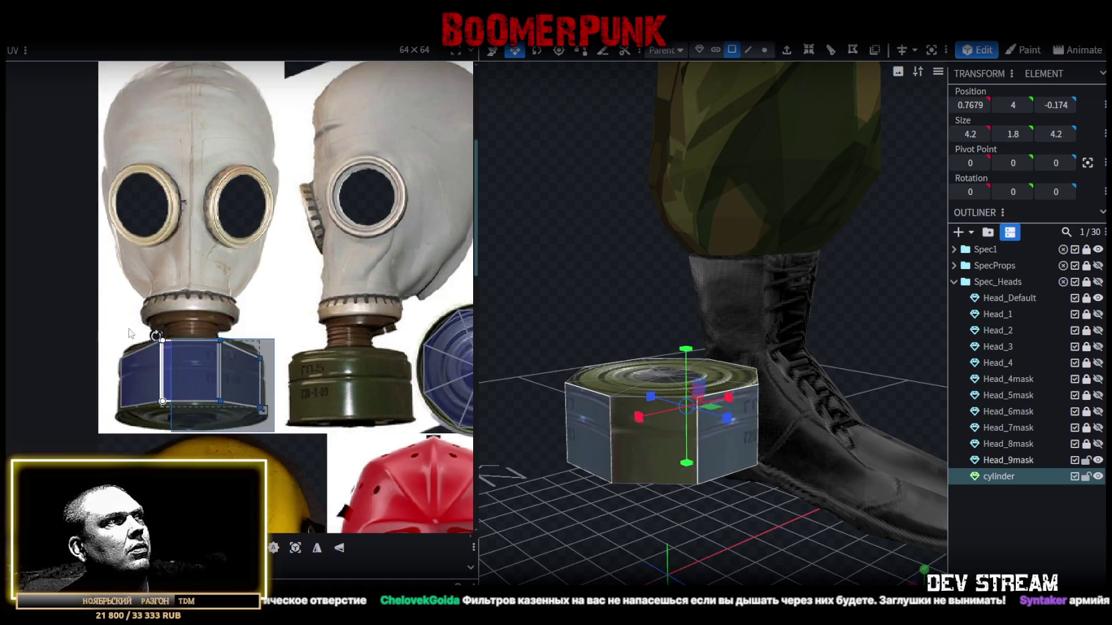
drag(170, 361, 309, 390)
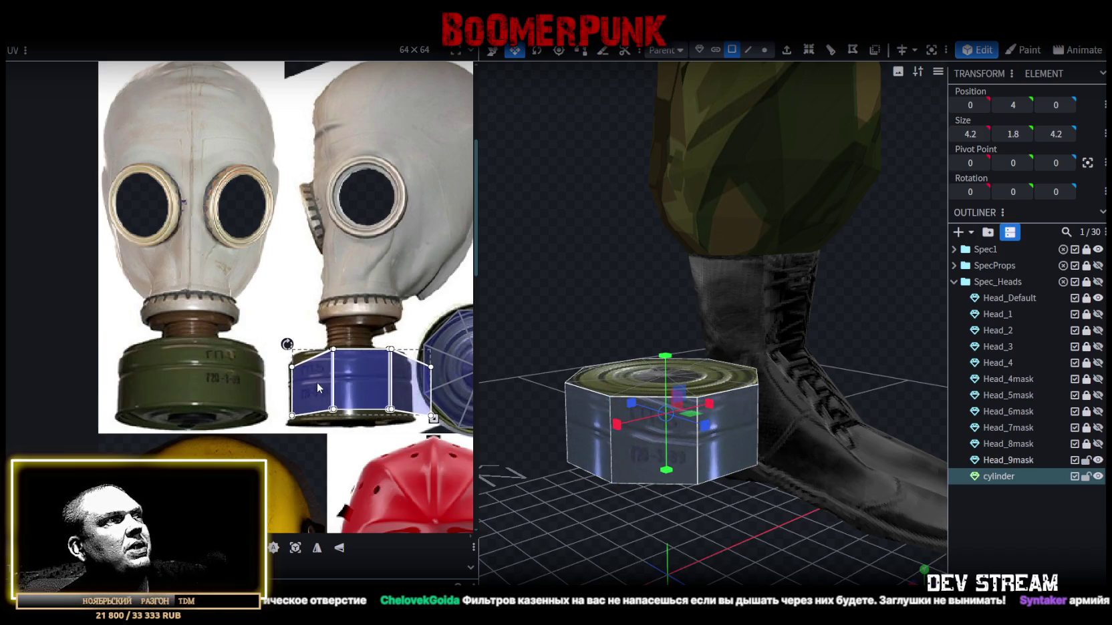
drag(415, 385, 253, 385)
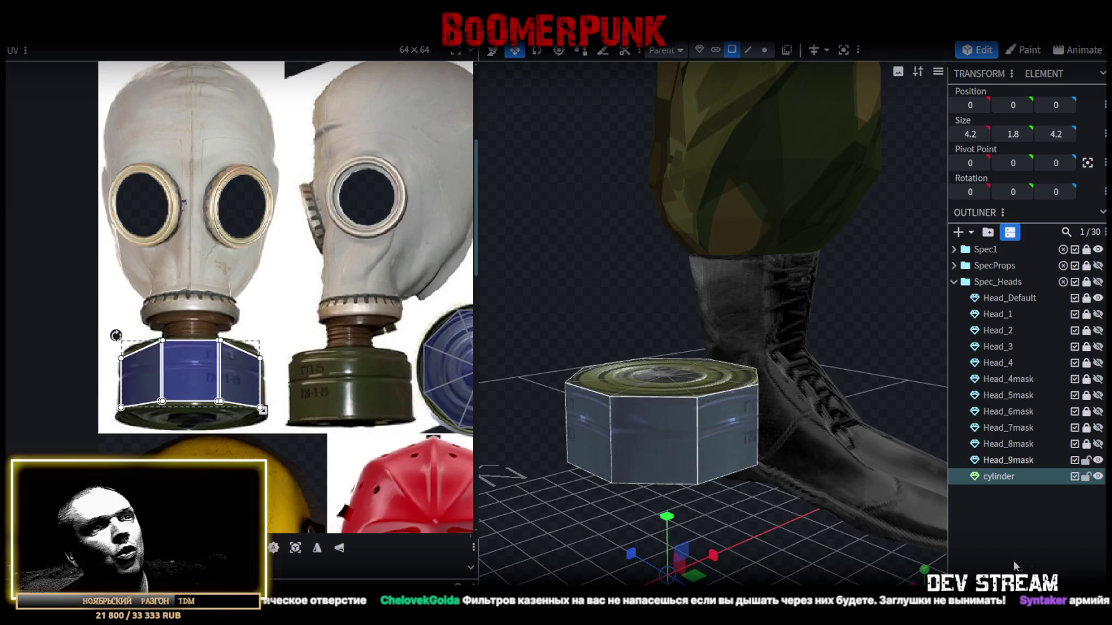
click(736, 559)
scroll(737, 560, down, 3)
mouse_move(922, 580)
mouse_down()
mouse_move(627, 471)
mouse_move(570, 469)
mouse_move(620, 573)
mouse_up()
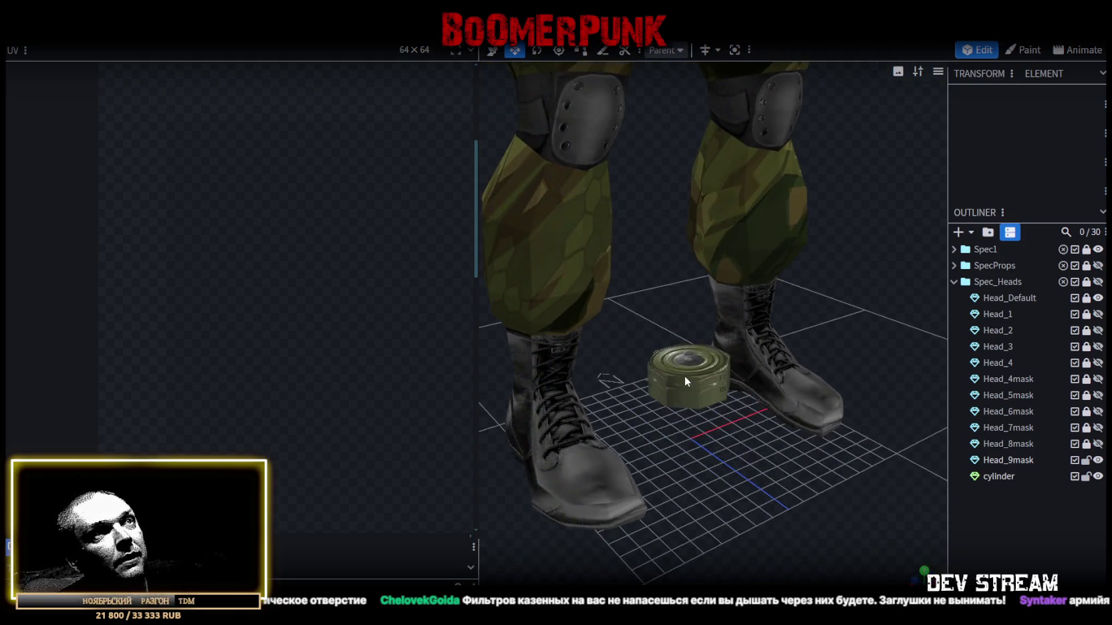
- Move the canister cylinder to 0, 51, 7.3 below the masked chin, then select Head_9mask
click(684, 374)
scroll(684, 473, down, 3)
mouse_move(685, 473)
mouse_down()
mouse_move(734, 412)
mouse_move(701, 490)
mouse_move(722, 497)
mouse_up()
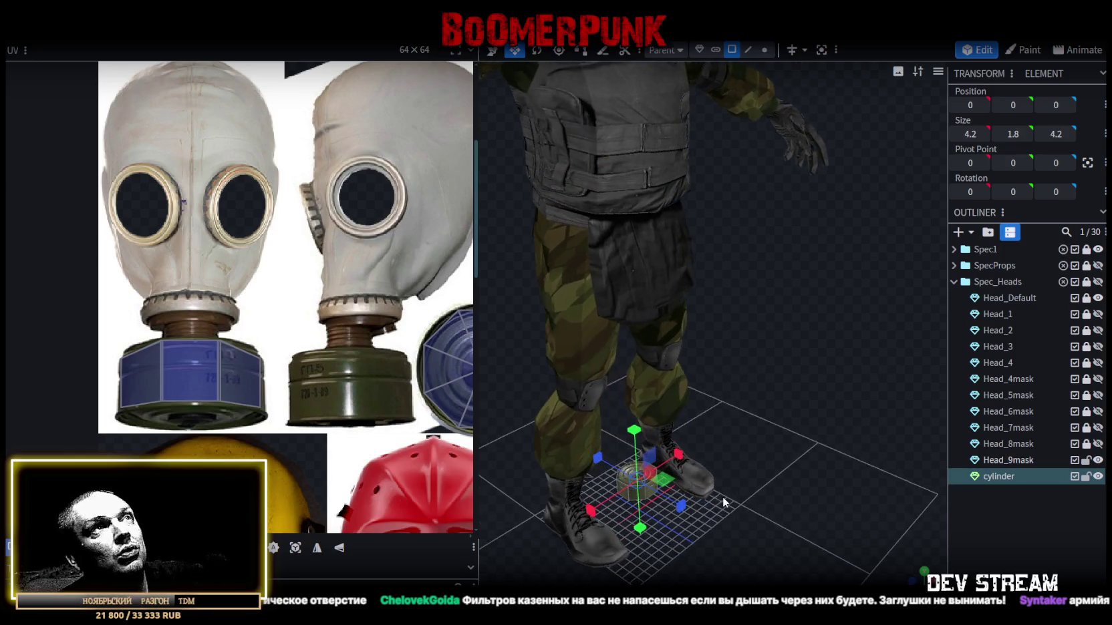
click(733, 52)
scroll(808, 317, down, 3)
scroll(745, 391, down, 2)
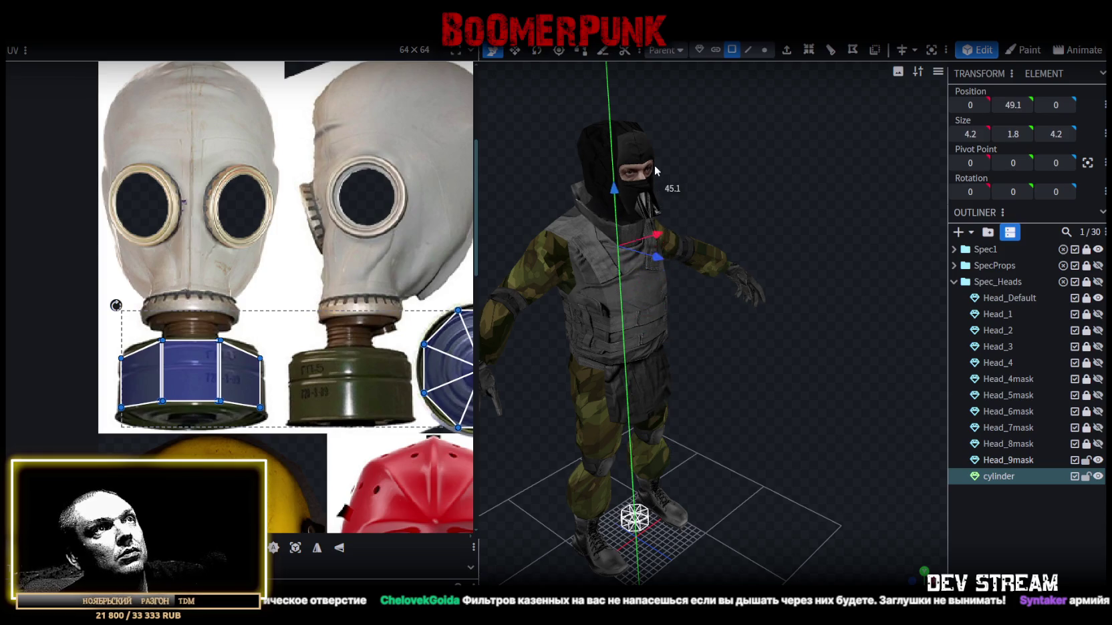
drag(710, 263, 737, 302)
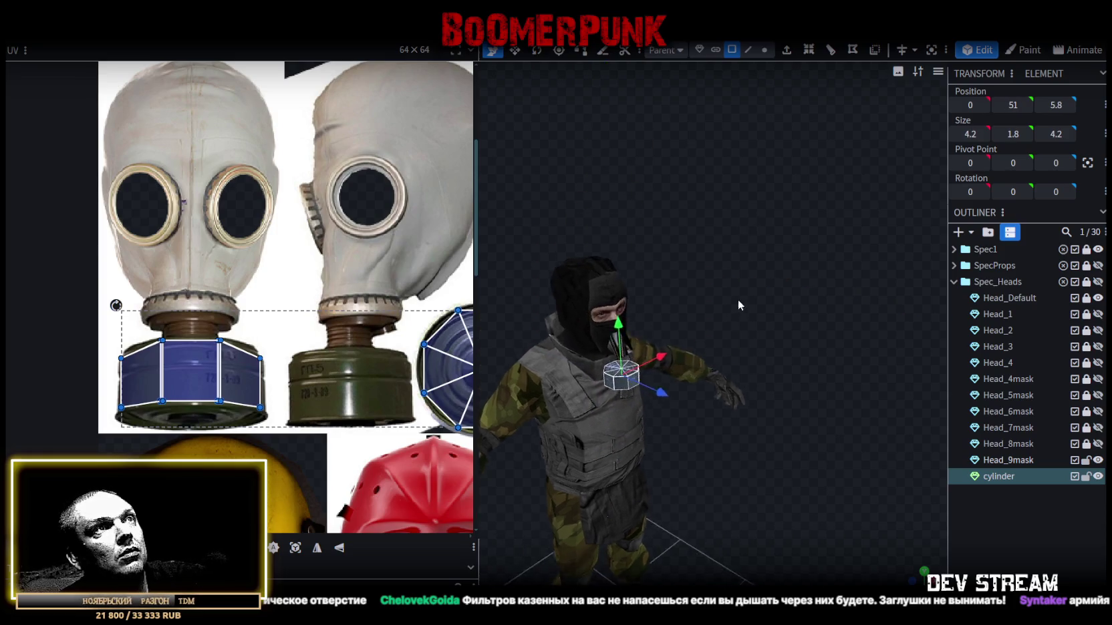
scroll(773, 252, up, 3)
scroll(780, 272, up, 2)
drag(770, 343, 800, 349)
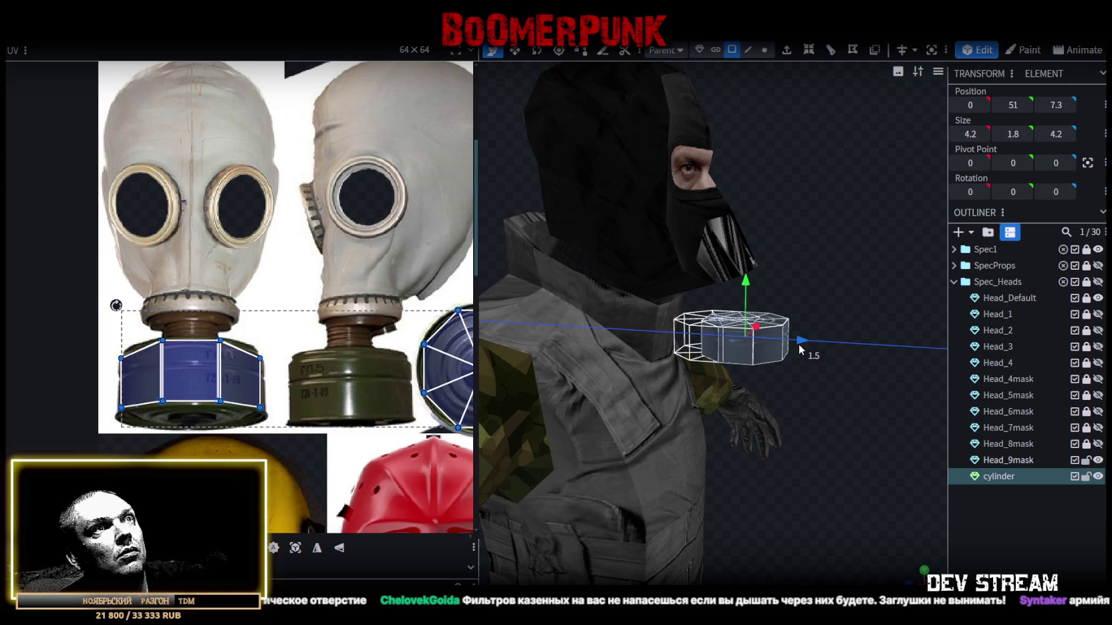
mouse_move(873, 367)
mouse_down()
mouse_move(855, 371)
mouse_move(798, 319)
mouse_up()
scroll(828, 376, down, 3)
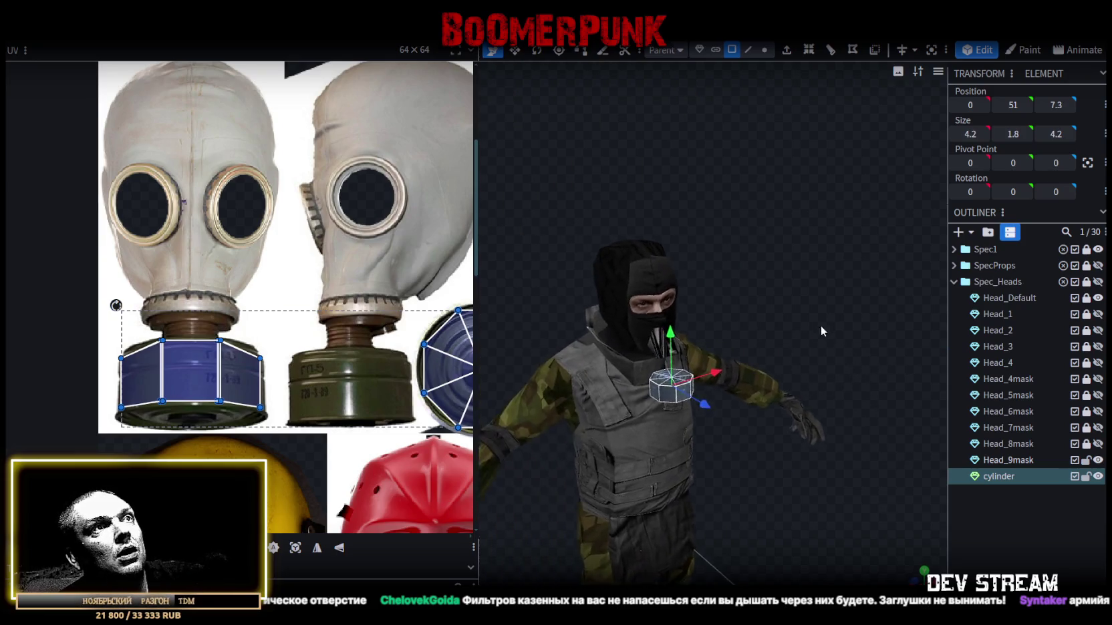
click(562, 226)
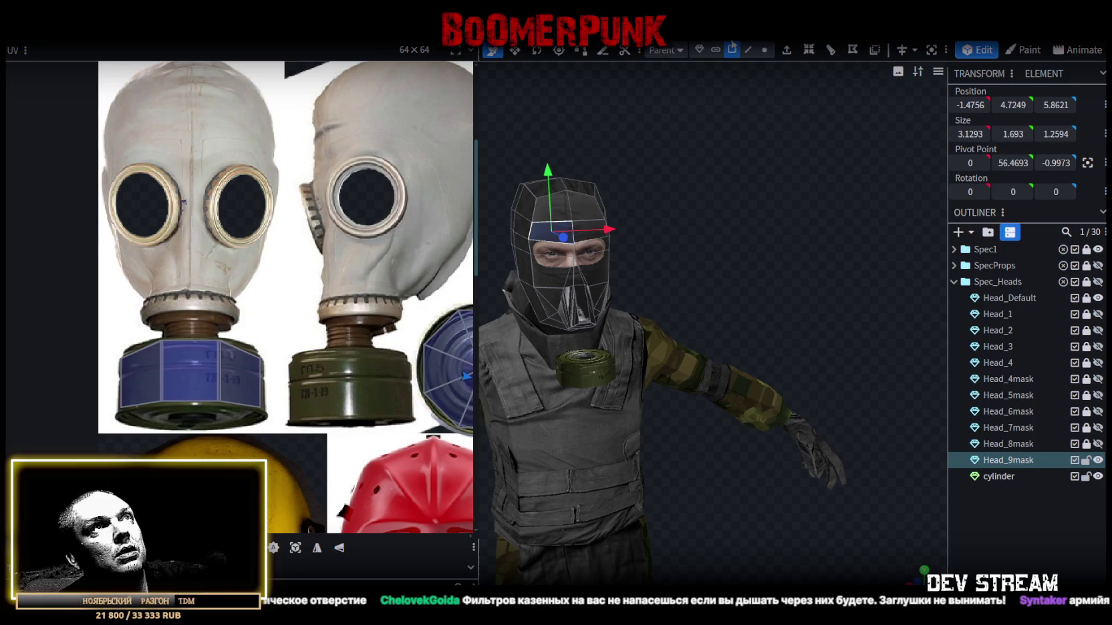
- Select a group of faces on the Head_9mask head
mouse_move(704, 78)
mouse_down()
mouse_move(745, 239)
mouse_move(814, 205)
mouse_move(787, 222)
mouse_move(942, 359)
mouse_up()
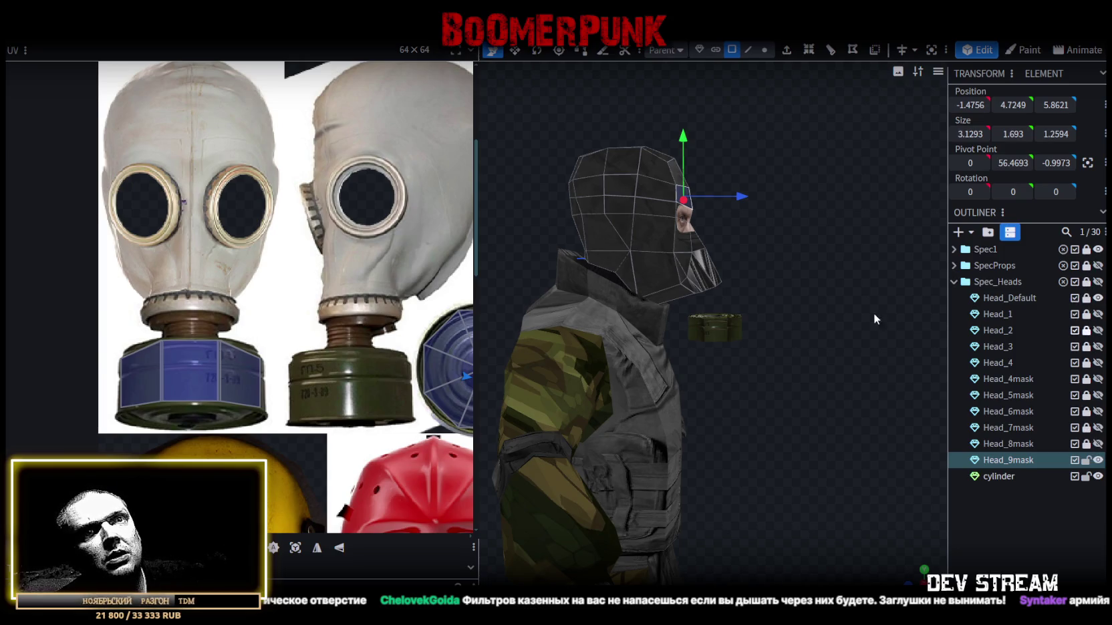
scroll(874, 318, up, 2)
click(1087, 484)
scroll(757, 348, up, 3)
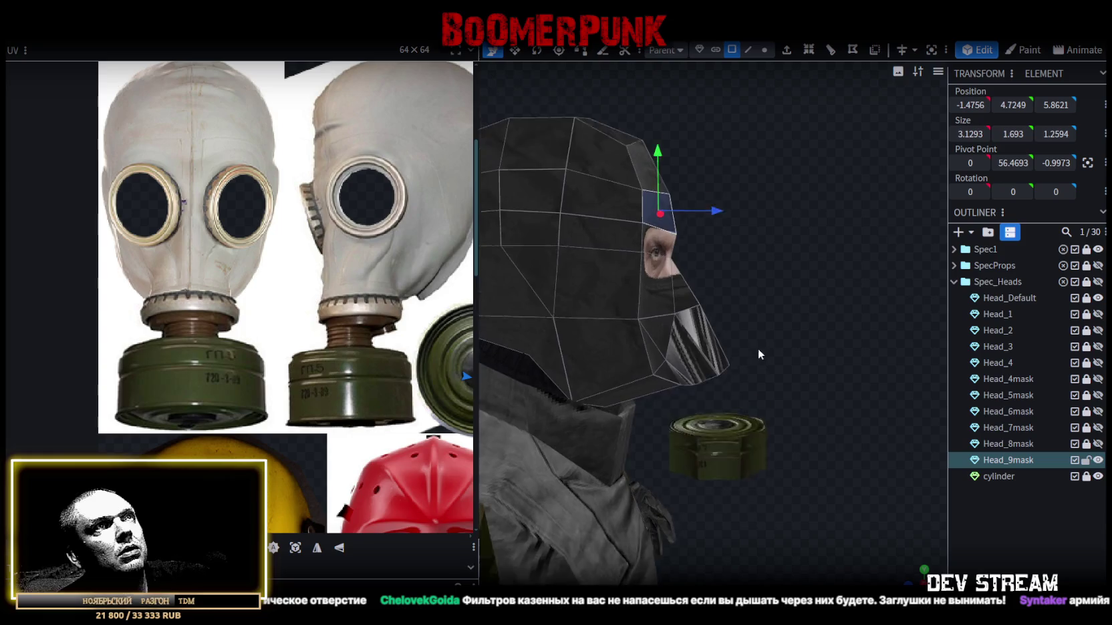
mouse_move(778, 177)
mouse_down()
mouse_move(675, 366)
mouse_move(718, 312)
mouse_up()
scroll(717, 312, up, 2)
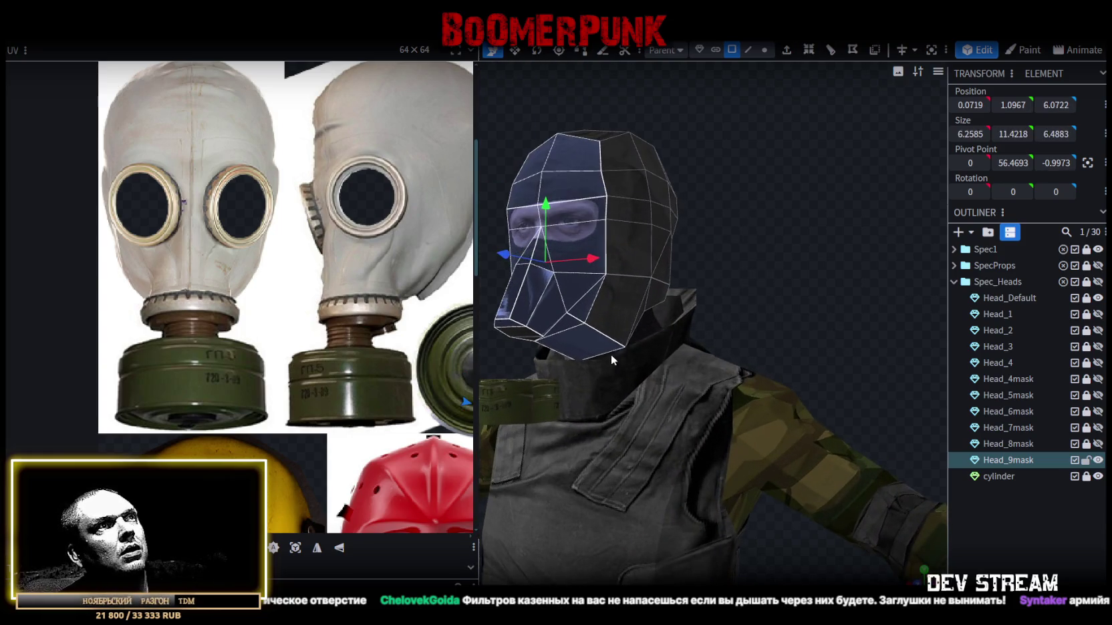
- From a front orthographic view, re-project the head's UVs with UV > Project from View
mouse_move(529, 339)
mouse_down()
mouse_move(628, 330)
mouse_move(744, 231)
mouse_move(660, 298)
mouse_move(793, 325)
mouse_move(818, 296)
mouse_up()
scroll(831, 295, up, 2)
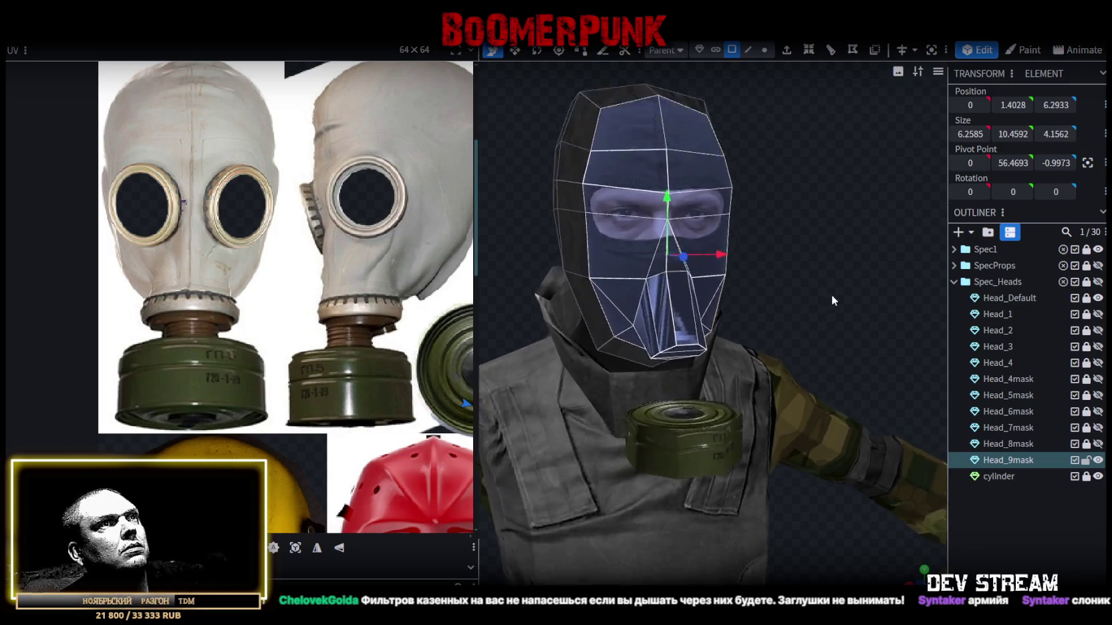
scroll(831, 295, up, 2)
scroll(808, 308, up, 1)
scroll(806, 309, up, 1)
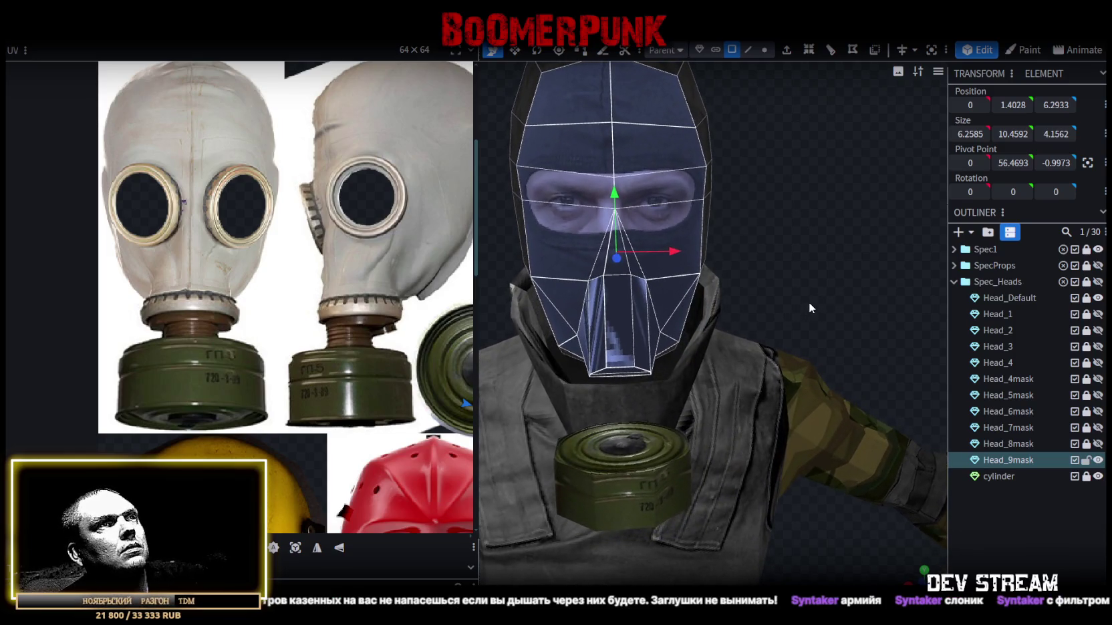
scroll(808, 302, down, 2)
mouse_move(801, 306)
mouse_down()
mouse_move(882, 301)
mouse_move(885, 275)
mouse_move(827, 374)
mouse_up()
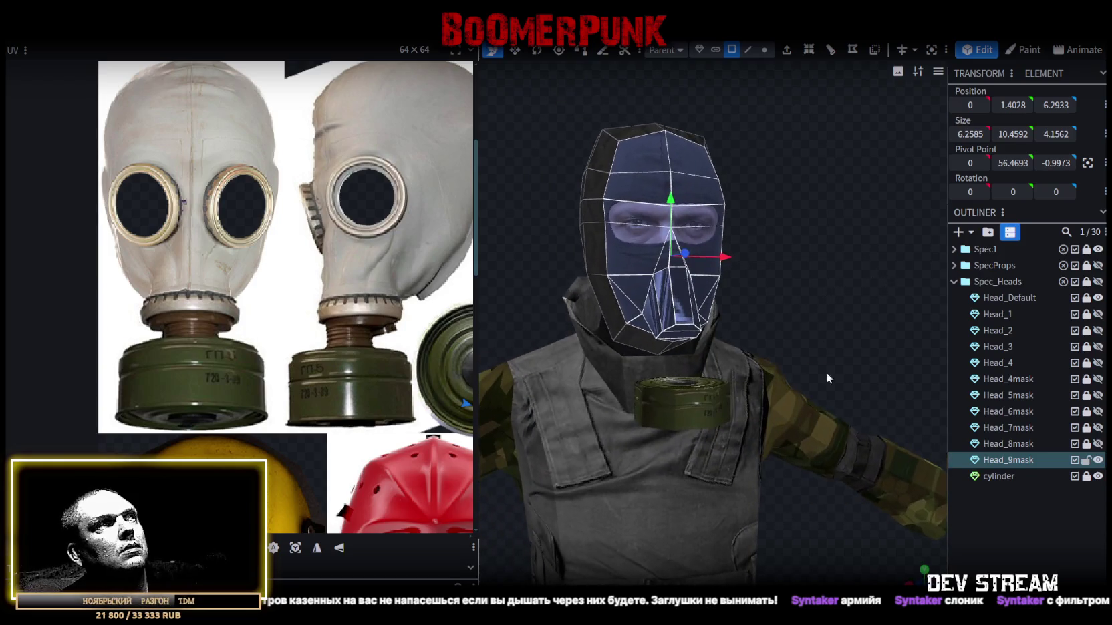
key(KP_1)
mouse_move(787, 451)
mouse_down()
mouse_move(744, 364)
mouse_move(808, 470)
mouse_up()
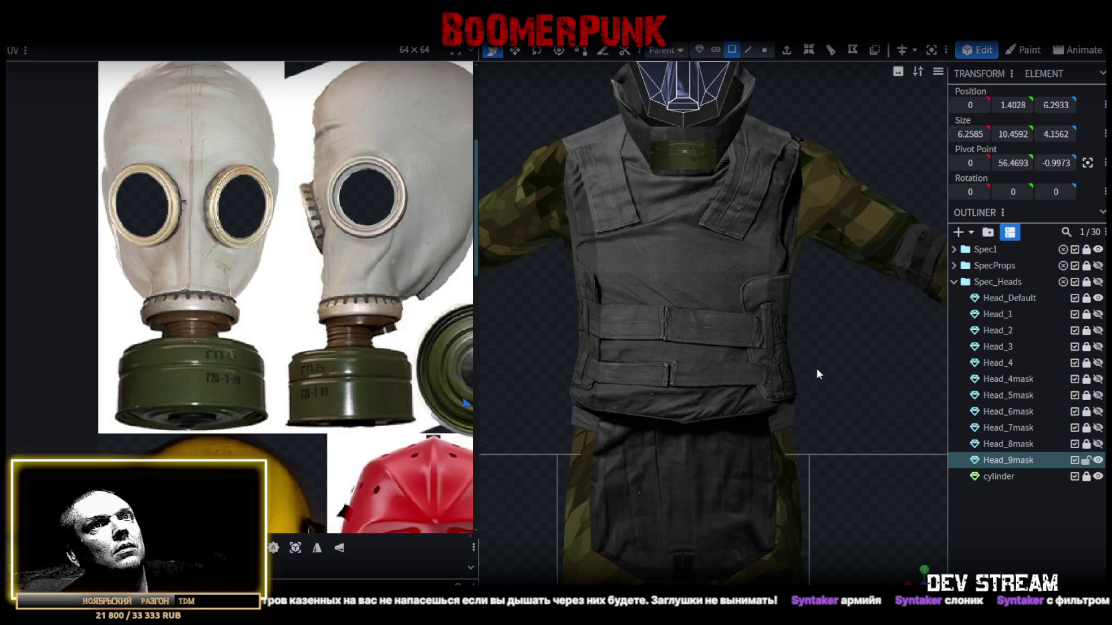
drag(817, 374, 774, 553)
click(294, 548)
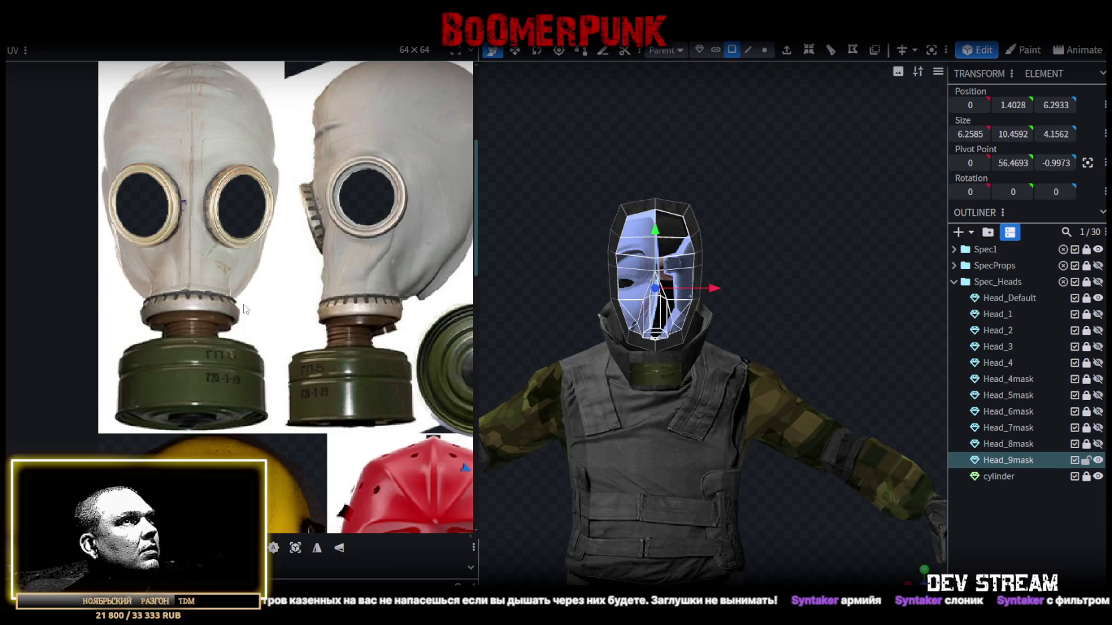
- Place the head UV island on the gas-mask photo, enlarged and raised so the lenses cover the eyes
scroll(285, 272, down, 3)
scroll(267, 261, down, 2)
scroll(188, 214, up, 1)
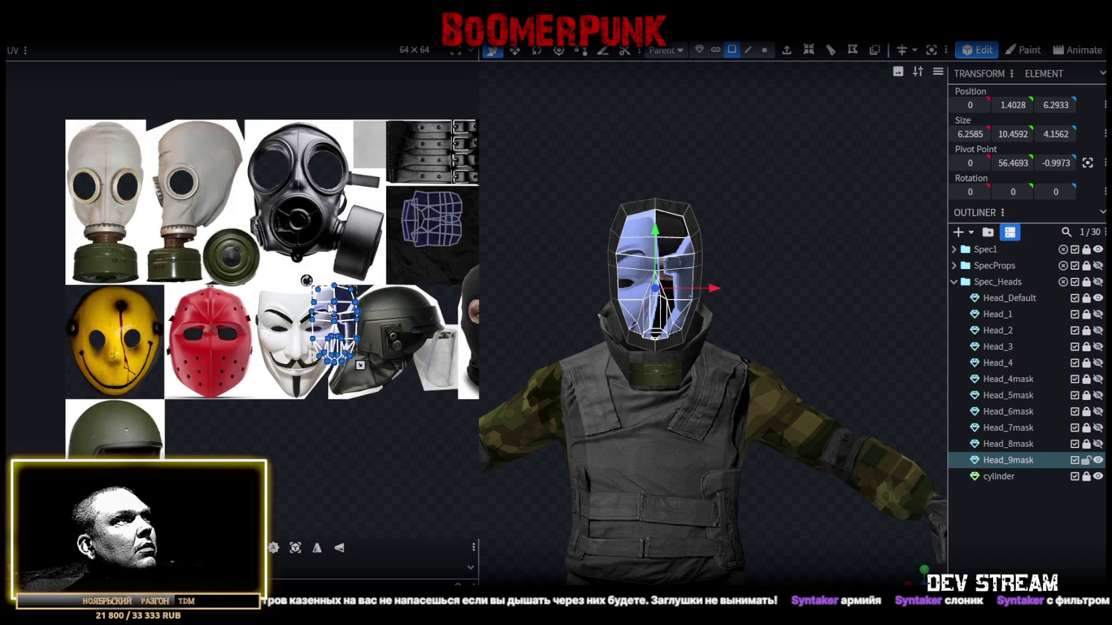
drag(306, 294, 117, 157)
scroll(114, 201, up, 2)
scroll(114, 214, up, 2)
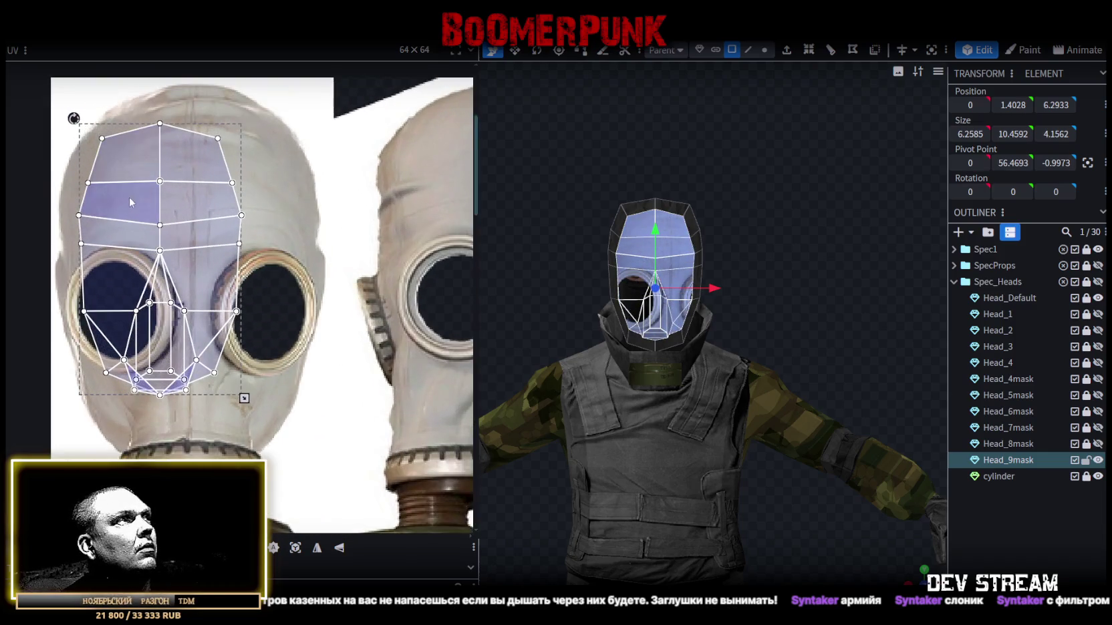
drag(111, 230, 105, 231)
scroll(227, 279, down, 2)
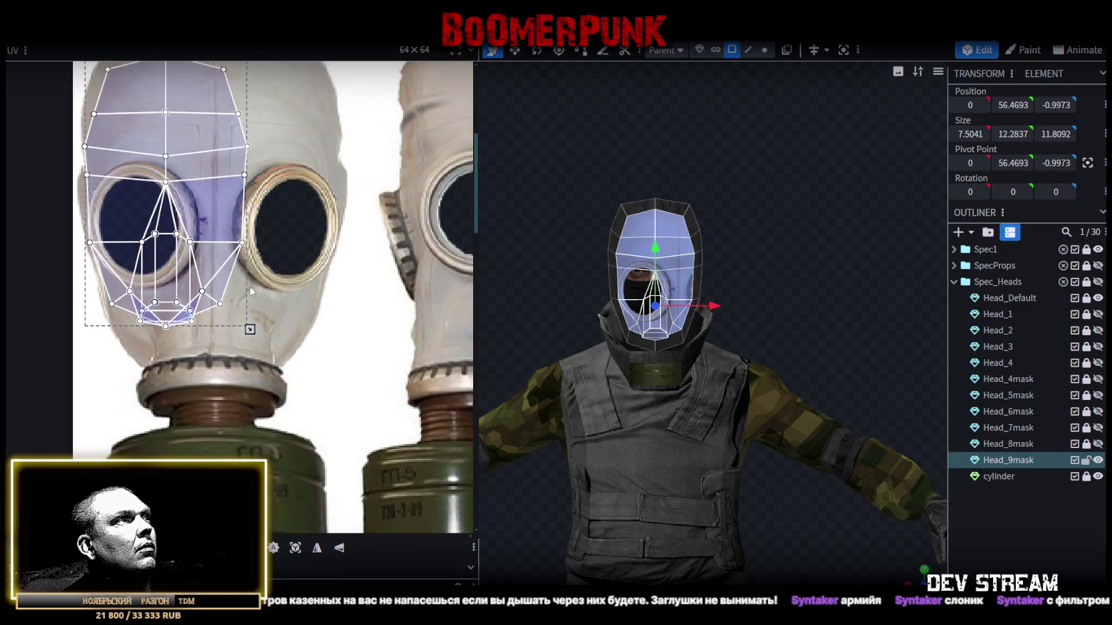
mouse_move(249, 330)
mouse_down()
mouse_move(326, 419)
mouse_move(309, 414)
mouse_move(343, 465)
mouse_up()
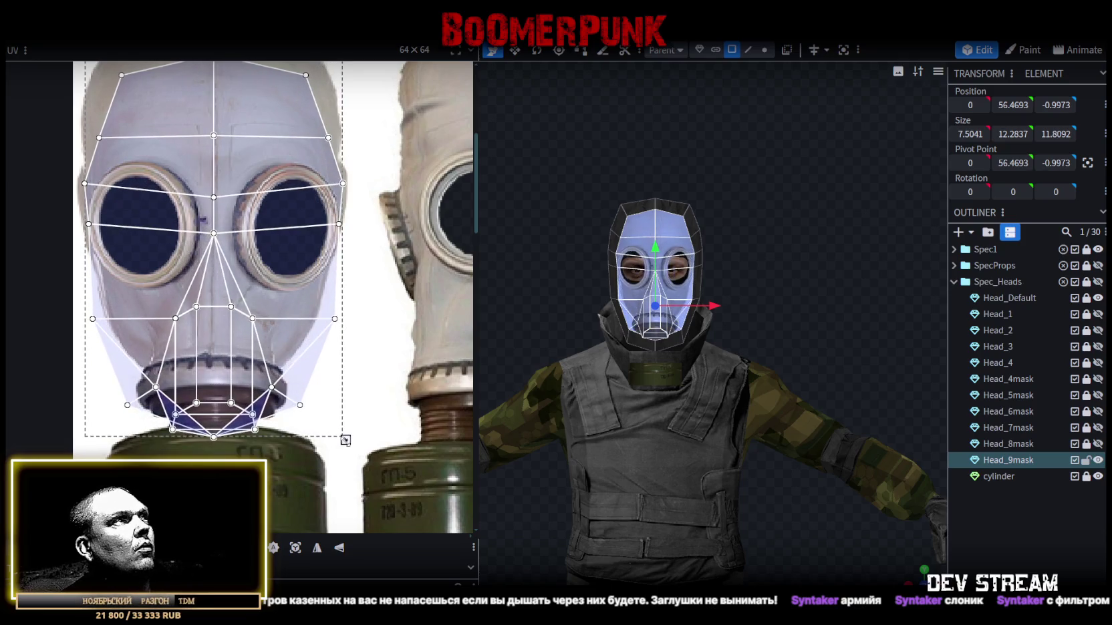
drag(250, 305, 255, 301)
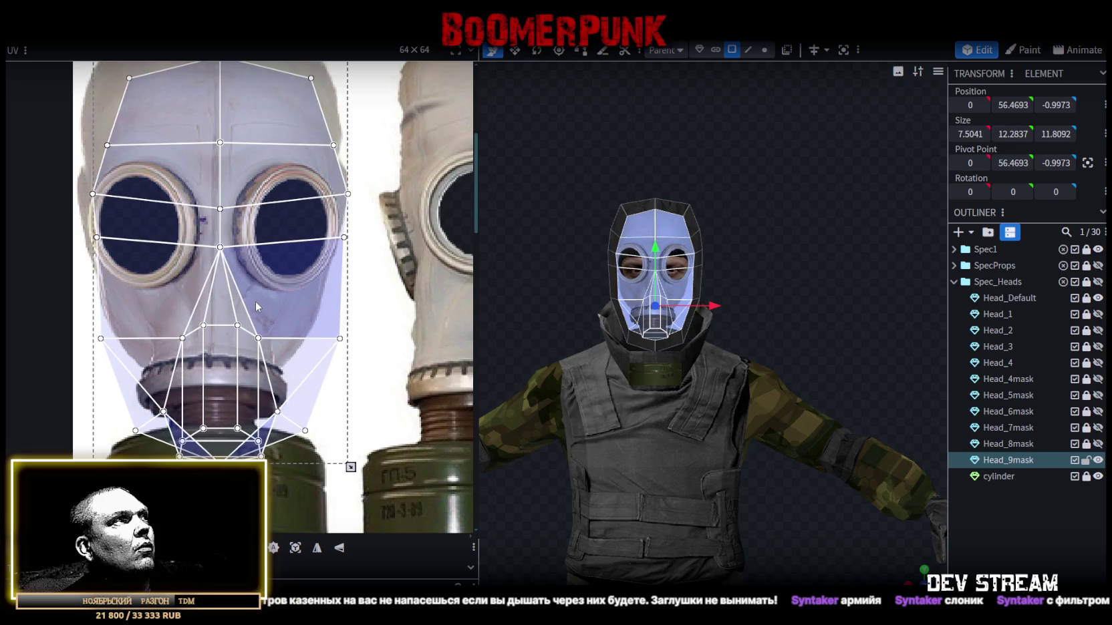
drag(351, 466, 341, 467)
drag(269, 317, 267, 287)
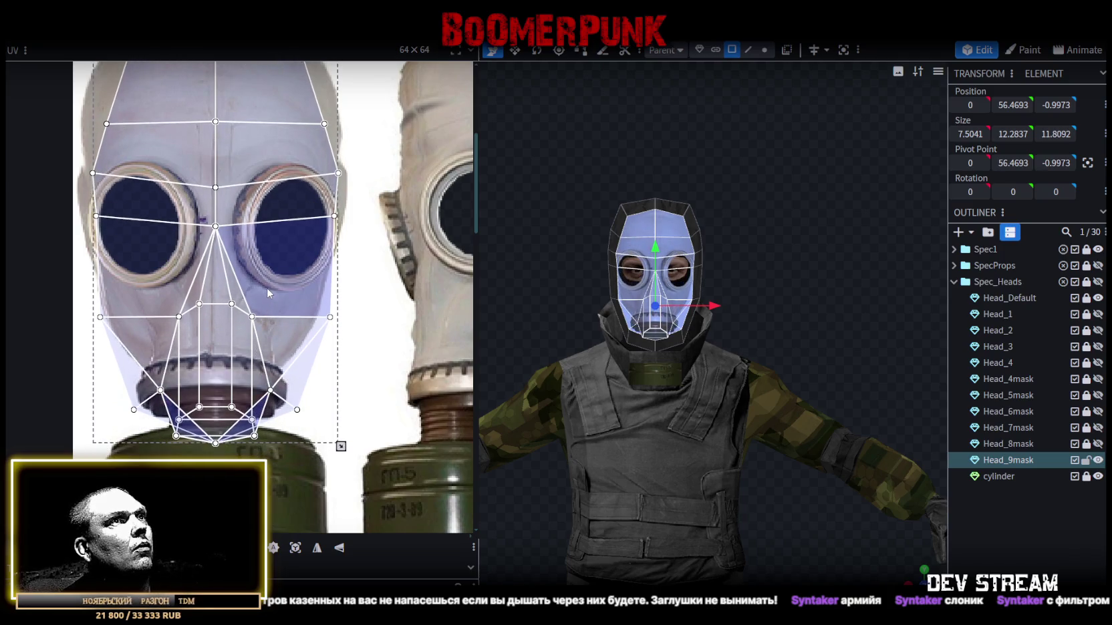
- Adjust the left and right edge UV vertices around the eye sockets to fit the lenses
scroll(312, 316, up, 2)
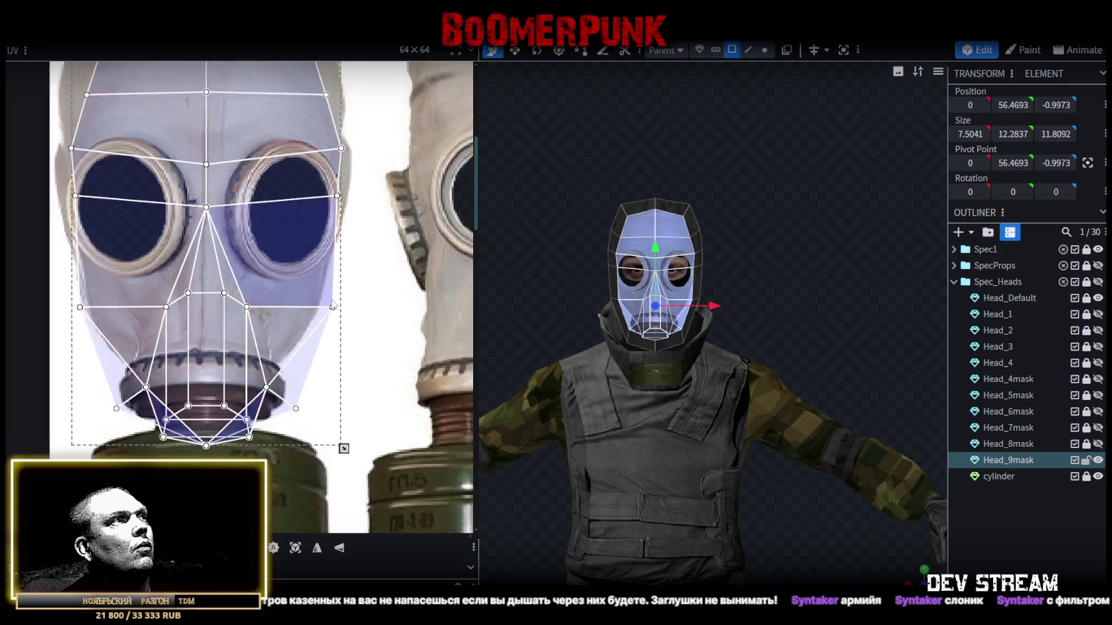
scroll(359, 334, down, 3)
scroll(136, 209, up, 1)
click(160, 254)
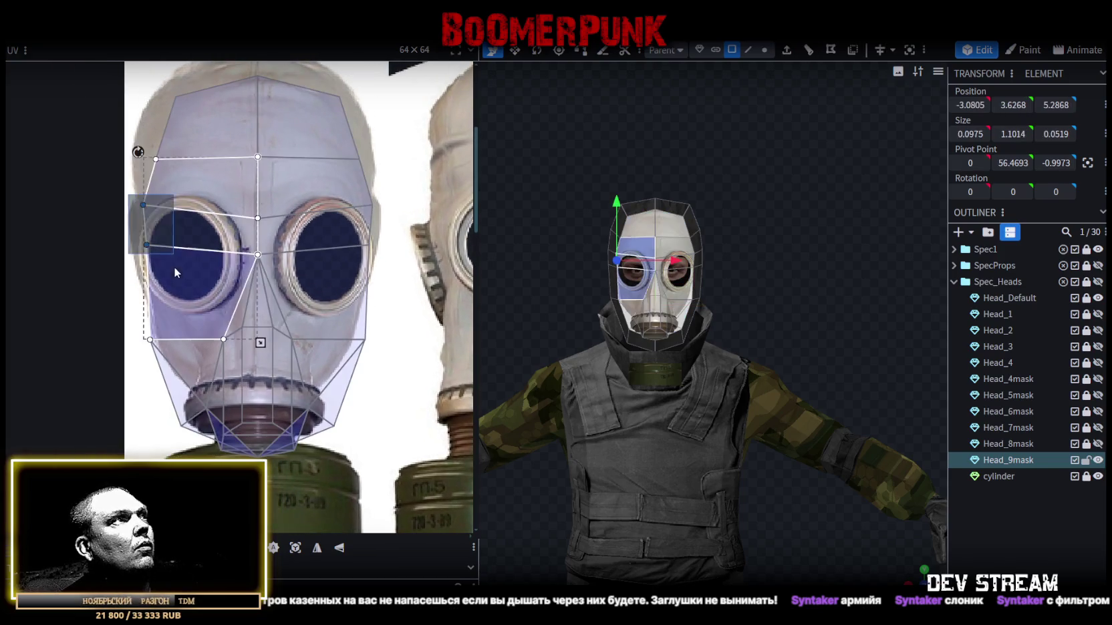
scroll(153, 251, up, 1)
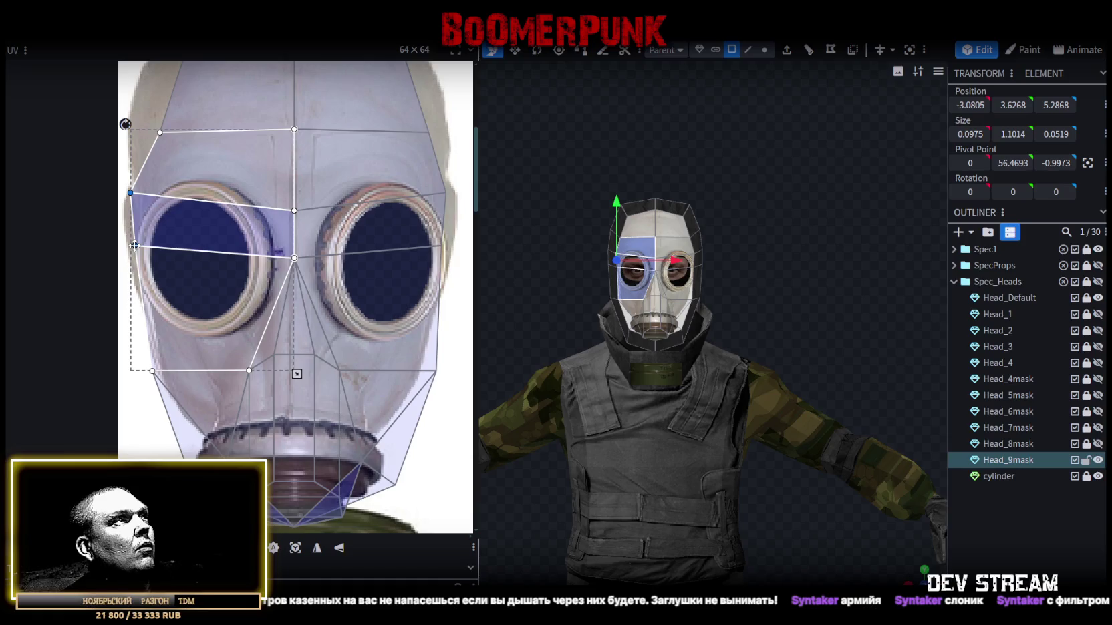
drag(136, 245, 147, 245)
middle_drag(205, 123, 177, 227)
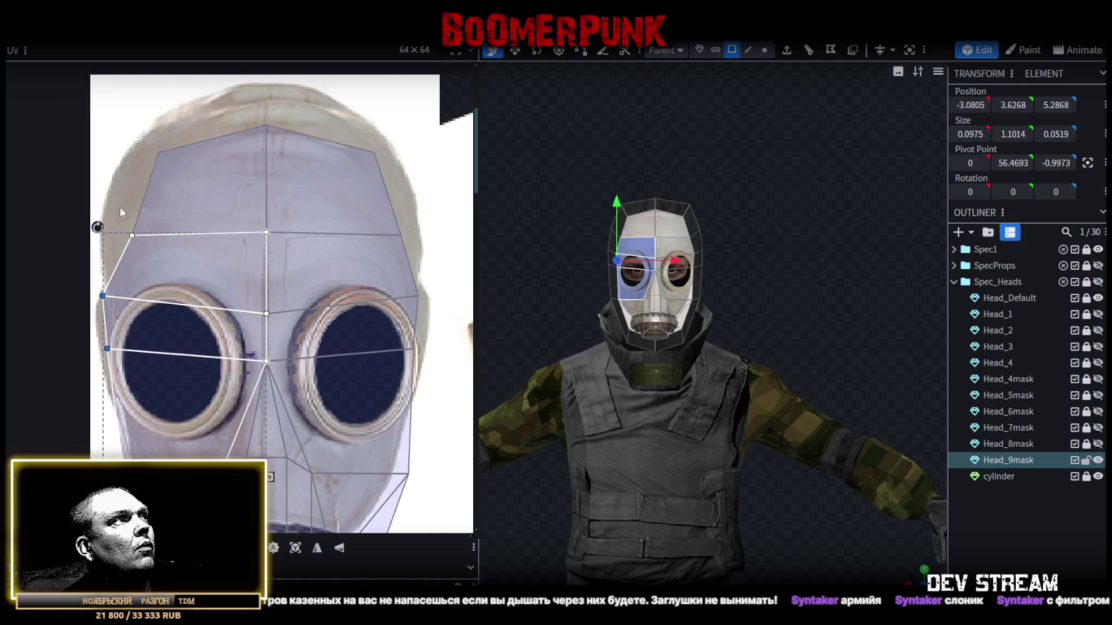
drag(100, 211, 157, 384)
scroll(100, 353, up, 2)
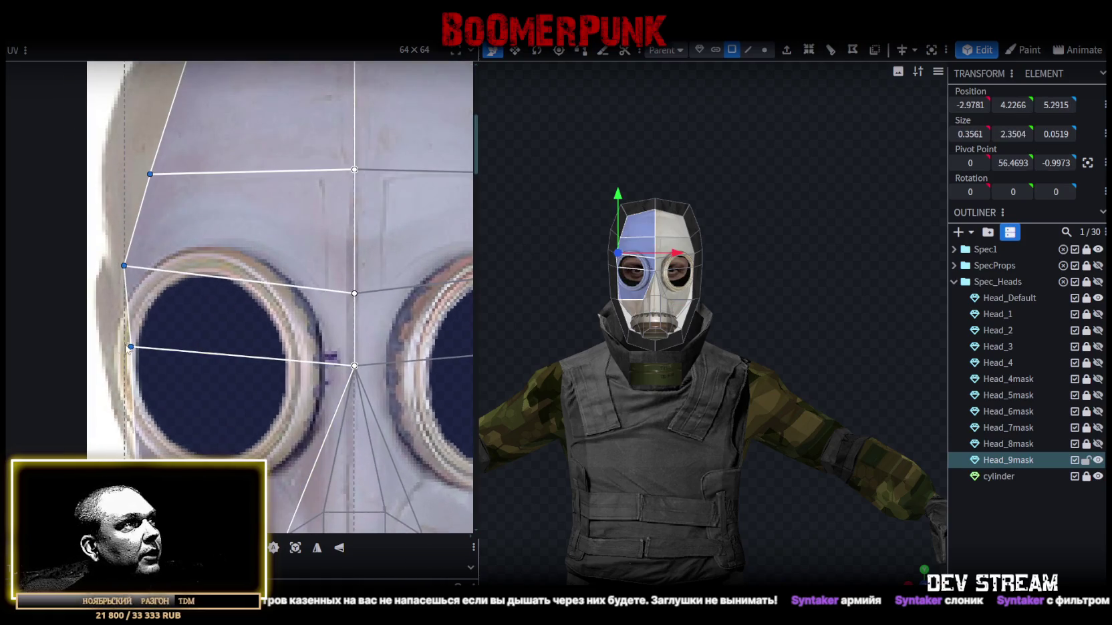
drag(131, 346, 115, 347)
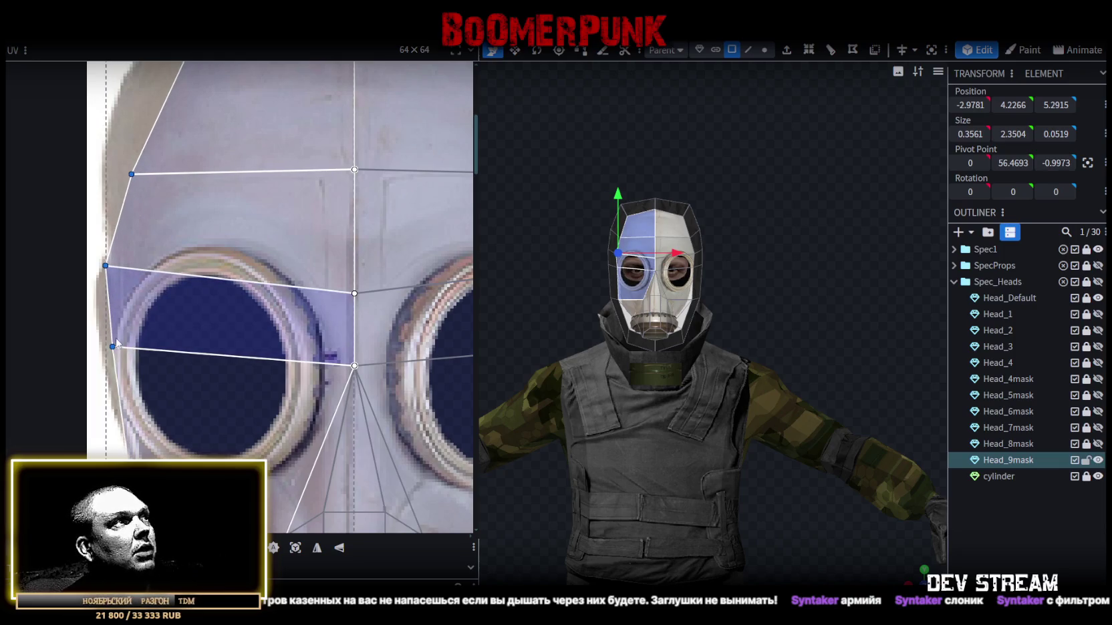
scroll(214, 289, down, 2)
scroll(357, 271, down, 3)
drag(418, 213, 311, 411)
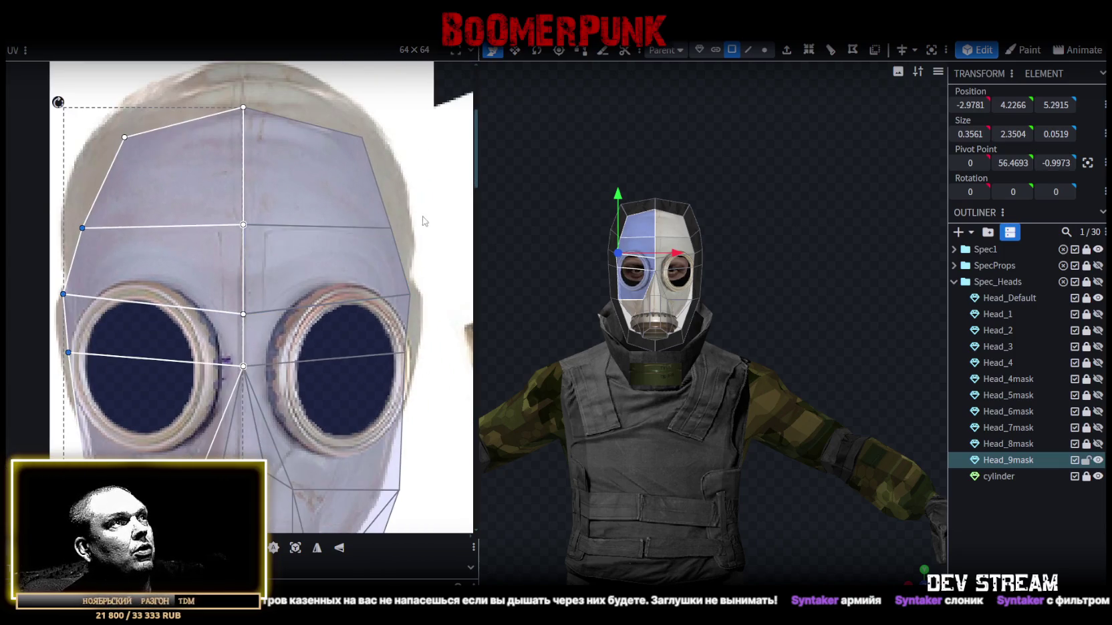
scroll(403, 351, up, 1)
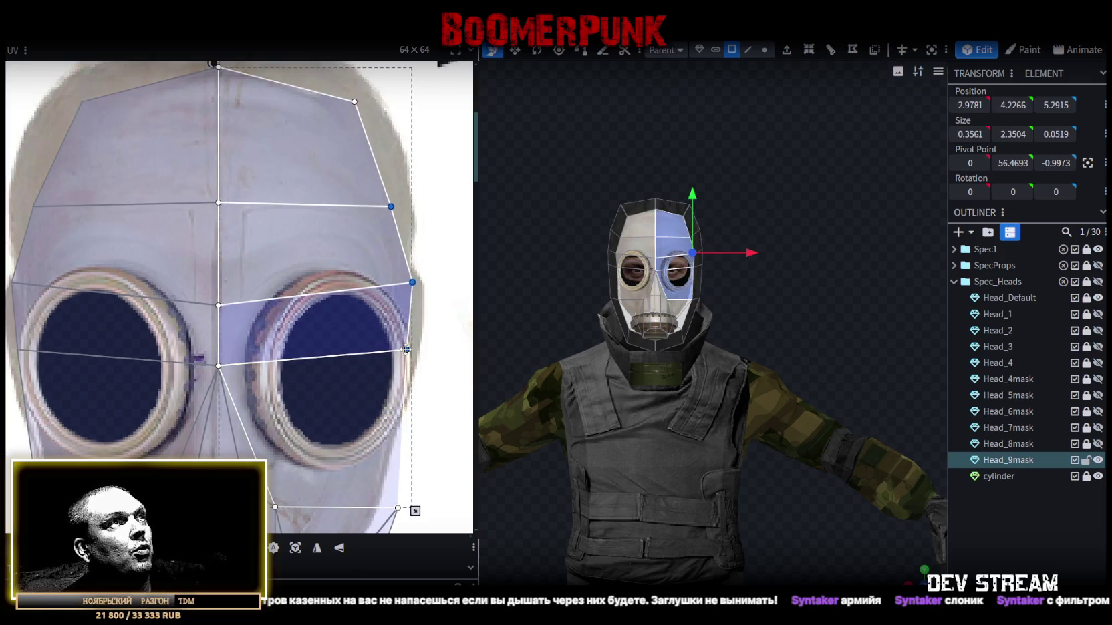
scroll(390, 353, down, 2)
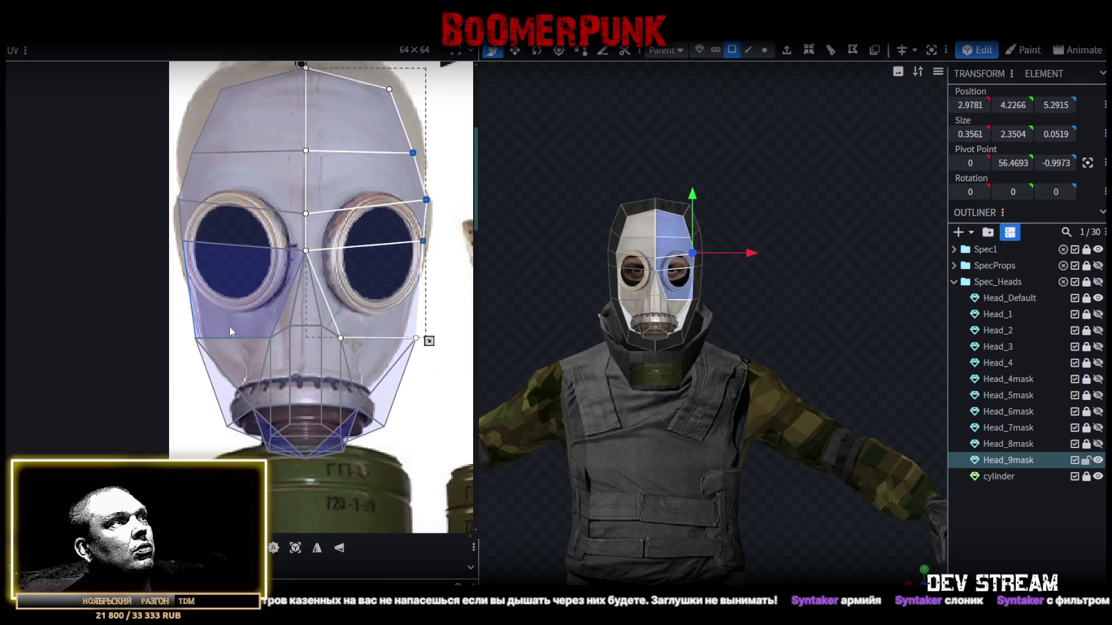
- Pull the right cheek UV vertex outward to reshape the cheek, then inspect the textured mask
click(188, 345)
scroll(190, 339, up, 1)
scroll(192, 332, up, 1)
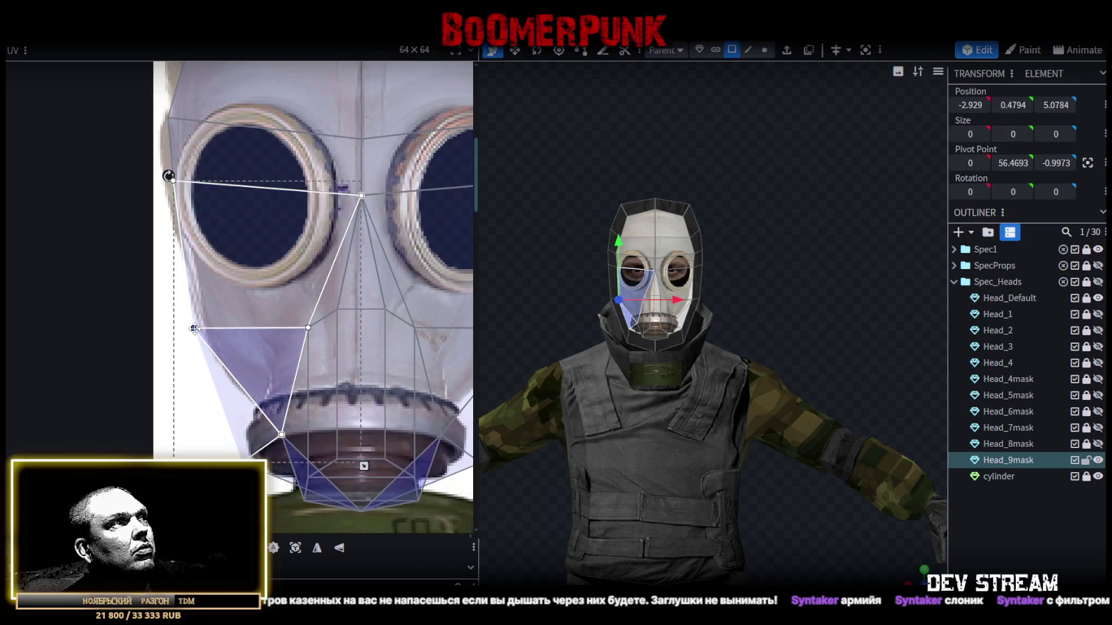
scroll(234, 337, up, 1)
scroll(258, 347, up, 1)
scroll(214, 267, up, 1)
click(202, 212)
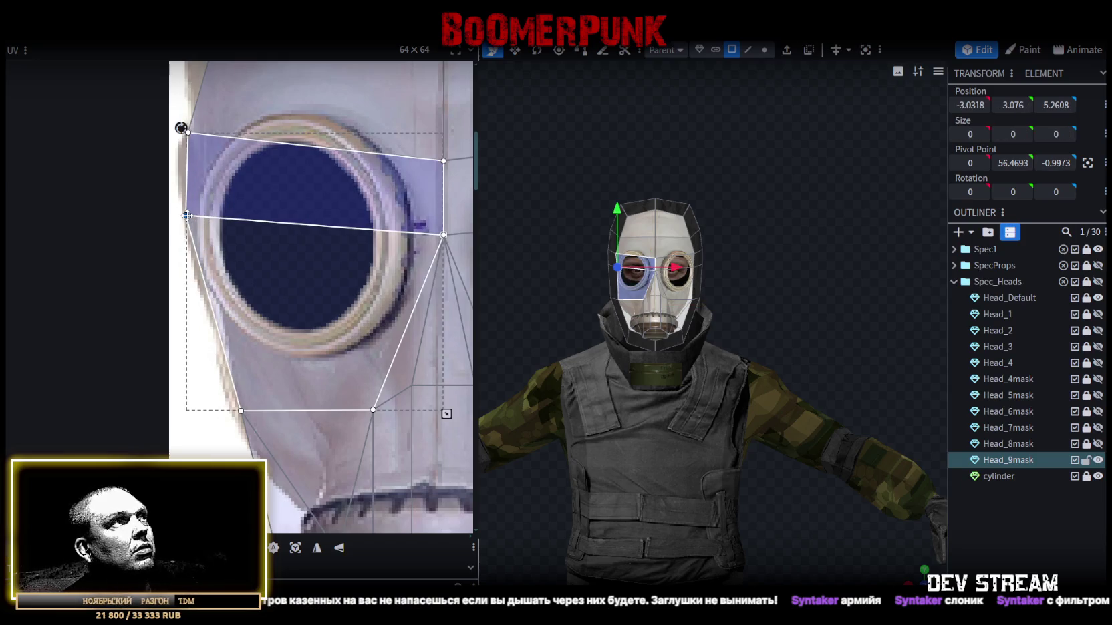
scroll(331, 273, down, 2)
scroll(265, 259, up, 1)
scroll(280, 260, up, 1)
click(333, 259)
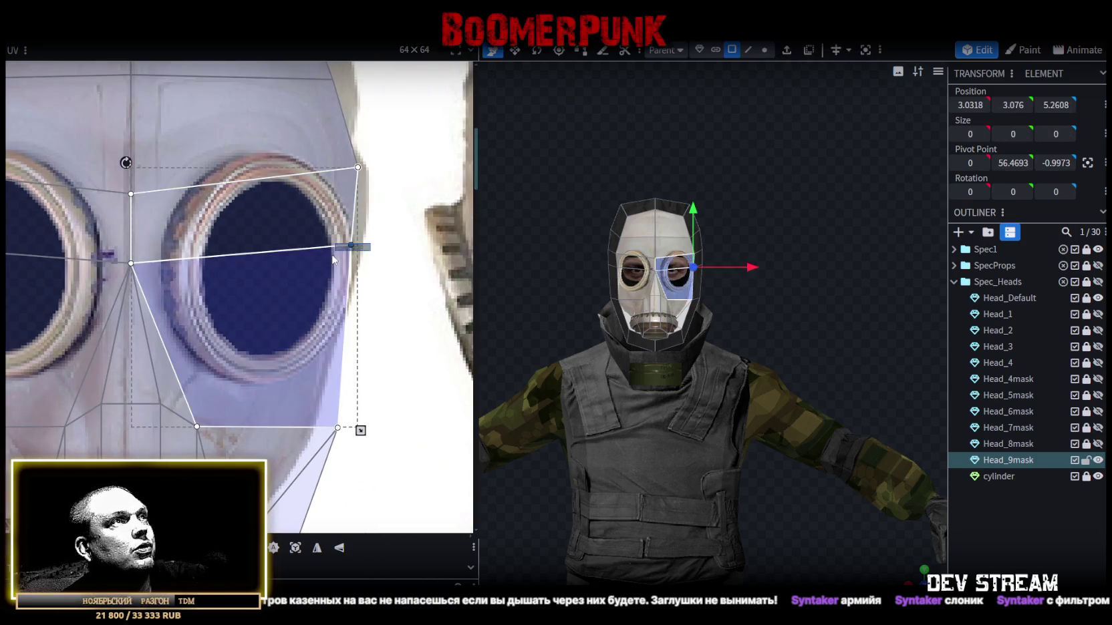
scroll(354, 245, down, 2)
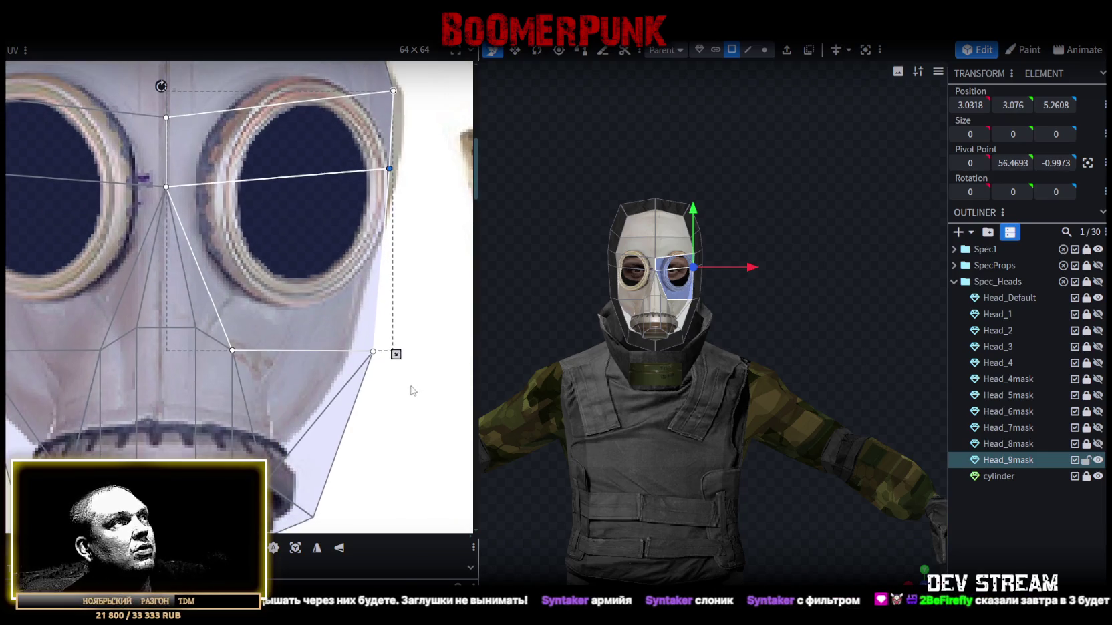
click(372, 351)
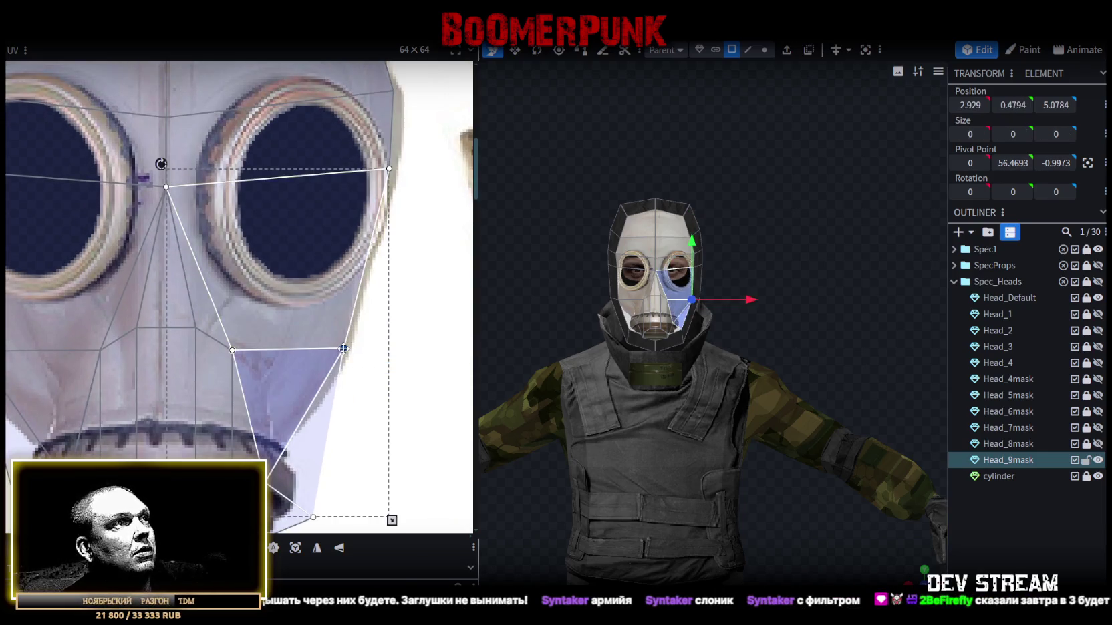
drag(348, 348, 373, 350)
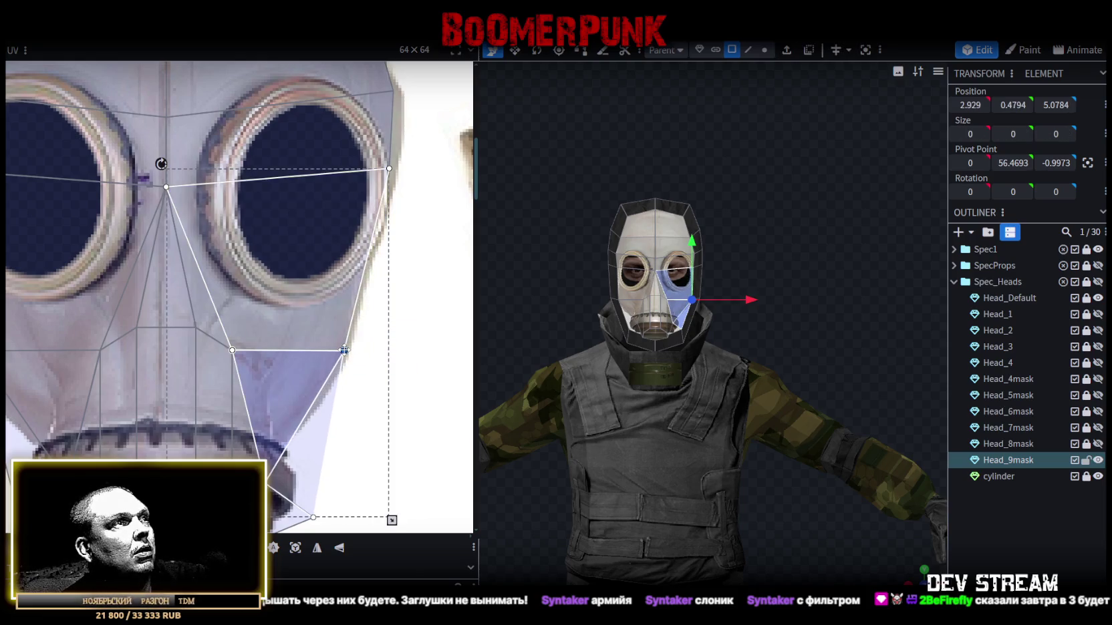
scroll(344, 350, down, 2)
scroll(334, 344, down, 2)
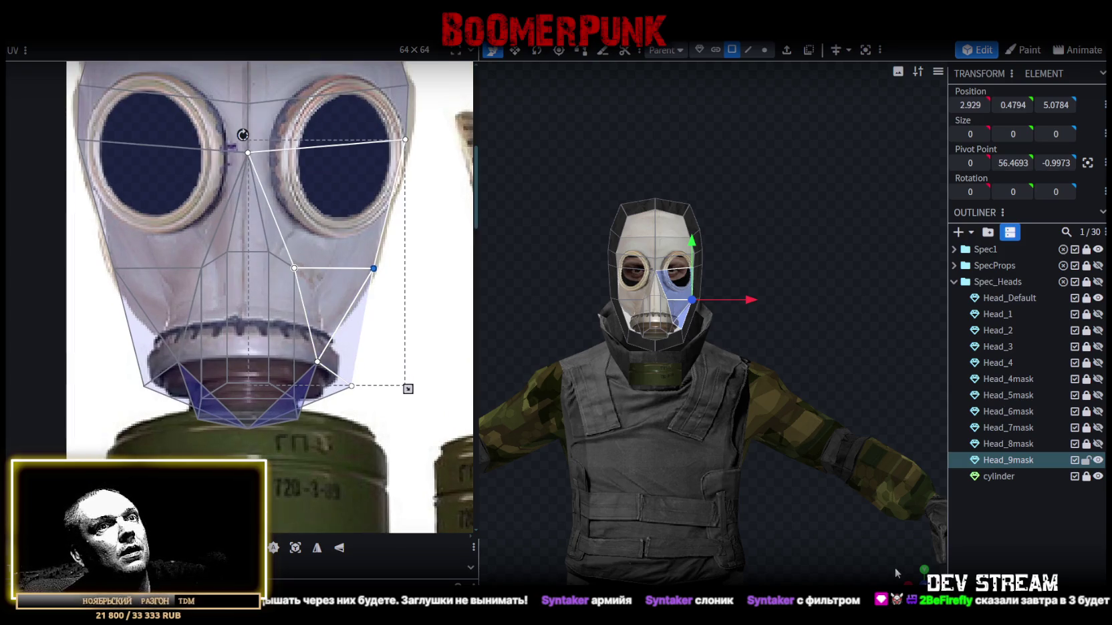
drag(895, 572, 832, 433)
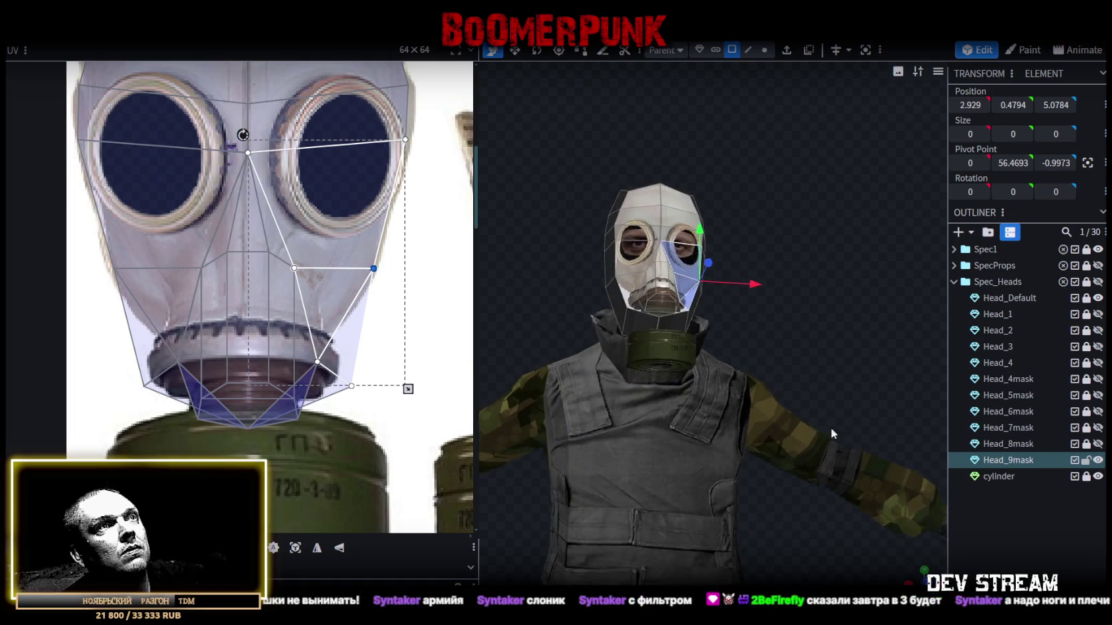
scroll(810, 359, up, 5)
mouse_move(810, 359)
mouse_down()
mouse_move(912, 355)
mouse_move(698, 393)
mouse_move(698, 317)
mouse_move(708, 318)
mouse_move(704, 380)
mouse_move(651, 334)
mouse_move(586, 309)
mouse_move(532, 308)
mouse_up()
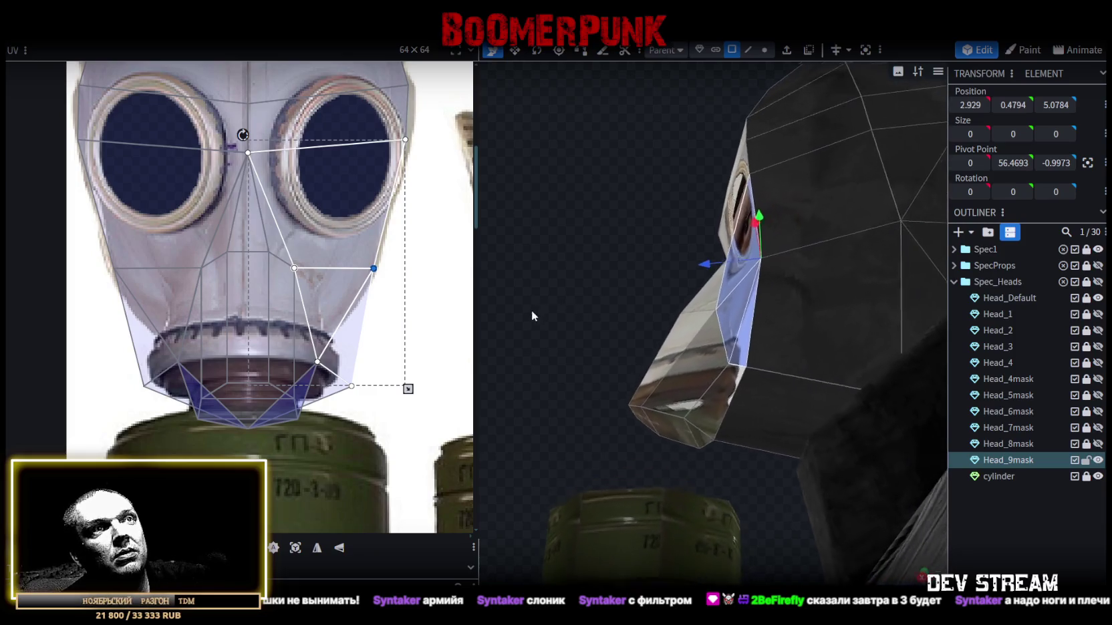
- Select the lower mouth faces of the snout and move their UVs up onto the texture's mouth
click(710, 403)
drag(605, 319, 646, 310)
key(z)
key(z)
key(z)
key(z)
mouse_move(614, 322)
mouse_down()
mouse_move(640, 259)
mouse_move(642, 283)
mouse_move(715, 360)
mouse_move(807, 368)
mouse_move(707, 337)
mouse_up()
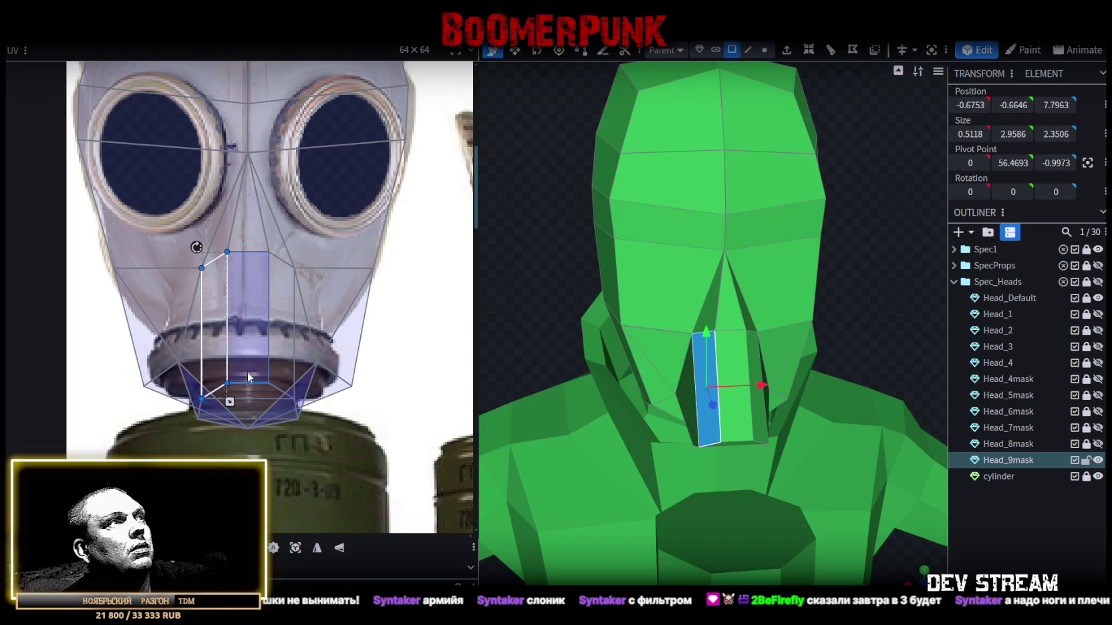
click(283, 390)
drag(113, 345, 403, 451)
drag(315, 360, 319, 304)
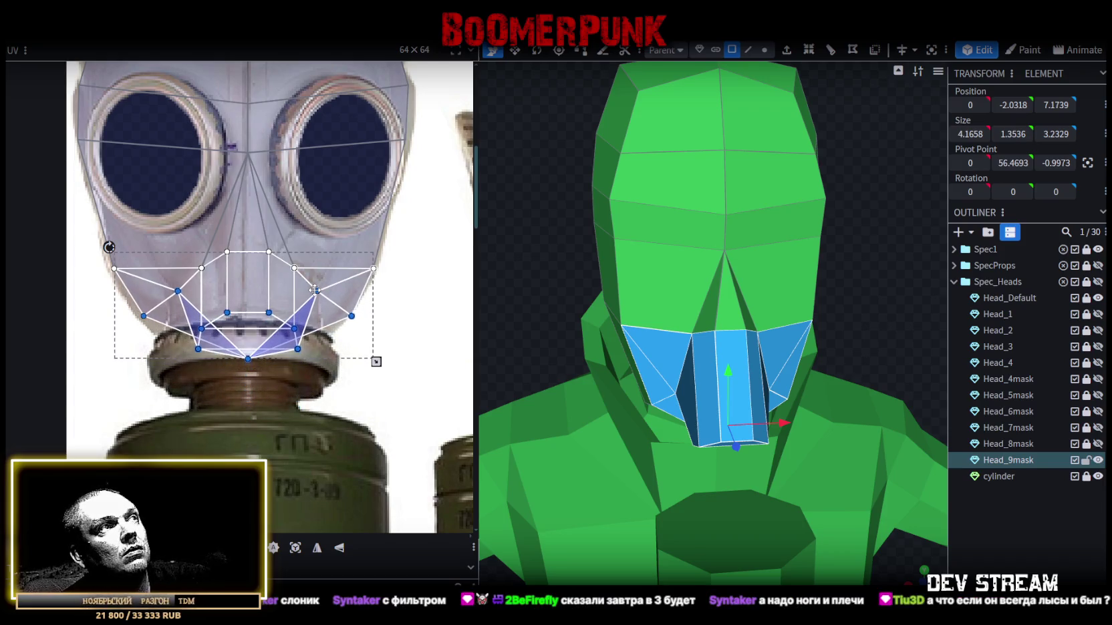
drag(314, 296, 316, 298)
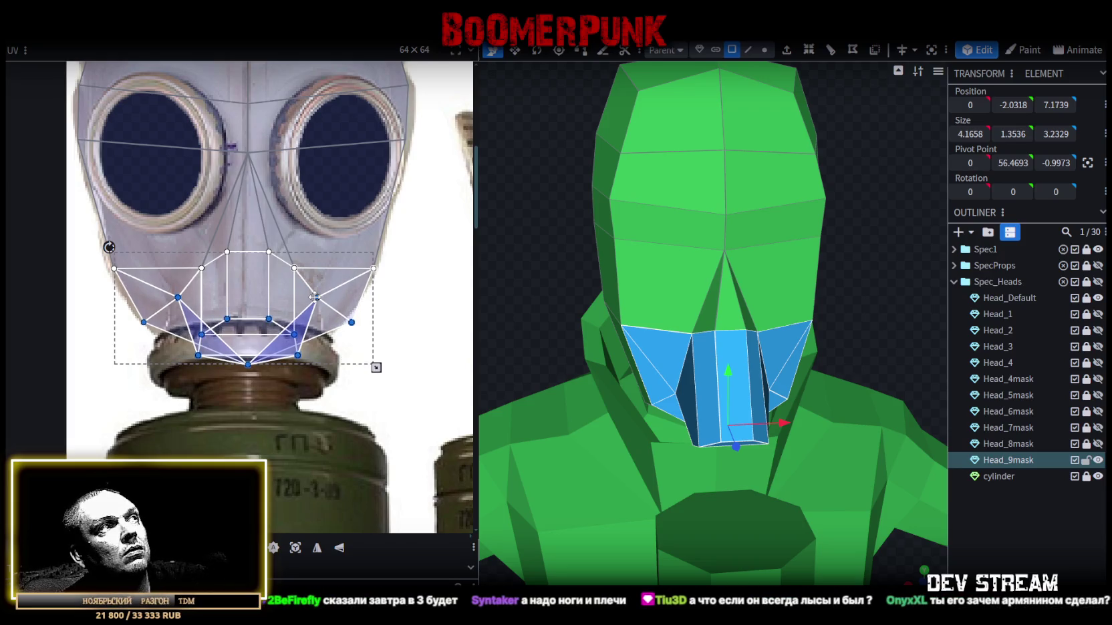
- Select the mirrored cheek faces on both sides and view the head with its texture applied
scroll(356, 345, up, 2)
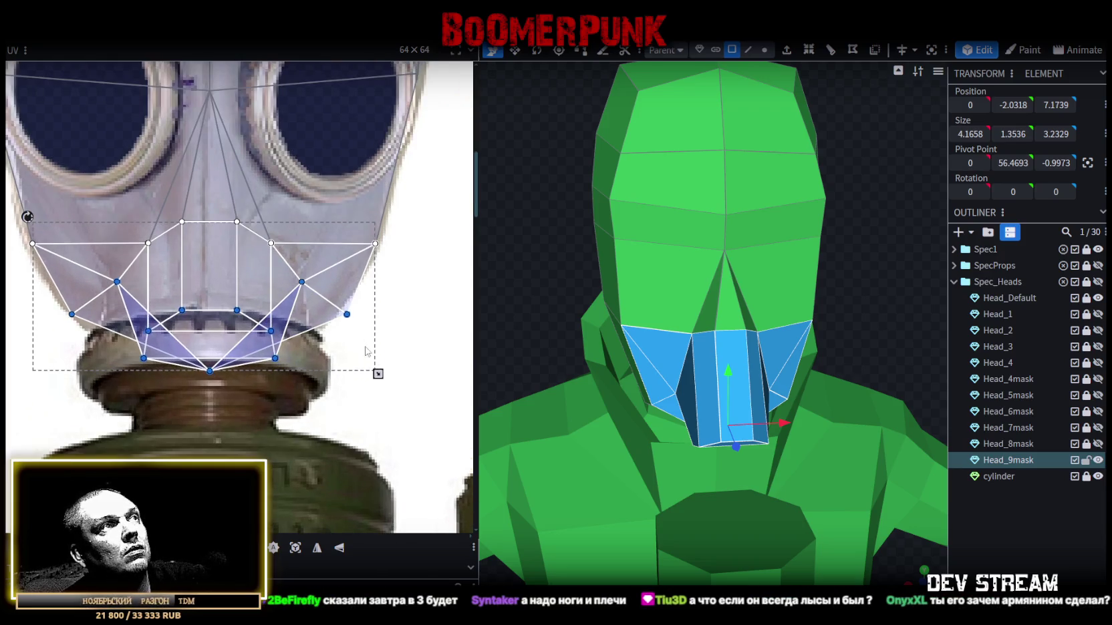
scroll(348, 330, up, 2)
click(342, 310)
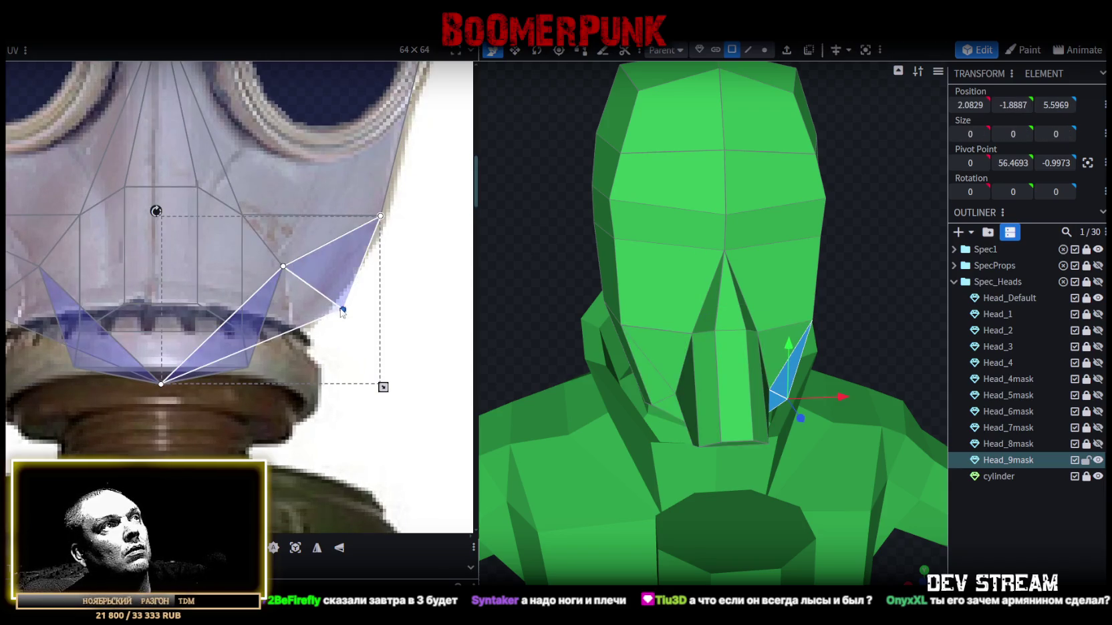
scroll(308, 324, down, 2)
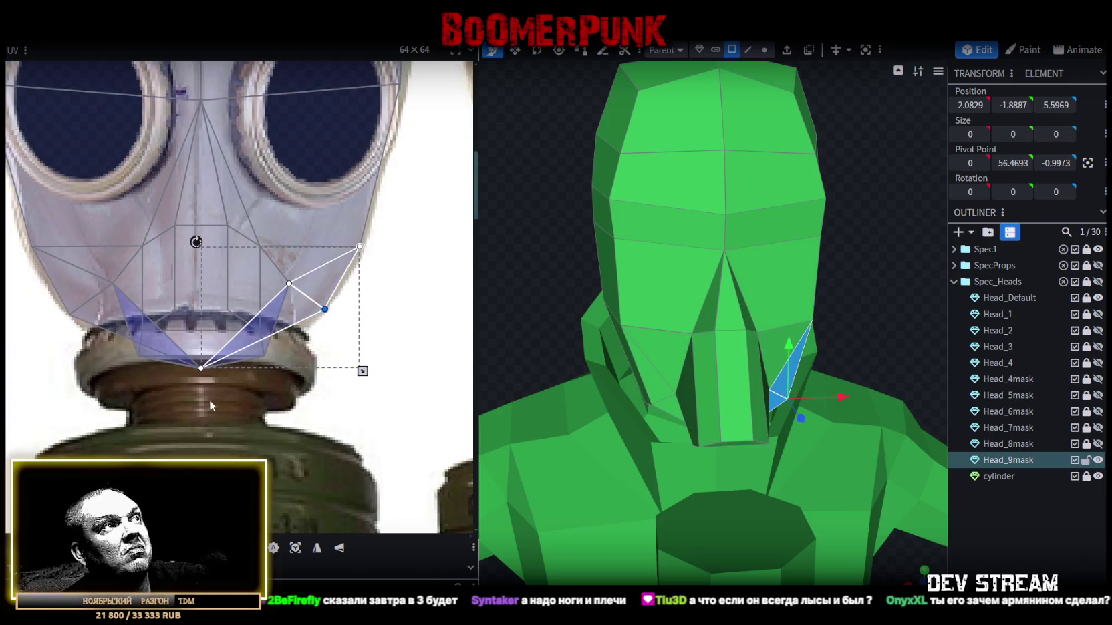
shift+click(147, 341)
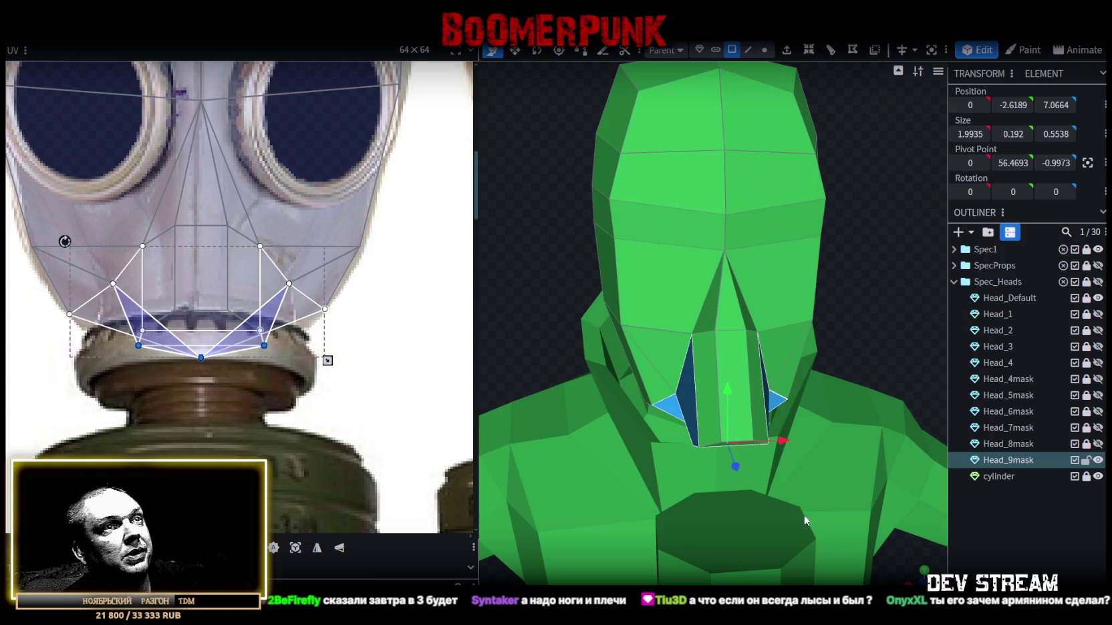
key(z)
scroll(848, 502, down, 2)
mouse_move(549, 312)
mouse_down()
mouse_move(660, 257)
mouse_move(640, 306)
mouse_up()
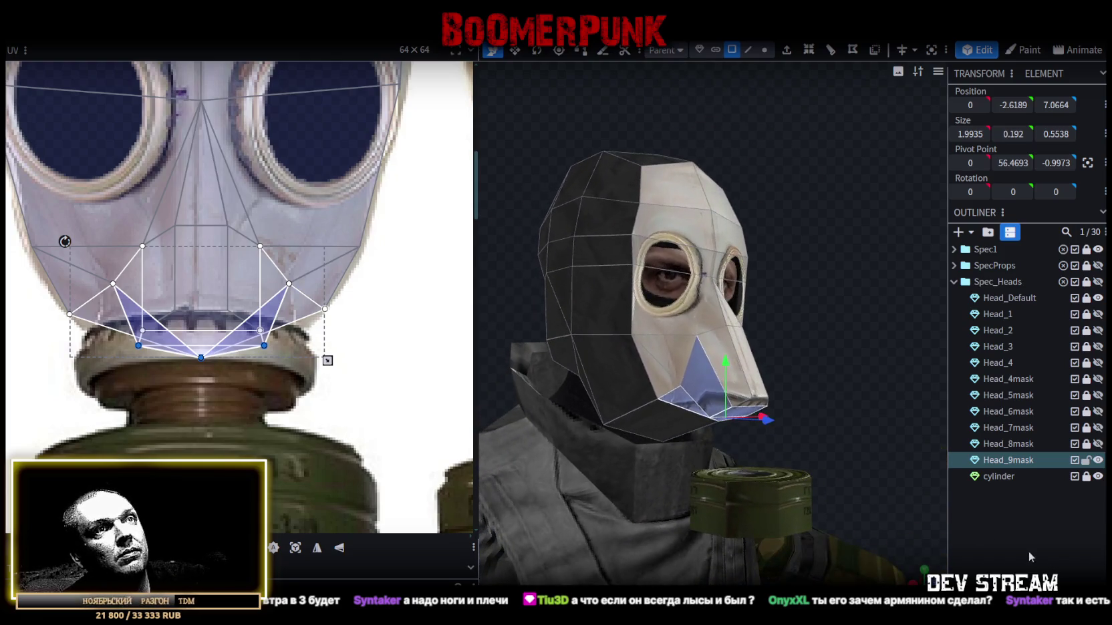
- Raise the mouth piece up on Y and set it slightly back into the face on Z
drag(801, 409, 872, 333)
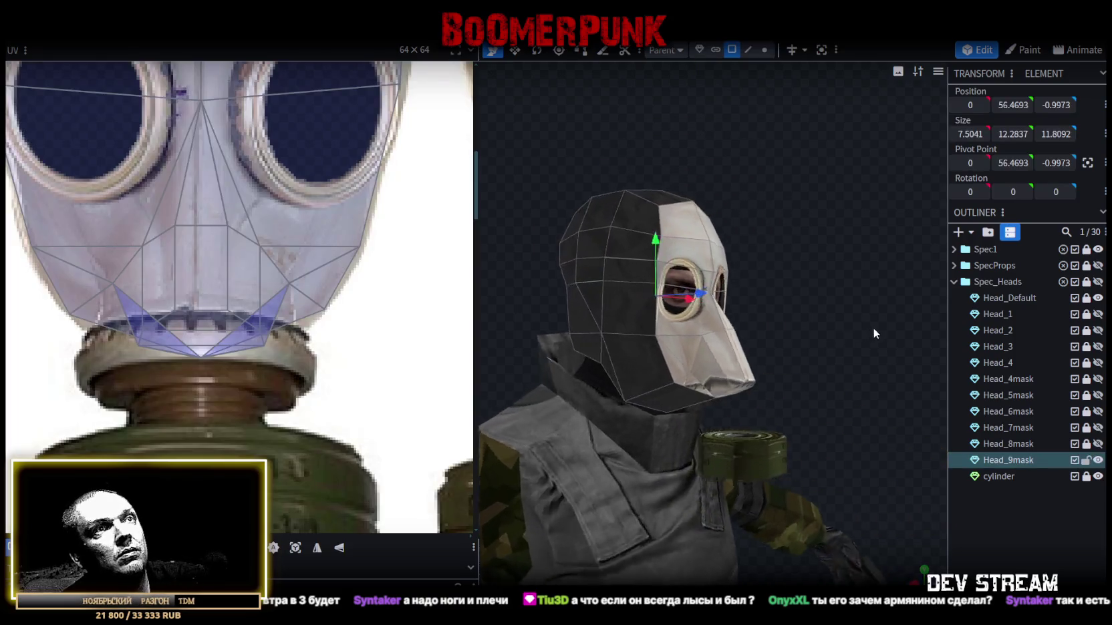
scroll(873, 333, up, 2)
drag(785, 378, 715, 412)
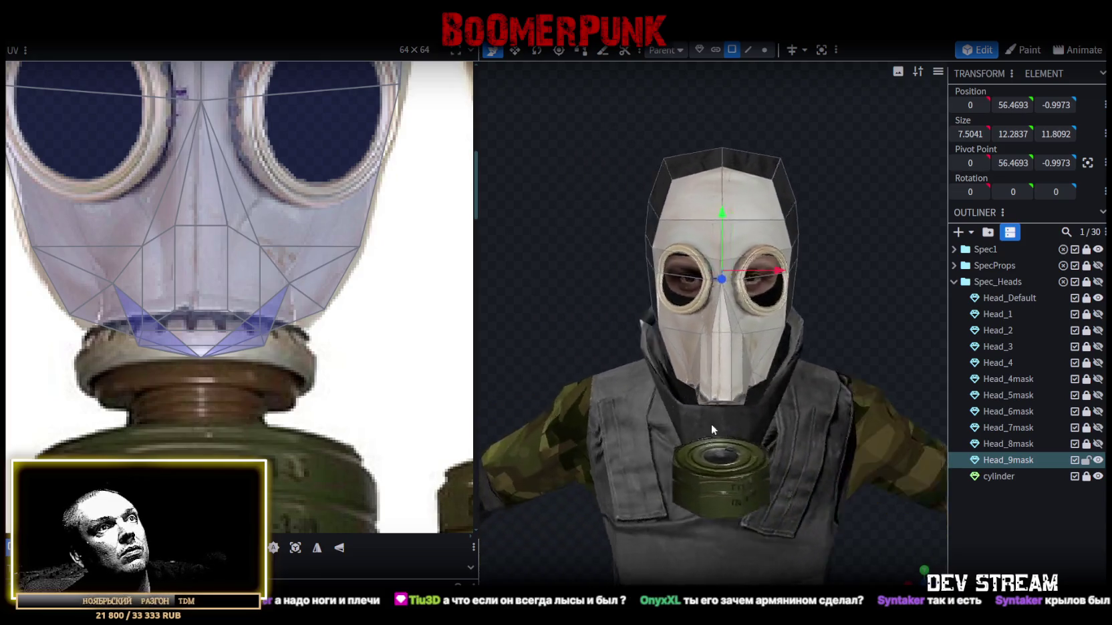
mouse_move(714, 412)
mouse_down()
mouse_move(885, 471)
mouse_move(872, 457)
mouse_move(877, 471)
mouse_move(612, 418)
mouse_up()
scroll(381, 391, down, 3)
scroll(381, 390, down, 2)
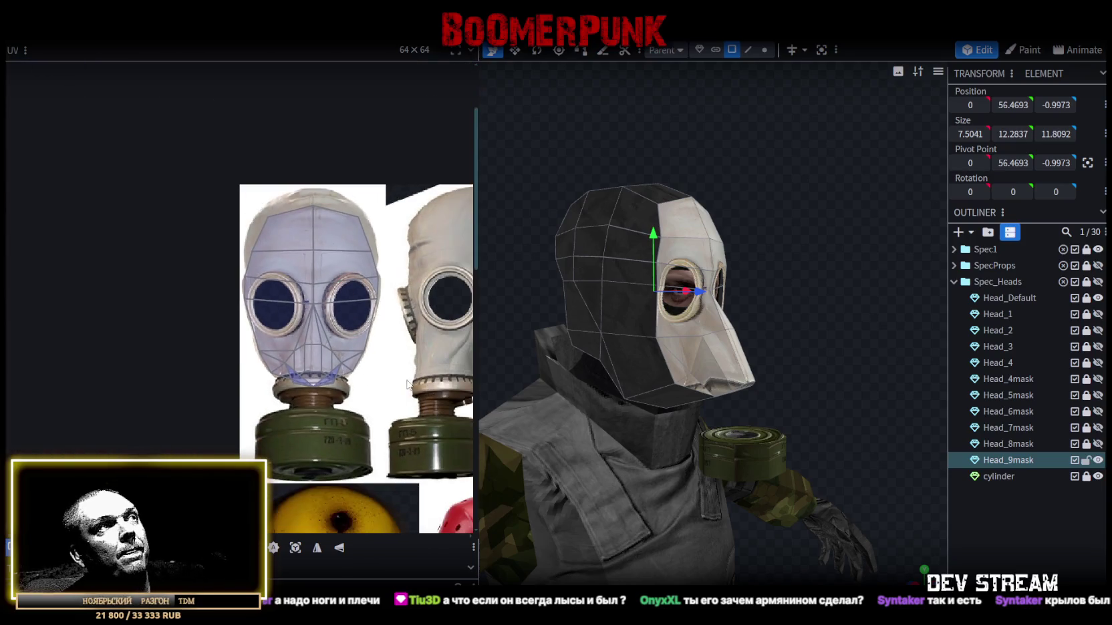
scroll(794, 389, up, 1)
scroll(763, 381, up, 2)
scroll(788, 394, up, 2)
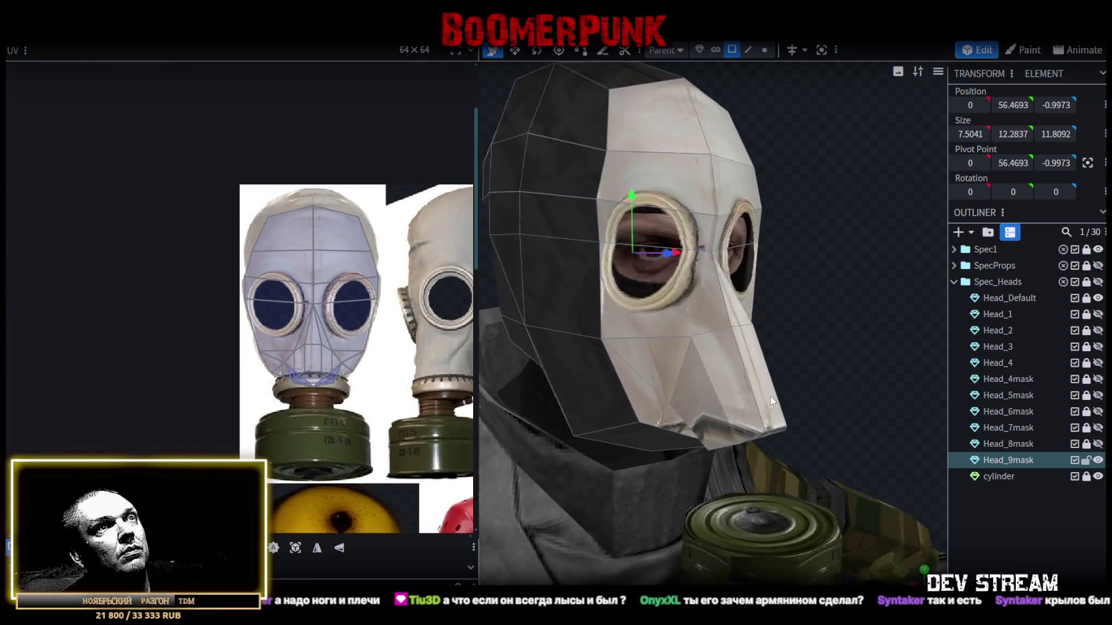
scroll(840, 379, up, 1)
drag(840, 379, 778, 416)
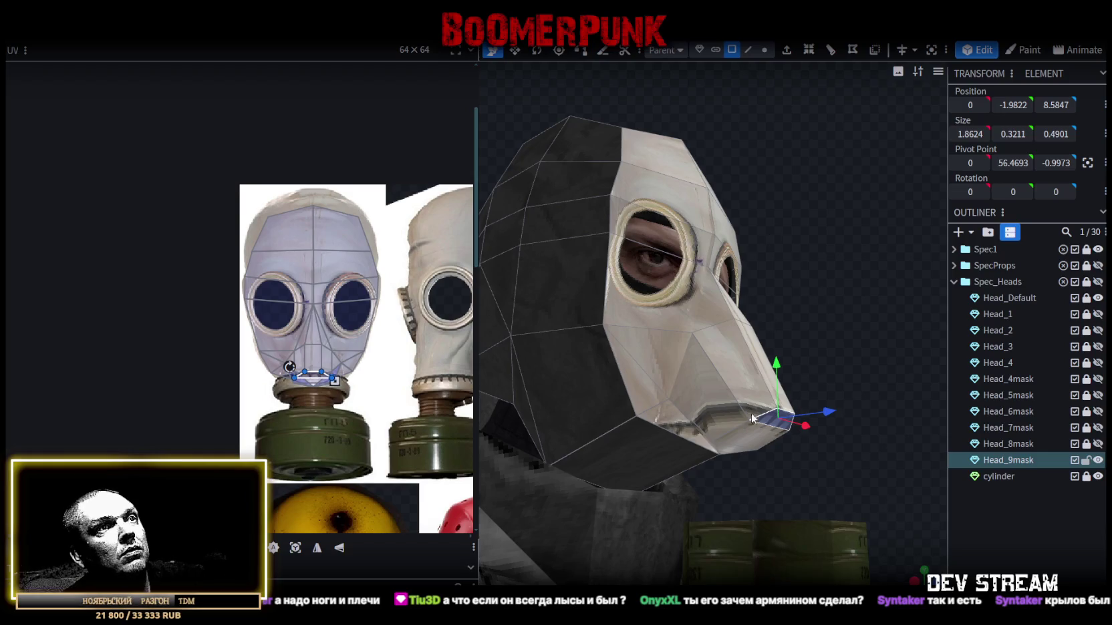
drag(779, 361, 755, 314)
mouse_move(824, 366)
mouse_down()
mouse_move(803, 374)
mouse_move(786, 425)
mouse_up()
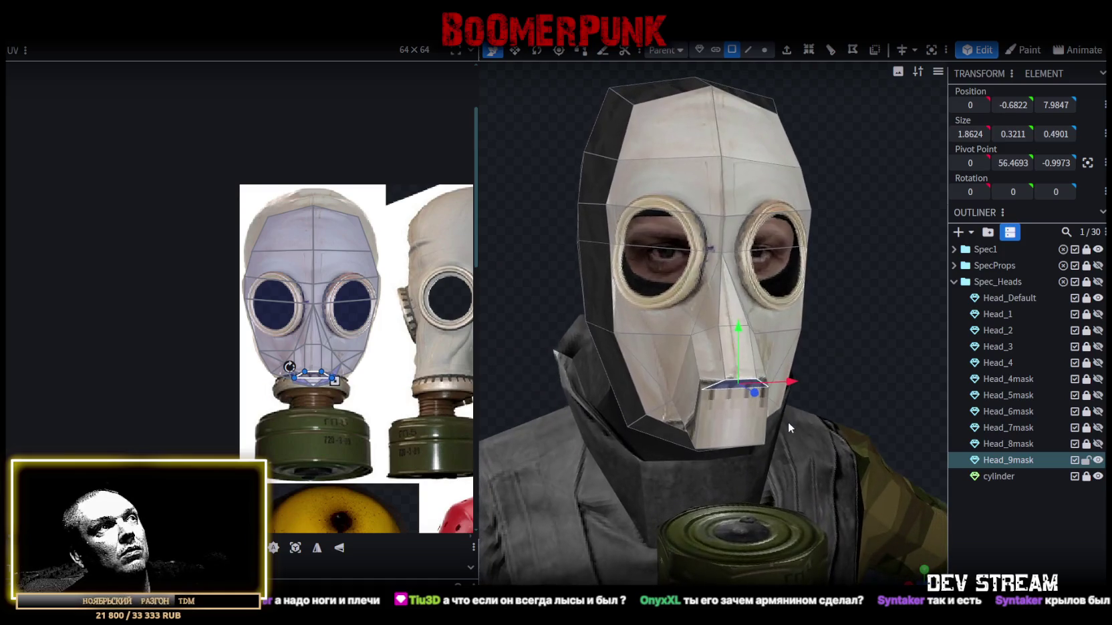
- Select the left nose-side piece, switch to Vertex selection mode, and pick a vertex near the eye rim
scroll(786, 425, up, 2)
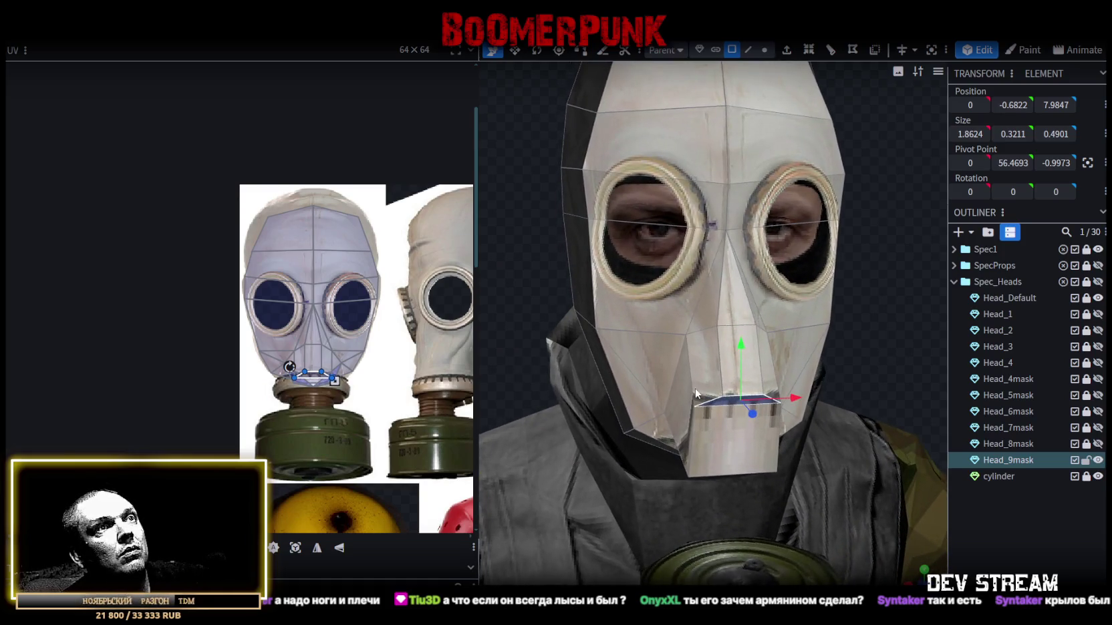
click(701, 373)
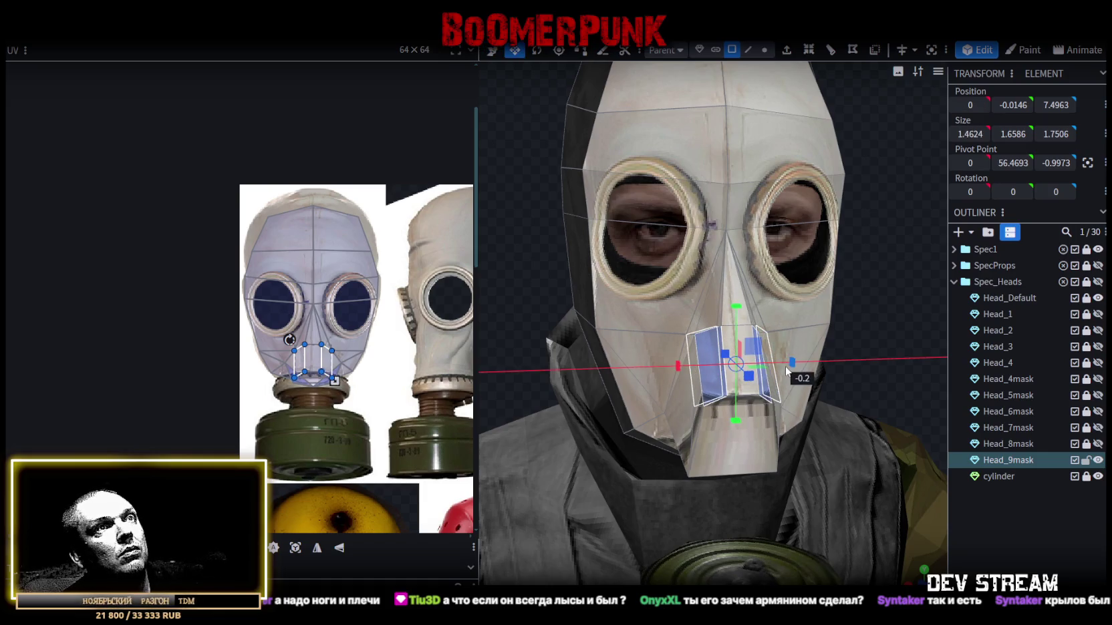
mouse_move(811, 382)
mouse_down()
mouse_move(710, 385)
mouse_move(859, 308)
mouse_up()
click(764, 50)
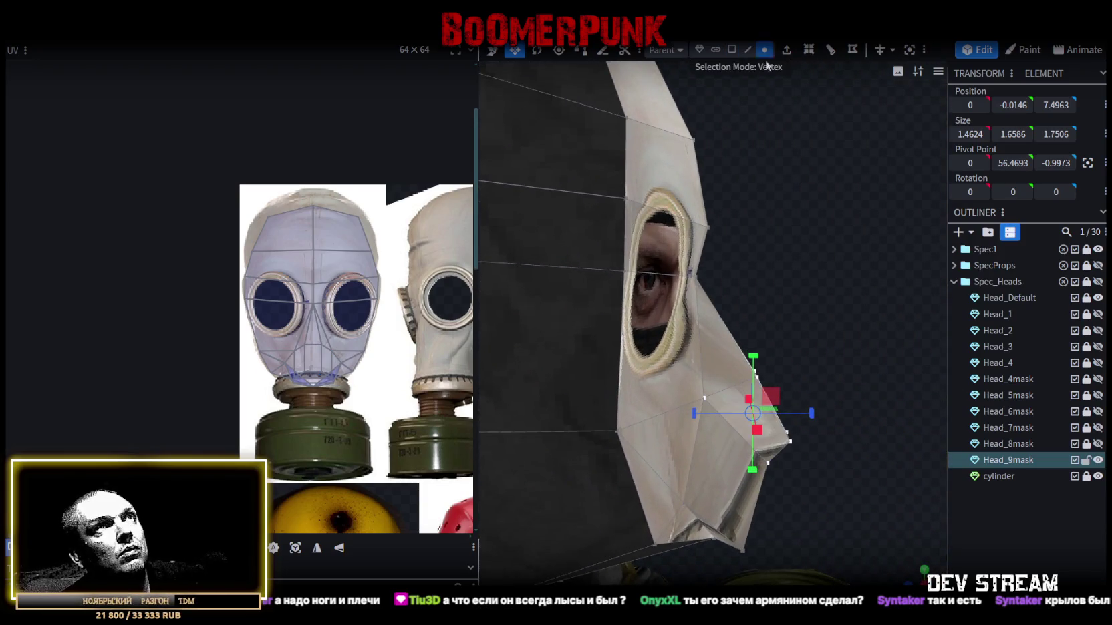
click(695, 279)
- Push the eye-rim vertex 0.3 forward on Z and widen the eye-level ring to 6.4635
key(v)
mouse_move(744, 278)
mouse_down()
mouse_move(766, 278)
mouse_move(604, 275)
mouse_move(515, 293)
mouse_move(660, 278)
mouse_move(653, 267)
mouse_move(680, 274)
mouse_move(691, 292)
mouse_up()
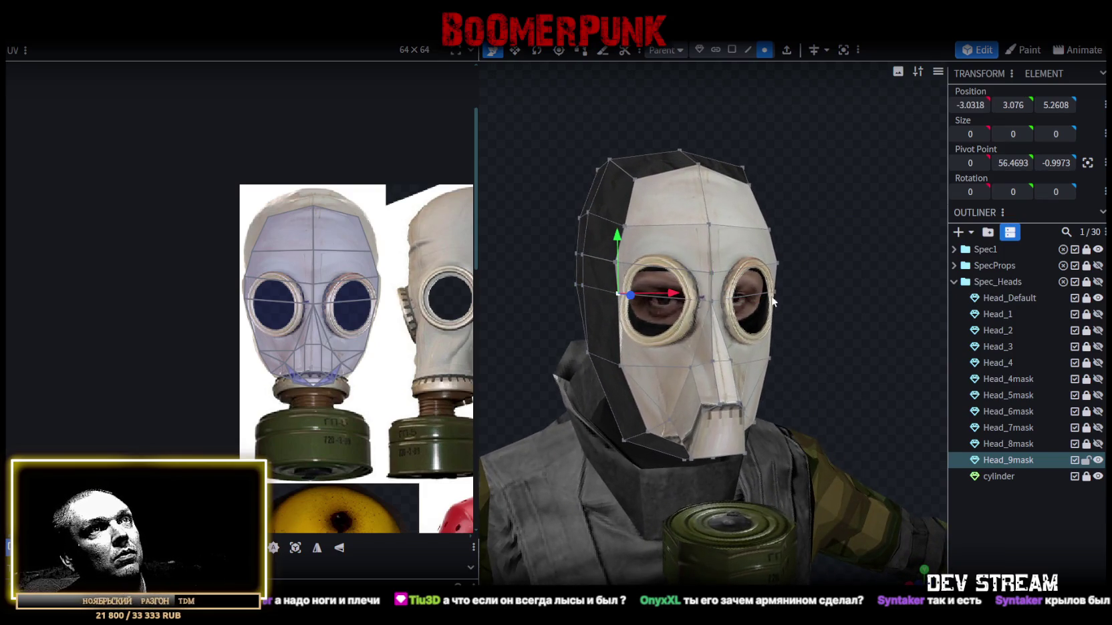
key(s)
drag(762, 293, 758, 292)
drag(930, 392, 805, 359)
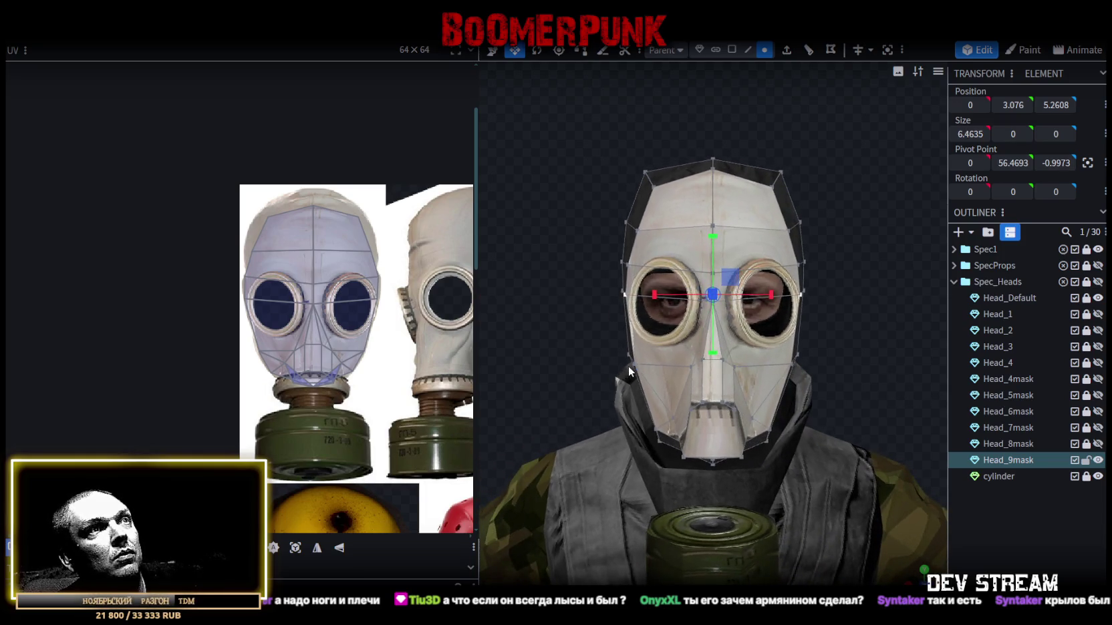
- Select the lower vertex ring near the nose and narrow it by 0.1
click(628, 366)
shift+click(794, 363)
mouse_move(770, 364)
mouse_down()
mouse_move(762, 376)
mouse_move(840, 334)
mouse_move(832, 349)
mouse_move(851, 365)
mouse_move(863, 347)
mouse_move(864, 358)
mouse_up()
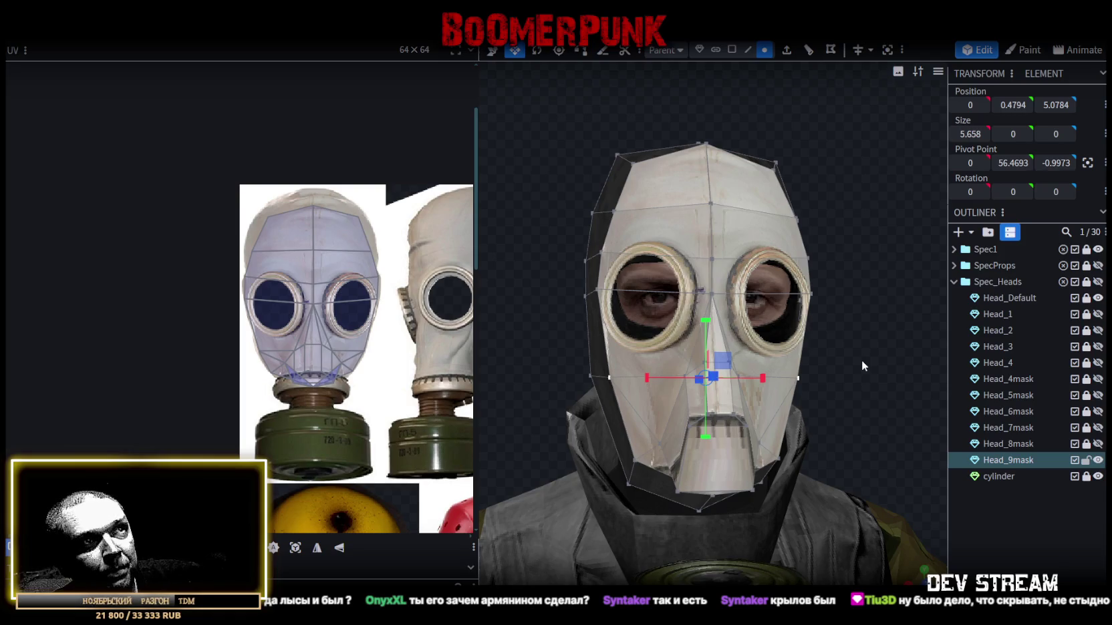
- Select two vertices at the bottom of the chin for merging
drag(861, 361, 701, 421)
click(724, 536)
mouse_move(666, 532)
mouse_down()
mouse_move(658, 520)
mouse_move(732, 552)
mouse_move(716, 541)
mouse_up()
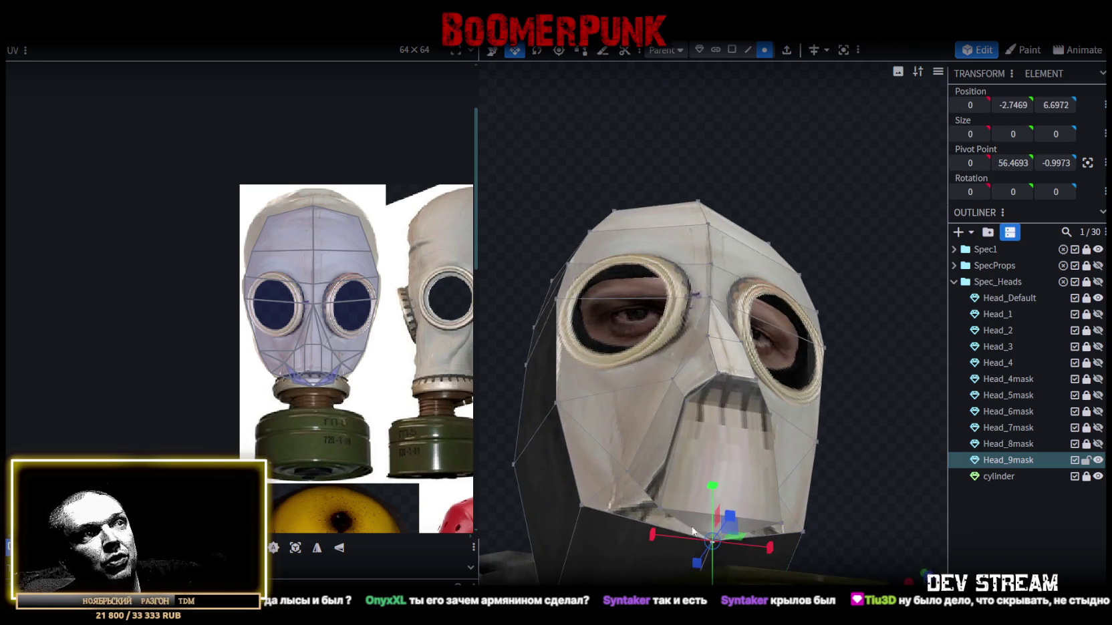
click(663, 510)
right_click(781, 528)
mouse_move(826, 237)
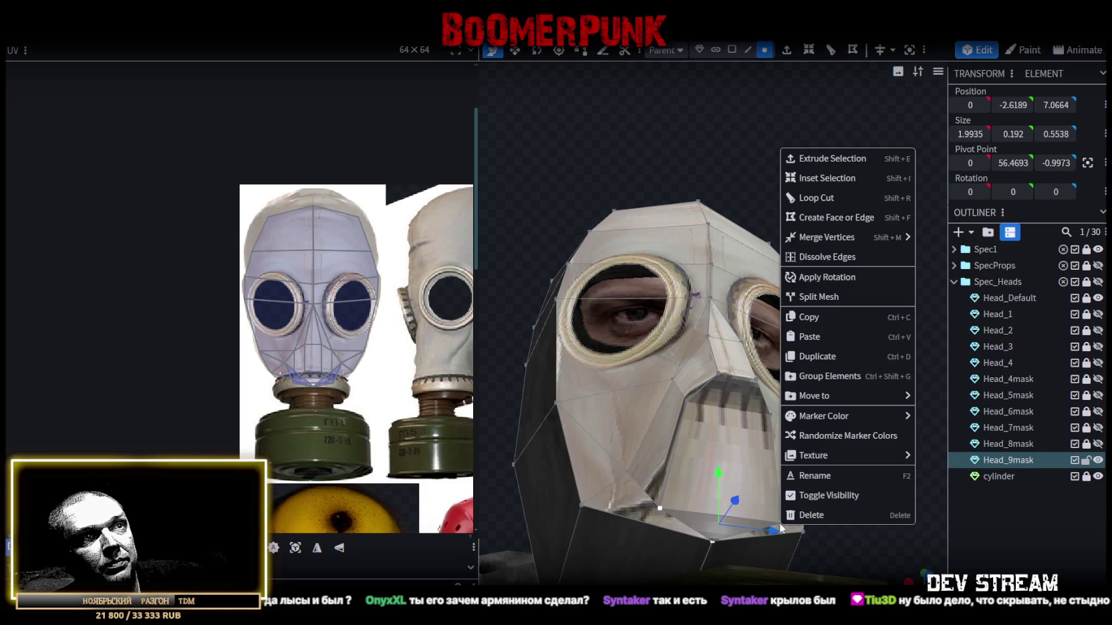
- Merge the selected chin vertices into a single point and check the pointed chin from several angles
click(945, 240)
mouse_move(848, 341)
mouse_down()
mouse_move(851, 403)
mouse_move(830, 420)
mouse_move(884, 428)
mouse_move(934, 403)
mouse_move(672, 480)
mouse_up()
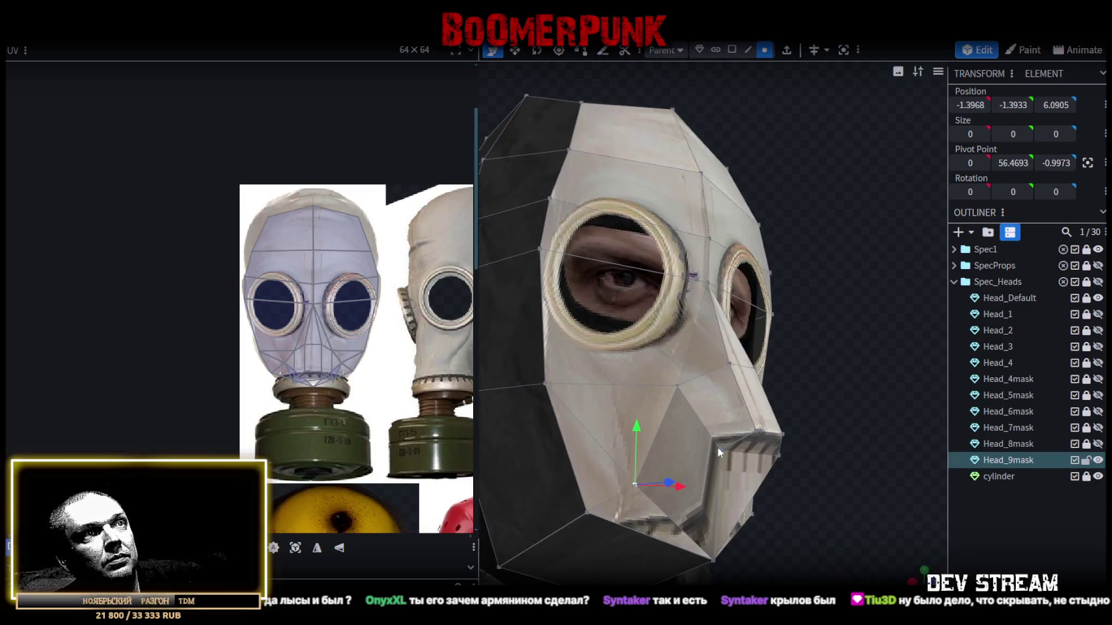
drag(807, 453, 695, 449)
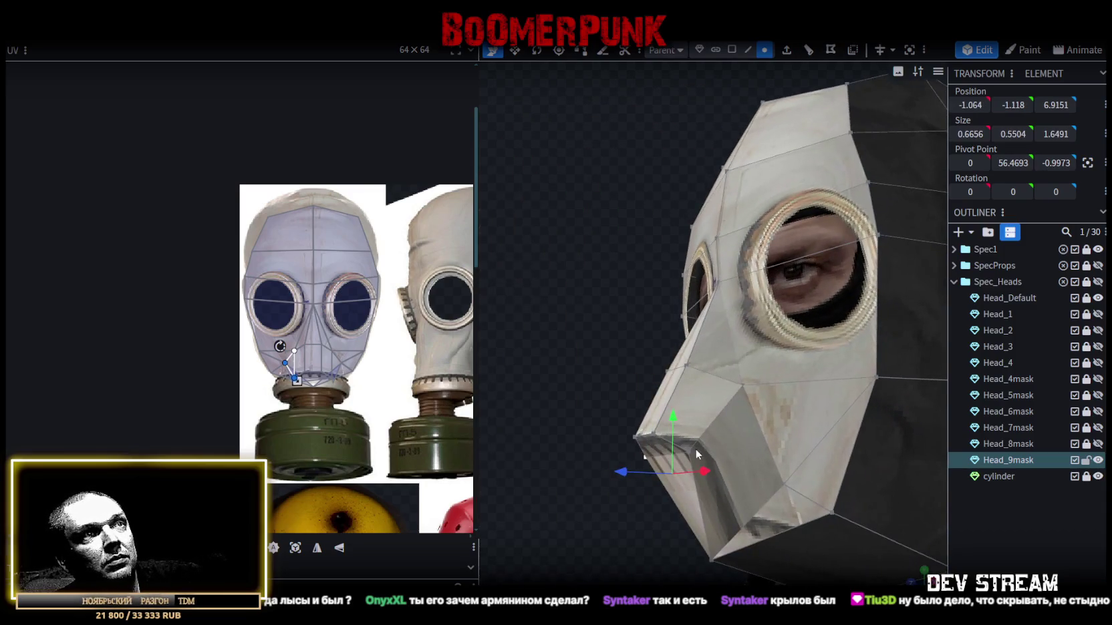
click(788, 484)
mouse_move(788, 484)
mouse_down()
mouse_move(594, 506)
mouse_move(645, 496)
mouse_move(773, 541)
mouse_move(682, 558)
mouse_up()
scroll(331, 378, up, 2)
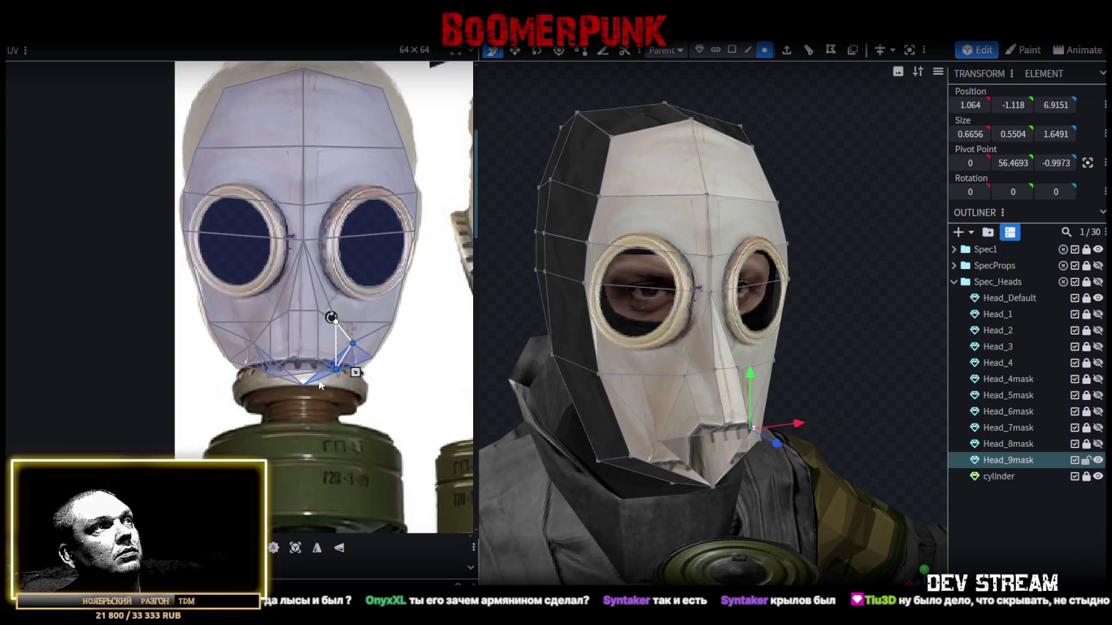
- Switch back to face selection and select the three nose faces of the snout
scroll(336, 385, up, 1)
mouse_move(725, 382)
mouse_down()
mouse_move(825, 363)
mouse_move(649, 198)
mouse_up()
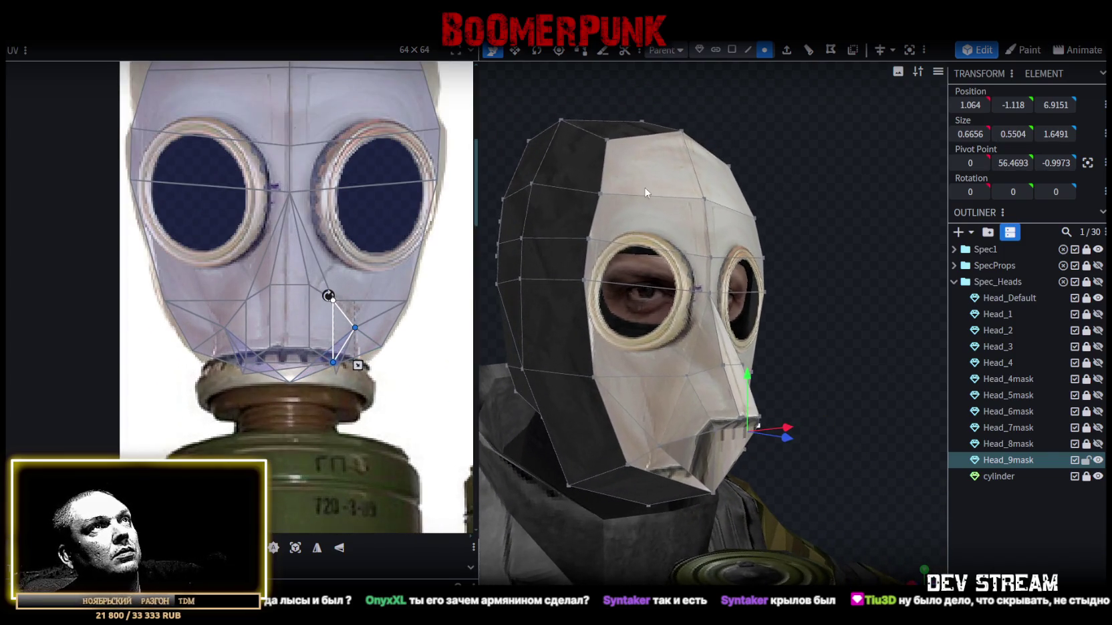
click(737, 51)
click(739, 396)
shift+click(729, 411)
drag(864, 440, 755, 432)
shift+click(732, 418)
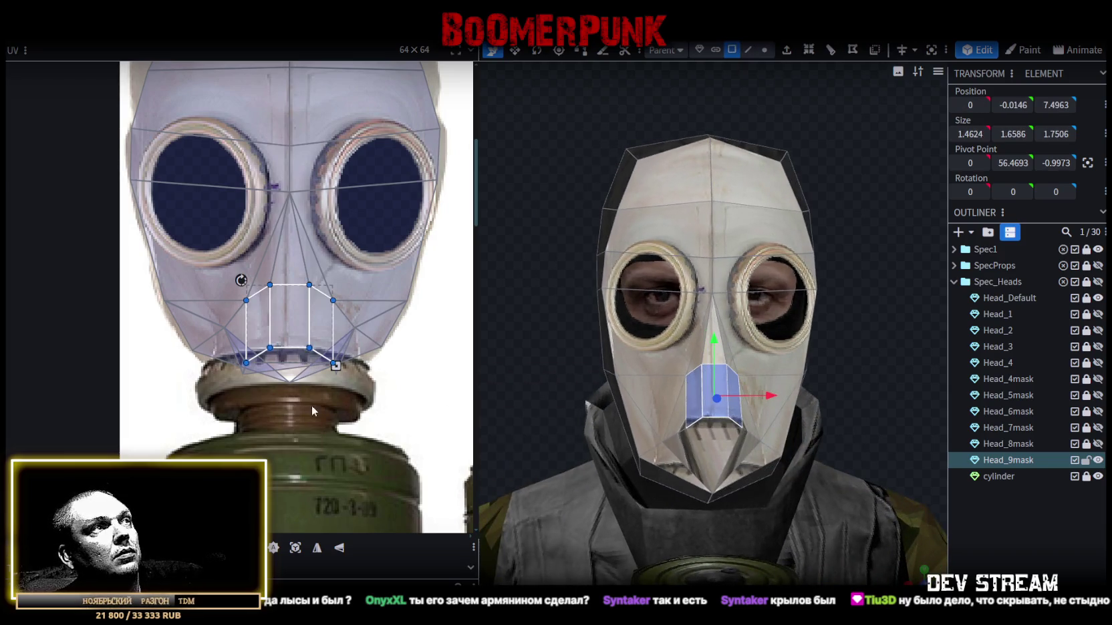
scroll(314, 408, up, 2)
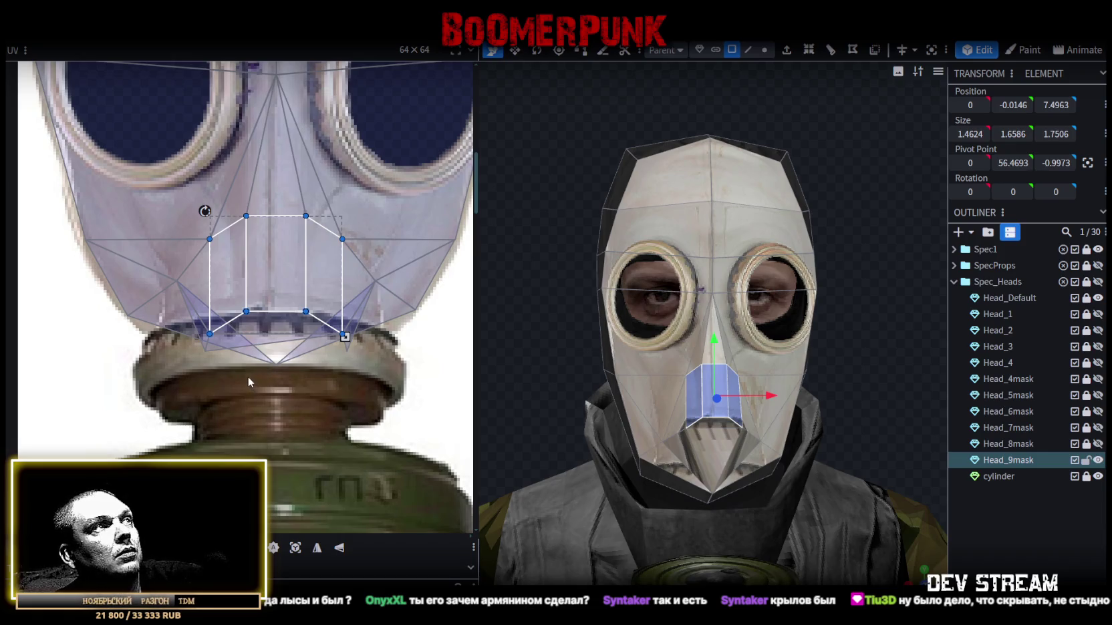
- Connect the lower chin UV faces and reposition the bottom and centre mouth UV points
drag(192, 364, 299, 356)
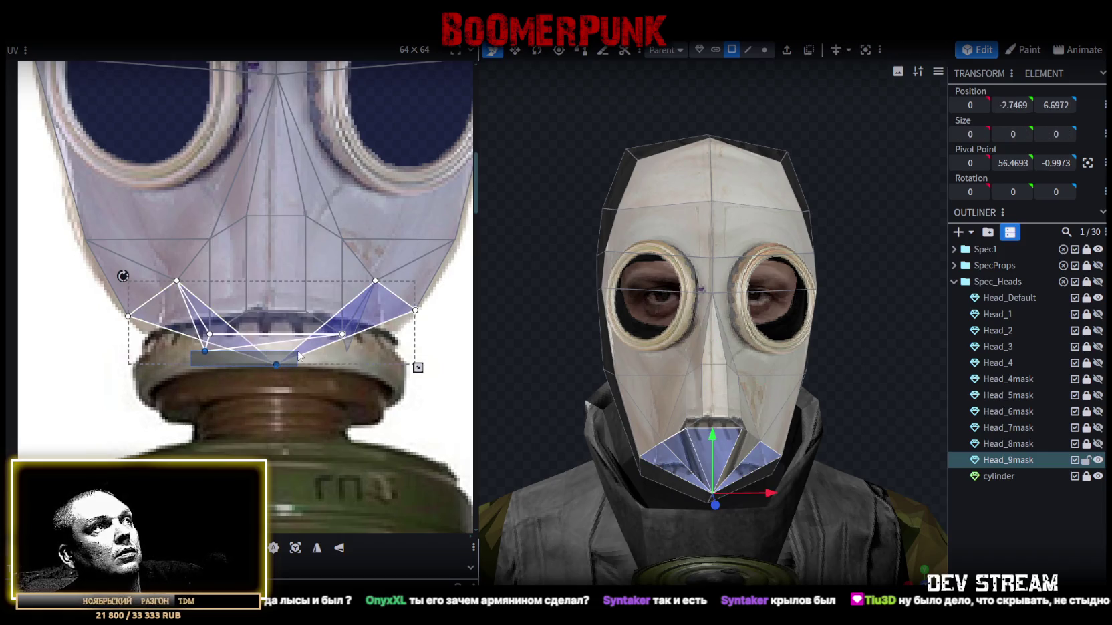
right_click(274, 364)
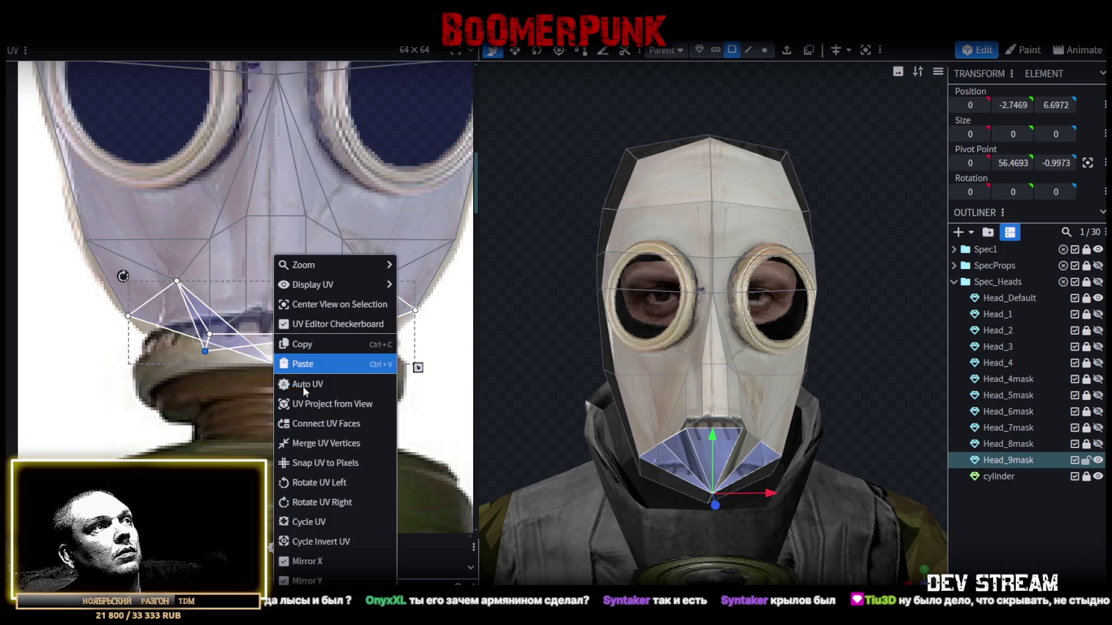
mouse_move(334, 285)
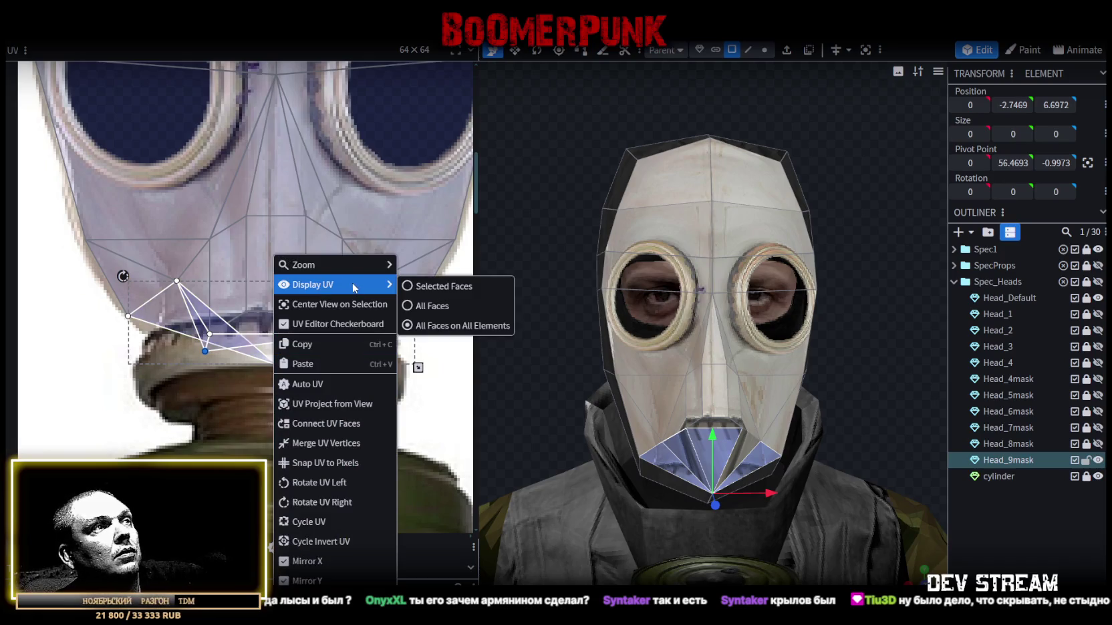
click(318, 423)
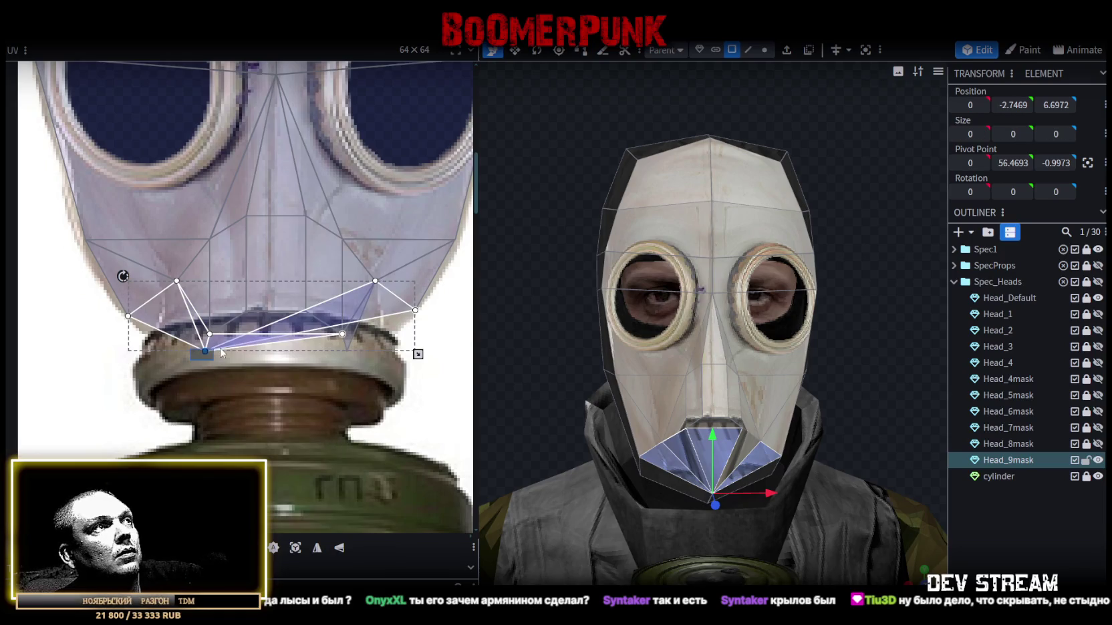
drag(205, 350, 274, 316)
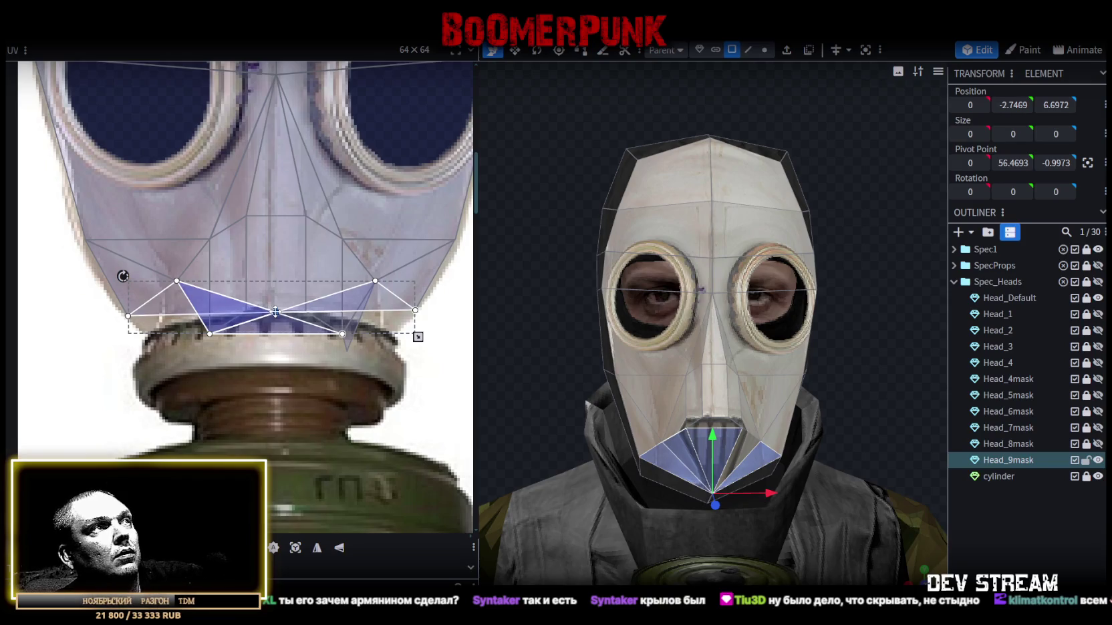
drag(275, 311, 273, 364)
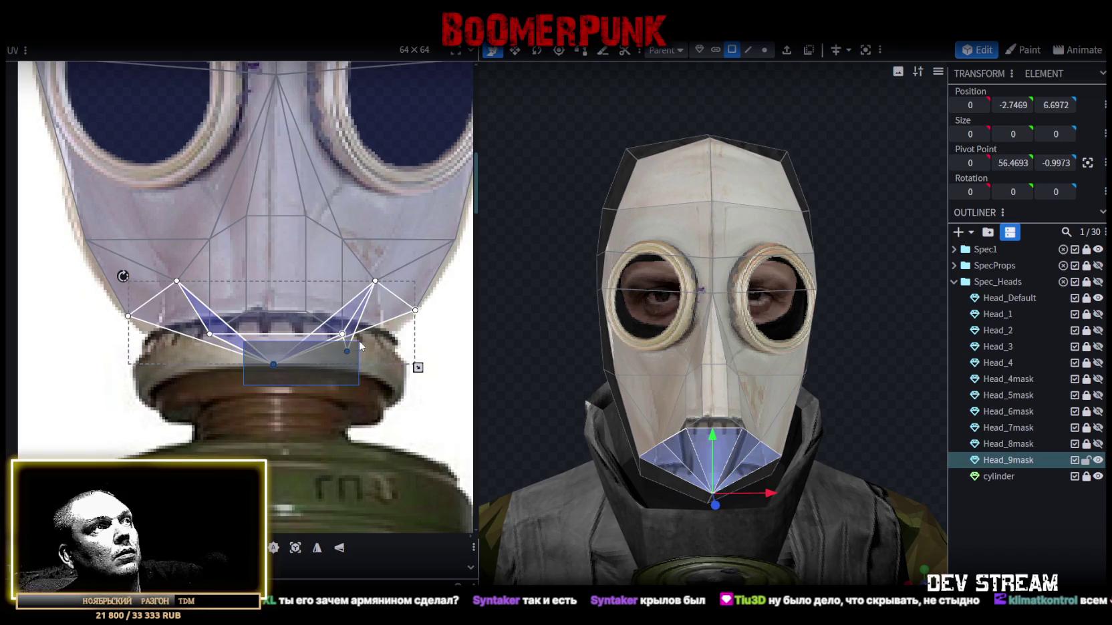
- Merge the mouth UV vertices and raise the middle vertex onto the grey valve area
right_click(345, 350)
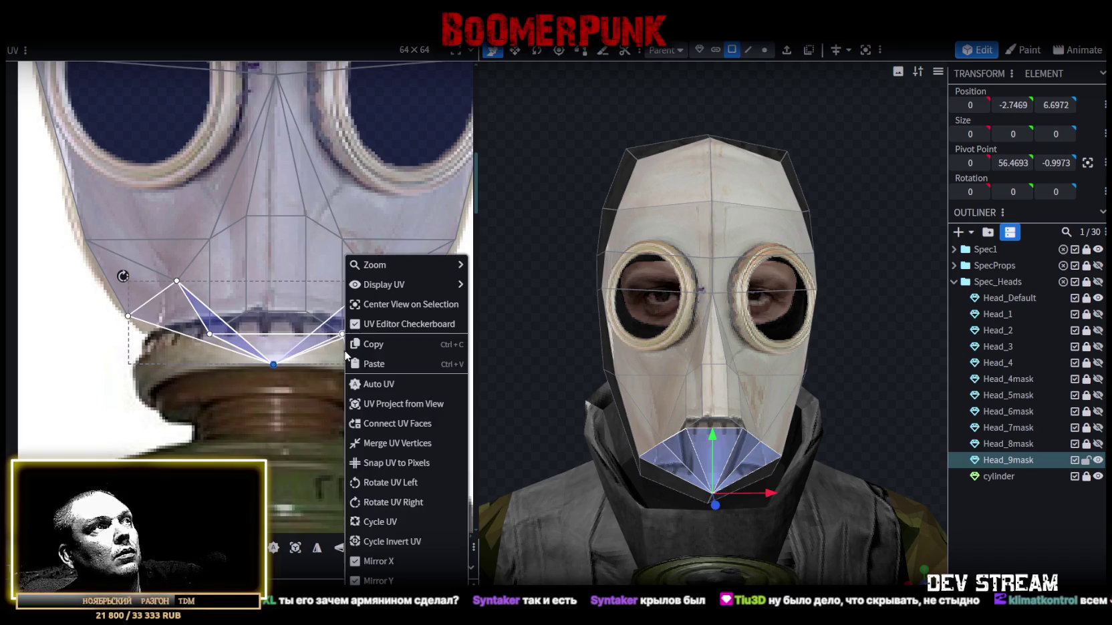
click(381, 446)
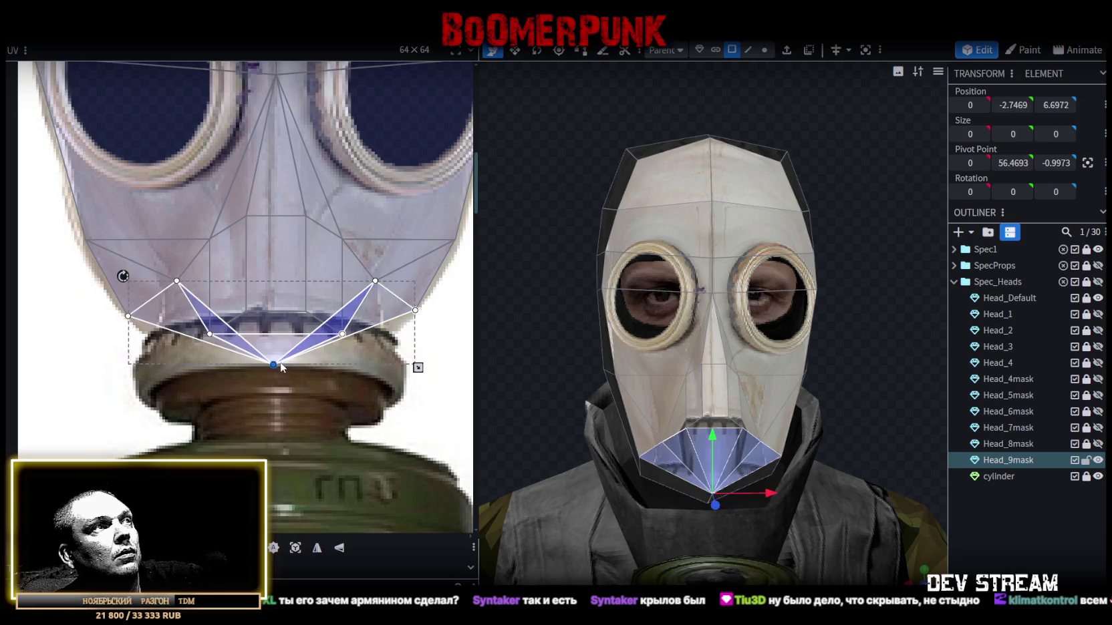
drag(275, 365, 274, 314)
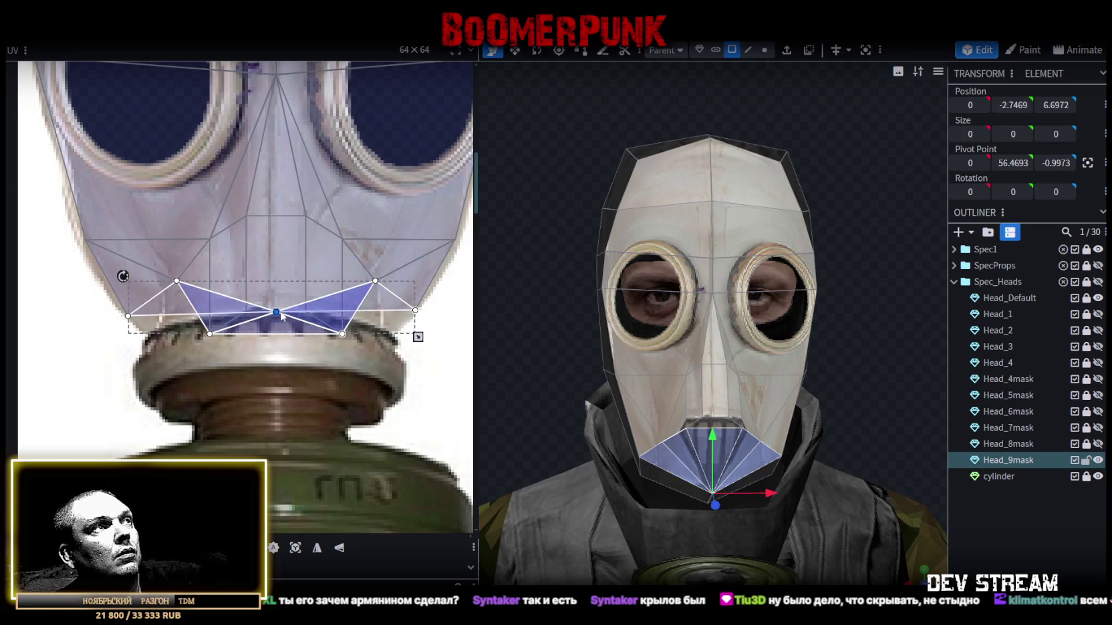
mouse_move(199, 363)
mouse_down()
mouse_move(350, 332)
mouse_move(337, 367)
mouse_up()
mouse_move(573, 422)
middle_down()
mouse_move(542, 419)
mouse_move(576, 423)
middle_up()
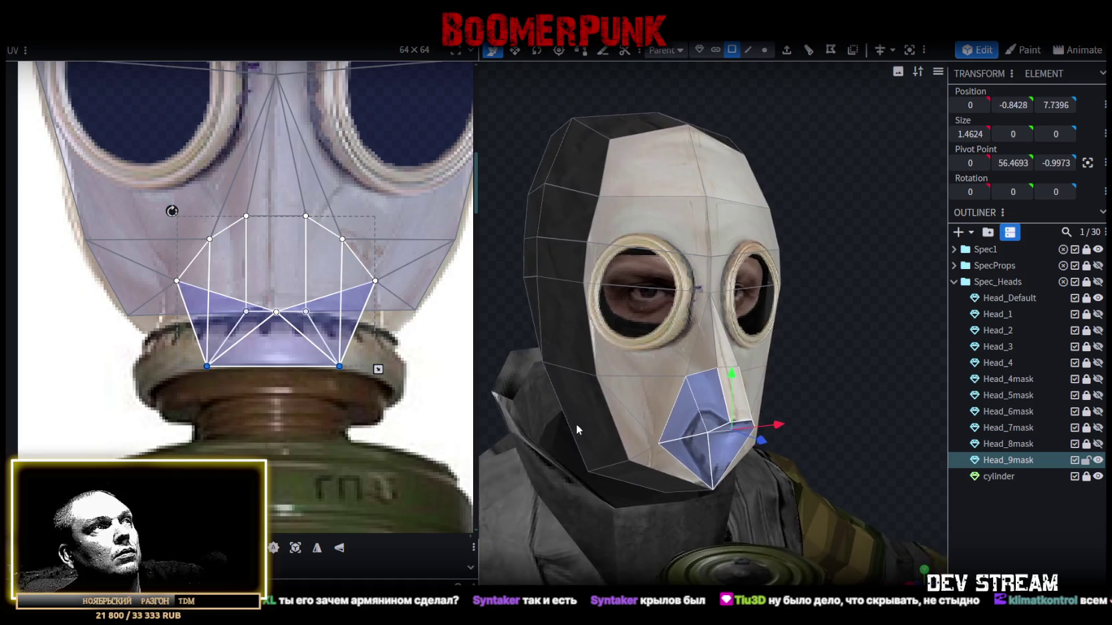
mouse_move(227, 306)
mouse_down()
mouse_move(314, 316)
mouse_move(278, 345)
mouse_move(276, 369)
mouse_up()
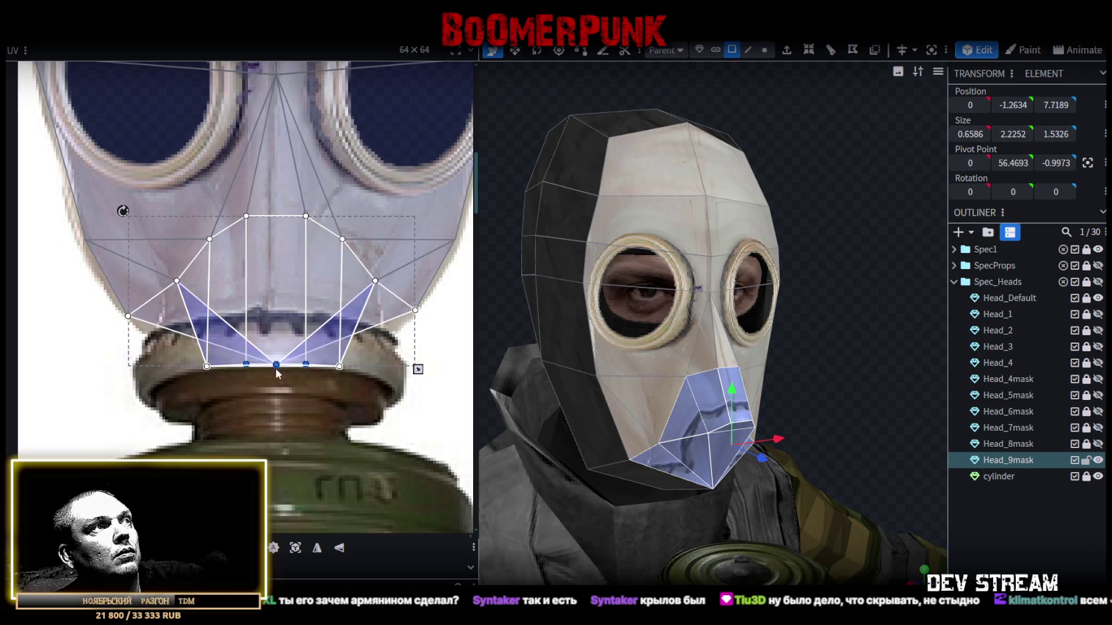
click(276, 366)
drag(276, 366, 275, 304)
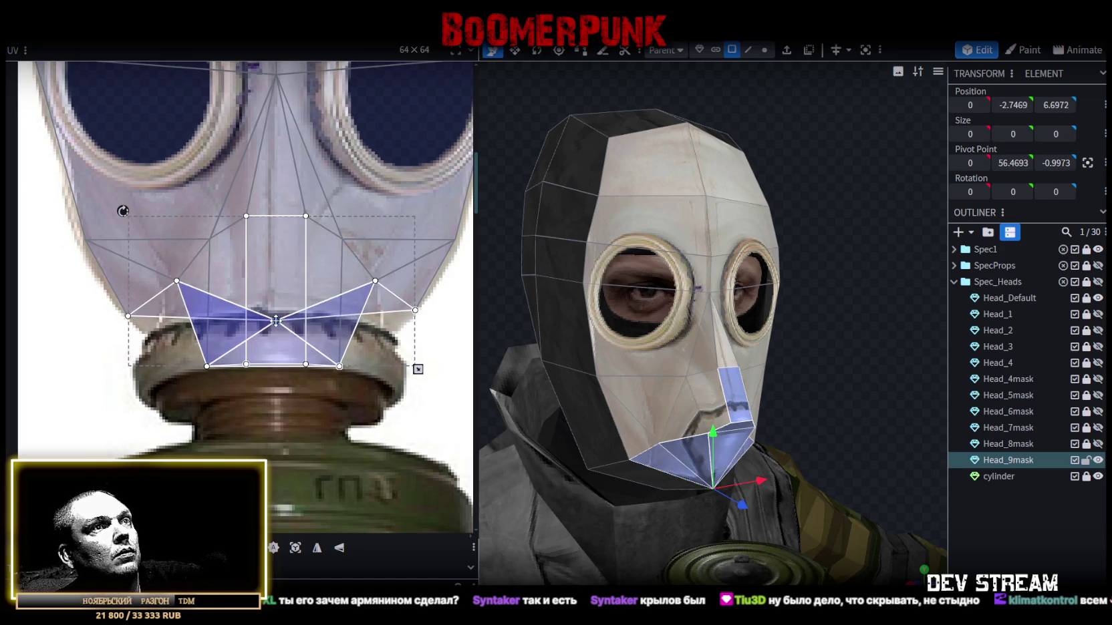
drag(275, 304, 276, 291)
click(1023, 567)
mouse_move(768, 374)
mouse_down()
mouse_move(858, 373)
mouse_move(894, 356)
mouse_move(799, 367)
mouse_up()
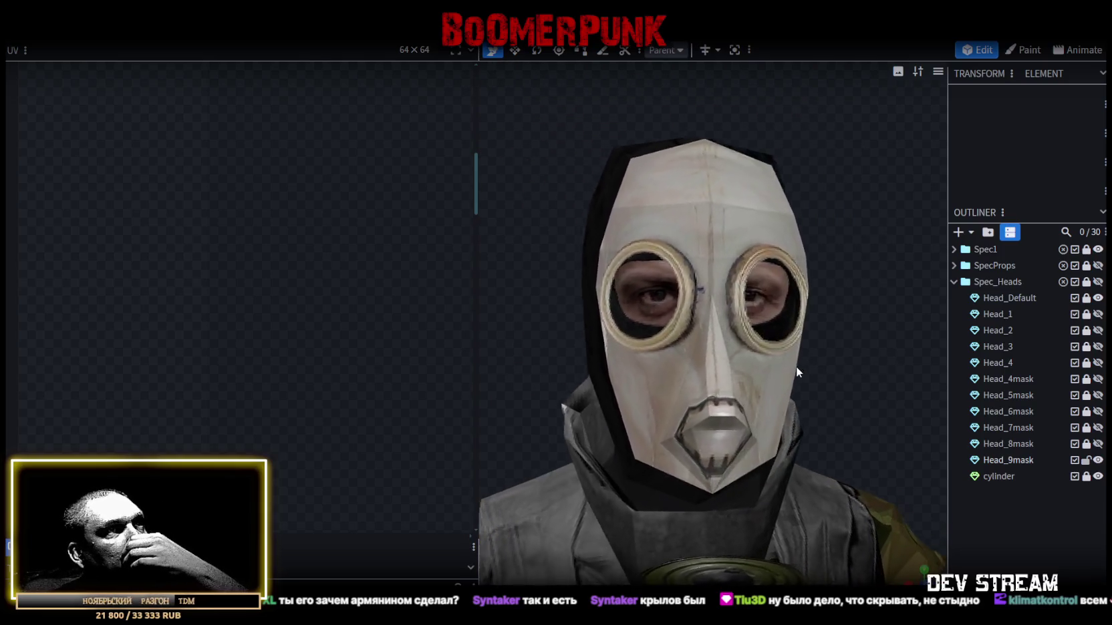
- Select Head_9mask and pick its nose and lower cheek faces from a three-quarter view
click(770, 394)
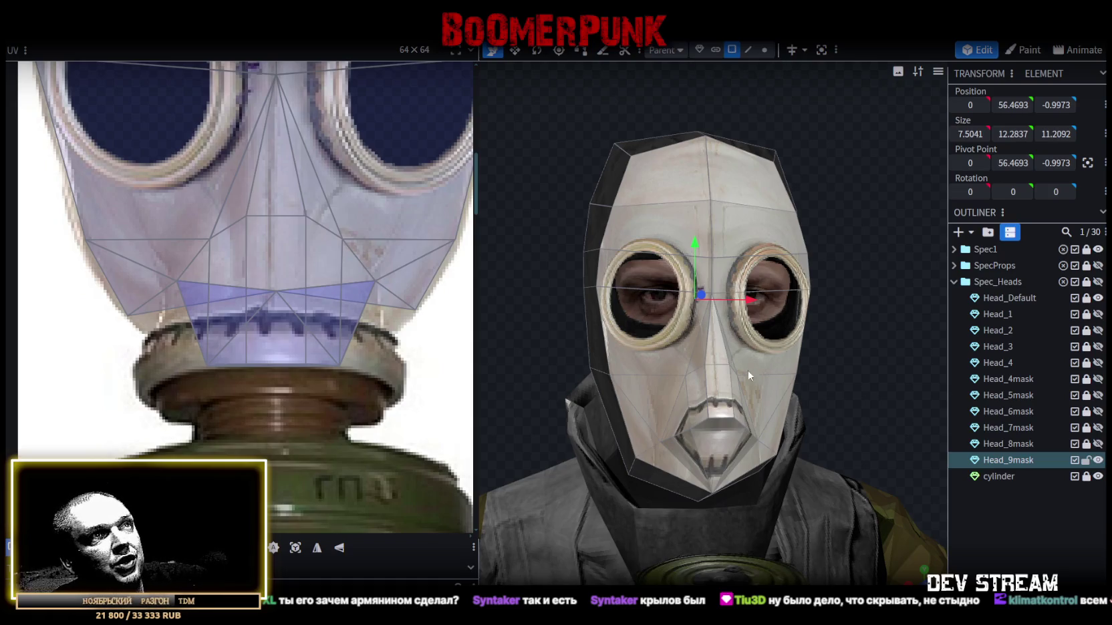
click(724, 392)
drag(819, 391, 783, 413)
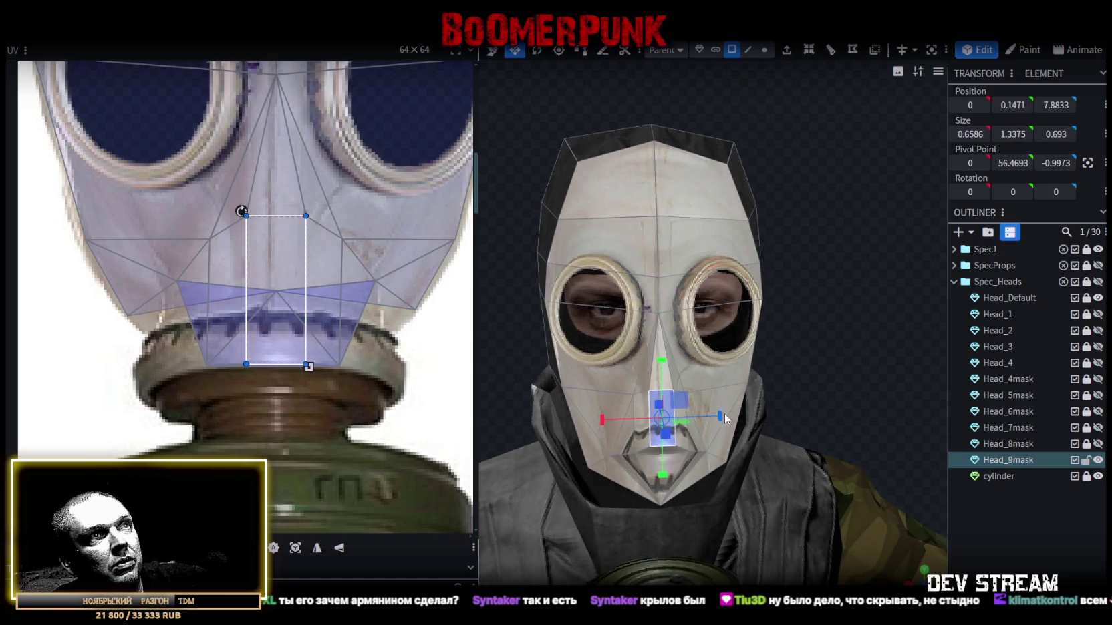
mouse_move(719, 413)
mouse_down()
mouse_move(771, 353)
mouse_move(626, 351)
mouse_move(907, 372)
mouse_move(872, 378)
mouse_move(898, 340)
mouse_move(841, 345)
mouse_move(814, 424)
mouse_move(837, 324)
mouse_move(652, 327)
mouse_up()
click(795, 273)
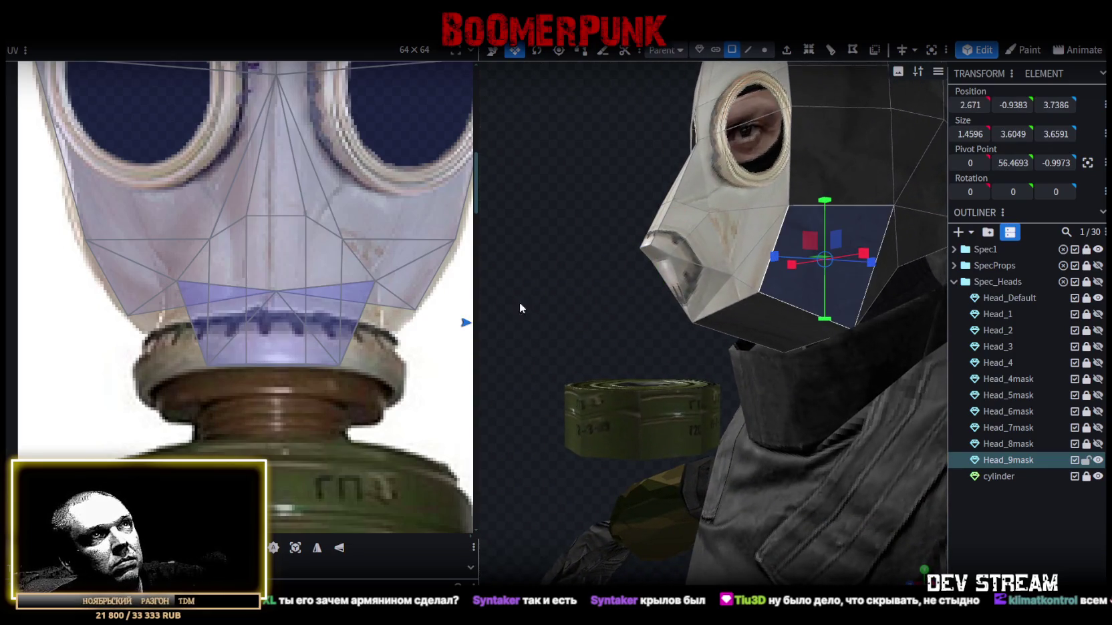
scroll(367, 321, down, 3)
scroll(367, 320, down, 2)
scroll(367, 321, right, 2)
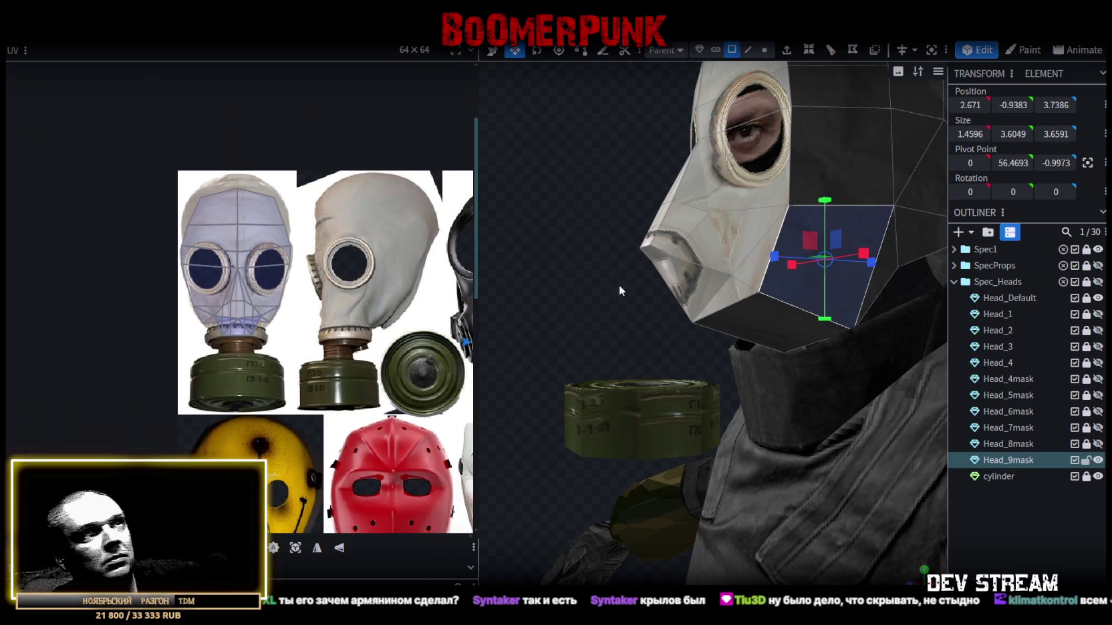
scroll(387, 284, up, 1)
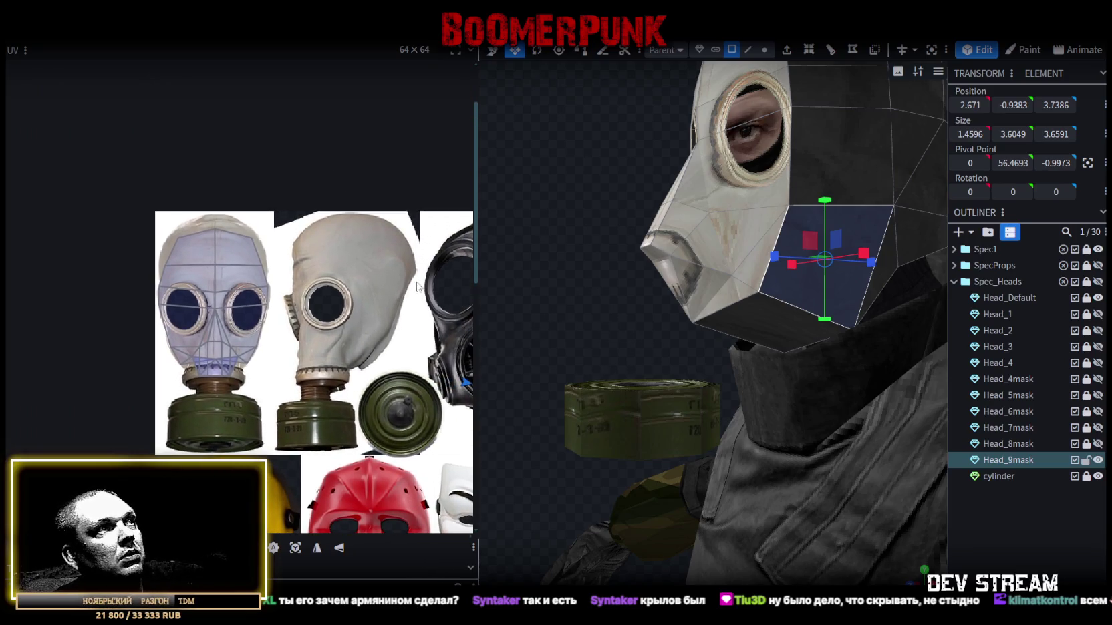
scroll(428, 308, down, 2)
scroll(398, 328, up, 1)
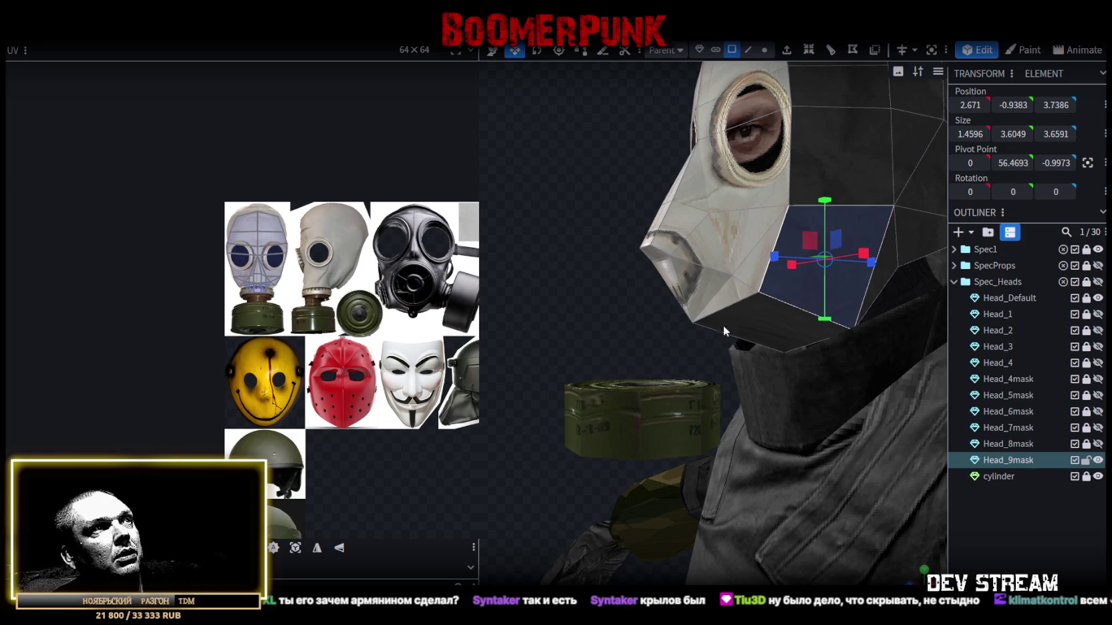
shift+click(771, 338)
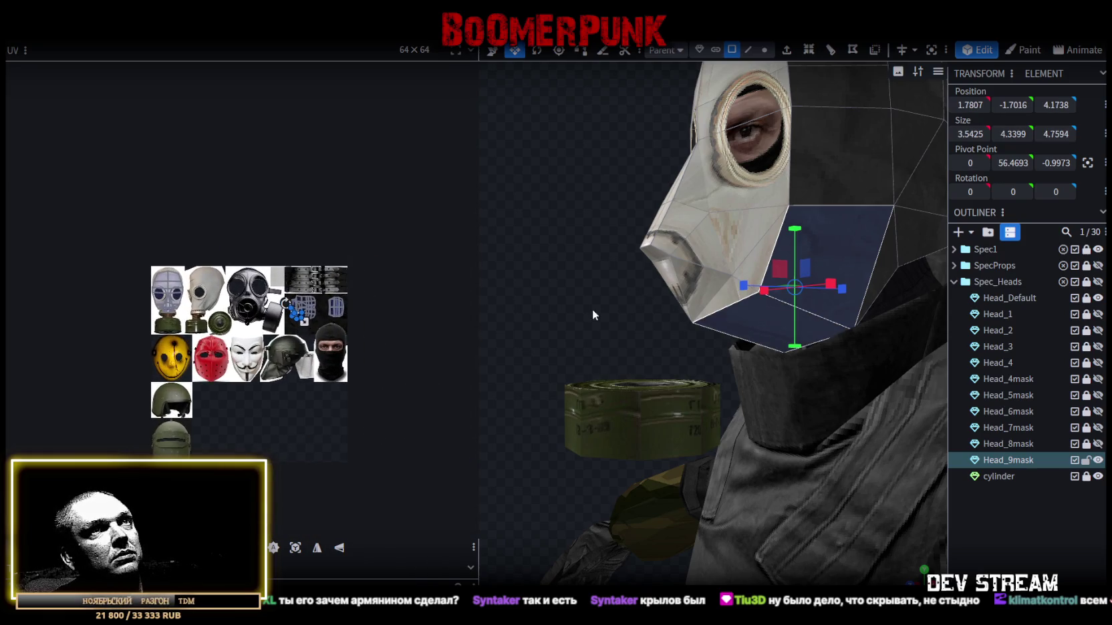
scroll(560, 302, down, 2)
- Add the upper-back and side-of-head faces, then project their UVs from the side profile
mouse_move(560, 304)
mouse_down()
mouse_move(726, 235)
mouse_move(770, 364)
mouse_up()
shift+click(796, 364)
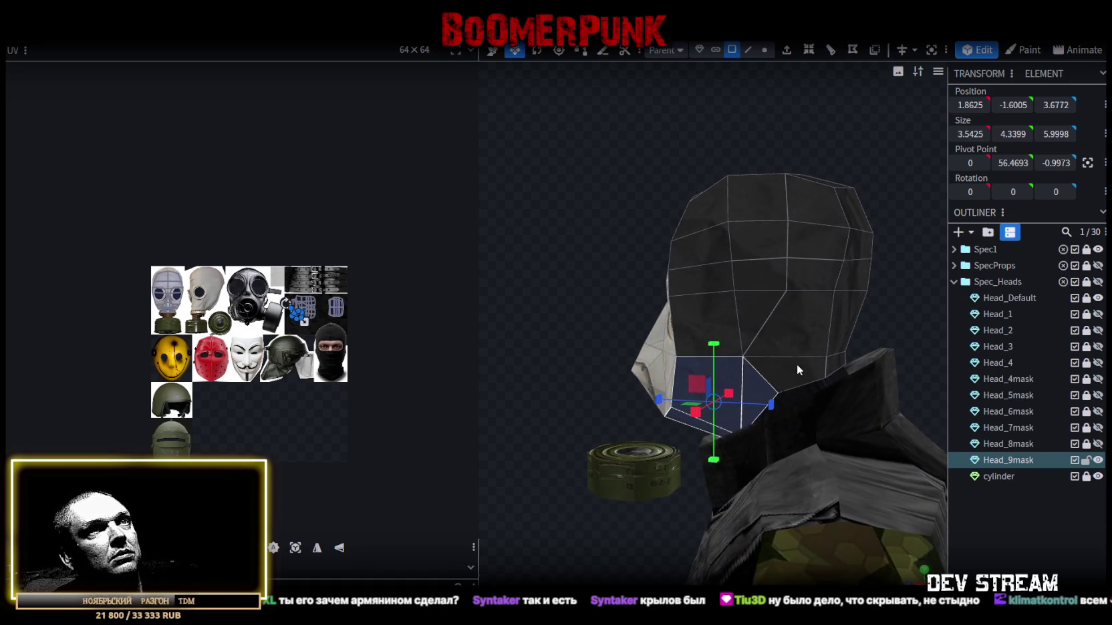
shift+click(799, 291)
shift+click(708, 301)
shift+click(699, 267)
shift+click(711, 238)
shift+click(723, 207)
mouse_move(870, 208)
mouse_down()
mouse_move(930, 220)
mouse_move(889, 195)
mouse_move(720, 430)
mouse_move(866, 202)
mouse_move(618, 230)
mouse_move(636, 268)
mouse_move(321, 382)
mouse_up()
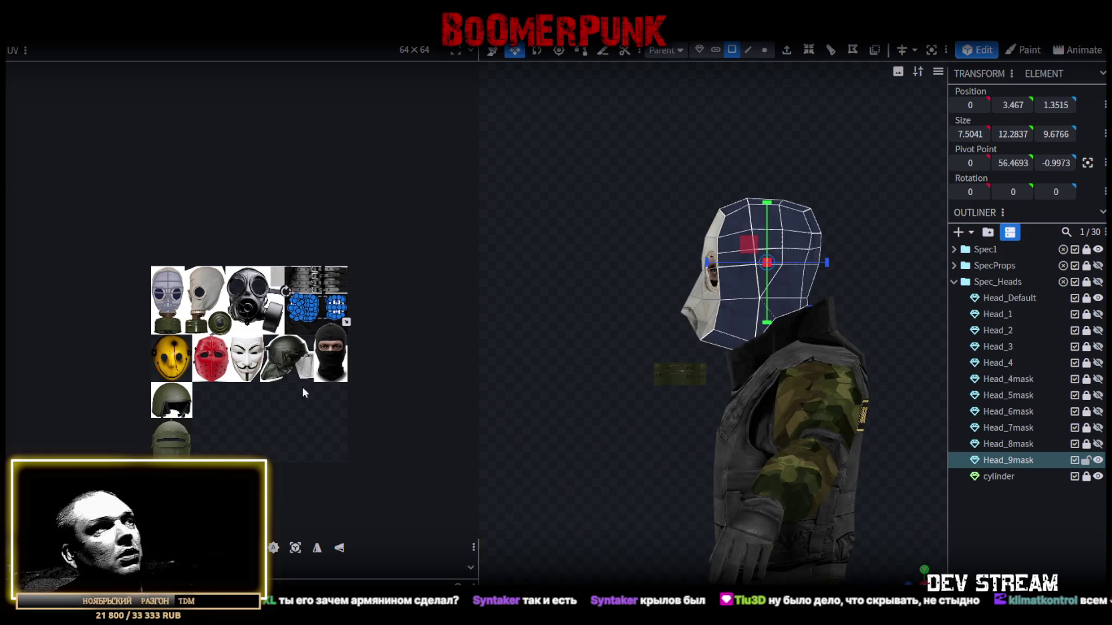
click(295, 550)
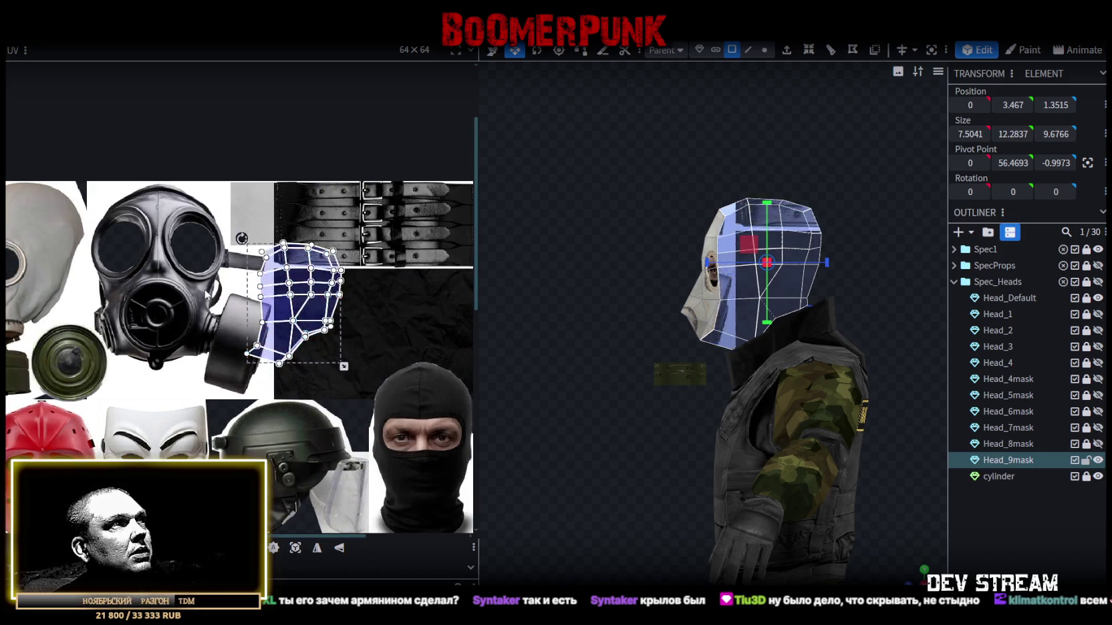
- Move and rotate the projected UV island onto the grey gas mask's side photo
drag(348, 334, 123, 320)
scroll(122, 320, up, 3)
drag(264, 338, 284, 334)
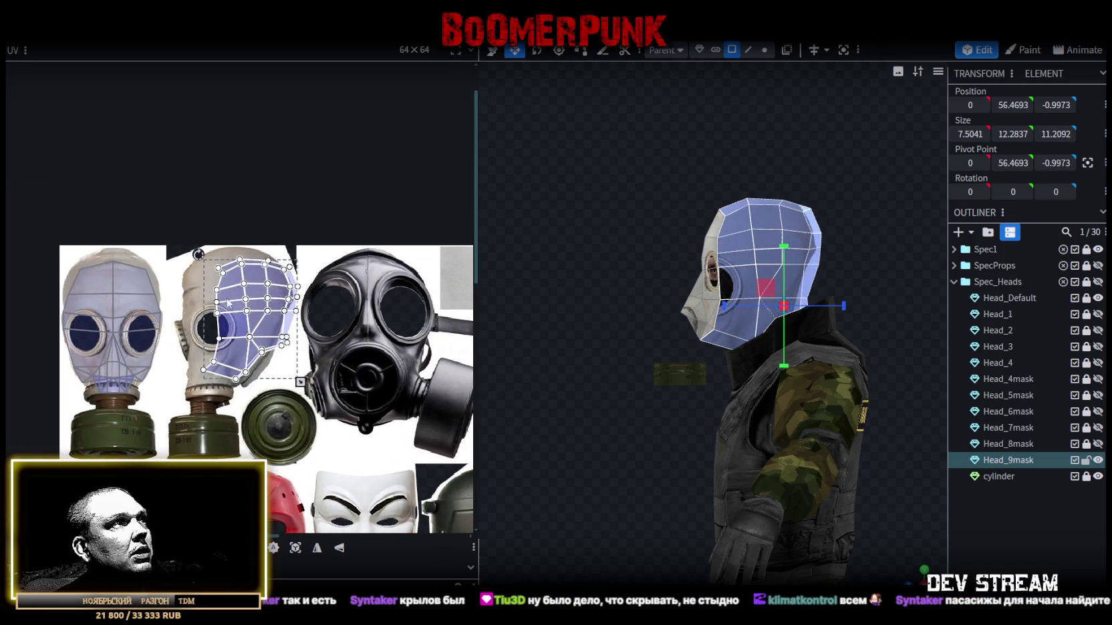
drag(210, 259, 273, 366)
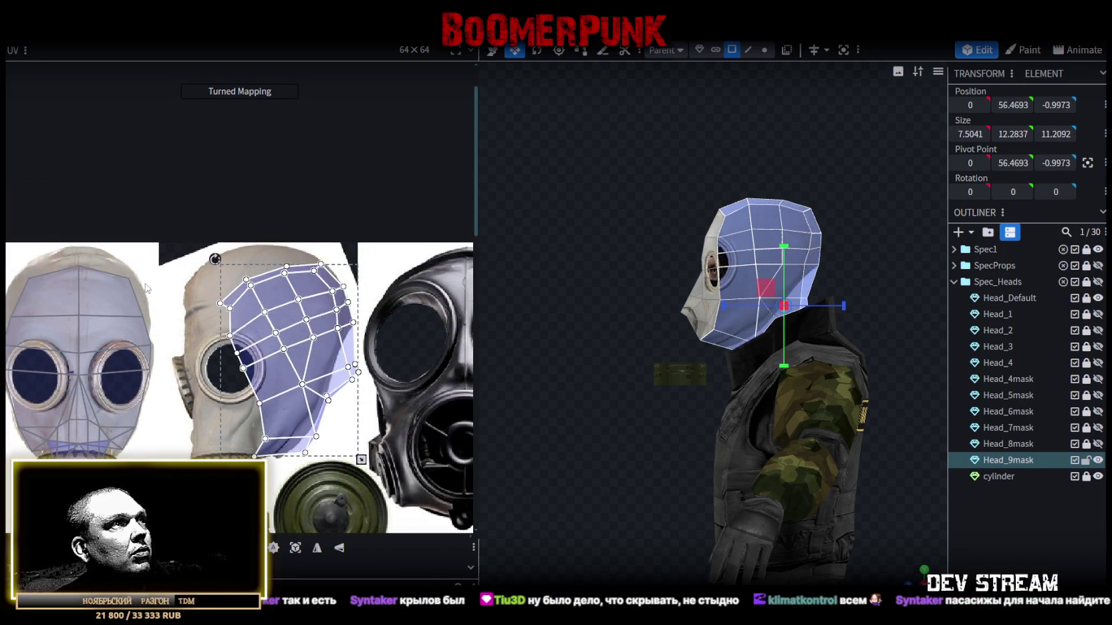
mouse_move(273, 367)
mouse_down()
mouse_move(211, 234)
mouse_move(157, 256)
mouse_up()
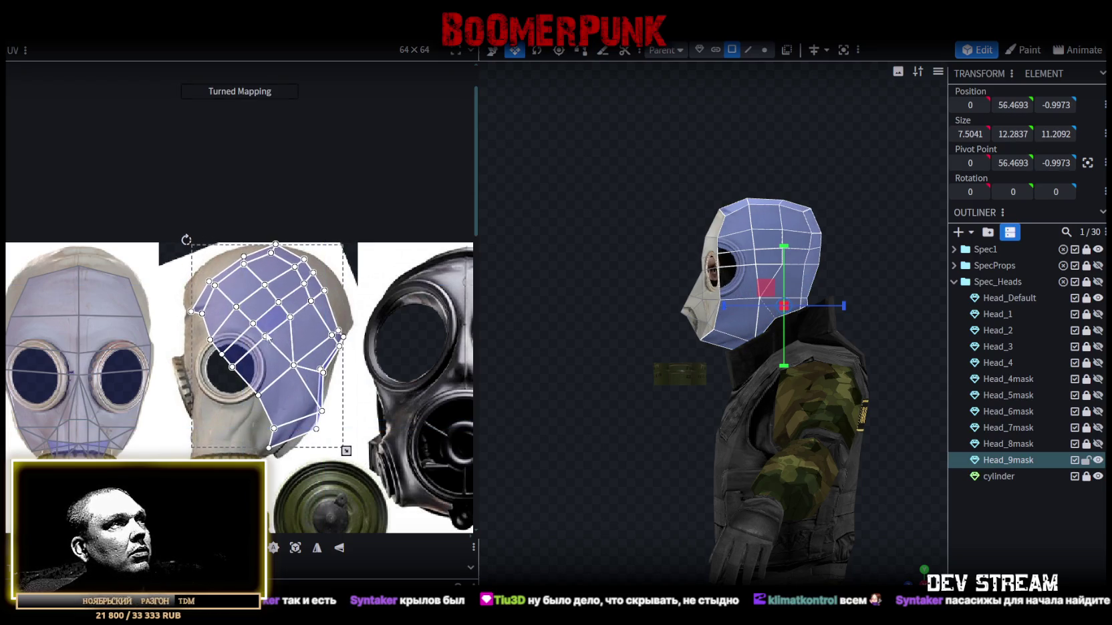
drag(269, 364, 293, 413)
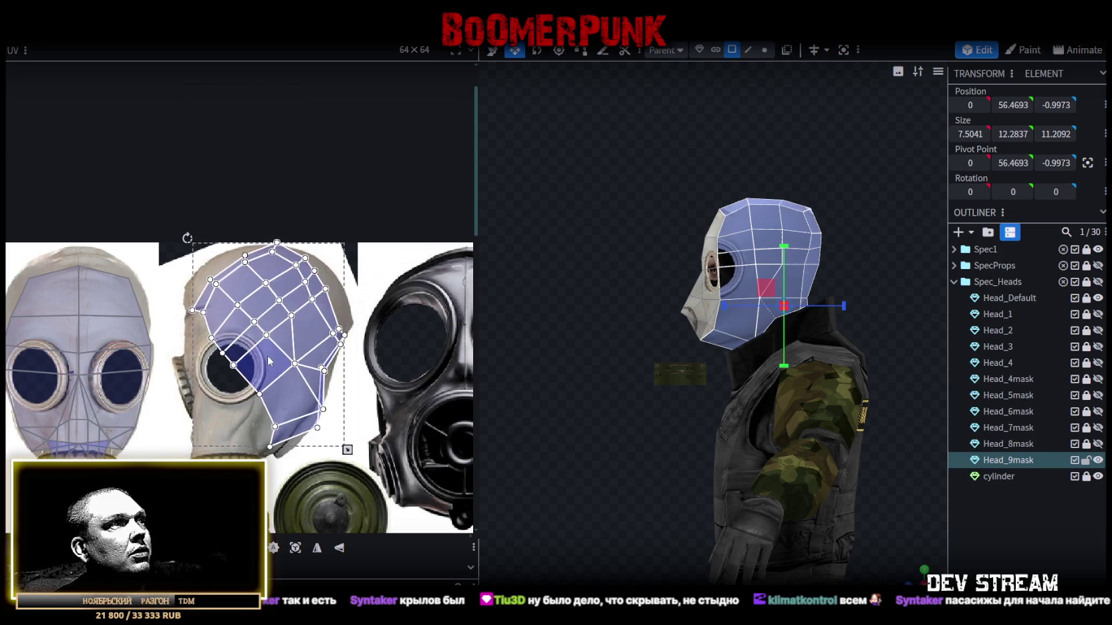
scroll(292, 413, up, 2)
scroll(204, 318, left, 3)
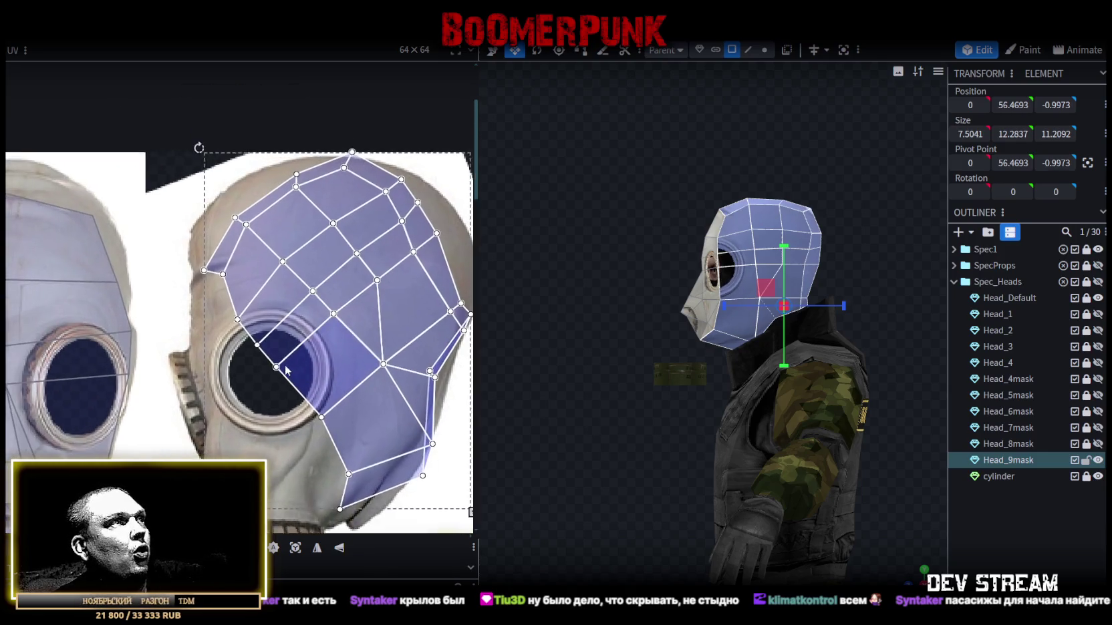
scroll(240, 373, up, 3)
- Select the crown strip faces and reshape their crown-edge UV points
click(243, 369)
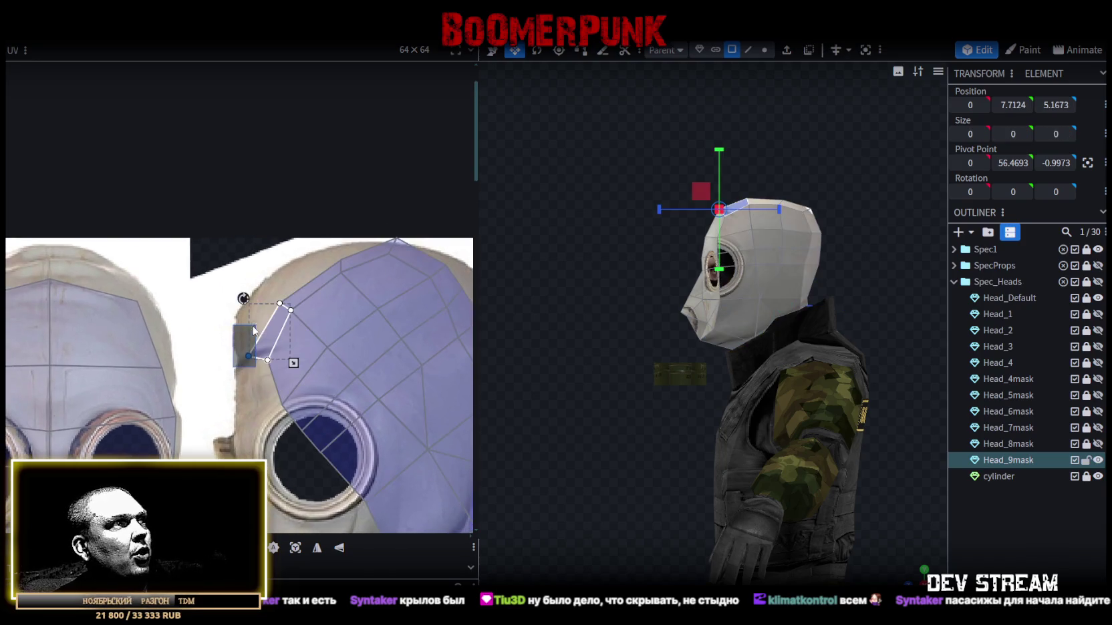
scroll(245, 368, up, 1)
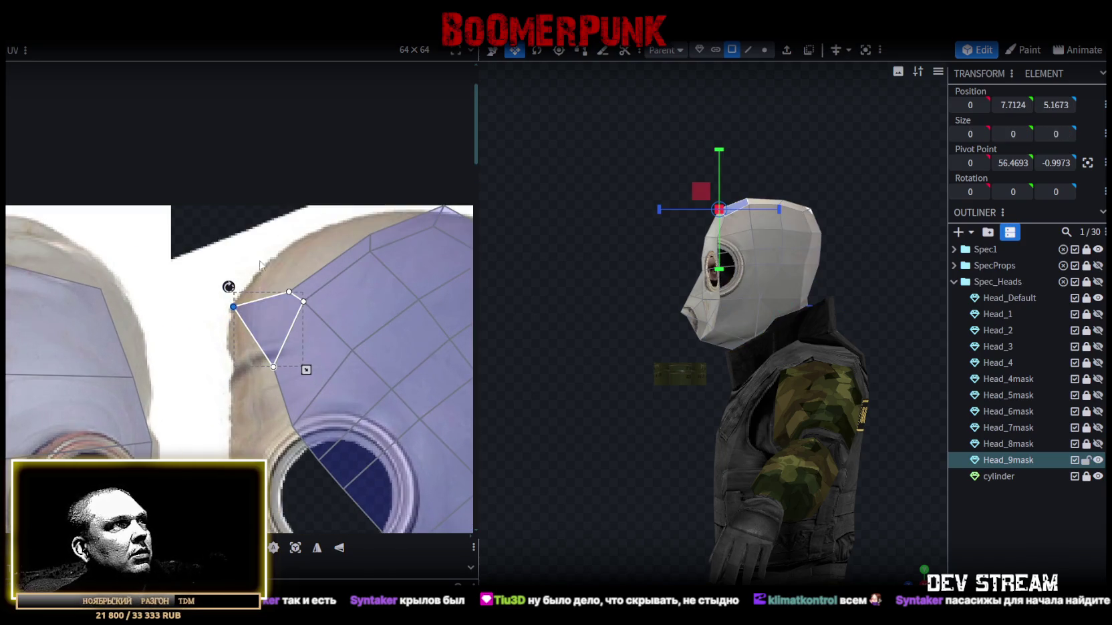
shift+drag(254, 248, 292, 291)
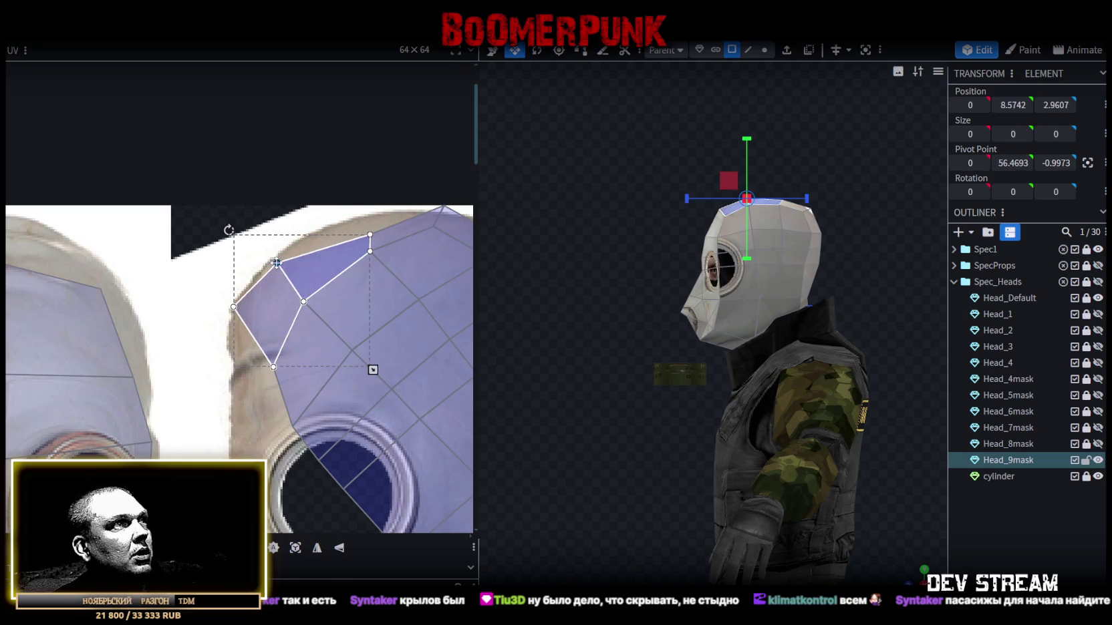
scroll(263, 299, down, 1)
scroll(263, 300, down, 2)
mouse_move(232, 301)
mouse_down()
mouse_move(272, 327)
mouse_move(232, 314)
mouse_up()
click(234, 311)
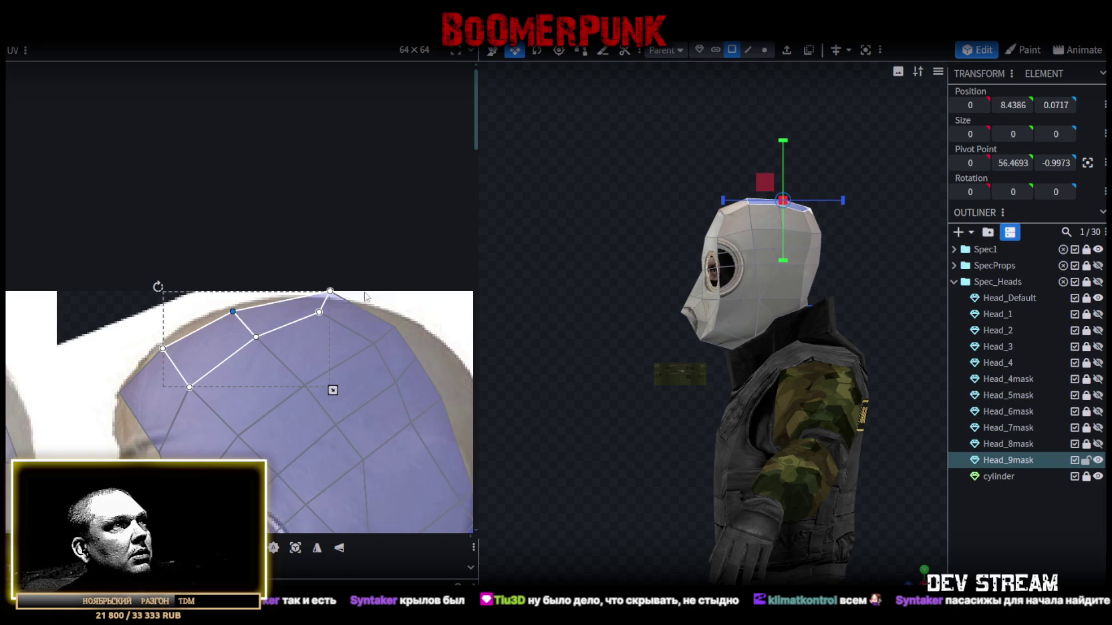
- Select the lower-right cheek face and pull its bottom UV vertex up onto the mask edge
click(292, 334)
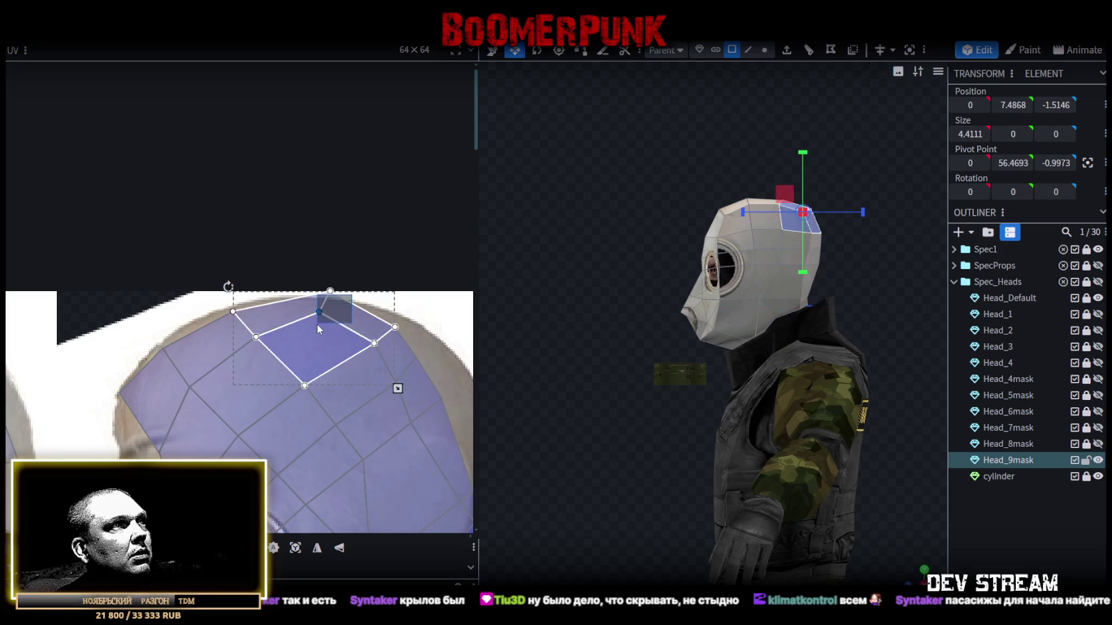
drag(316, 324, 317, 325)
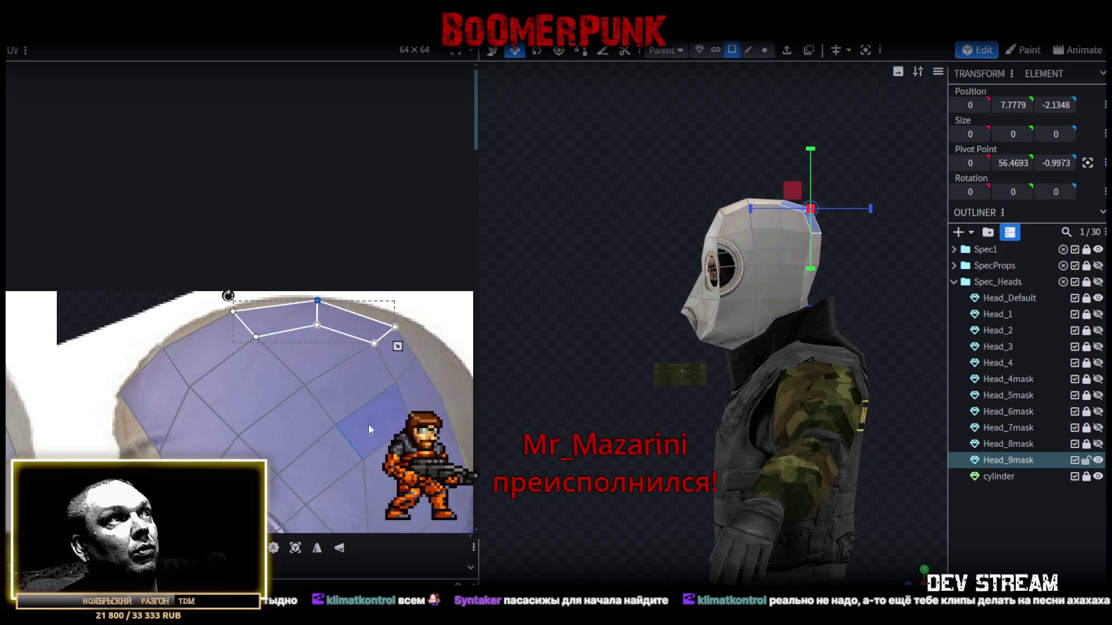
middle_drag(368, 424, 289, 391)
scroll(300, 298, up, 1)
- Work through the crown and cheek face pairs, nudging their UVs along the grey mask's back edge
click(300, 298)
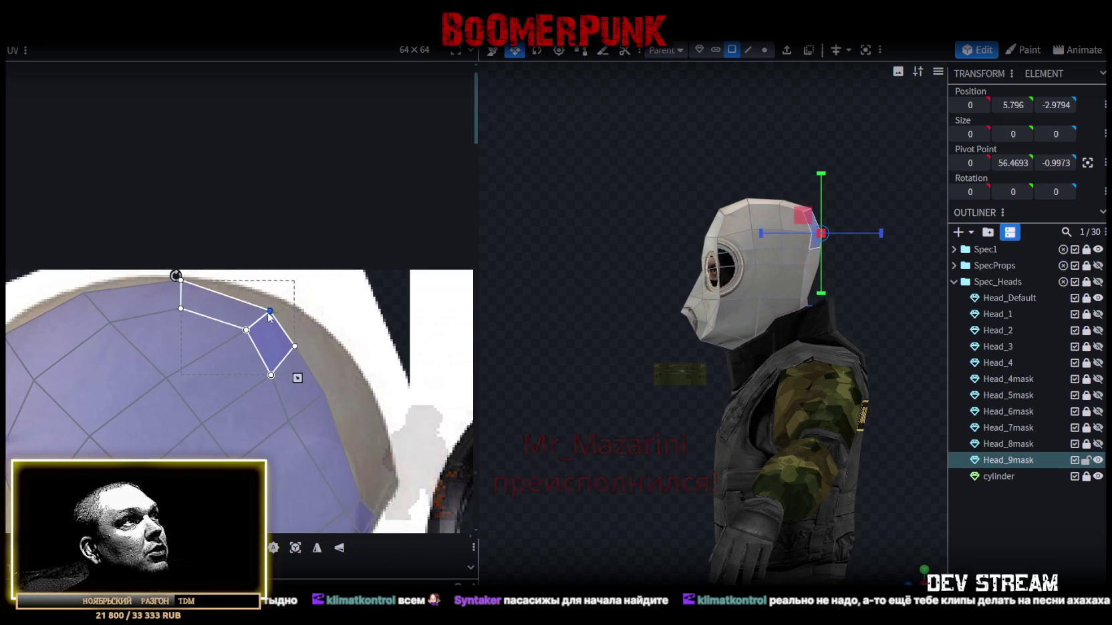
click(286, 364)
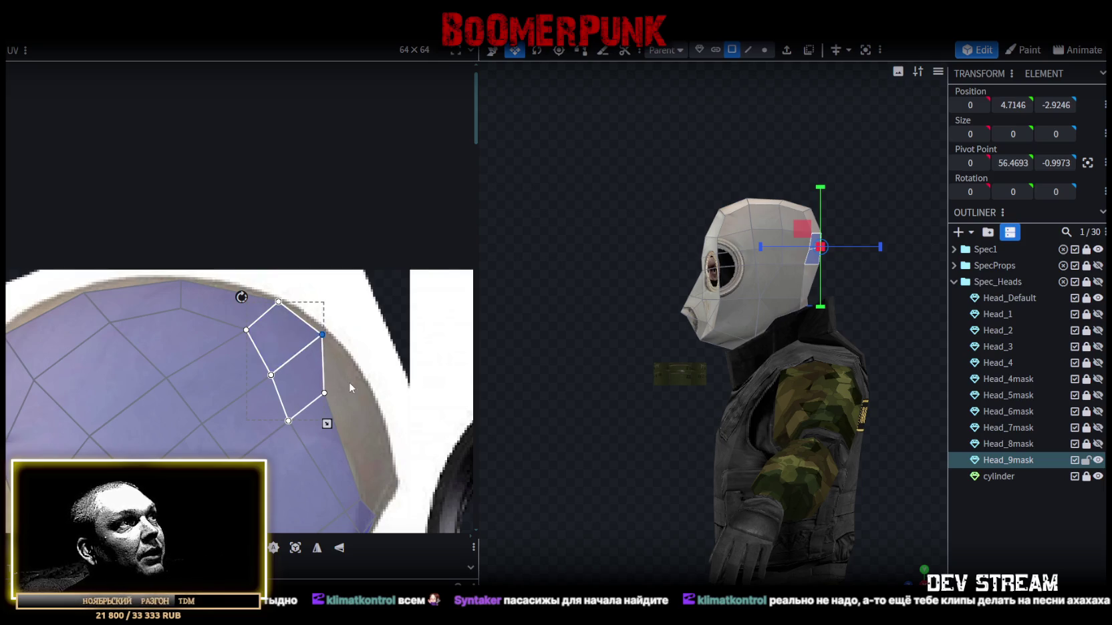
click(314, 402)
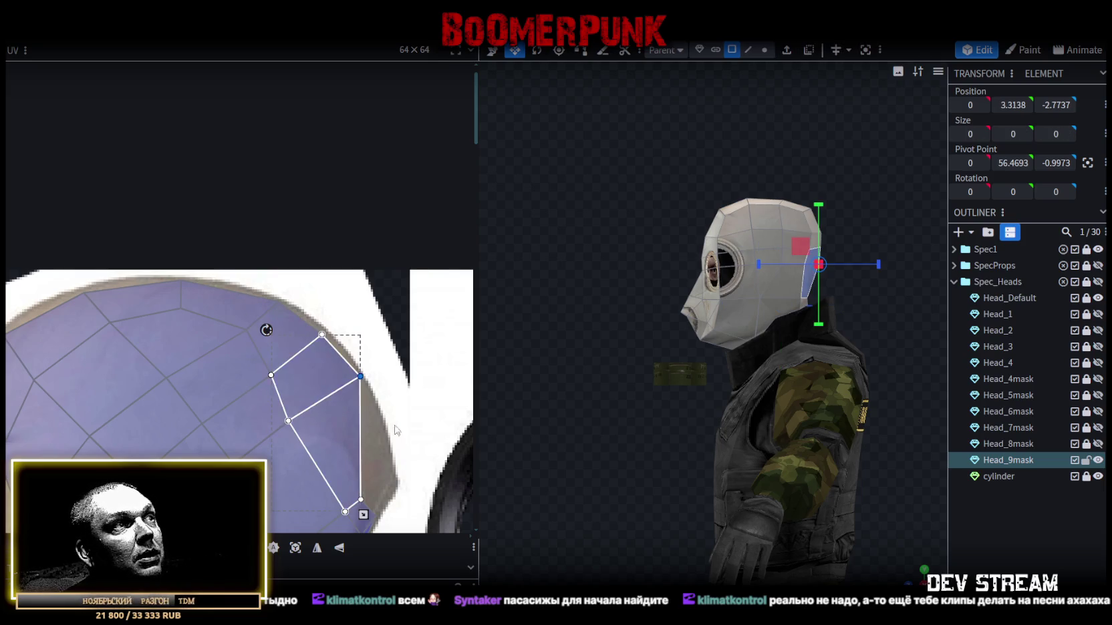
scroll(391, 295, down, 3)
click(349, 364)
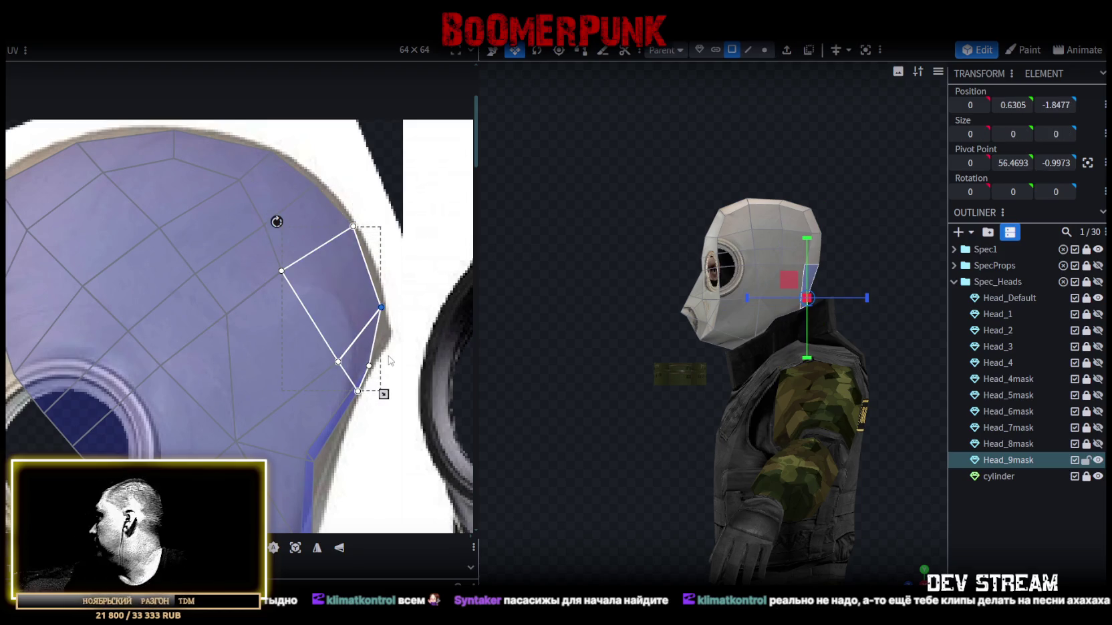
click(352, 359)
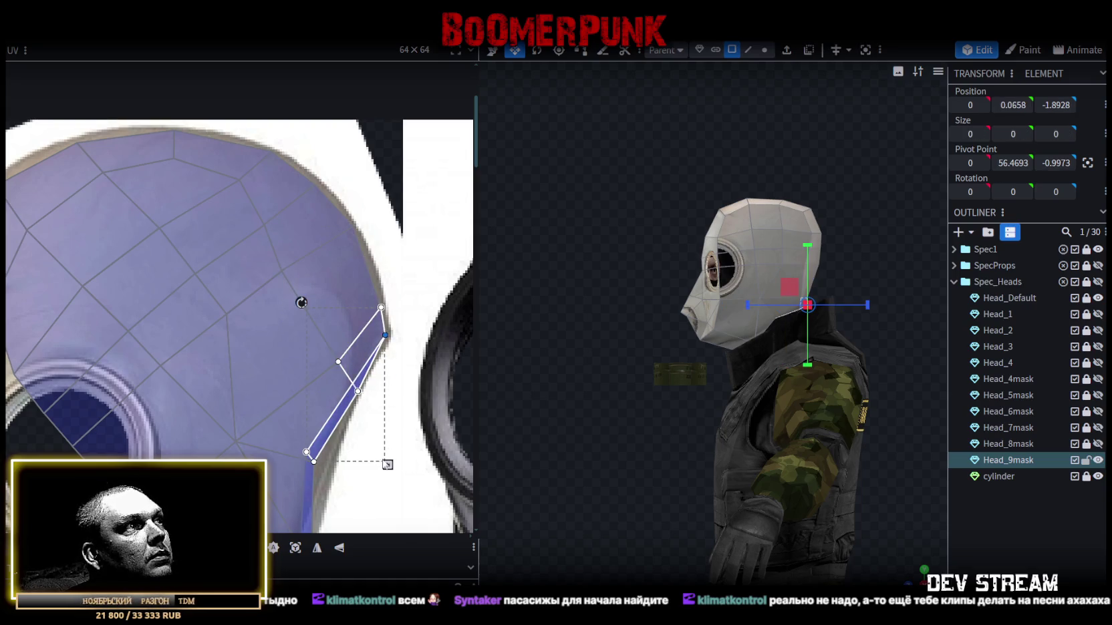
scroll(387, 464, up, 3)
click(335, 293)
scroll(335, 293, up, 3)
drag(364, 327, 379, 333)
scroll(427, 268, down, 3)
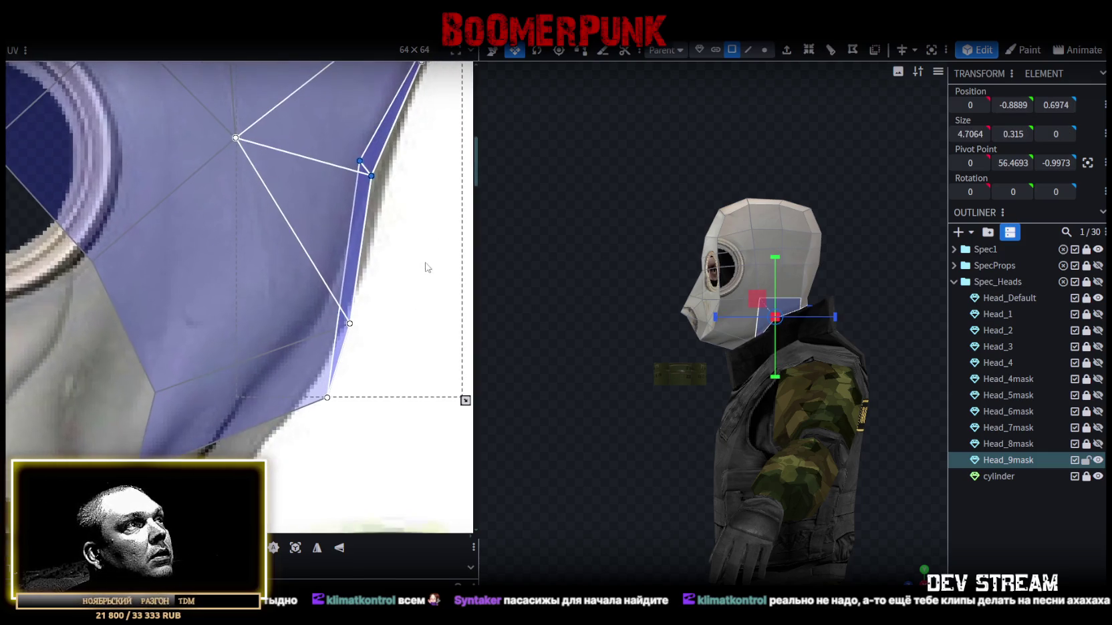
- Drag the jaw UV vertices and the single jaw quad onto the grey mask's outline
click(348, 318)
drag(348, 318, 326, 313)
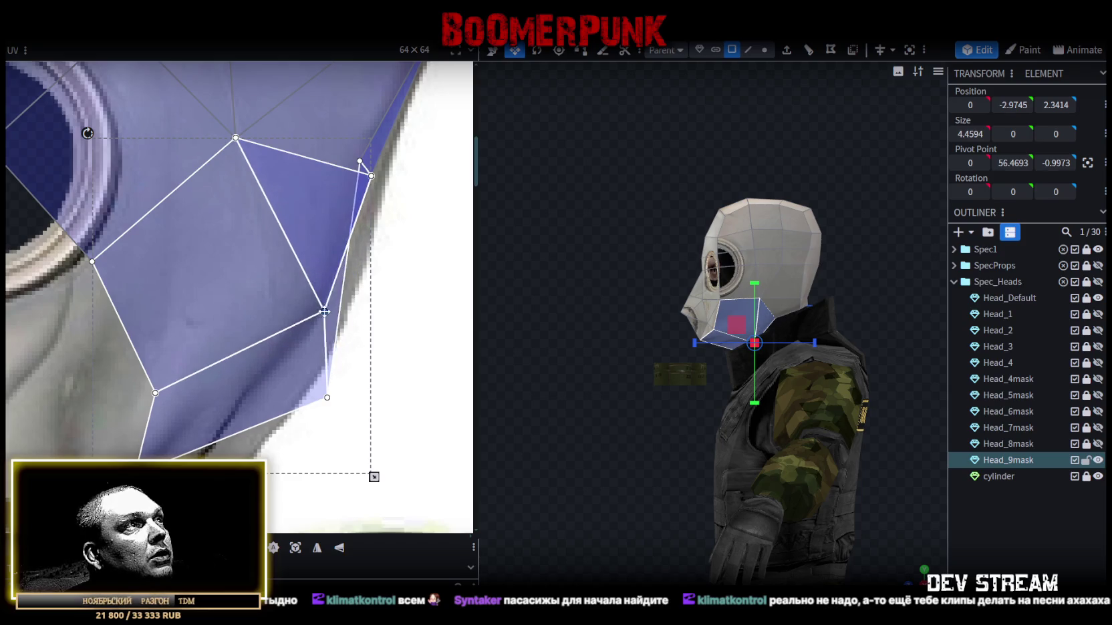
mouse_move(326, 398)
mouse_down()
mouse_move(292, 388)
mouse_move(301, 384)
mouse_up()
drag(590, 411, 593, 399)
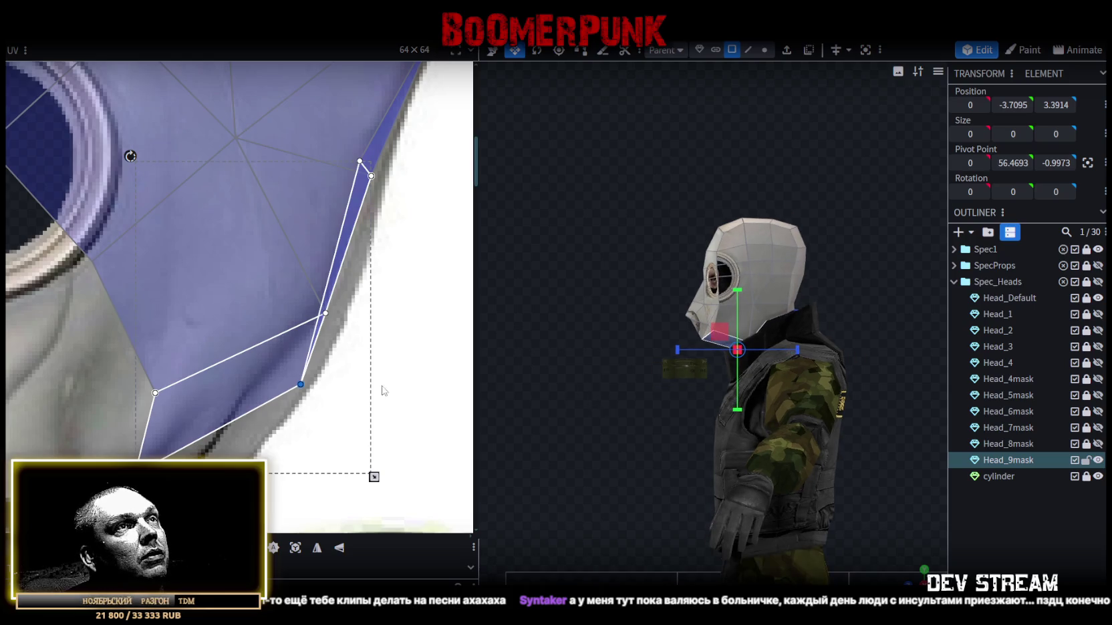
middle_drag(412, 386, 518, 317)
click(250, 401)
drag(250, 401, 303, 414)
click(262, 324)
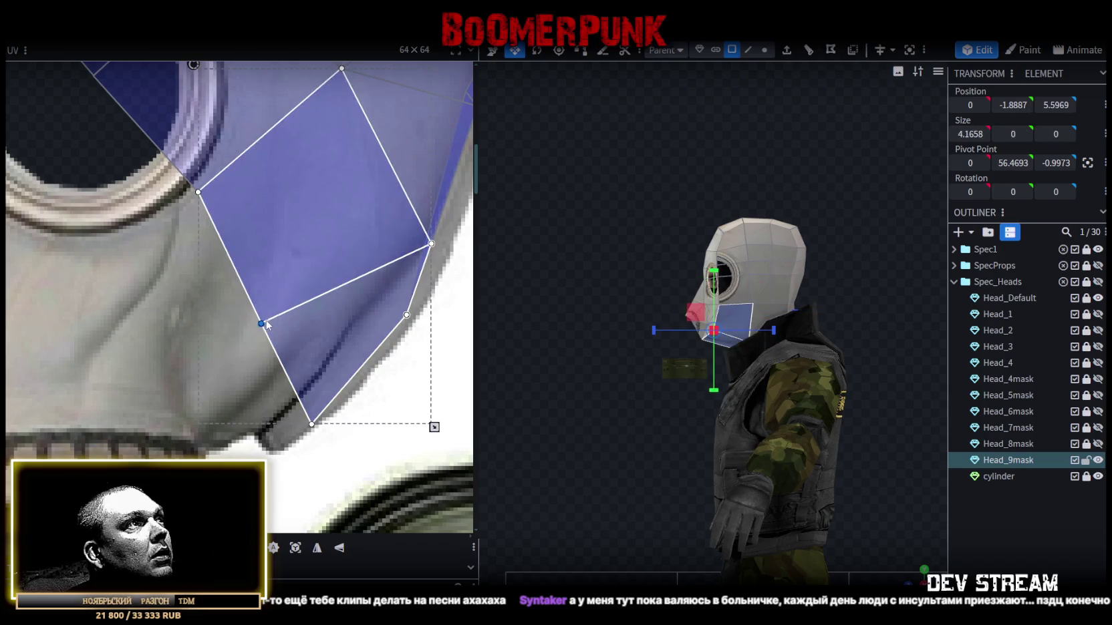
drag(267, 335, 298, 394)
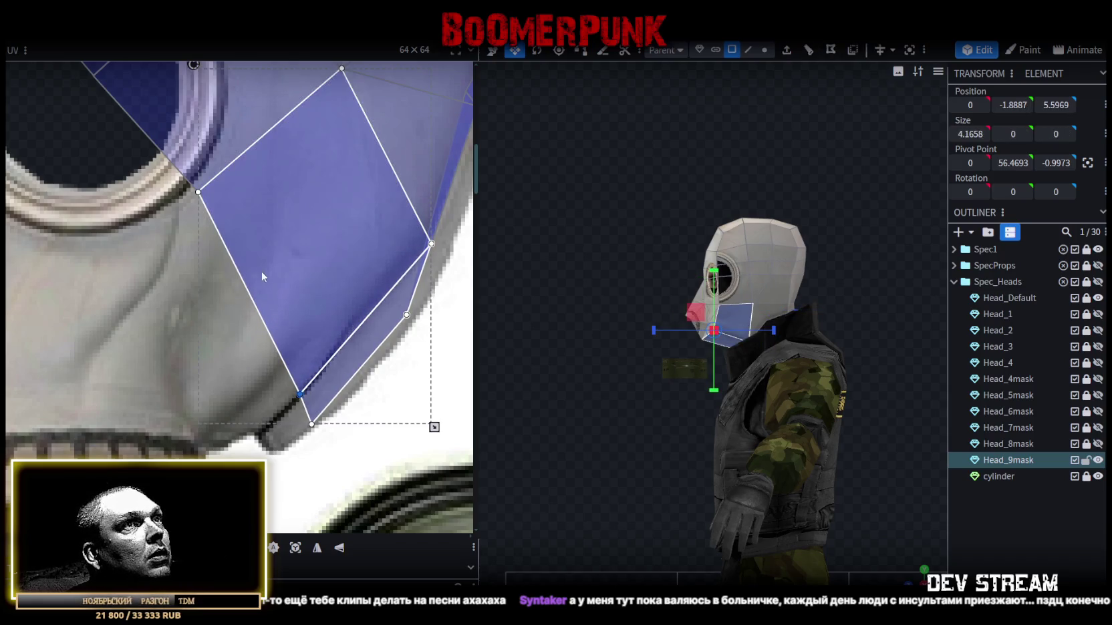
- Box-select the UV vertices around the eye ring and shift them up and right
scroll(240, 248, up, 3)
click(274, 401)
scroll(281, 368, down, 2)
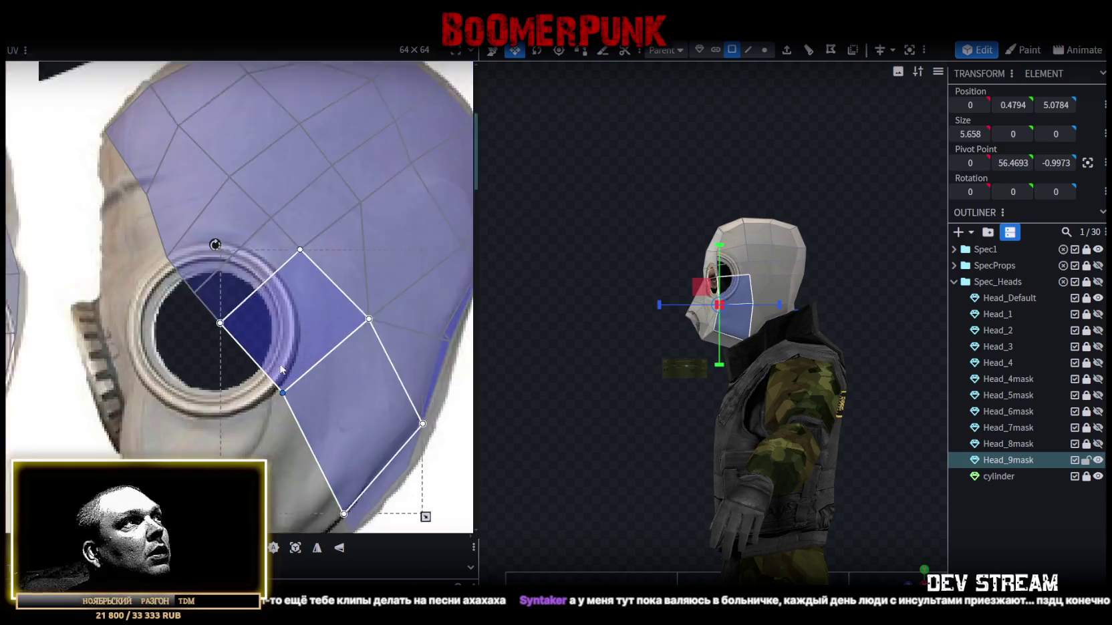
scroll(281, 369, down, 2)
drag(158, 339, 280, 477)
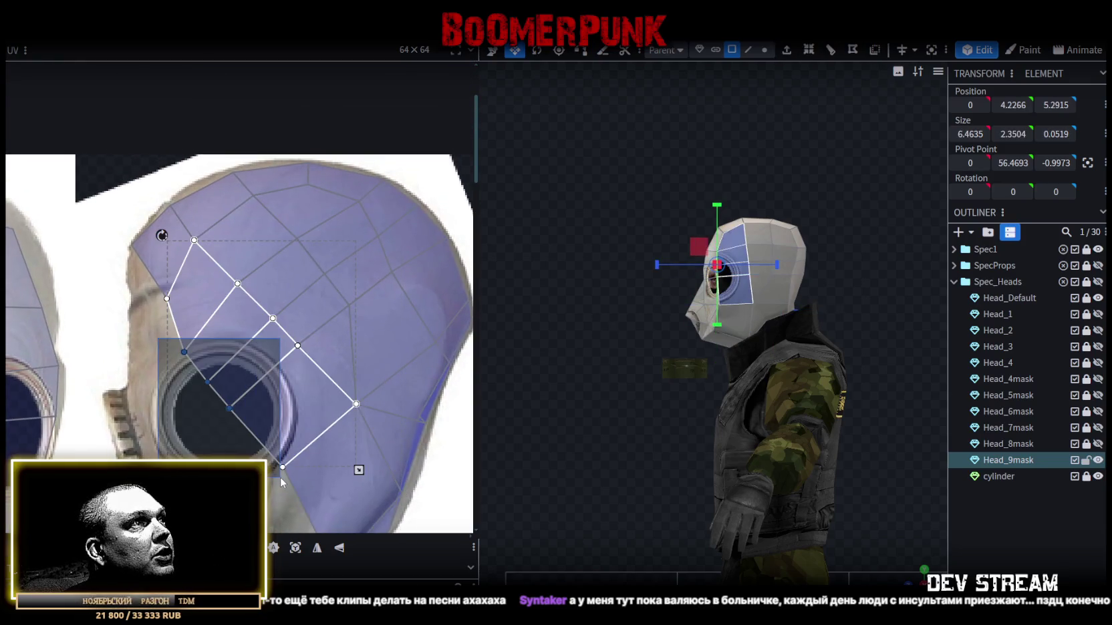
mouse_move(162, 312)
mouse_down()
mouse_move(339, 502)
mouse_move(328, 499)
mouse_up()
drag(296, 346, 316, 328)
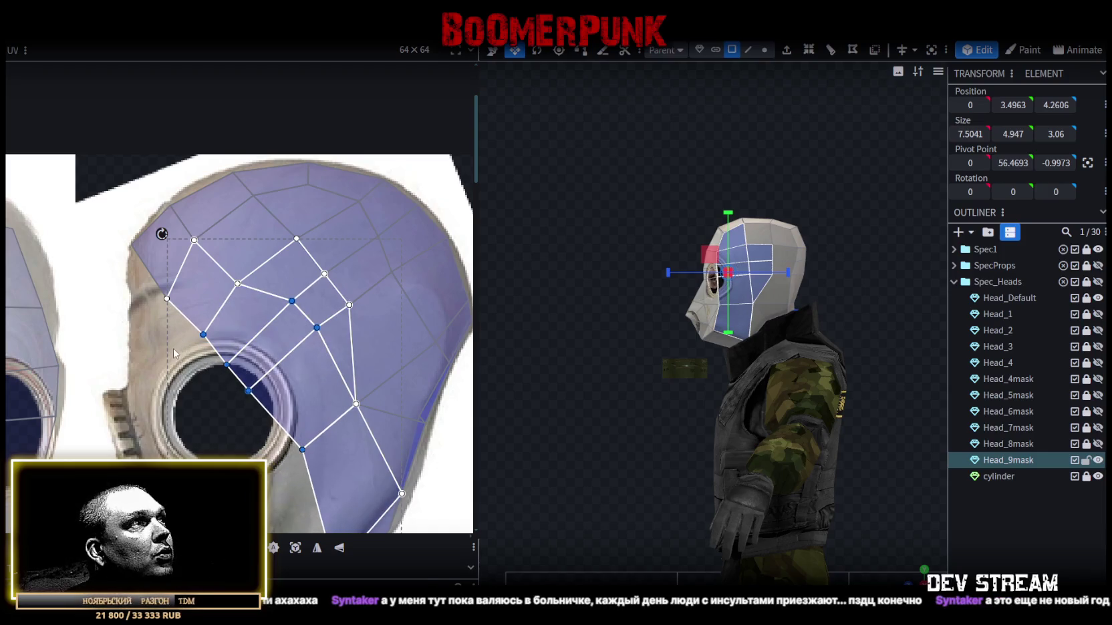
- Reshape the upper-head UV faces by moving their vertices down onto the texture
drag(173, 349, 224, 289)
drag(190, 323, 253, 272)
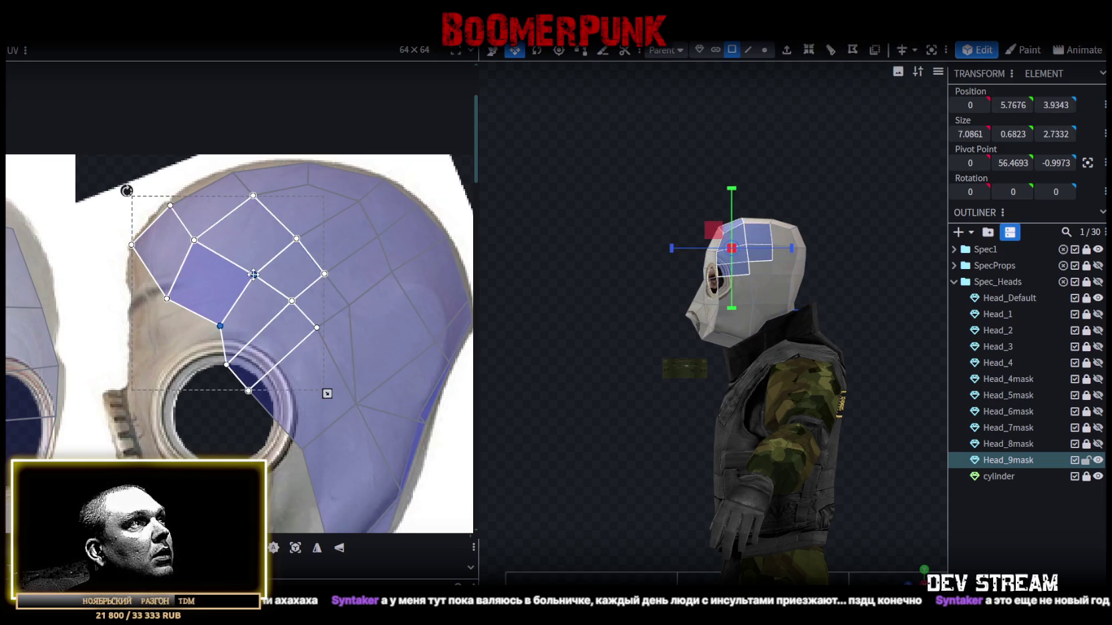
shift+click(253, 274)
drag(227, 365, 254, 357)
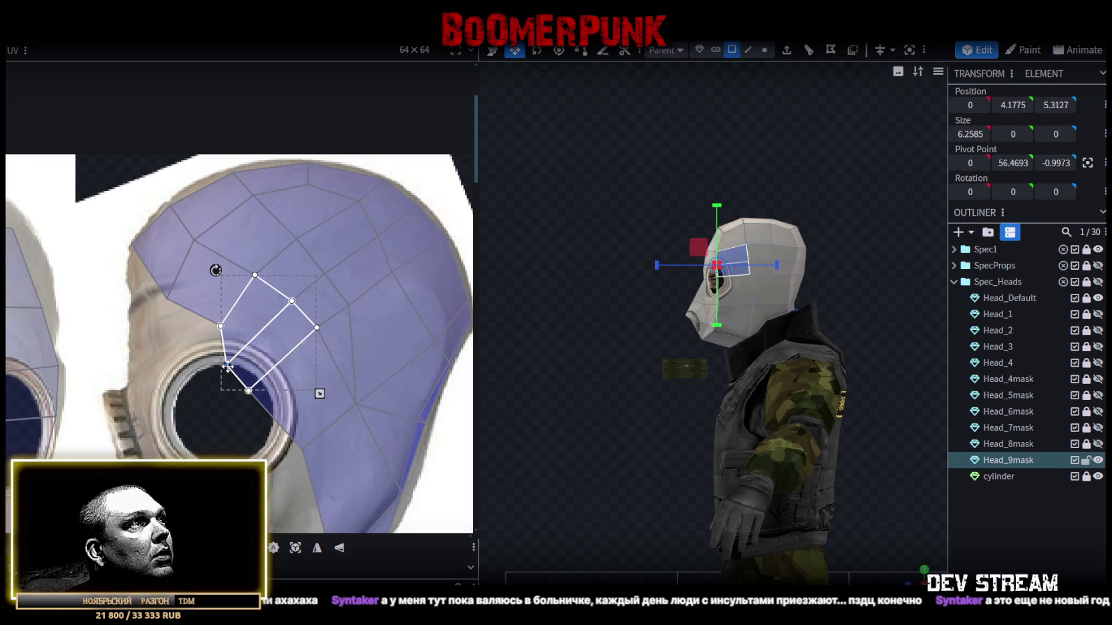
drag(263, 345, 294, 387)
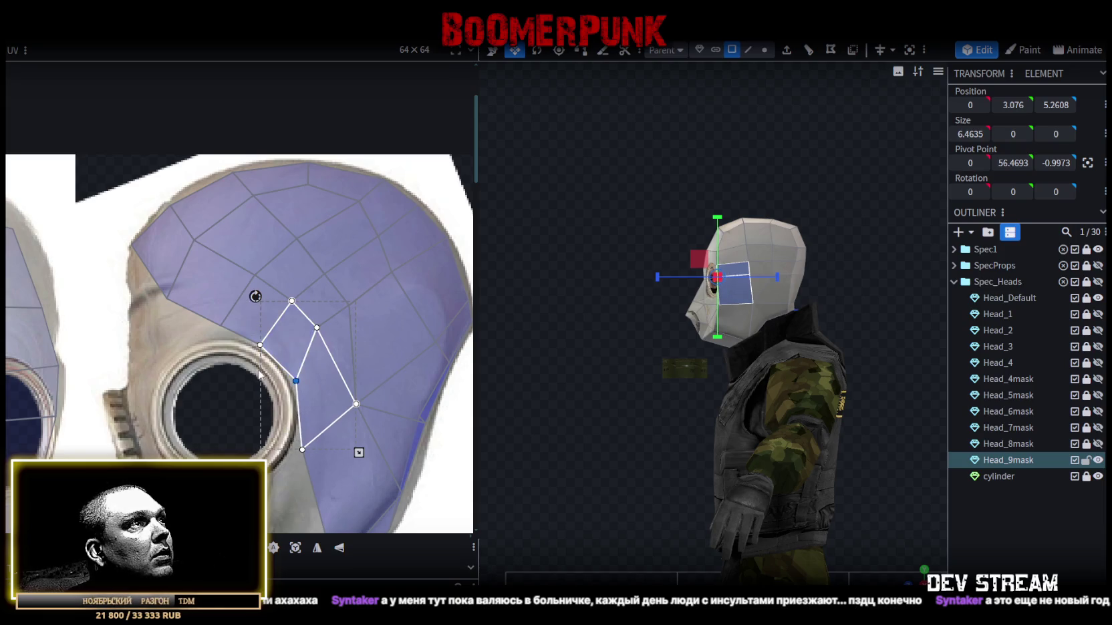
drag(259, 375, 271, 334)
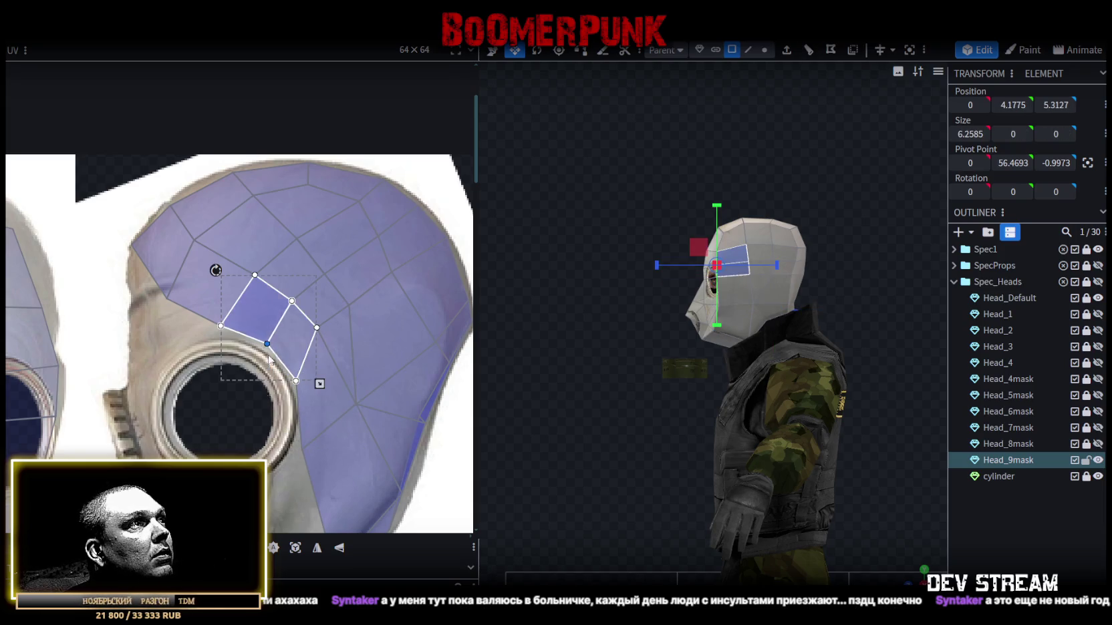
click(304, 451)
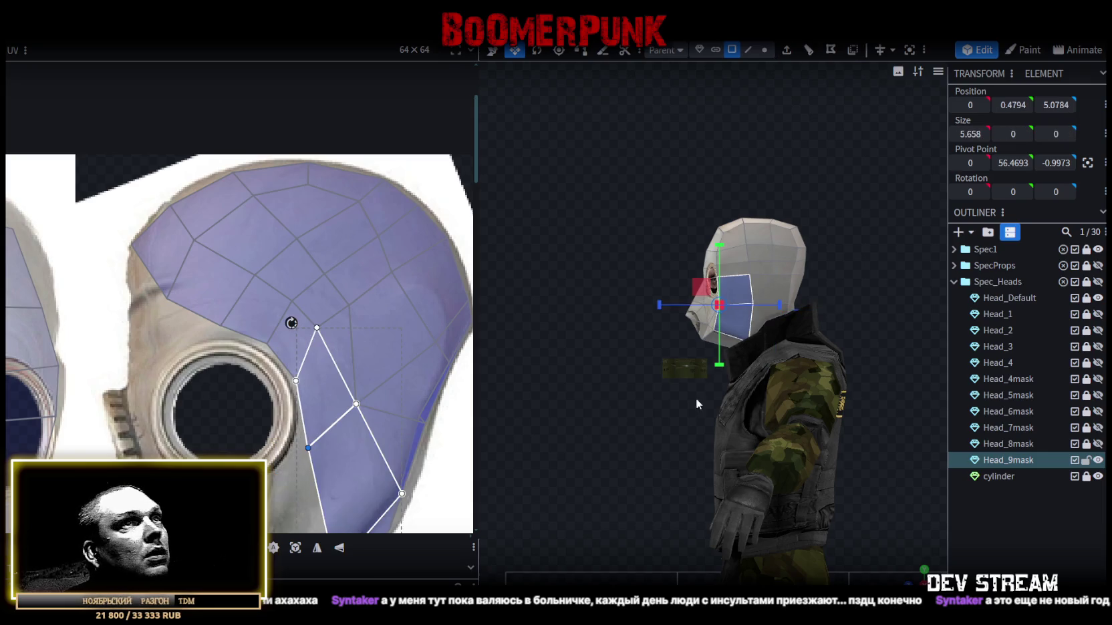
- Reselect the mask head and pull the cheek face's bottom UV vertices up-left
click(992, 520)
click(725, 324)
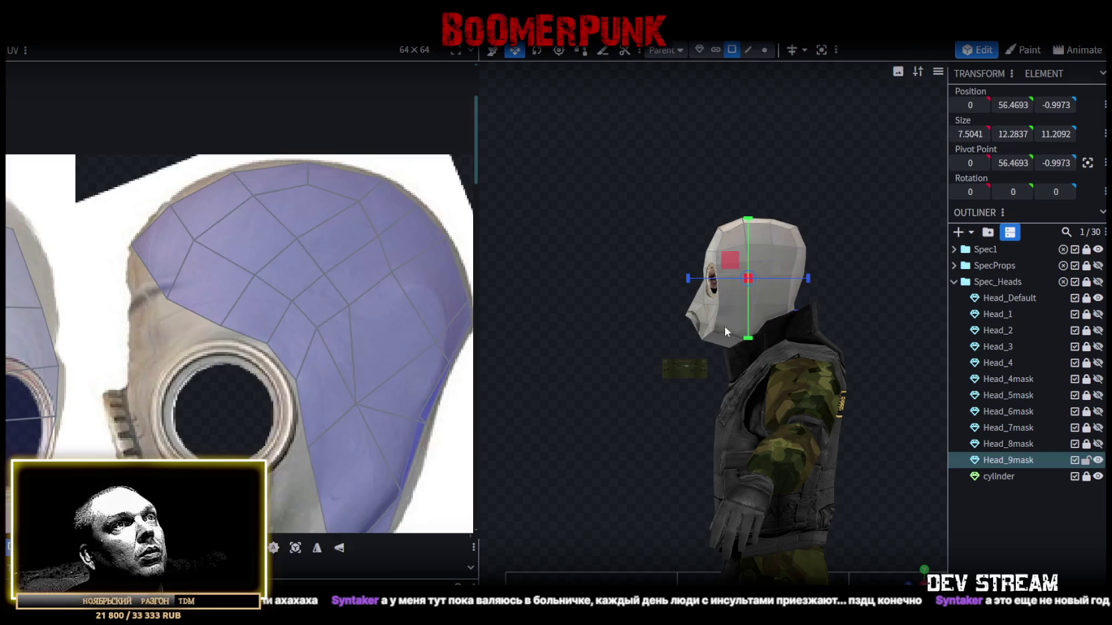
scroll(343, 470, down, 2)
scroll(346, 464, up, 2)
scroll(349, 461, up, 2)
click(377, 400)
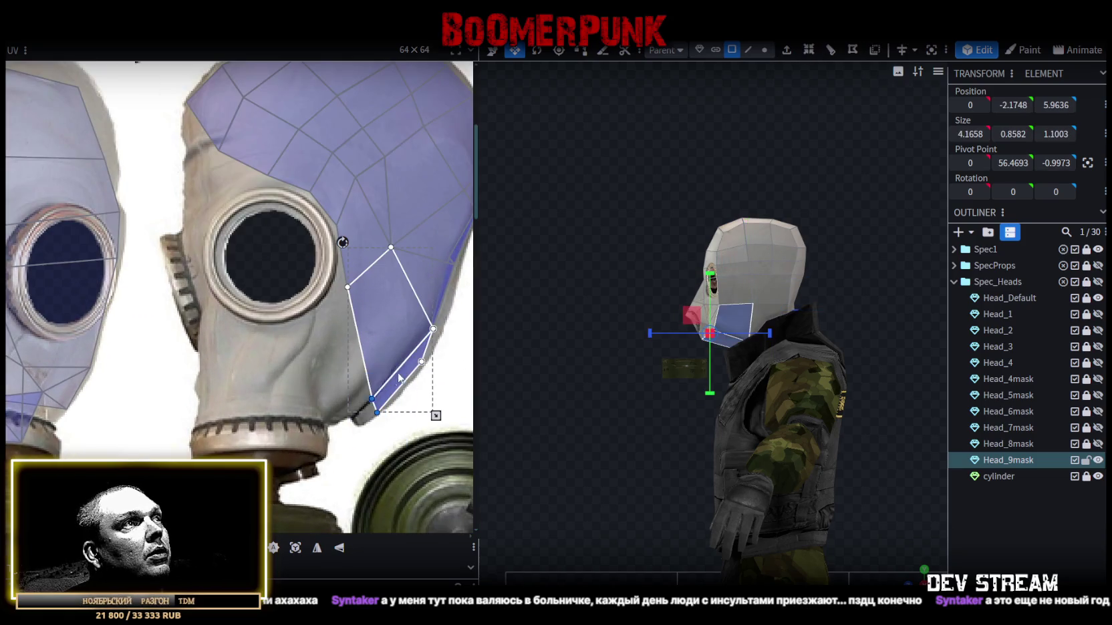
click(377, 413)
drag(372, 399, 359, 371)
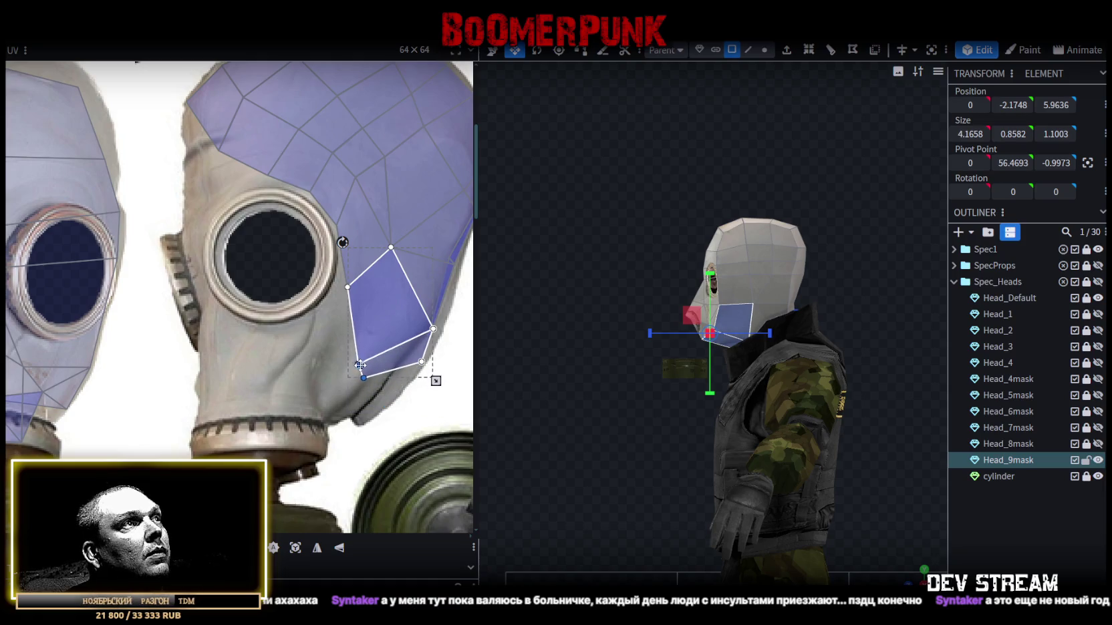
shift+click(364, 383)
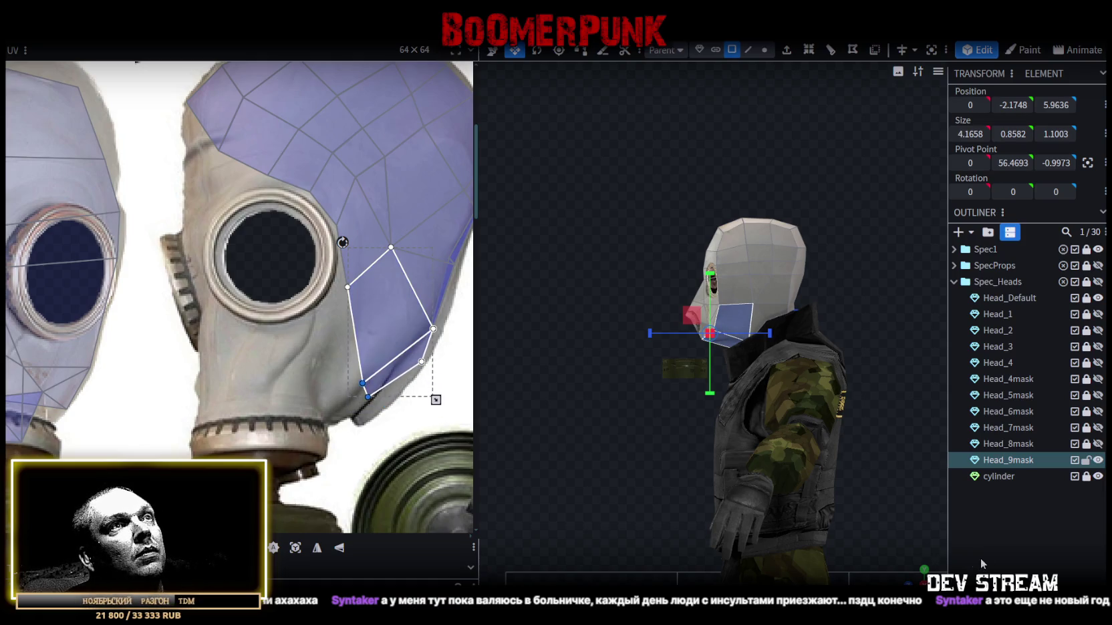
click(979, 558)
- From the head's side profile, select the nose tip of the mask
drag(869, 534, 957, 555)
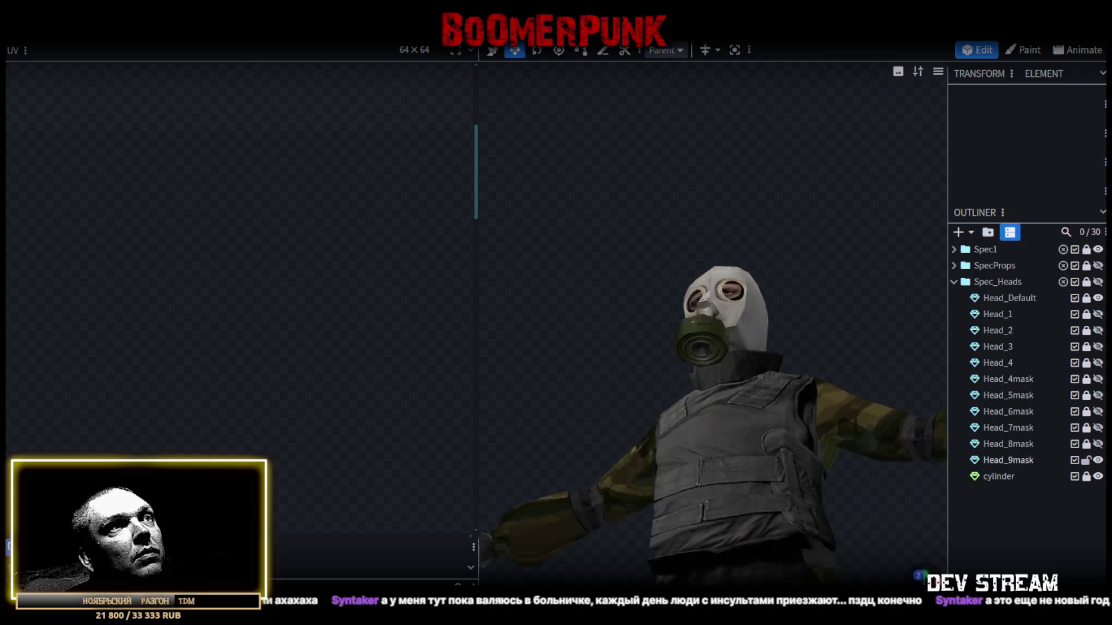
mouse_move(615, 300)
mouse_down()
mouse_move(758, 352)
mouse_move(814, 317)
mouse_move(658, 299)
mouse_move(521, 310)
mouse_move(526, 326)
mouse_move(750, 342)
mouse_move(800, 311)
mouse_move(666, 296)
mouse_up()
click(666, 296)
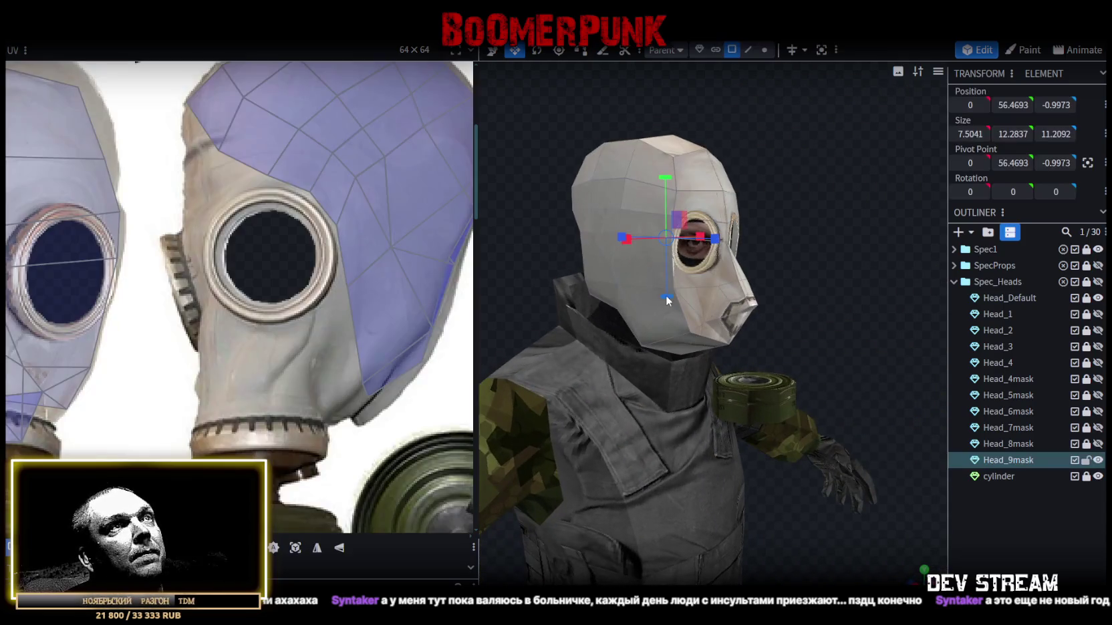
scroll(450, 302, down, 3)
mouse_move(839, 297)
mouse_down()
mouse_move(760, 238)
mouse_move(604, 255)
mouse_move(601, 270)
mouse_move(639, 263)
mouse_move(569, 221)
mouse_move(574, 235)
mouse_up()
scroll(648, 292, up, 2)
click(665, 298)
scroll(647, 257, up, 3)
- Extrude the larger nose face outward from the mask
click(650, 269)
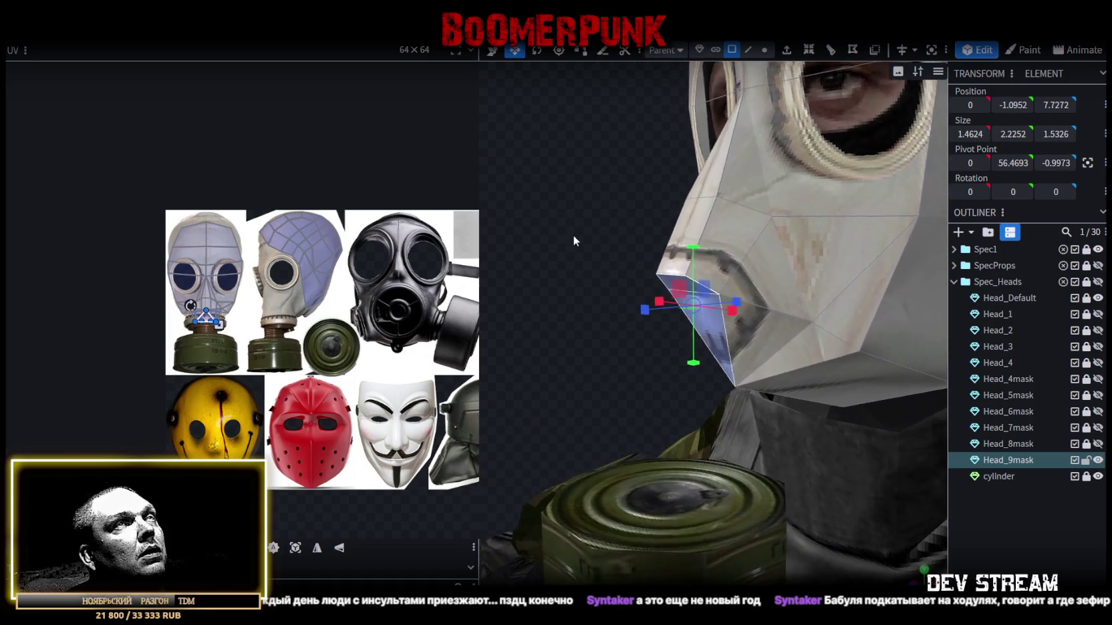
click(789, 56)
mouse_move(601, 235)
mouse_down()
mouse_move(581, 215)
mouse_move(627, 200)
mouse_move(606, 193)
mouse_move(628, 187)
mouse_up()
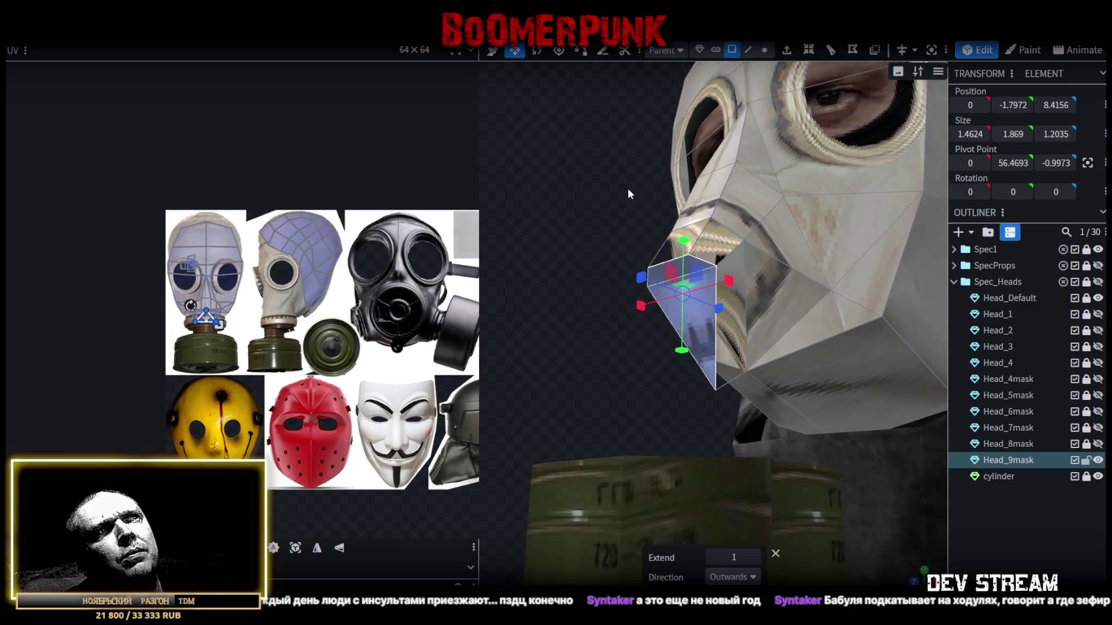
mouse_move(553, 238)
mouse_down()
mouse_move(589, 201)
mouse_move(641, 215)
mouse_move(726, 269)
mouse_up()
- Merge the chin and mouth vertices into one and push it forward along depth
click(767, 52)
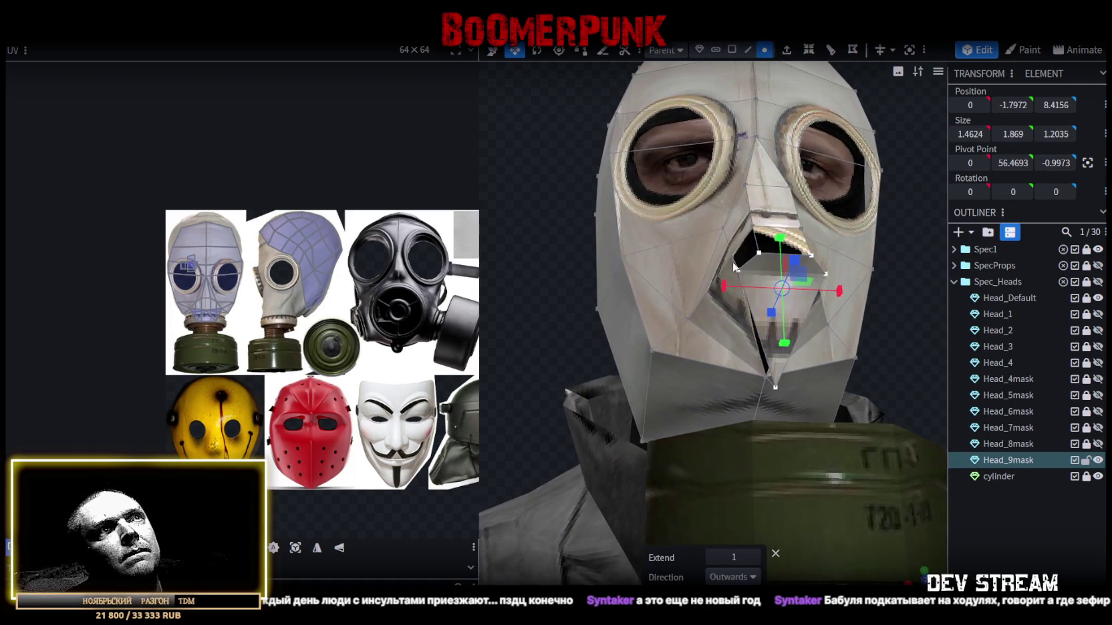
click(780, 390)
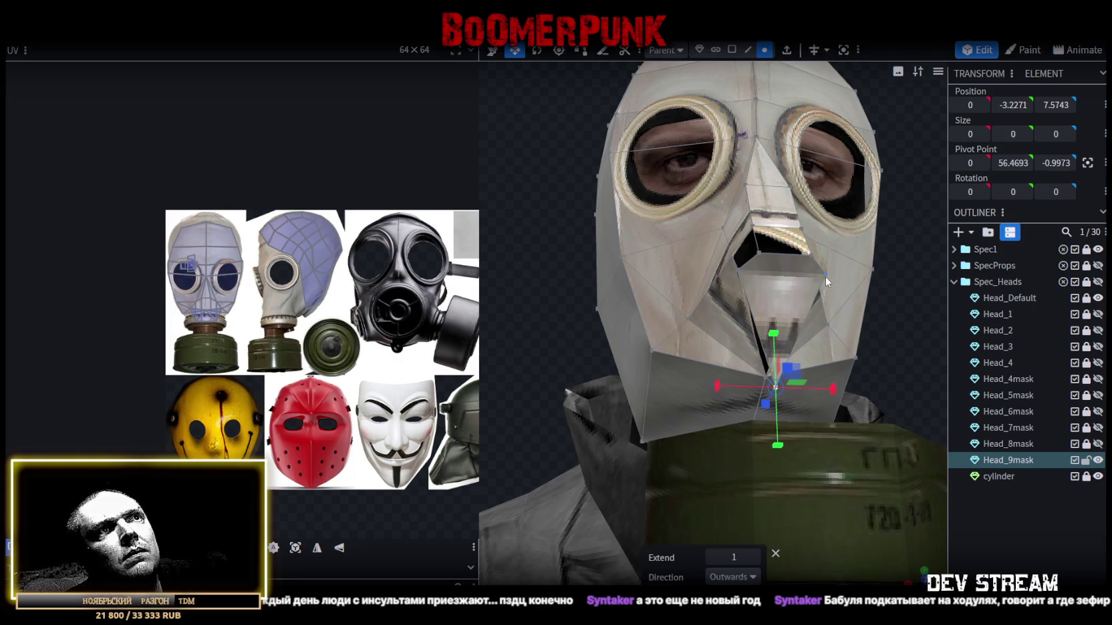
shift+click(825, 276)
shift+click(736, 267)
right_click(737, 267)
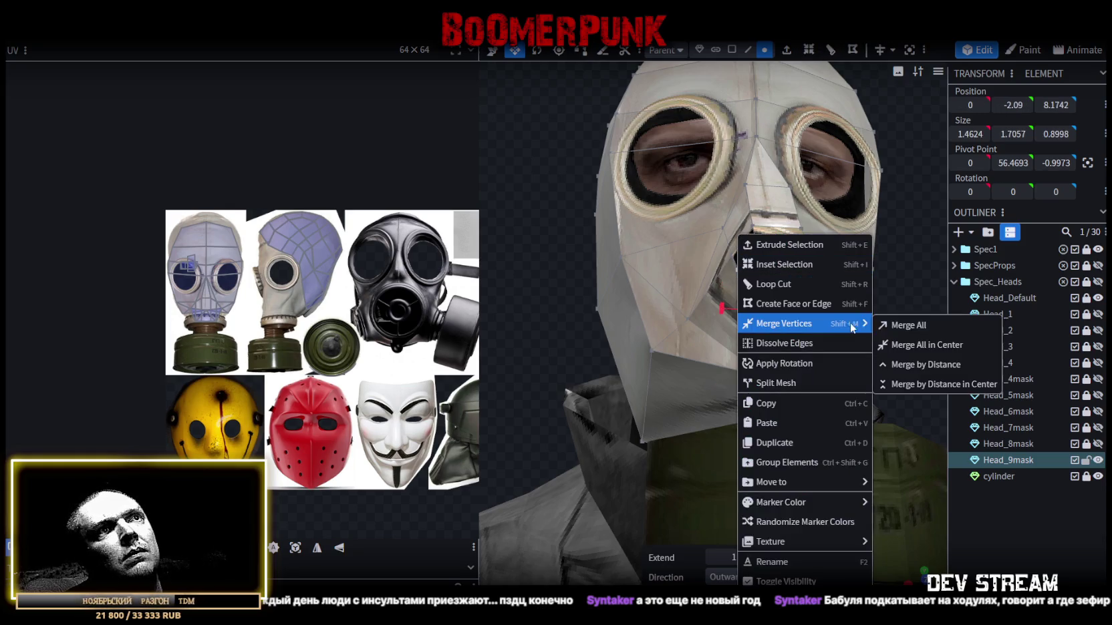
click(895, 326)
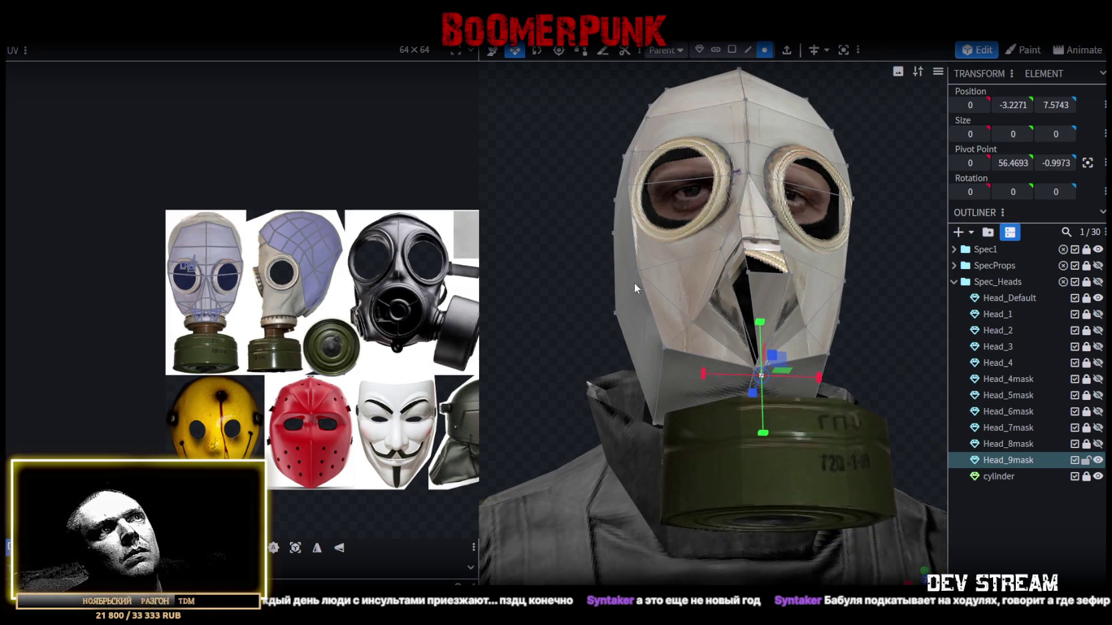
mouse_move(686, 309)
mouse_down()
mouse_move(682, 289)
mouse_move(725, 307)
mouse_up()
scroll(629, 301, up, 5)
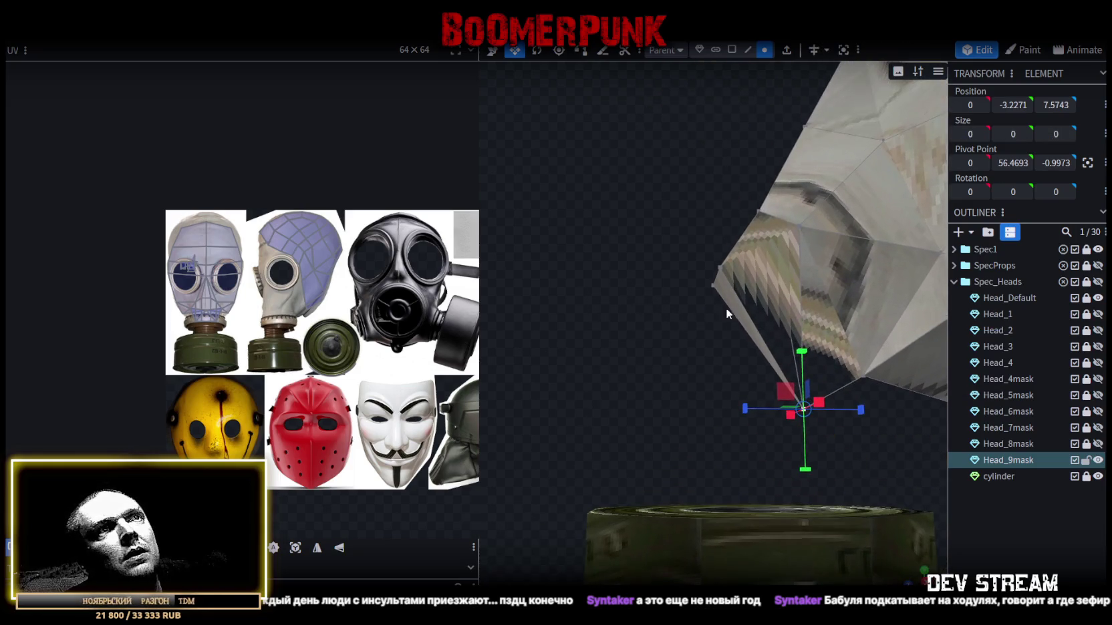
drag(803, 354, 804, 265)
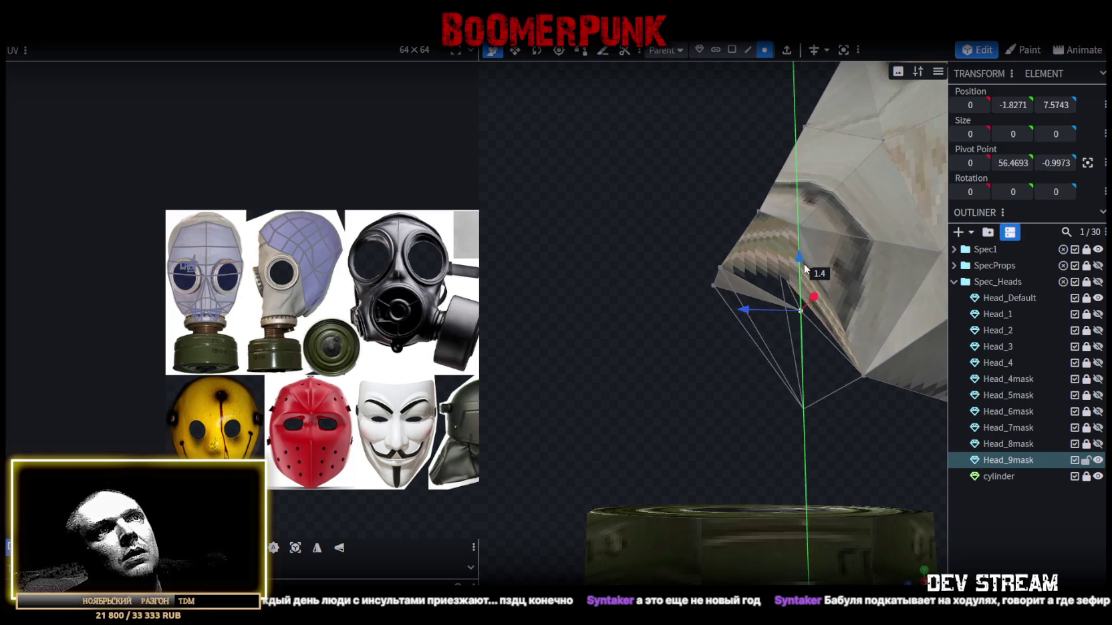
drag(767, 326, 730, 322)
drag(675, 229, 669, 258)
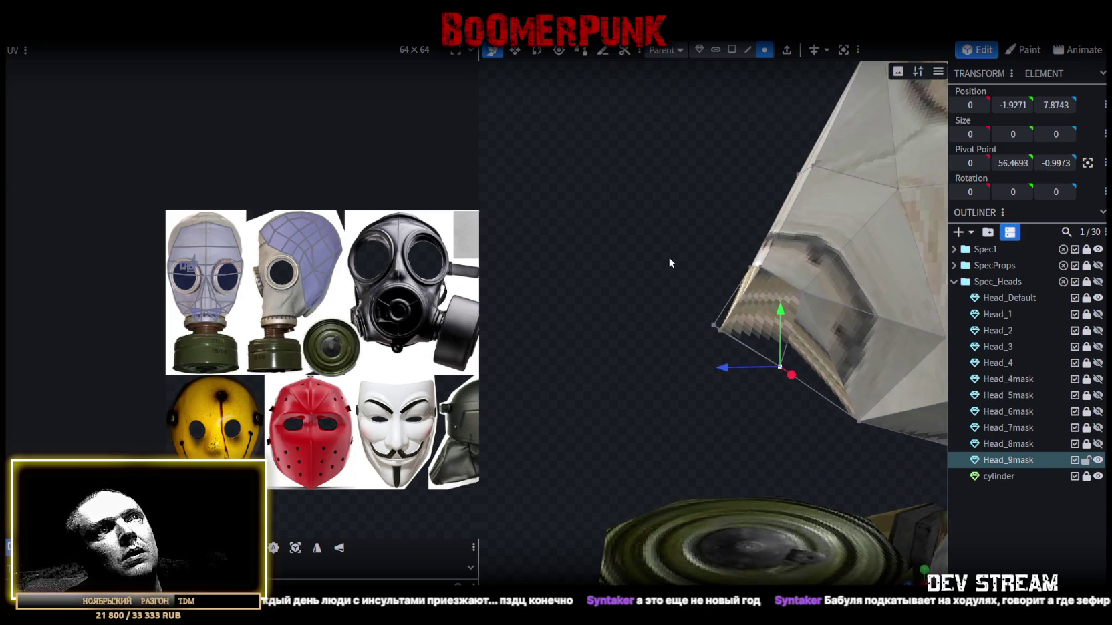
scroll(726, 234, down, 5)
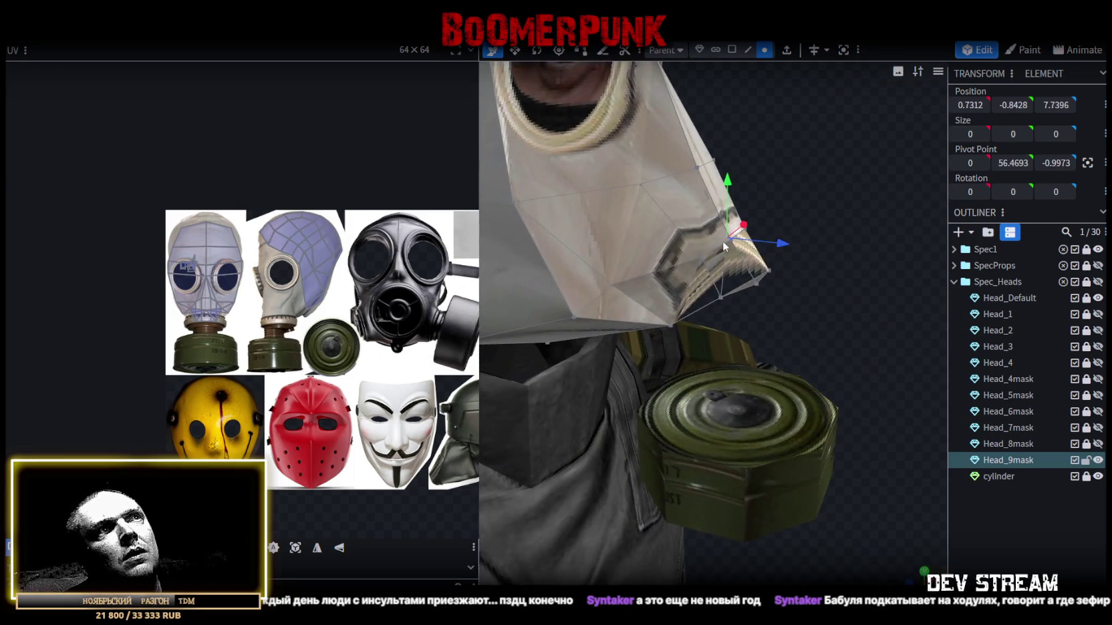
- Adjust the mouth vertices along depth, moving the box-selected group back by 0.6
shift+click(703, 256)
right_drag(703, 257, 770, 296)
drag(770, 296, 901, 258)
mouse_move(738, 257)
mouse_down()
mouse_move(672, 264)
mouse_move(653, 239)
mouse_move(626, 252)
mouse_move(664, 268)
mouse_move(577, 280)
mouse_move(597, 268)
mouse_move(749, 332)
mouse_move(744, 266)
mouse_move(674, 282)
mouse_move(715, 219)
mouse_up()
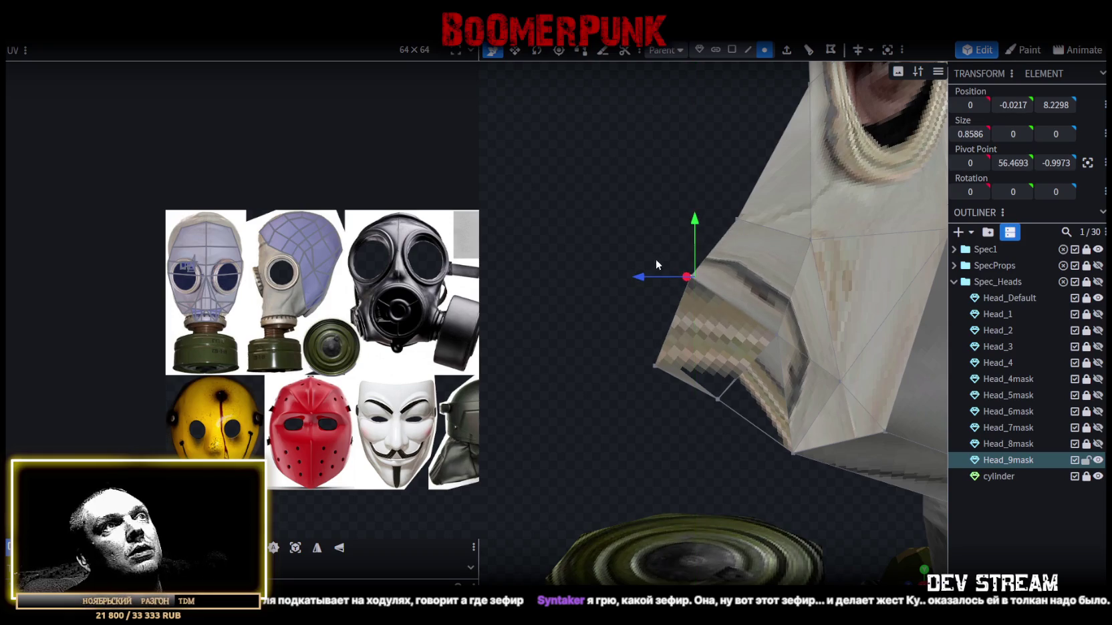
drag(660, 277, 670, 279)
drag(616, 321, 723, 432)
drag(632, 319, 730, 428)
drag(652, 378, 668, 382)
right_drag(668, 381, 697, 318)
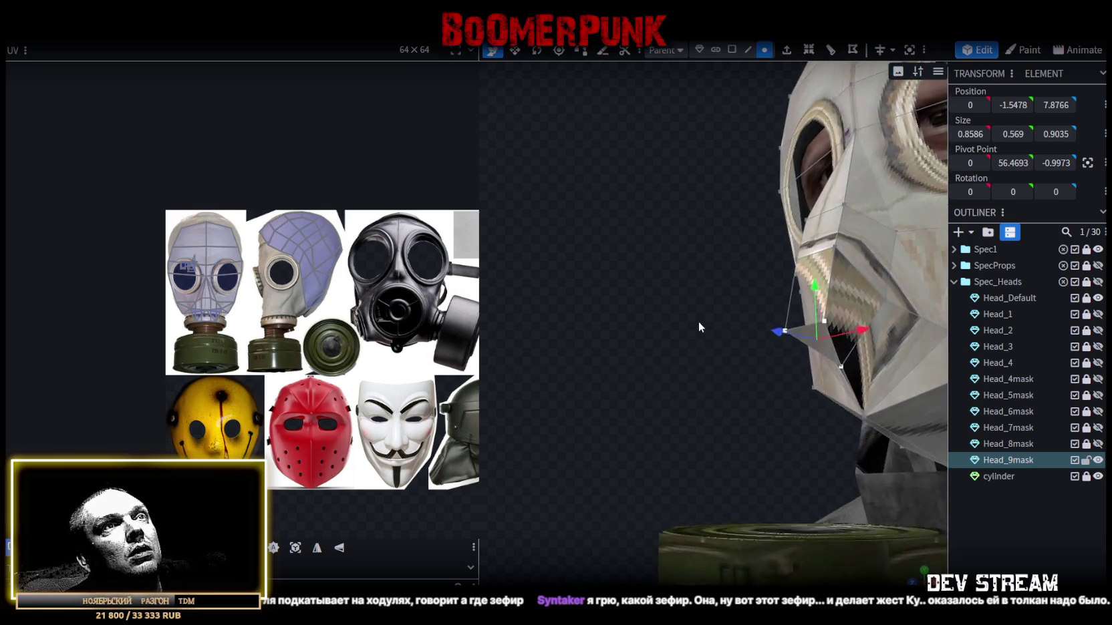
- In face mode, select the mouth valve faces from front and side views
click(731, 50)
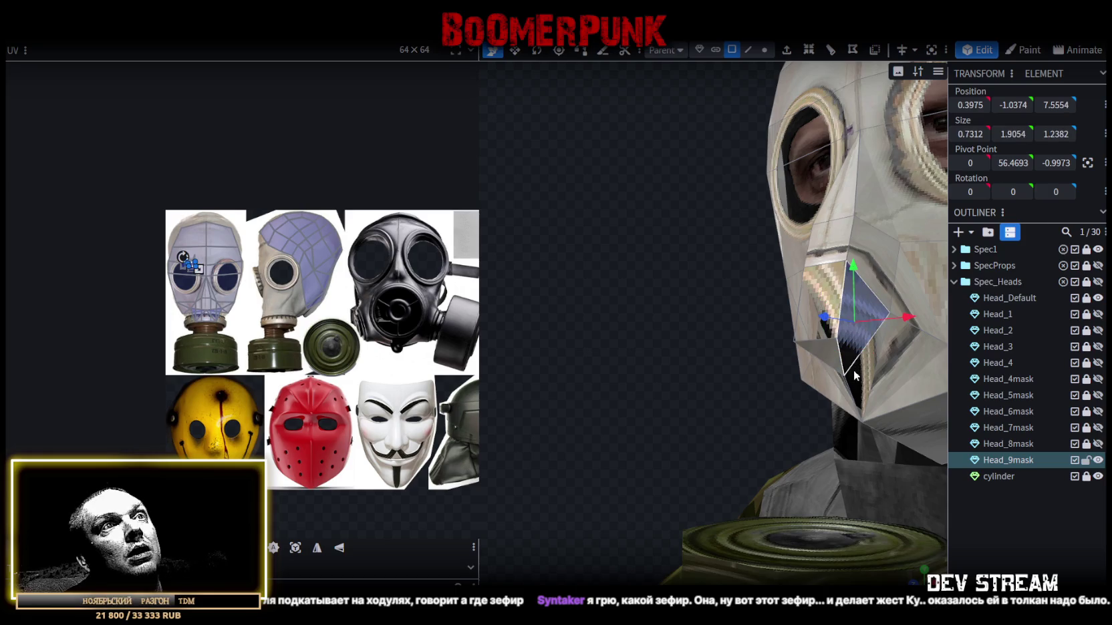
mouse_move(688, 397)
right_down()
mouse_move(801, 377)
mouse_move(842, 419)
right_up()
click(843, 418)
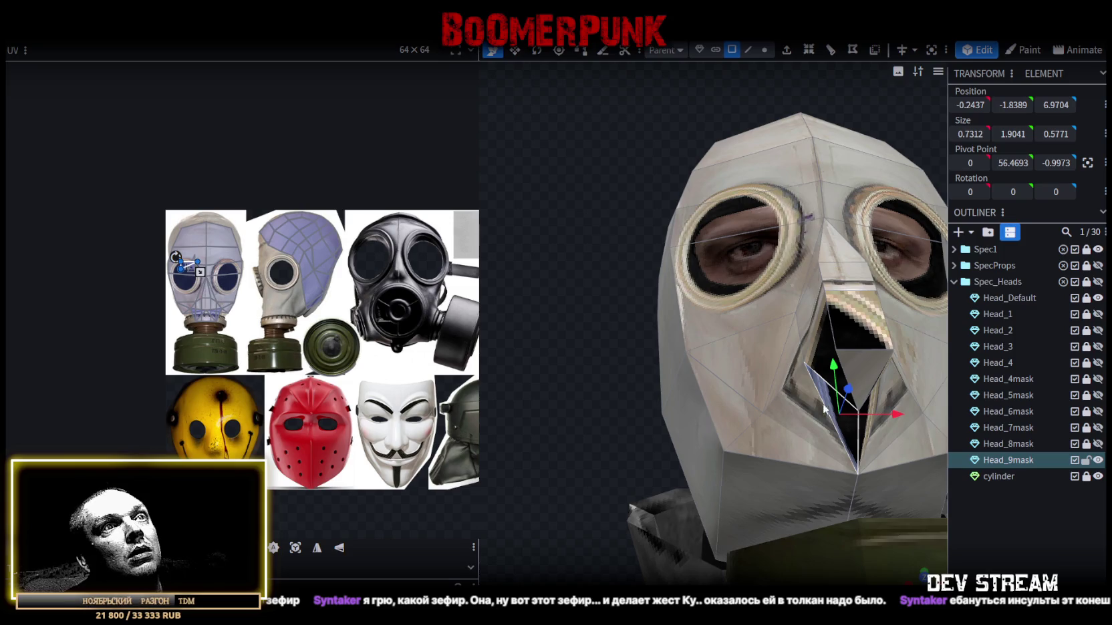
click(869, 331)
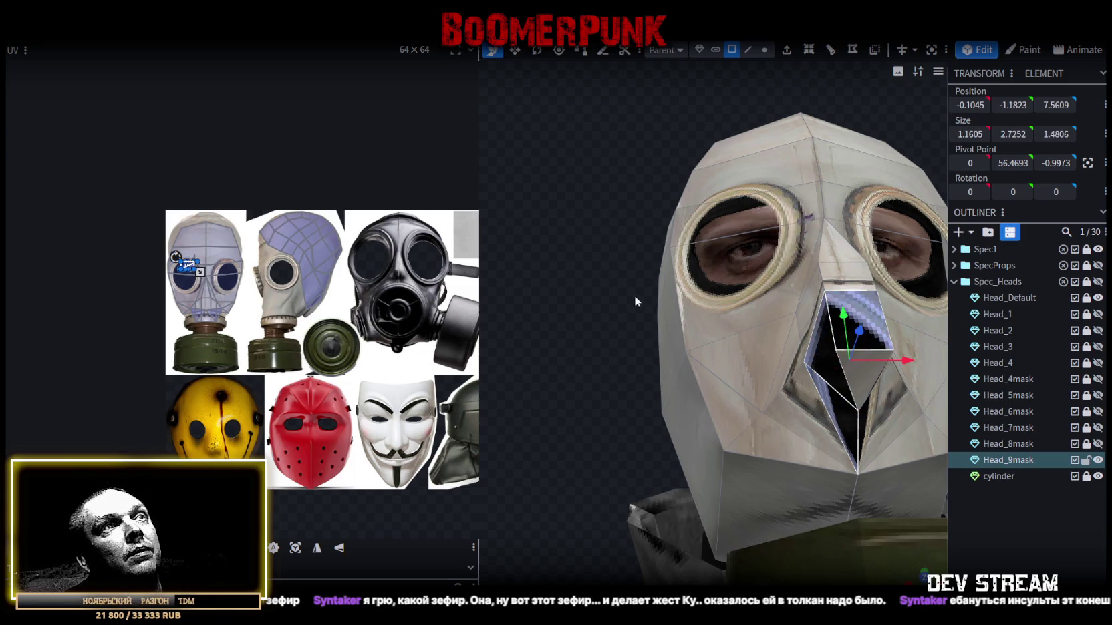
right_drag(859, 337, 536, 322)
click(907, 329)
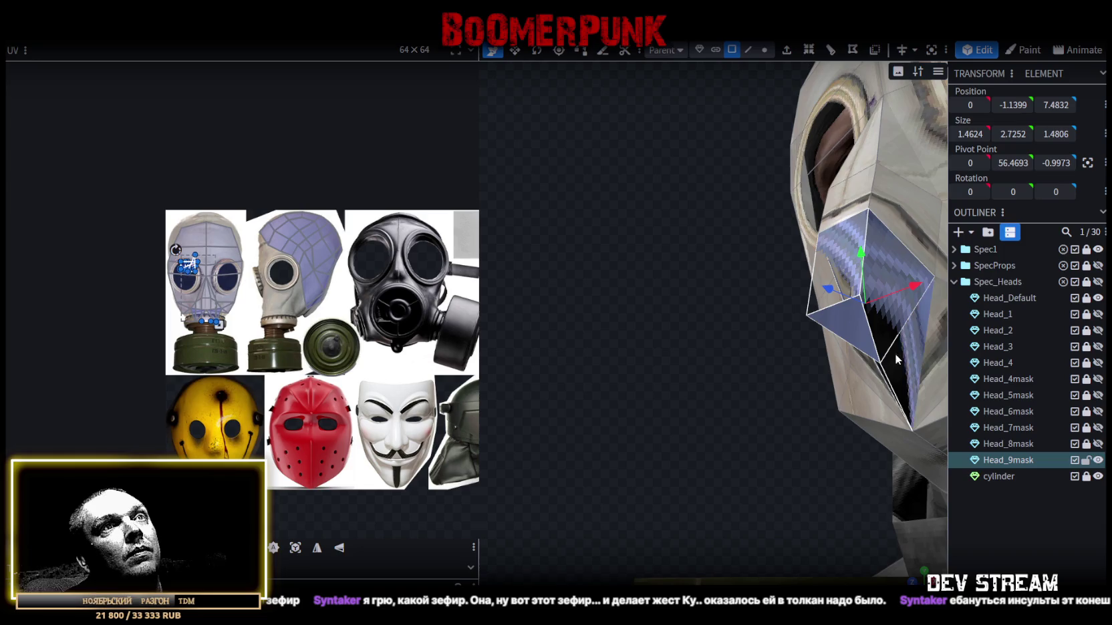
right_drag(664, 389, 805, 468)
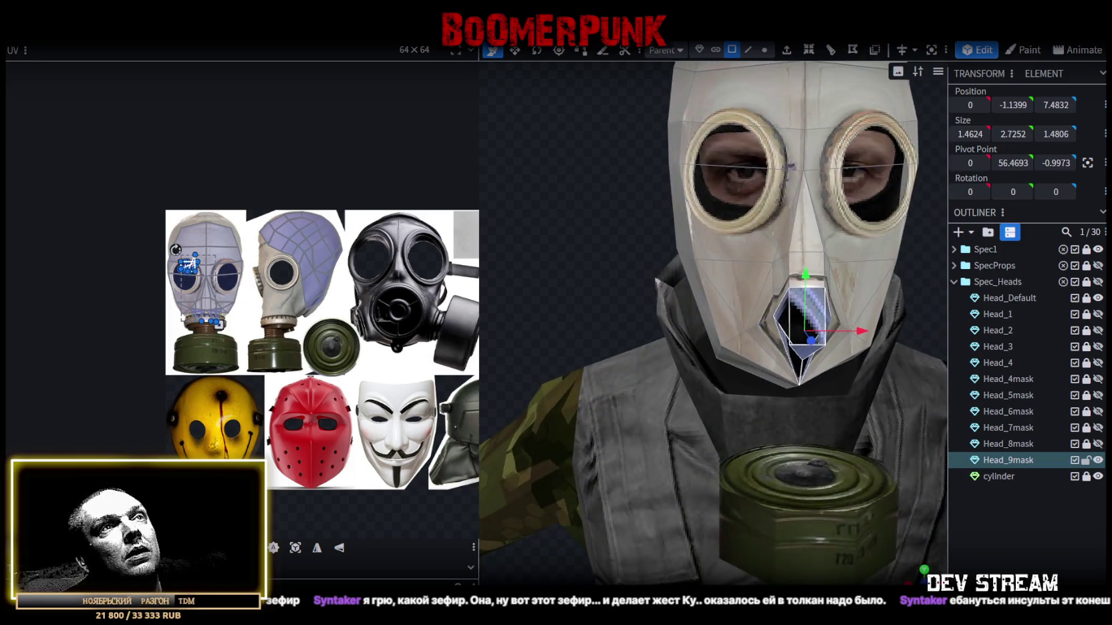
scroll(601, 300, down, 5)
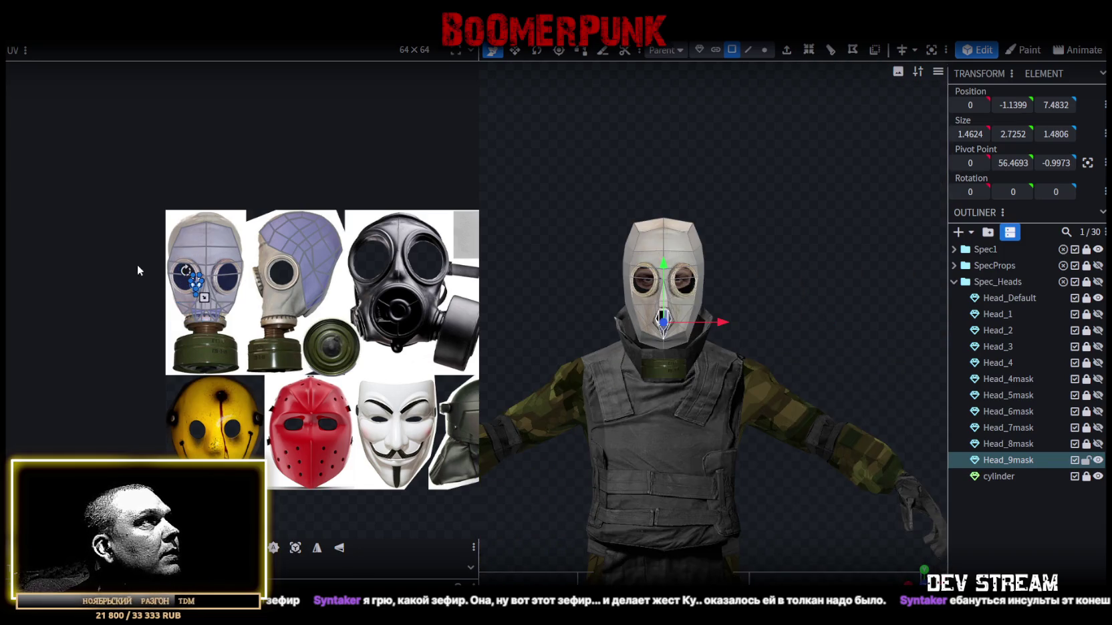
- Fit the valve face's UV area over the brown threaded filter neck of the gas-mask texture
scroll(144, 271, up, 4)
drag(257, 304, 274, 404)
scroll(273, 404, up, 3)
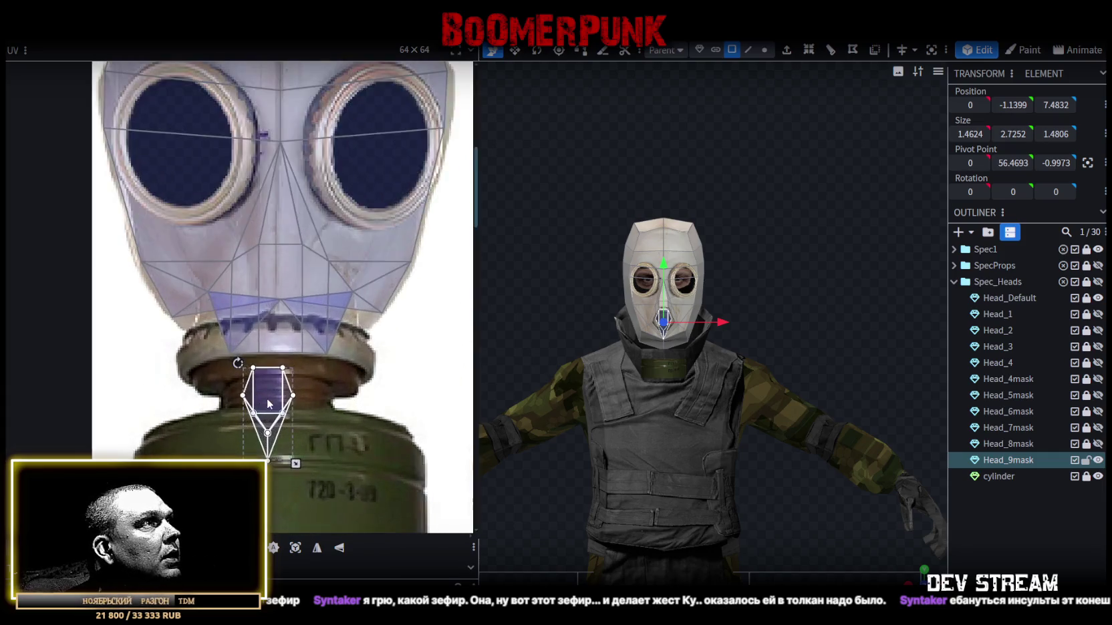
scroll(274, 405, up, 3)
mouse_move(277, 475)
mouse_down()
mouse_move(365, 415)
mouse_move(383, 454)
mouse_up()
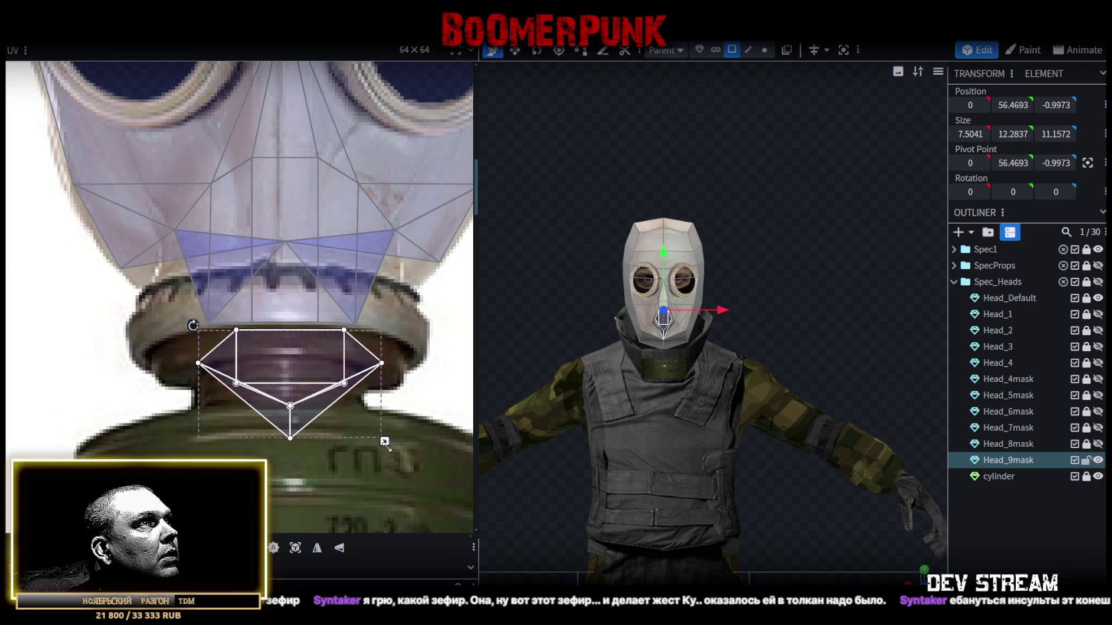
drag(290, 368, 266, 366)
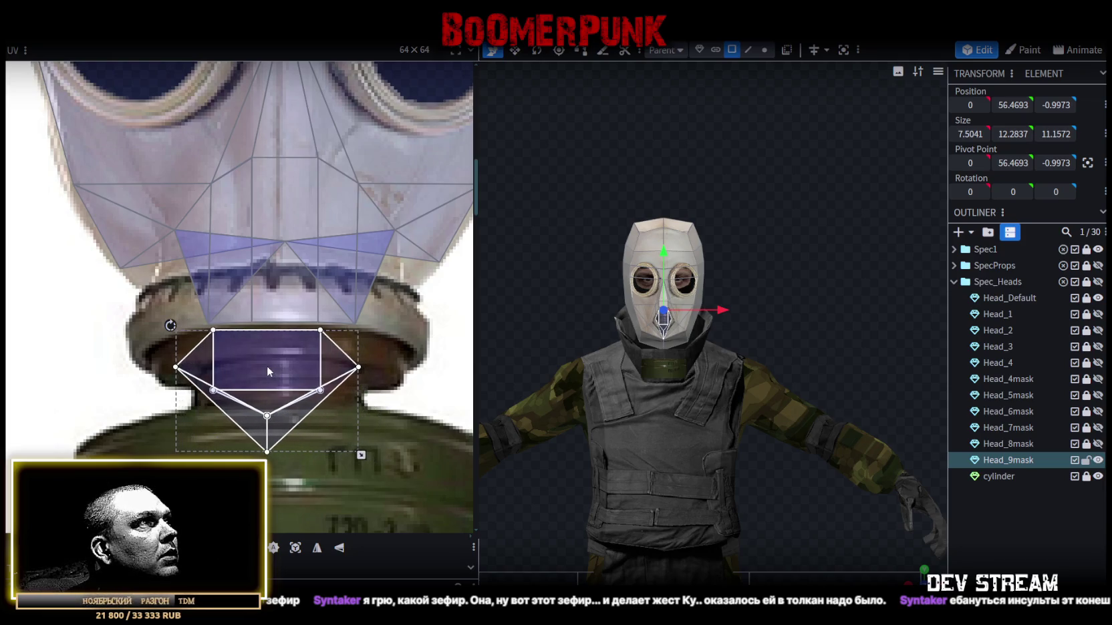
mouse_move(360, 454)
mouse_down()
mouse_move(393, 416)
mouse_move(394, 439)
mouse_up()
drag(317, 366, 309, 361)
scroll(580, 380, up, 5)
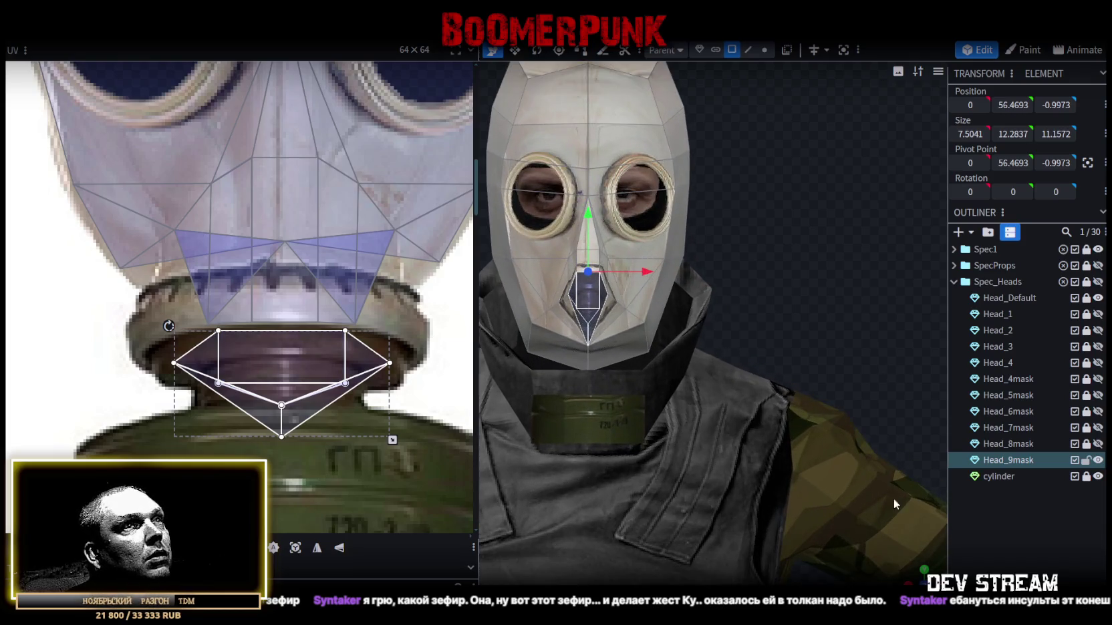
- Scale the mouth valve's side faces wider along X, to 2.0624 × 2.743 × 1.6987
drag(916, 579, 919, 575)
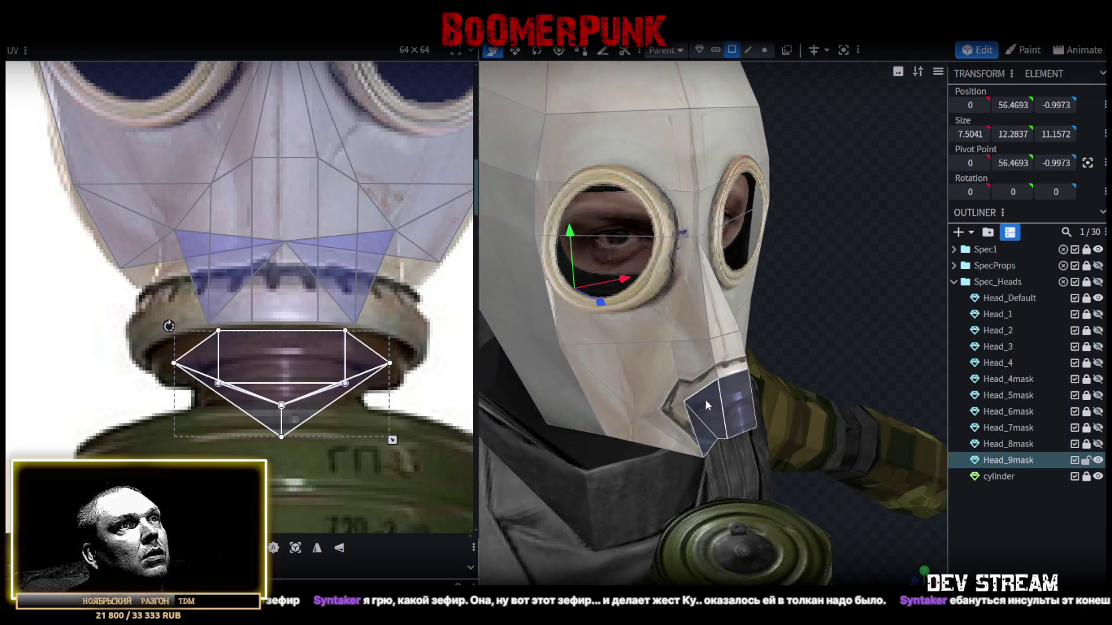
mouse_move(712, 413)
mouse_down()
mouse_move(819, 317)
mouse_move(669, 341)
mouse_move(778, 312)
mouse_up()
click(636, 365)
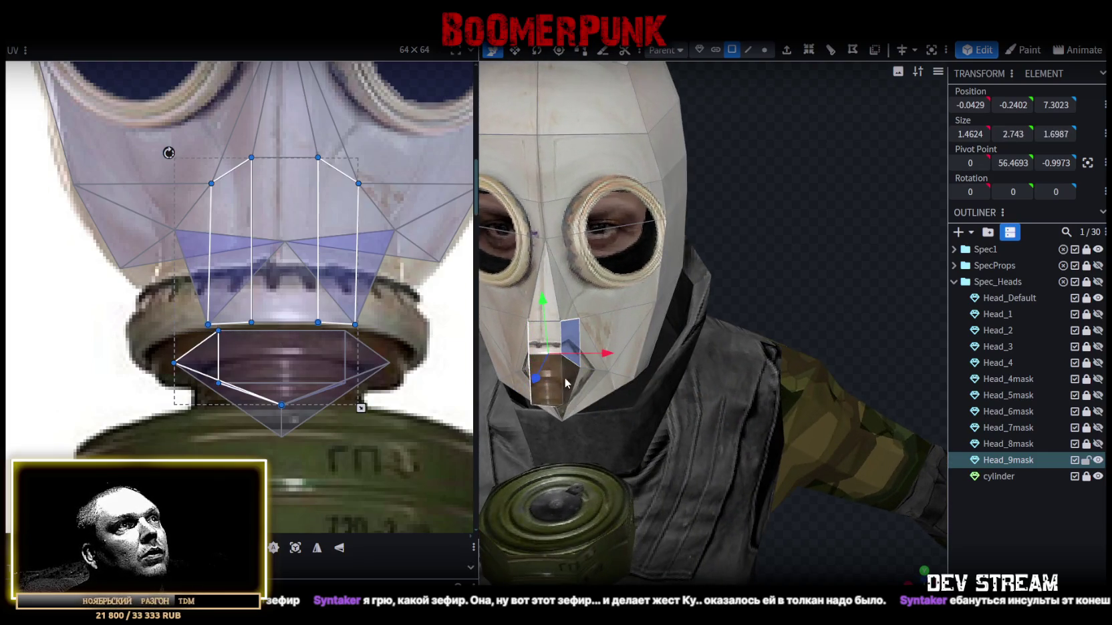
shift+click(567, 382)
drag(566, 383, 781, 276)
key(v)
mouse_move(663, 266)
mouse_down()
mouse_move(678, 269)
mouse_move(665, 267)
mouse_up()
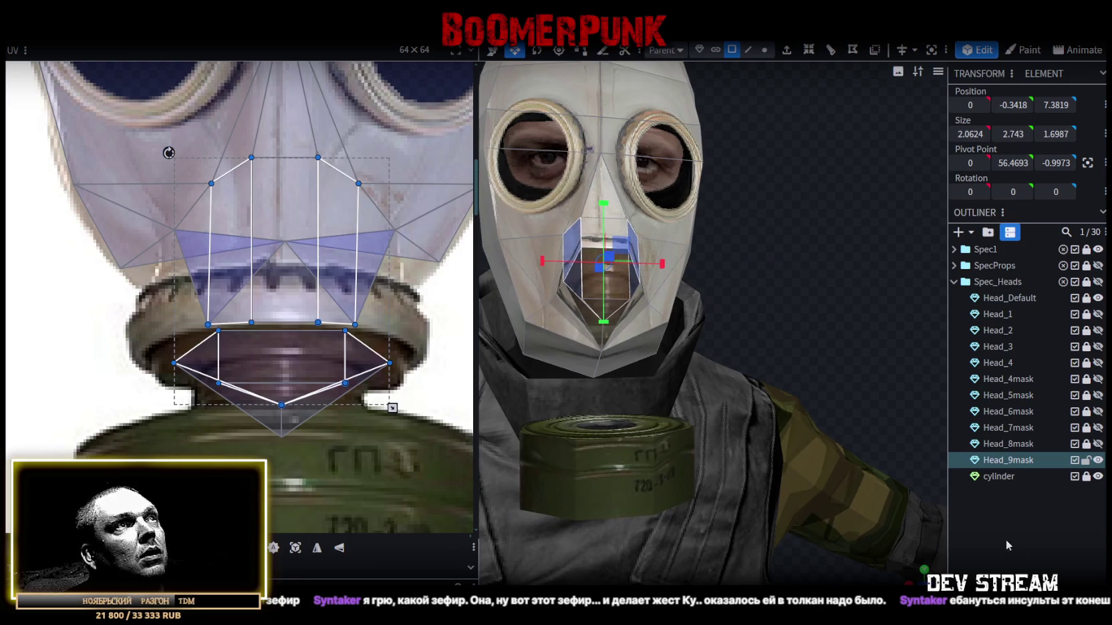
click(1006, 545)
mouse_move(729, 309)
mouse_down()
mouse_move(653, 393)
mouse_move(631, 453)
mouse_up()
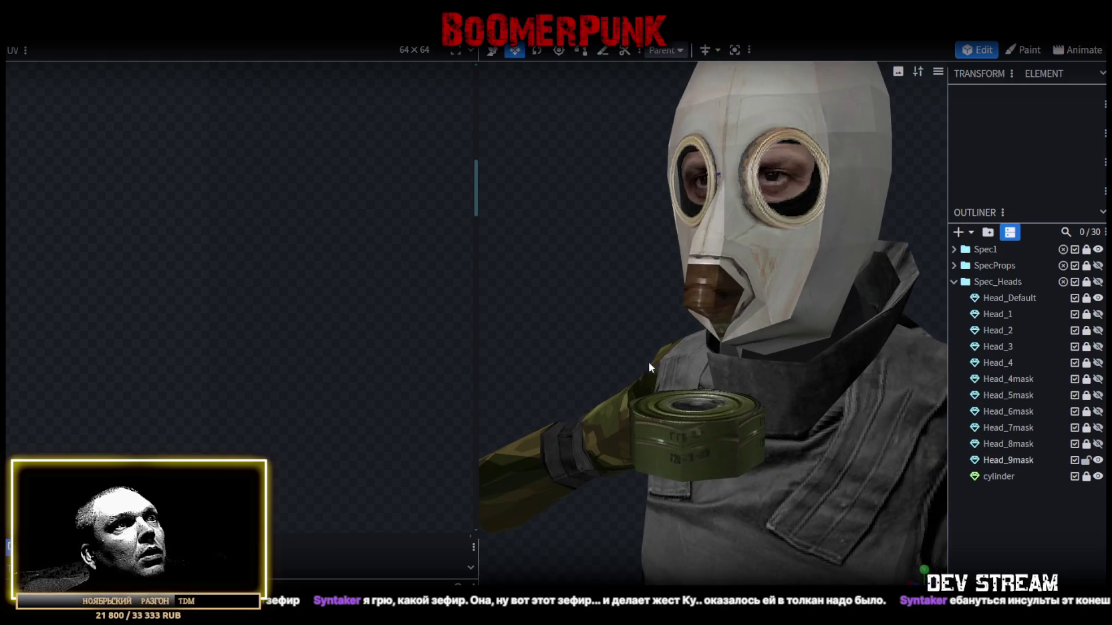
- Unlock the filter canister cylinder, duplicate it with Ctrl+D, and lock the copy
drag(649, 362, 622, 319)
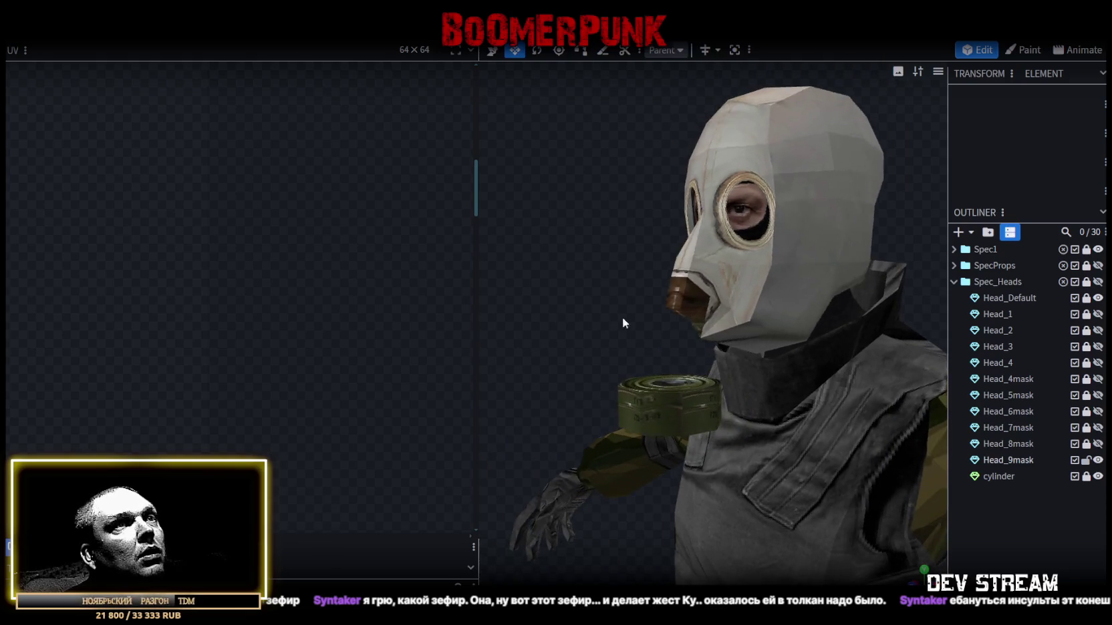
click(1086, 476)
click(999, 476)
mouse_move(705, 327)
mouse_down()
mouse_move(599, 299)
mouse_move(634, 349)
mouse_move(712, 365)
mouse_up()
key(ctrl+d)
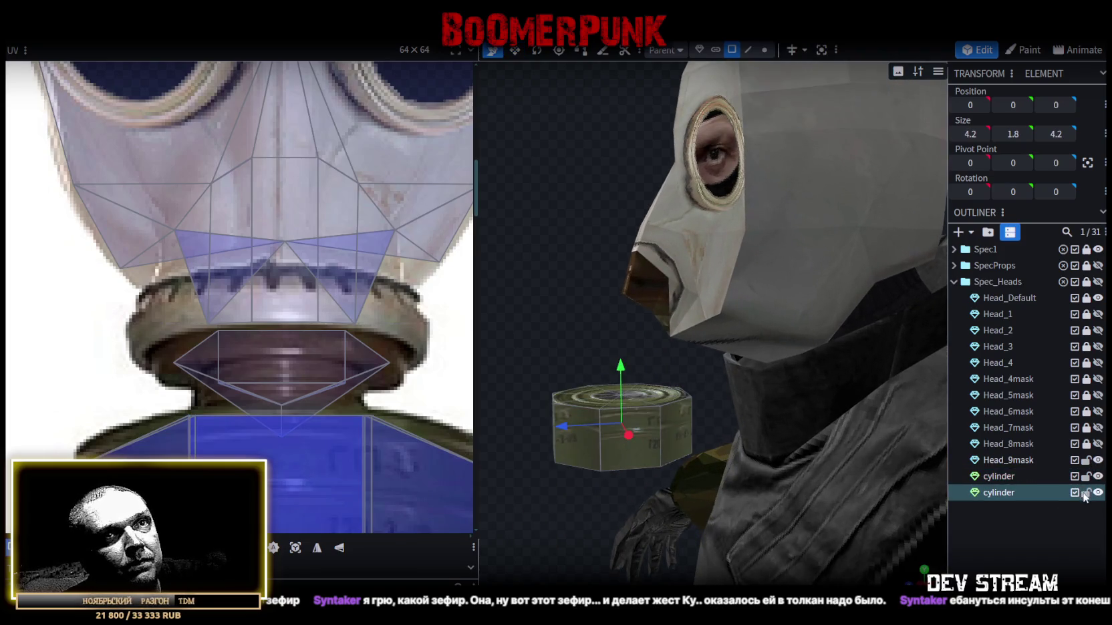
click(1085, 493)
- Raise the original cylinder and tilt it about -30 degrees around X
click(999, 476)
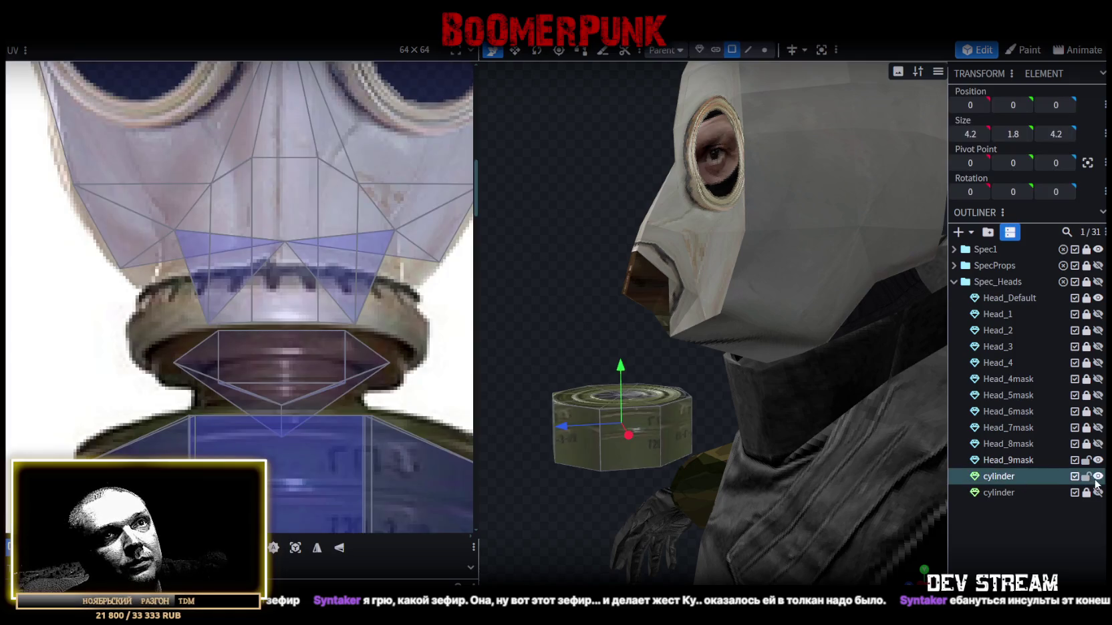
drag(616, 346, 631, 288)
key(r)
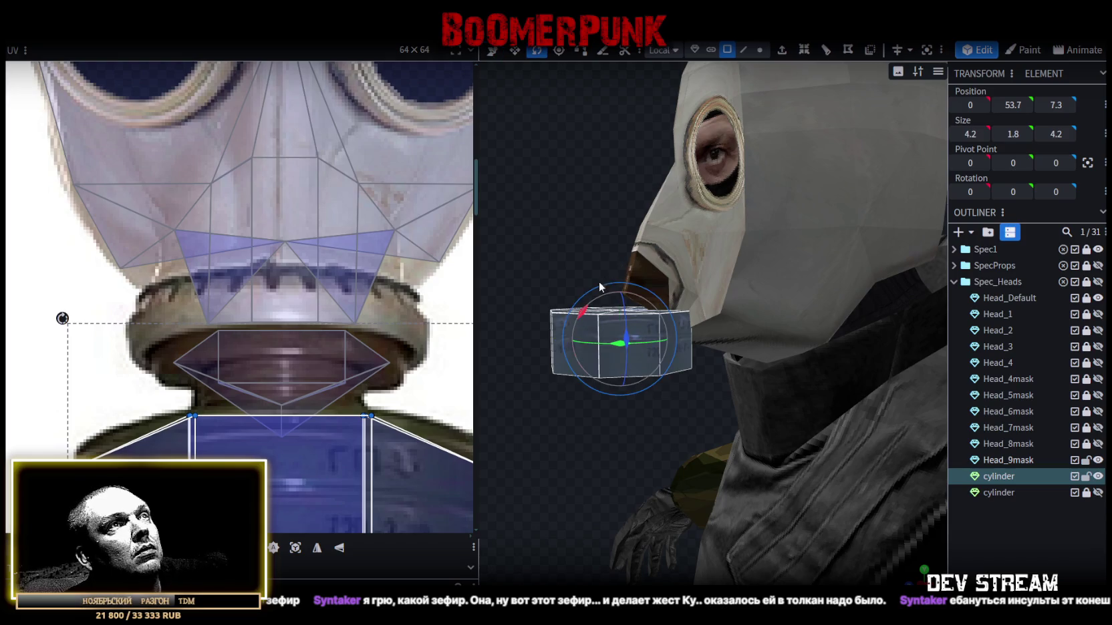
drag(588, 319, 601, 295)
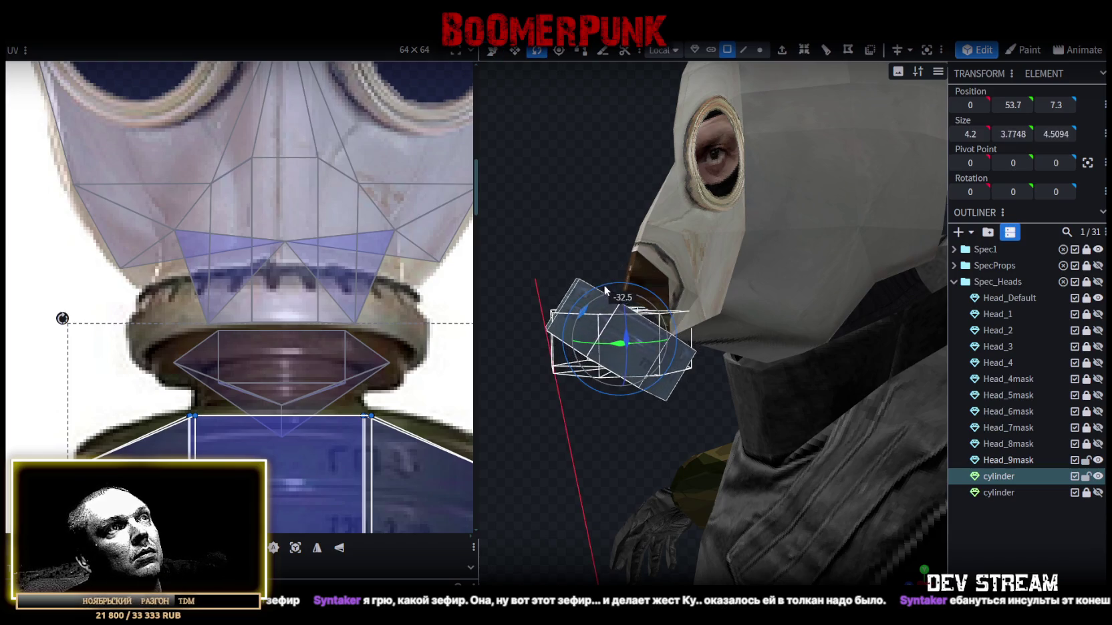
drag(599, 289, 599, 290)
mouse_move(574, 411)
mouse_down()
mouse_move(632, 415)
mouse_move(559, 407)
mouse_up()
mouse_move(660, 386)
mouse_down()
mouse_move(630, 348)
mouse_move(690, 442)
mouse_move(642, 433)
mouse_move(525, 466)
mouse_up()
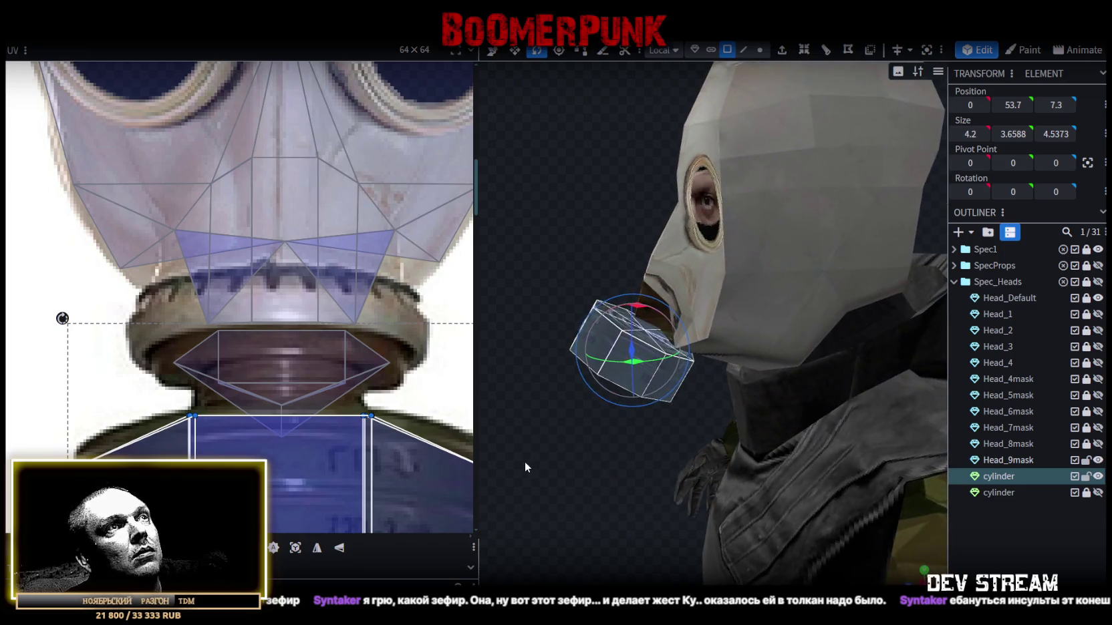
- Move the tilted cylinder to 0, 54.2, 6.8 so it caps the mouth valve
key(v)
drag(640, 318, 640, 306)
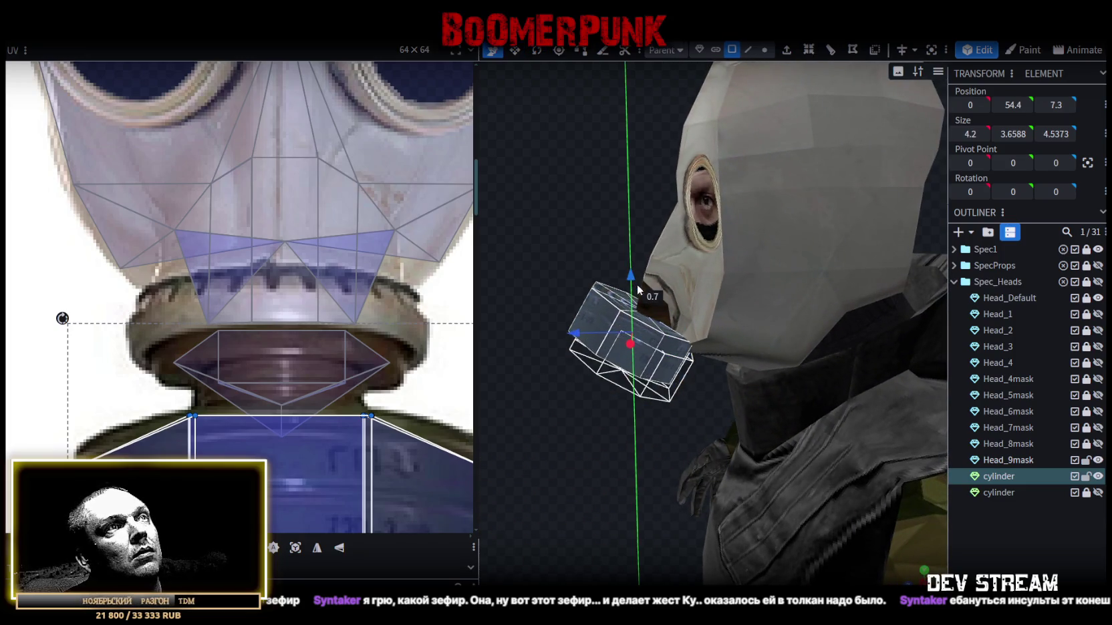
drag(576, 339, 584, 342)
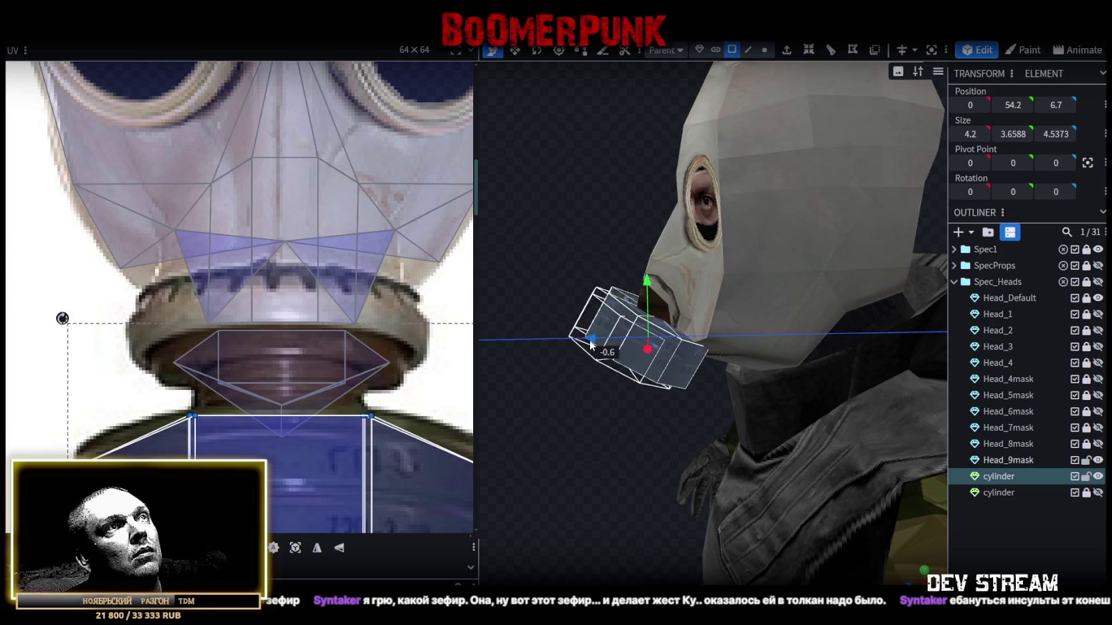
drag(547, 417, 860, 410)
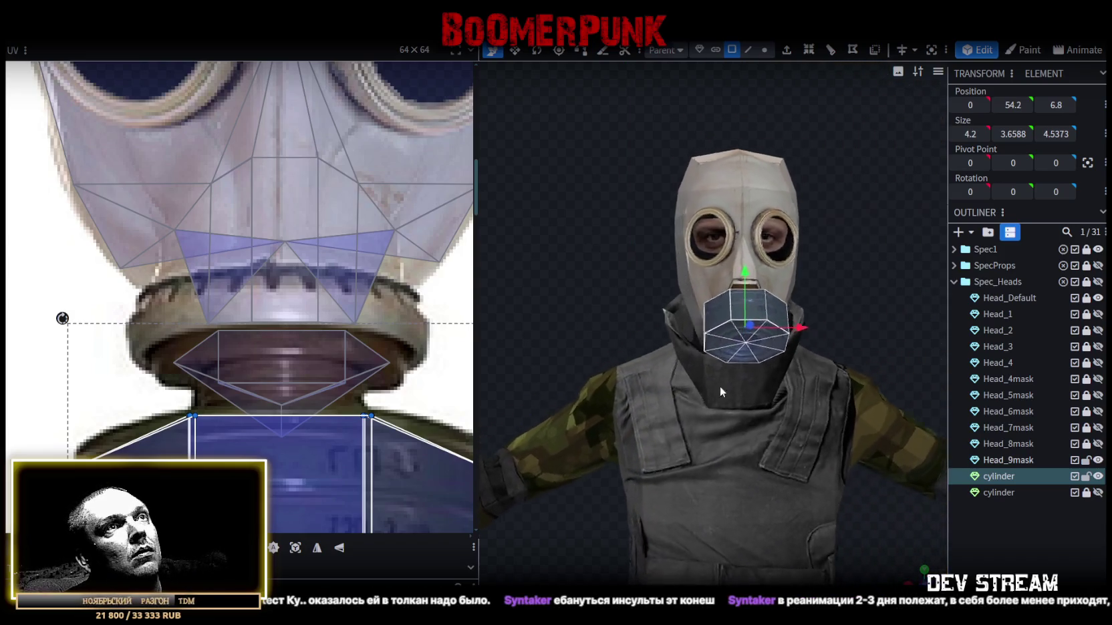
click(976, 547)
mouse_move(842, 494)
mouse_down()
mouse_move(669, 491)
mouse_move(677, 448)
mouse_up()
drag(611, 449, 577, 464)
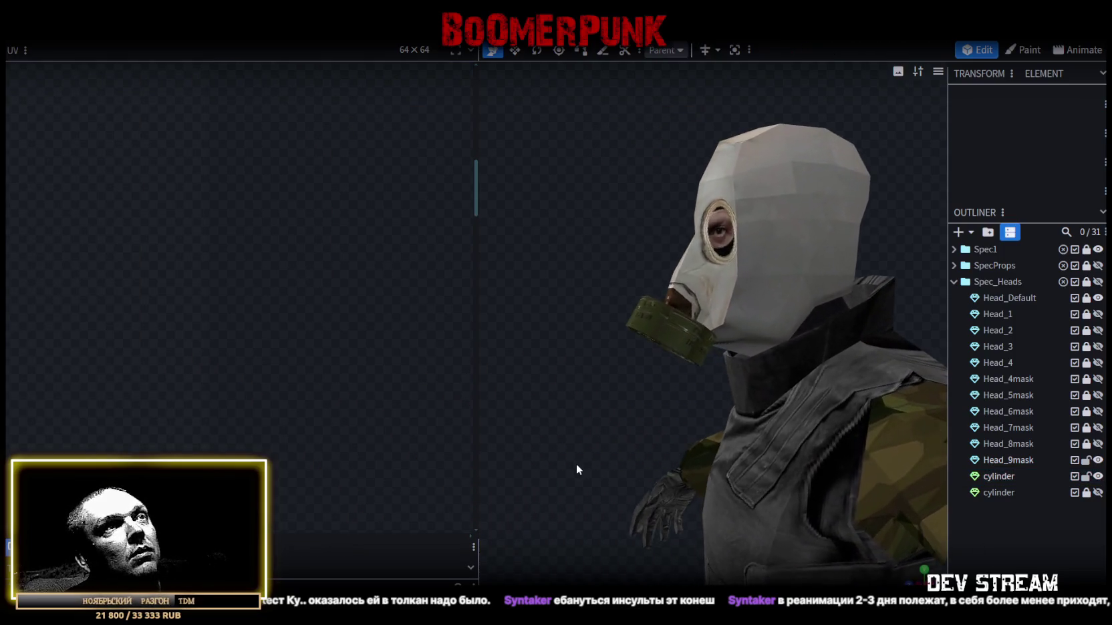
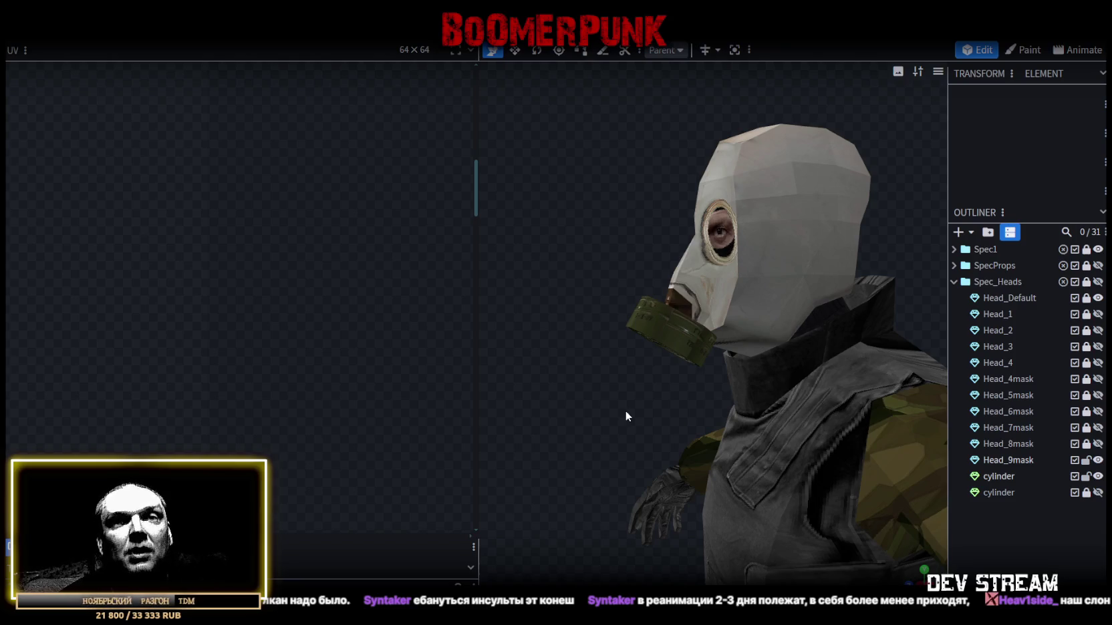
- On Head_9mask, push the face under the nose 0.5 back along Z, to about Z 7.18
mouse_move(624, 410)
mouse_down()
mouse_move(695, 245)
mouse_move(651, 245)
mouse_move(693, 288)
mouse_up()
click(694, 291)
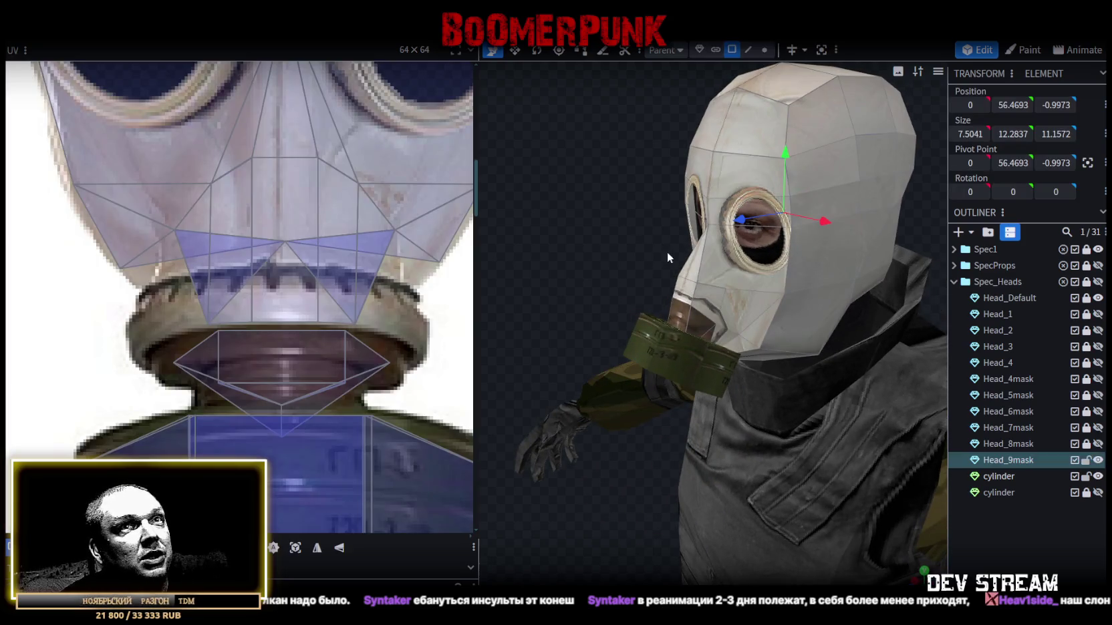
drag(666, 254, 634, 224)
scroll(625, 222, up, 4)
click(738, 53)
click(646, 251)
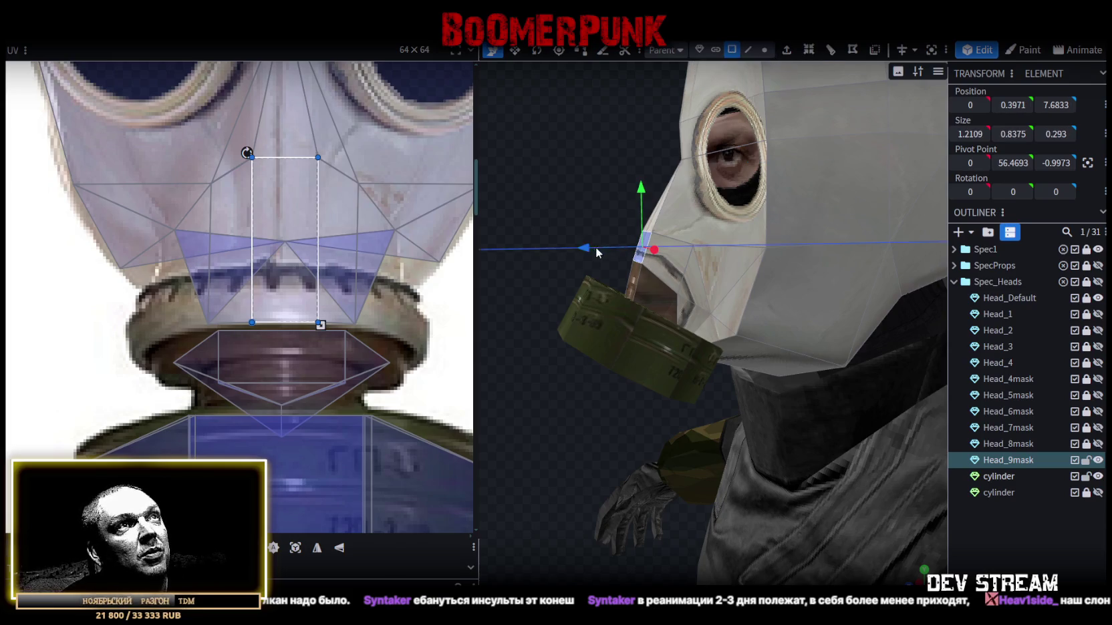
drag(594, 247, 612, 250)
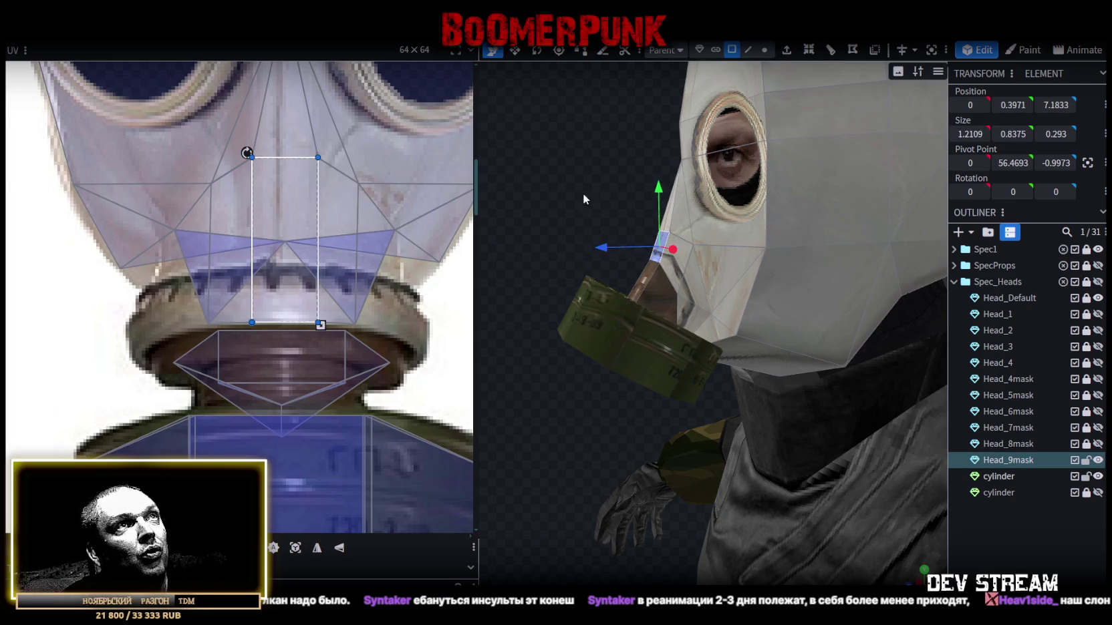
drag(582, 198, 778, 222)
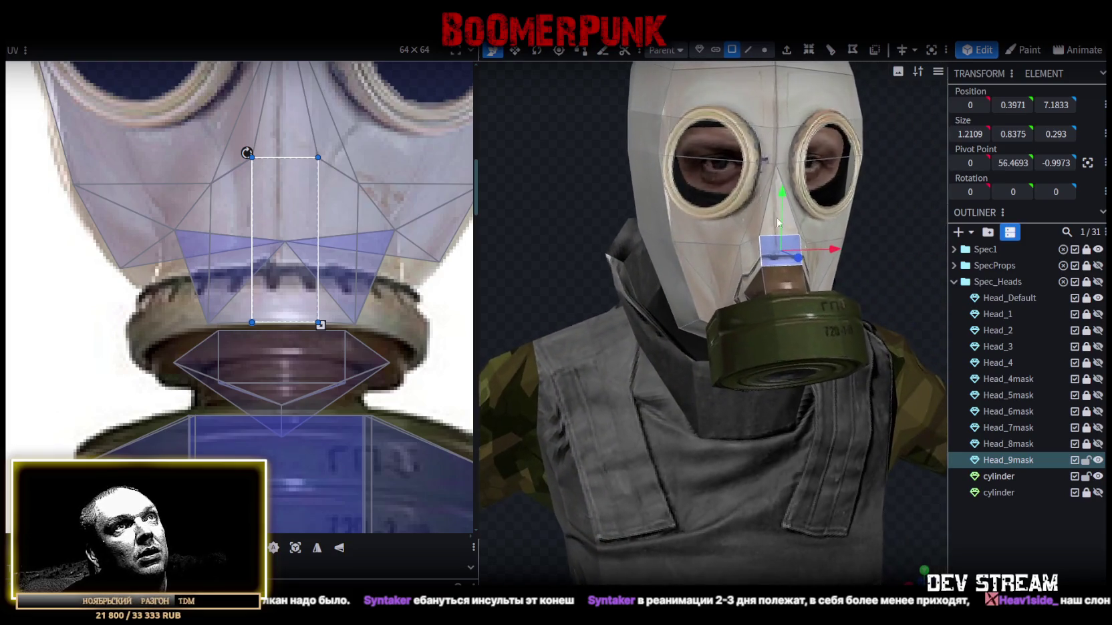
click(1004, 526)
mouse_move(610, 317)
mouse_down()
mouse_move(767, 314)
mouse_move(683, 336)
mouse_move(459, 291)
mouse_move(626, 386)
mouse_up()
- Rotate the green cylinder canister so its round end faces forward from the mouth
click(704, 330)
mouse_move(704, 330)
mouse_down()
mouse_move(626, 414)
mouse_move(699, 289)
mouse_up()
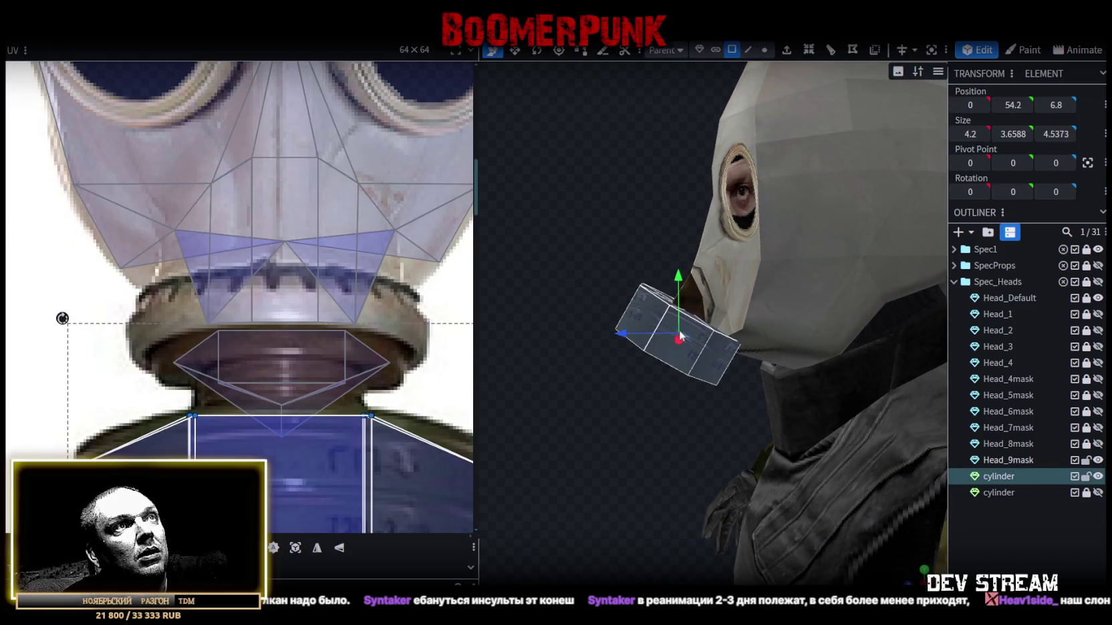
key(r)
mouse_move(680, 294)
mouse_down()
mouse_move(585, 188)
mouse_move(717, 346)
mouse_move(695, 367)
mouse_up()
mouse_move(661, 408)
mouse_down()
mouse_move(608, 445)
mouse_move(741, 453)
mouse_move(778, 423)
mouse_up()
scroll(777, 384, down, 2)
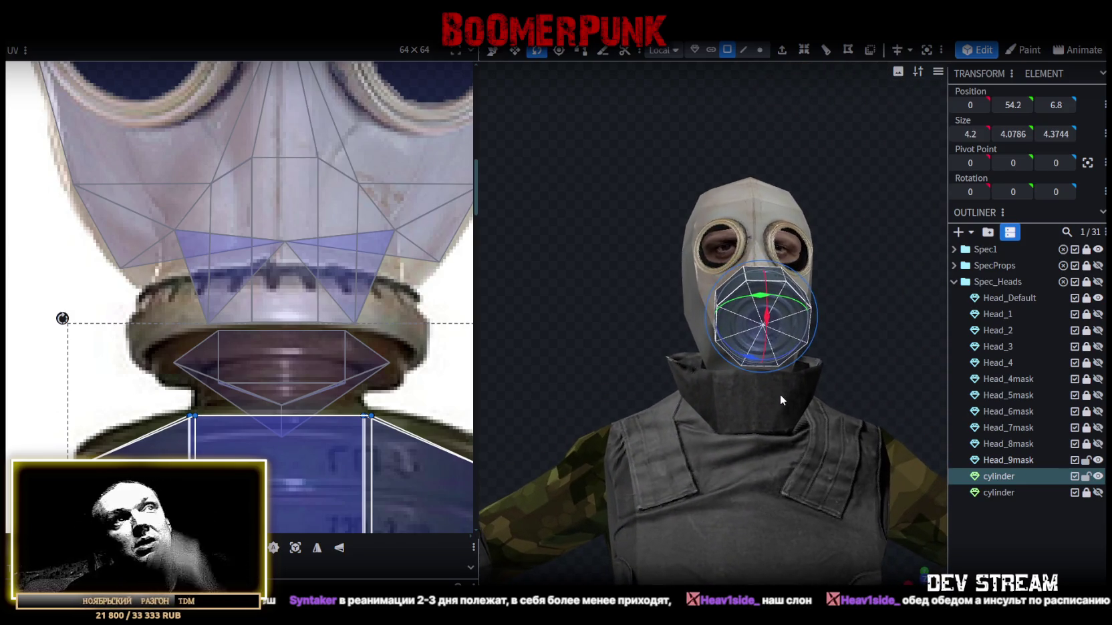
mouse_move(779, 394)
mouse_down()
mouse_move(831, 376)
mouse_move(763, 395)
mouse_move(803, 354)
mouse_move(820, 361)
mouse_up()
scroll(337, 374, down, 3)
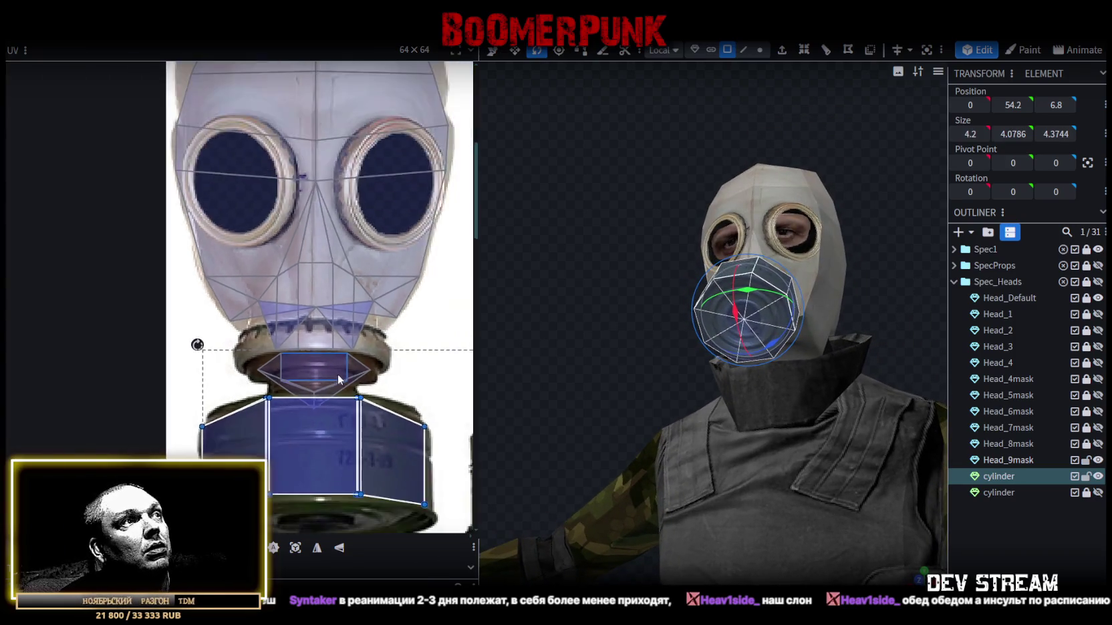
scroll(336, 374, down, 3)
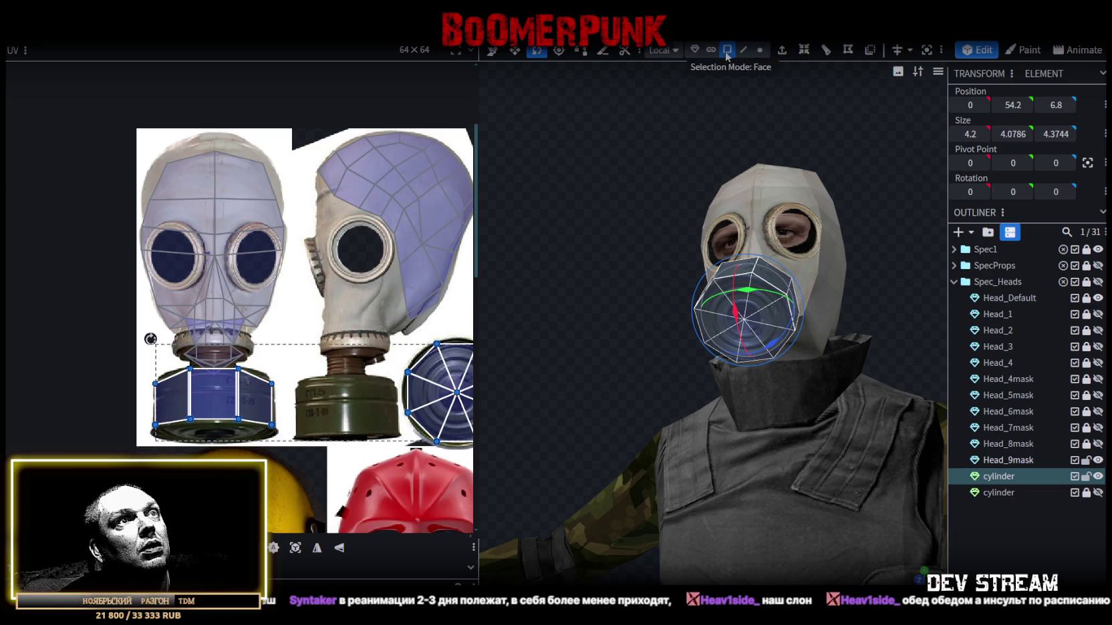
drag(734, 120, 709, 298)
- Select the canister's round end face, try rotating it, then undo the rotation
click(701, 293)
shift+click(795, 279)
shift+click(808, 322)
shift+click(799, 351)
drag(718, 349, 697, 328)
key(ctrl+z)
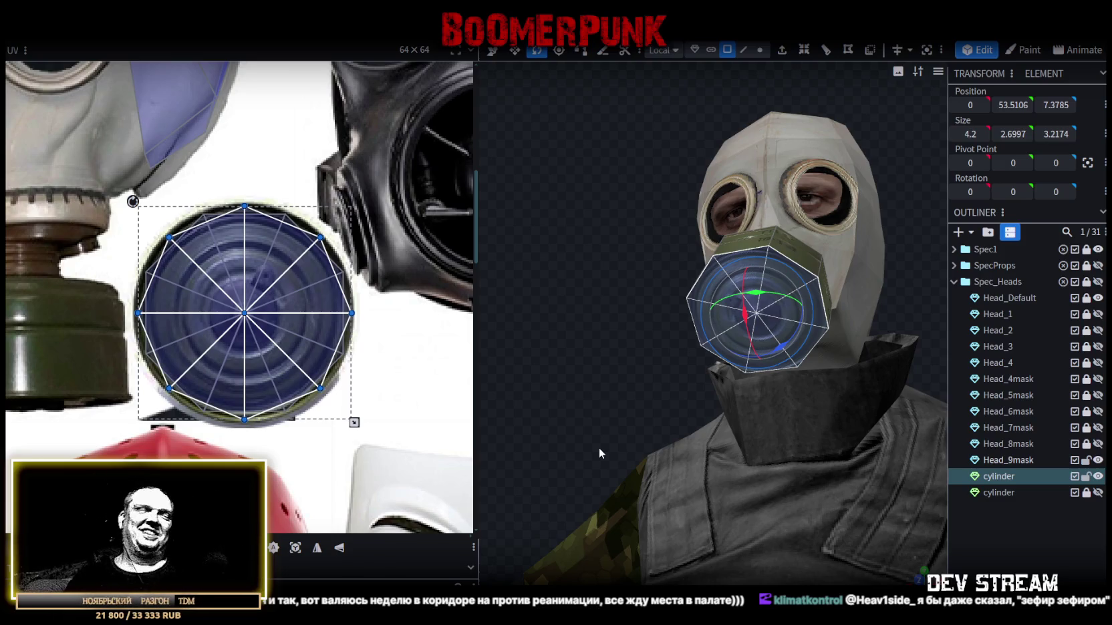
mouse_move(660, 272)
mouse_down()
mouse_move(626, 279)
mouse_move(695, 361)
mouse_up()
click(732, 395)
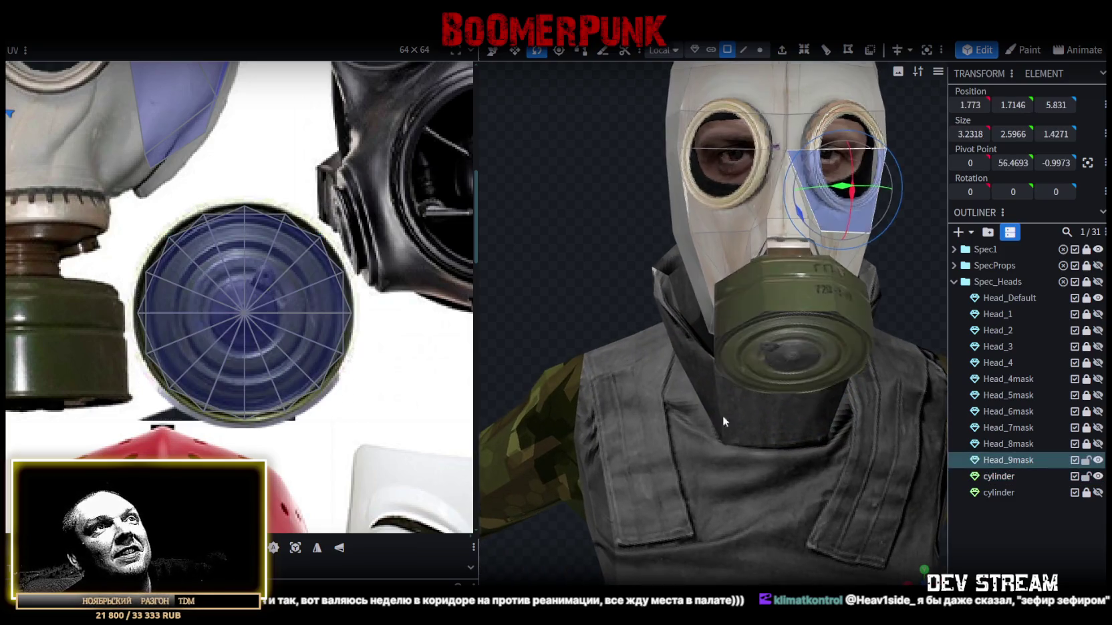
drag(732, 394, 785, 446)
scroll(785, 445, up, 2)
scroll(278, 330, down, 5)
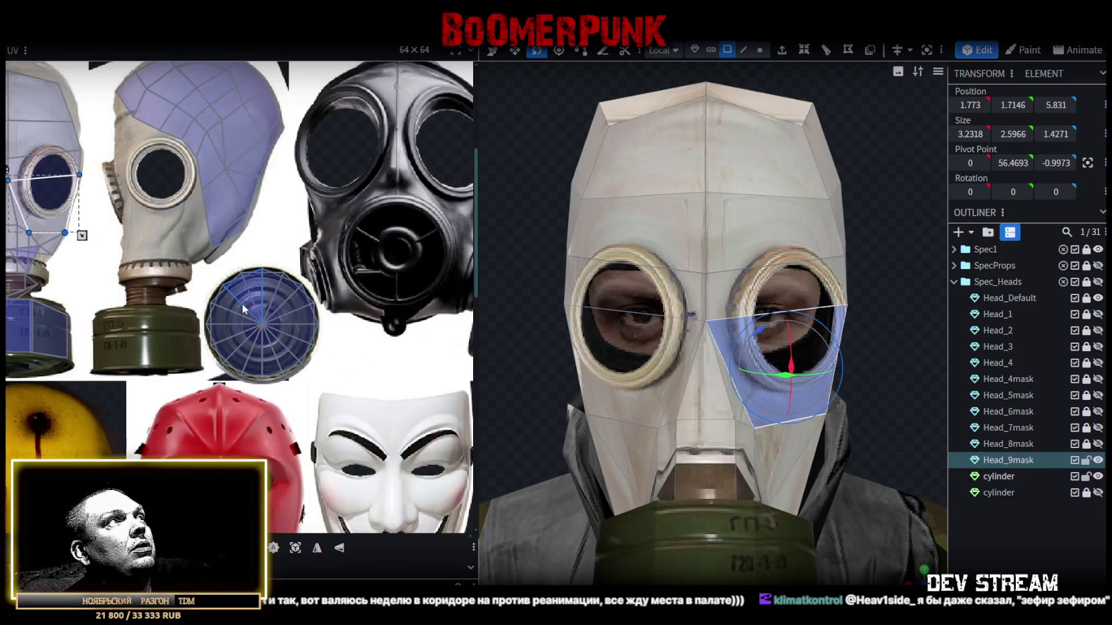
scroll(241, 303, up, 3)
scroll(210, 258, up, 2)
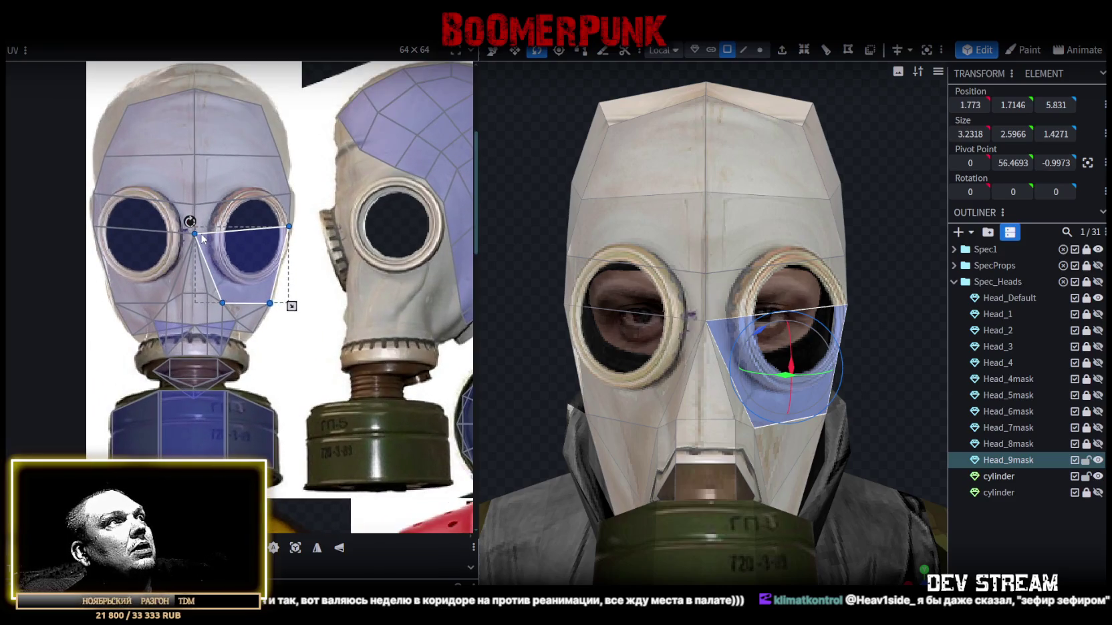
mouse_move(864, 419)
mouse_down()
mouse_move(934, 372)
mouse_move(882, 355)
mouse_move(840, 396)
mouse_up()
scroll(934, 373, down, 3)
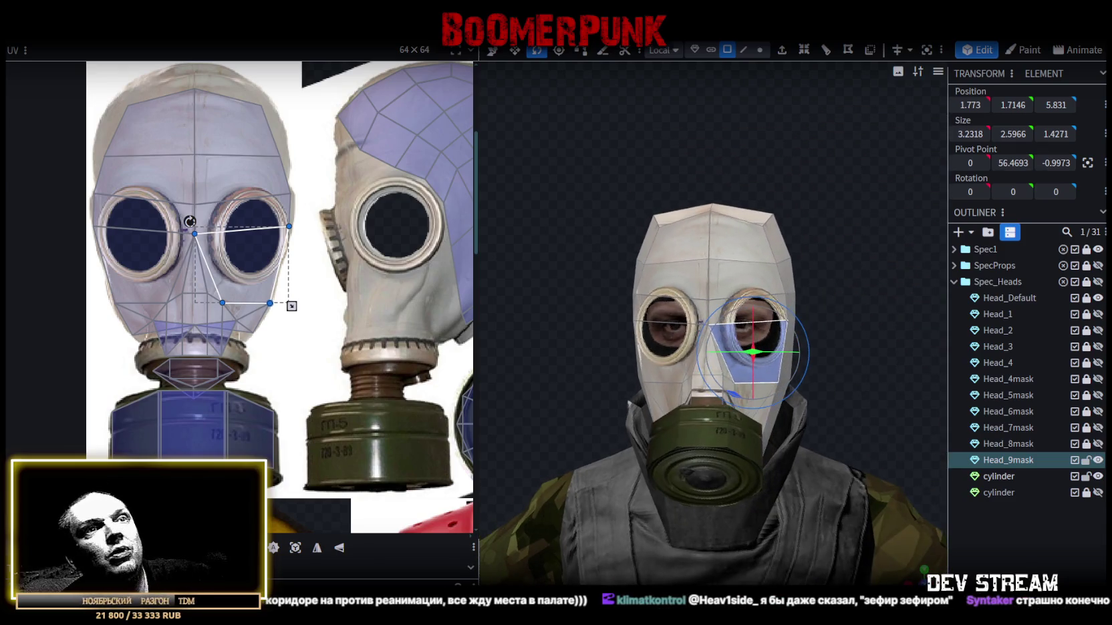
click(841, 395)
scroll(846, 493, down, 3)
mouse_move(802, 350)
mouse_down()
mouse_move(700, 361)
mouse_move(604, 344)
mouse_move(769, 358)
mouse_move(815, 345)
mouse_move(785, 323)
mouse_move(695, 381)
mouse_move(776, 208)
mouse_move(799, 189)
mouse_move(884, 177)
mouse_move(806, 82)
mouse_up()
click(696, 374)
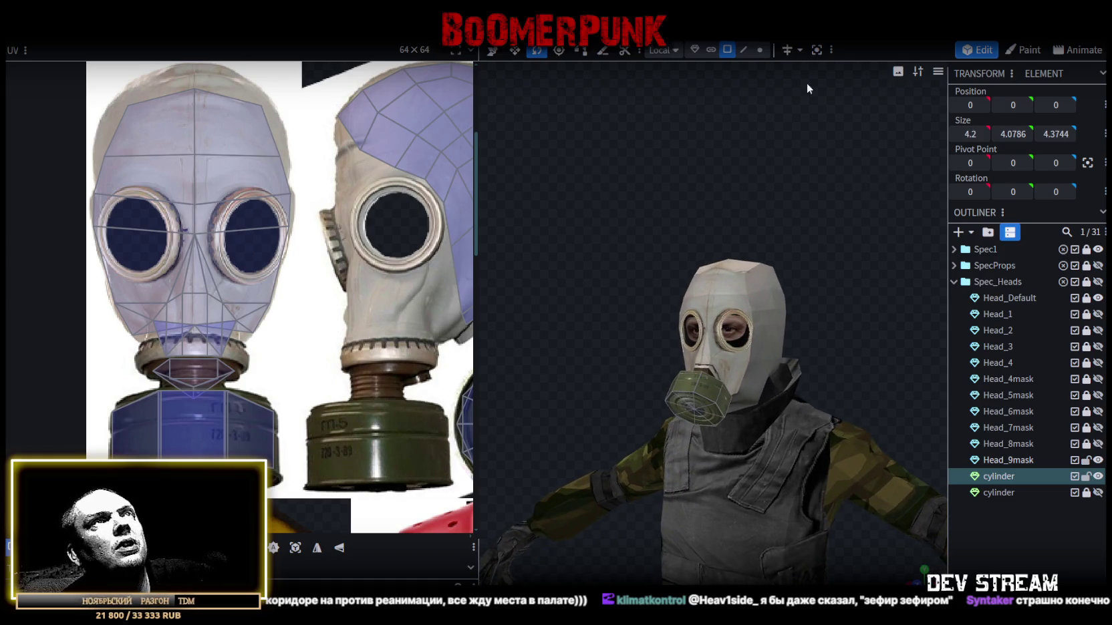
click(995, 475)
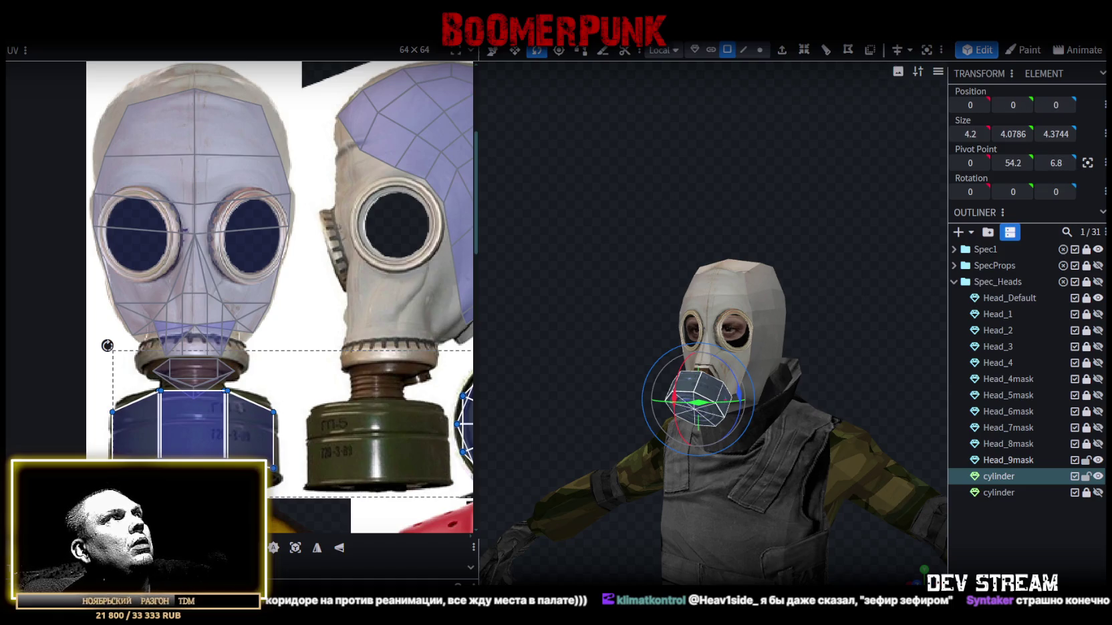
- Scale the canister by 1.1 around its element pivot
click(144, 36)
click(154, 46)
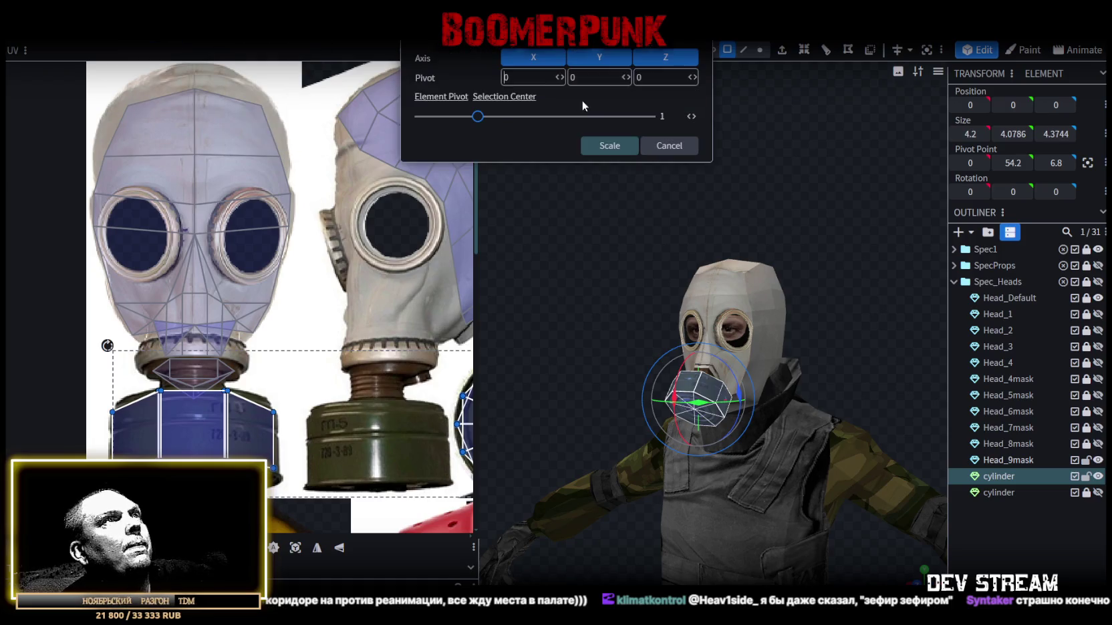
click(447, 100)
drag(479, 119, 481, 120)
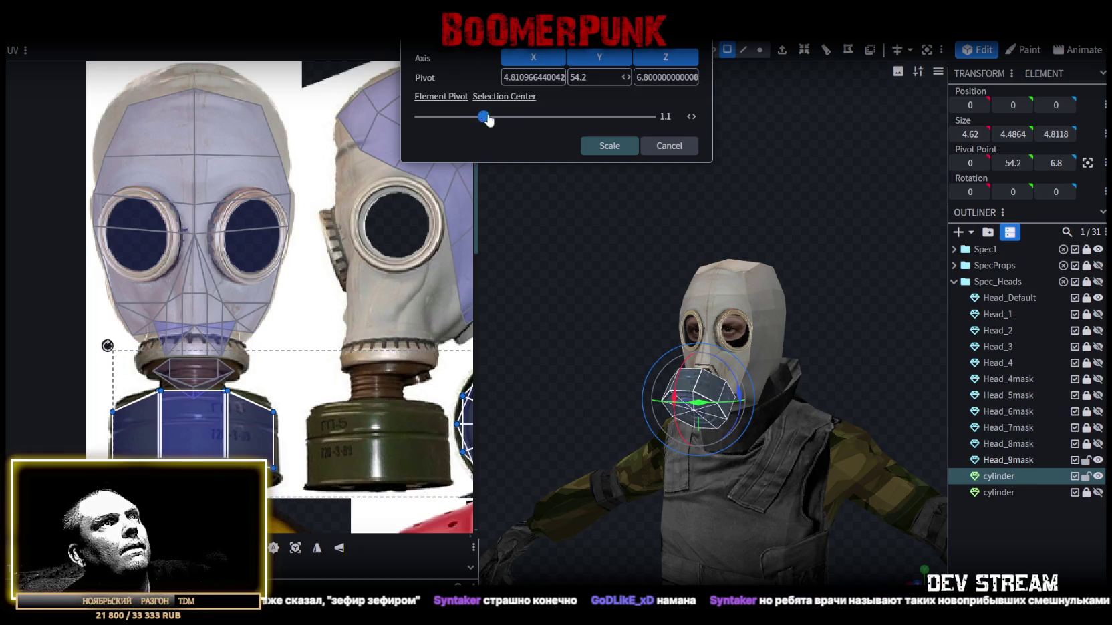
click(610, 147)
mouse_move(574, 297)
mouse_down()
mouse_move(634, 291)
mouse_move(512, 304)
mouse_move(938, 552)
mouse_up()
click(868, 436)
mouse_move(868, 436)
mouse_down()
mouse_move(671, 286)
mouse_move(750, 254)
mouse_move(904, 292)
mouse_move(848, 264)
mouse_move(561, 282)
mouse_move(578, 273)
mouse_move(605, 300)
mouse_move(658, 285)
mouse_move(797, 282)
mouse_move(735, 280)
mouse_up()
mouse_move(837, 339)
mouse_down()
mouse_move(640, 325)
mouse_move(659, 308)
mouse_move(727, 413)
mouse_move(604, 491)
mouse_move(656, 498)
mouse_move(593, 512)
mouse_move(616, 549)
mouse_move(709, 574)
mouse_move(843, 553)
mouse_move(741, 553)
mouse_move(708, 500)
mouse_move(708, 467)
mouse_move(534, 559)
mouse_move(650, 538)
mouse_up()
- Move the canister slightly down and forward onto the mask's mouth
click(672, 409)
mouse_move(672, 409)
mouse_down()
mouse_move(547, 484)
mouse_move(571, 458)
mouse_move(657, 484)
mouse_up()
key(v)
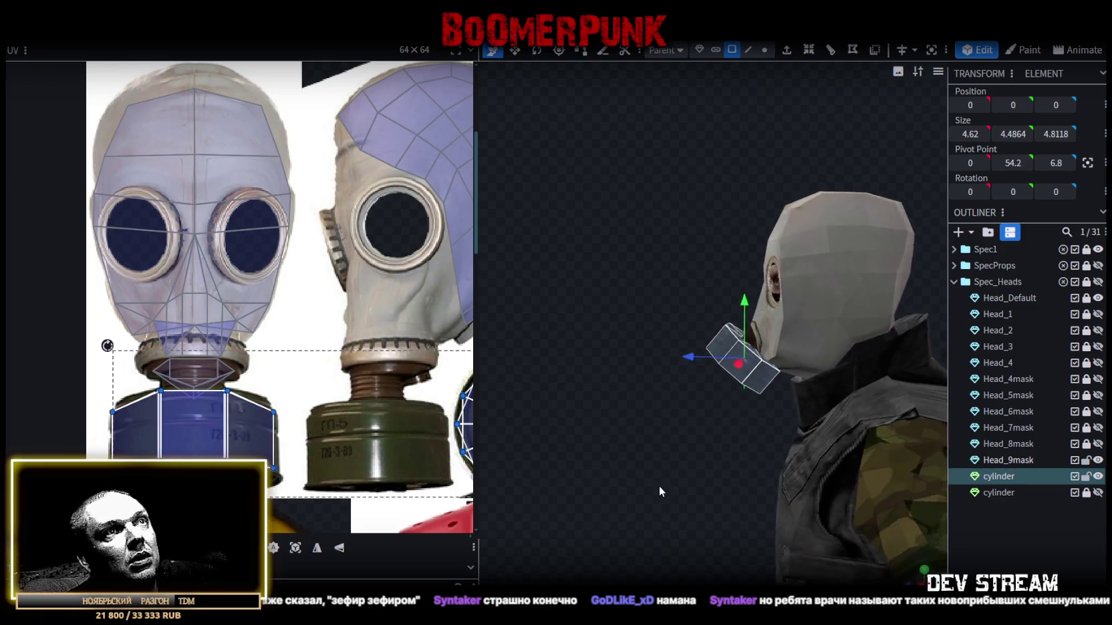
scroll(658, 485, up, 3)
drag(757, 314, 744, 339)
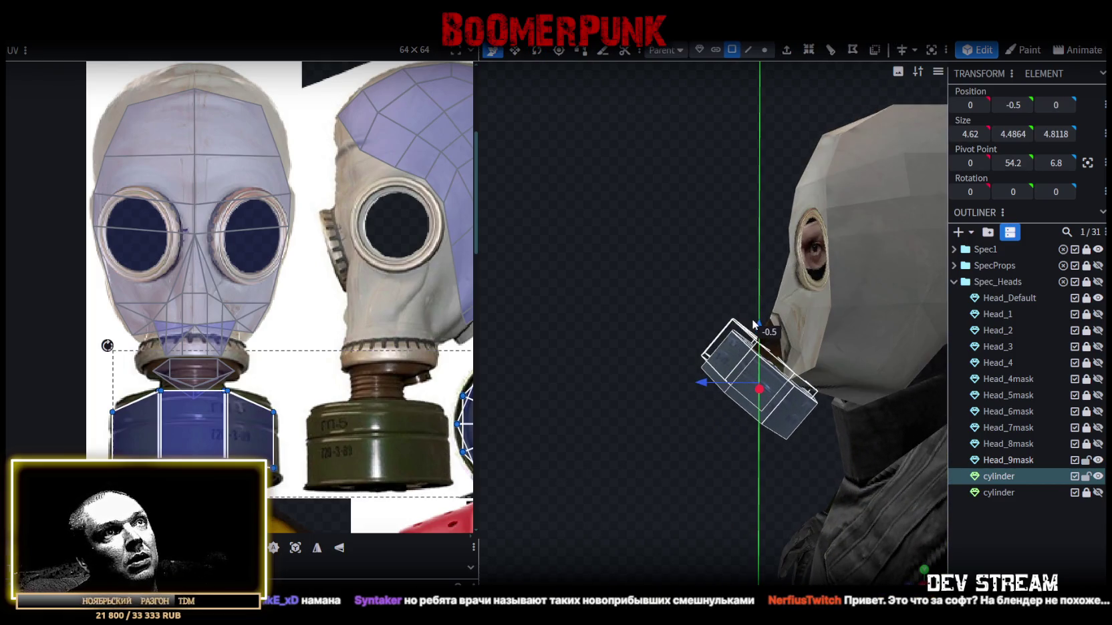
drag(714, 379, 702, 378)
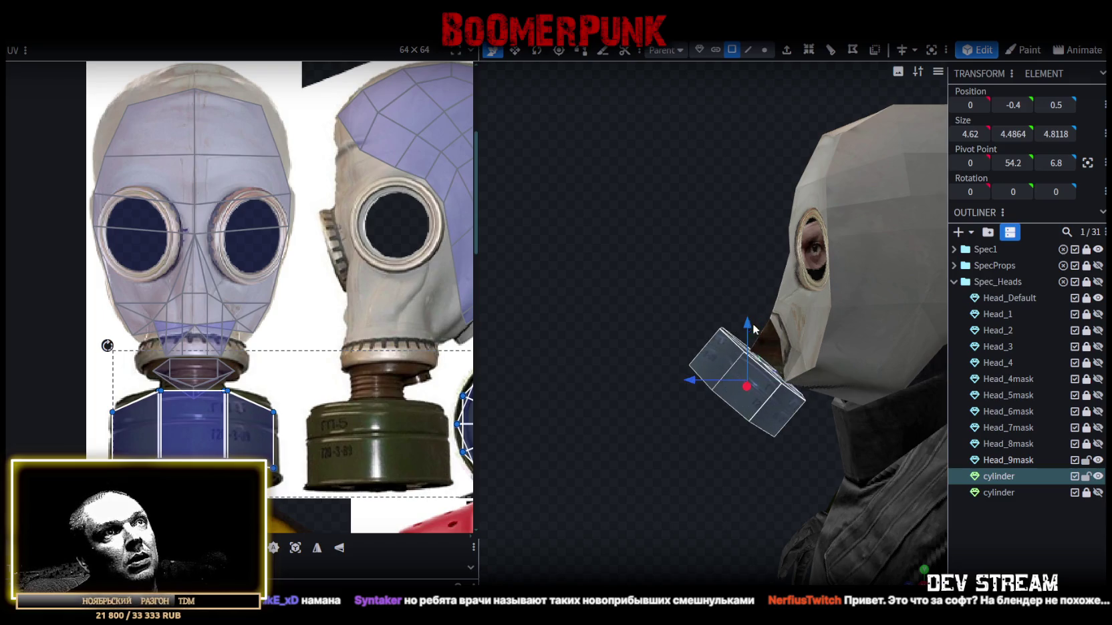
drag(752, 327, 752, 326)
drag(701, 376, 719, 378)
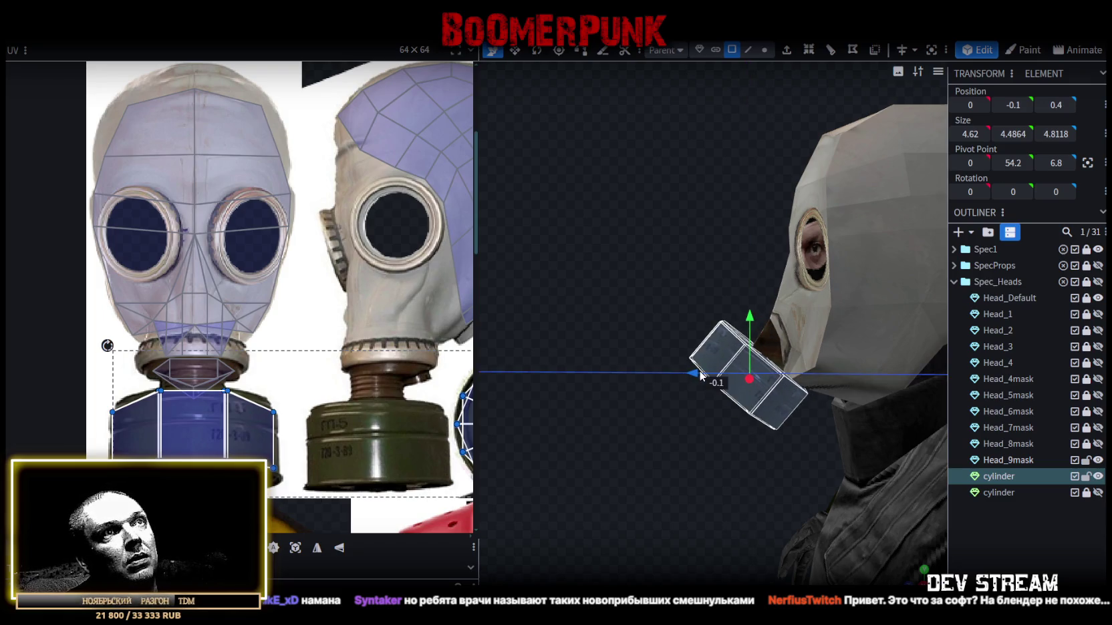
mouse_move(668, 321)
mouse_down()
mouse_move(659, 328)
mouse_move(645, 271)
mouse_move(598, 256)
mouse_move(573, 225)
mouse_move(762, 276)
mouse_move(831, 264)
mouse_move(680, 273)
mouse_move(604, 237)
mouse_move(581, 203)
mouse_move(721, 328)
mouse_move(869, 320)
mouse_move(909, 276)
mouse_move(848, 275)
mouse_up()
scroll(830, 421, down, 2)
click(993, 557)
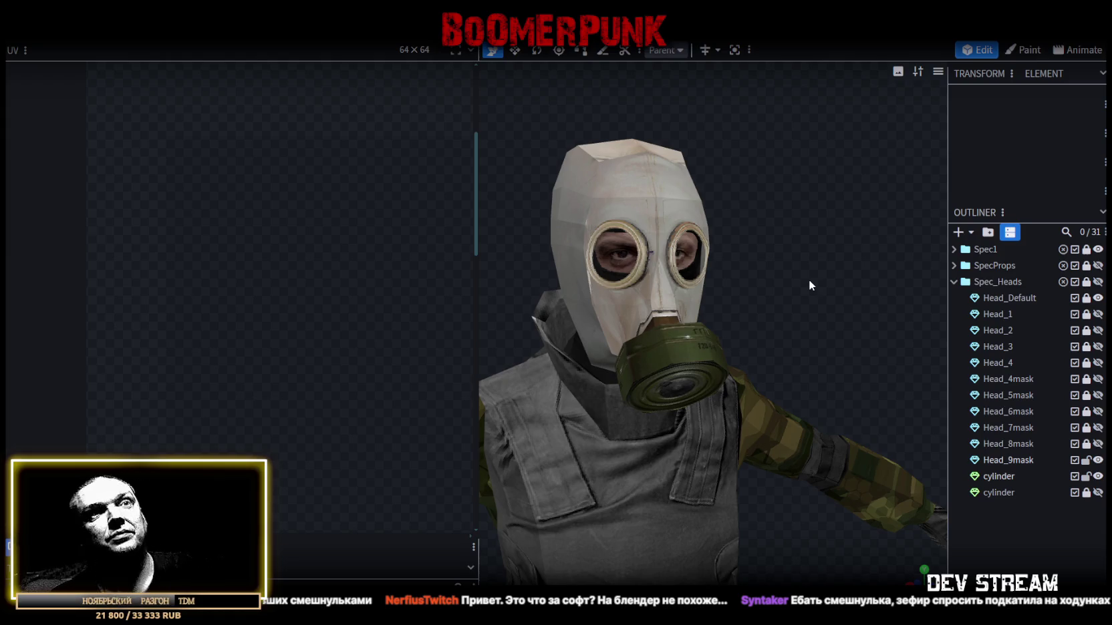
- Duplicate Head_9mask as a backup and merge the canister into the other copy
click(1014, 460)
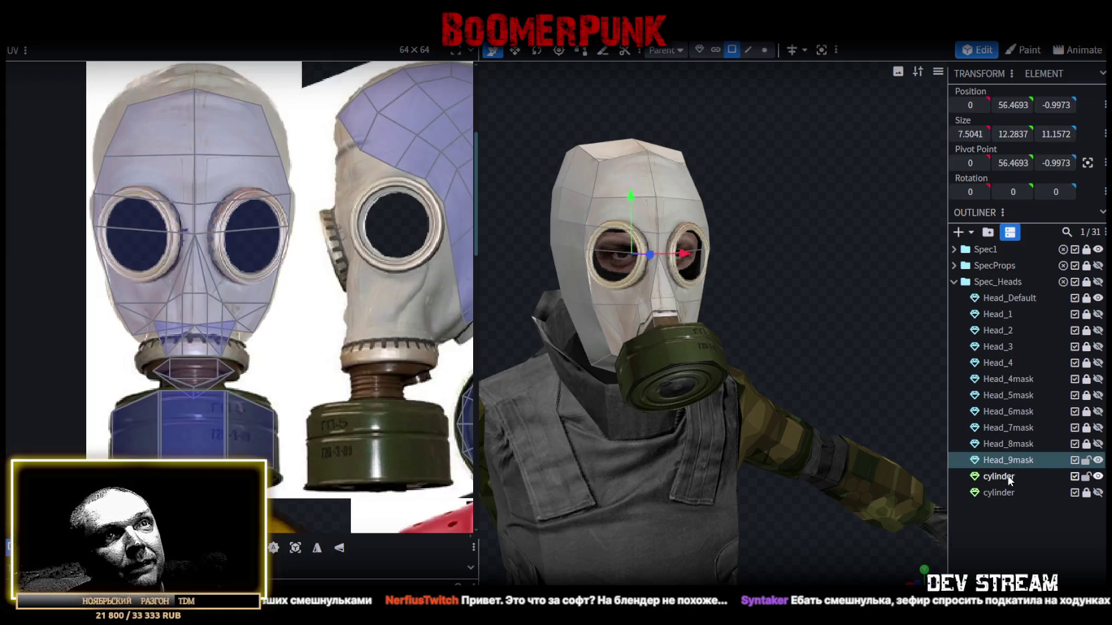
shift+click(1007, 477)
click(1008, 459)
key(ctrl+d)
click(1004, 460)
shift+click(1009, 493)
right_click(1011, 492)
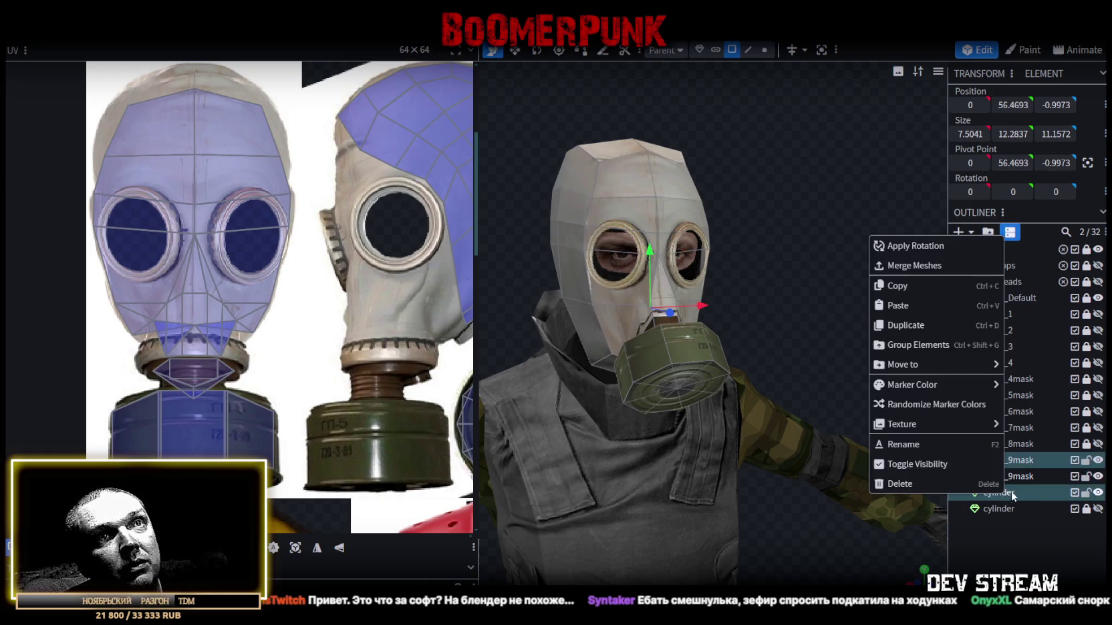
click(918, 265)
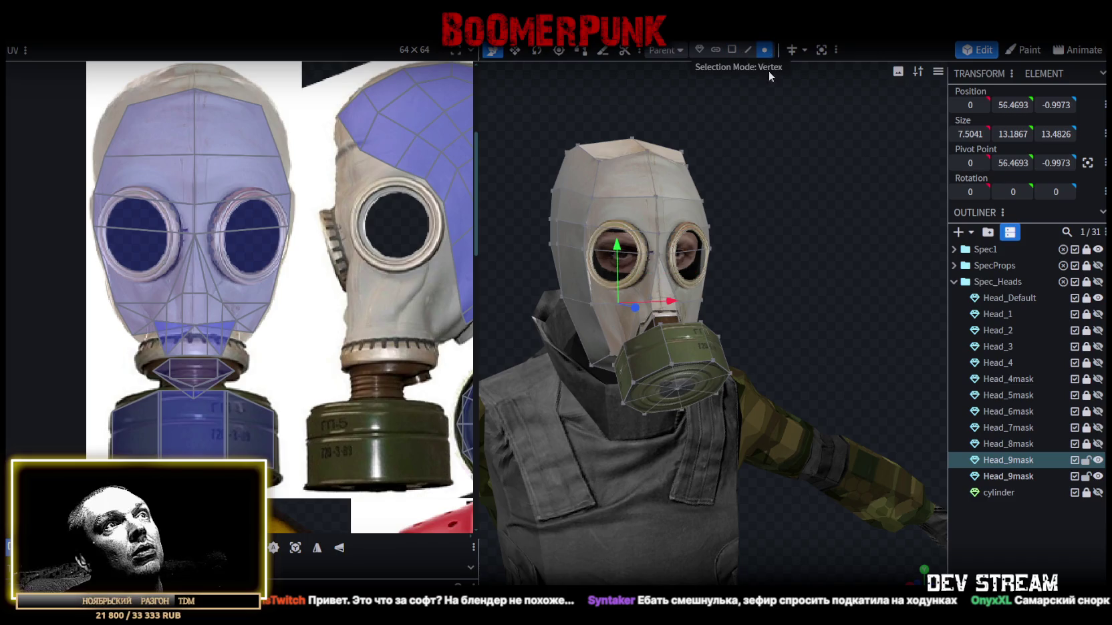
- Hide the backup Head_9mask copy and the merged gas-mask head
click(765, 51)
drag(840, 286, 704, 229)
drag(789, 223, 789, 224)
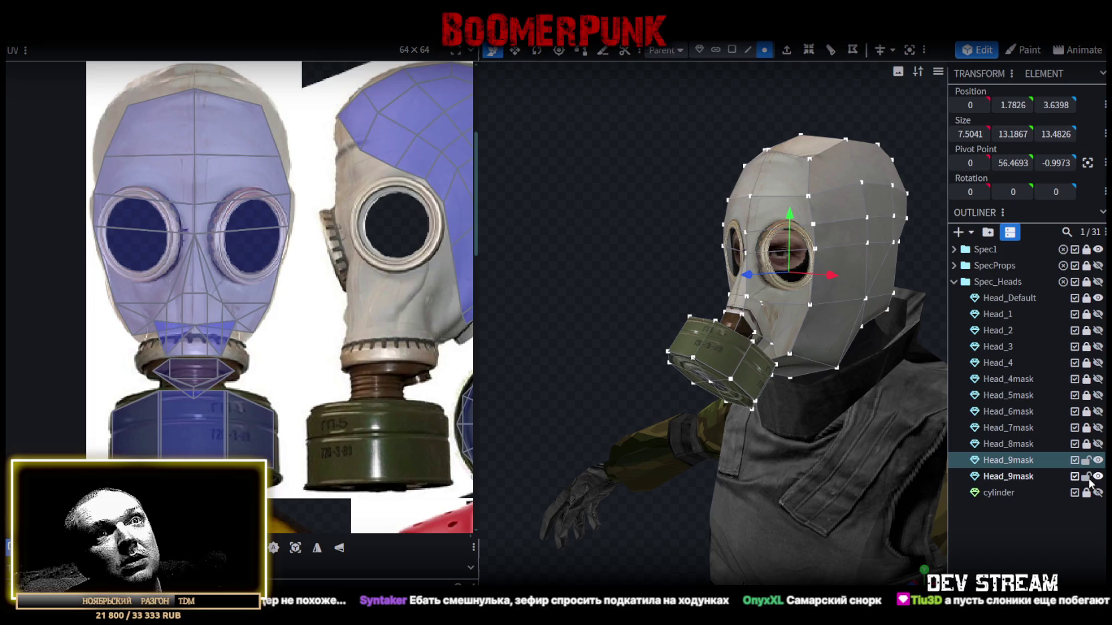
click(1097, 476)
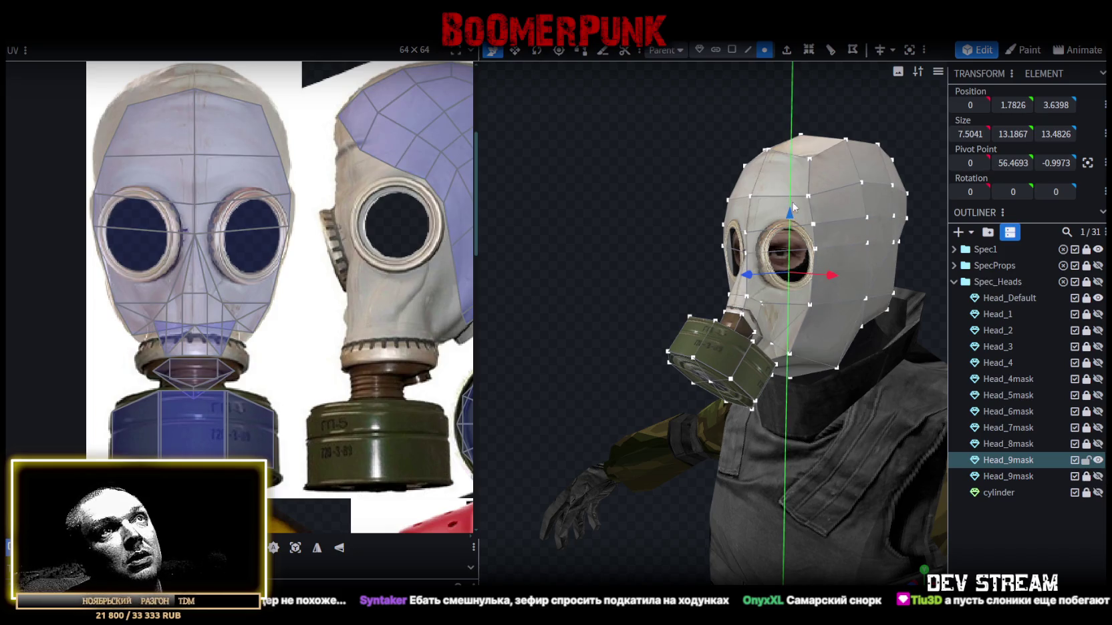
mouse_move(666, 209)
mouse_down()
mouse_move(569, 178)
mouse_move(750, 221)
mouse_move(804, 270)
mouse_move(801, 298)
mouse_move(778, 298)
mouse_move(775, 286)
mouse_move(604, 284)
mouse_move(808, 295)
mouse_up()
click(1098, 460)
- Select the eye-band and forehead faces on the Head_Default head
click(1097, 460)
click(1098, 460)
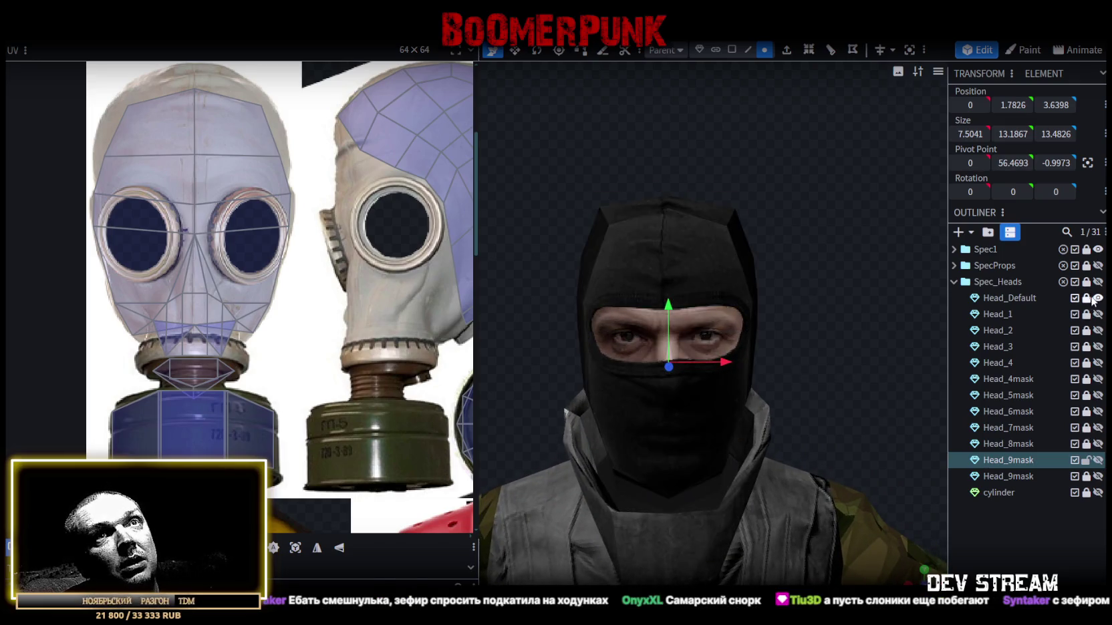
click(1005, 302)
click(730, 52)
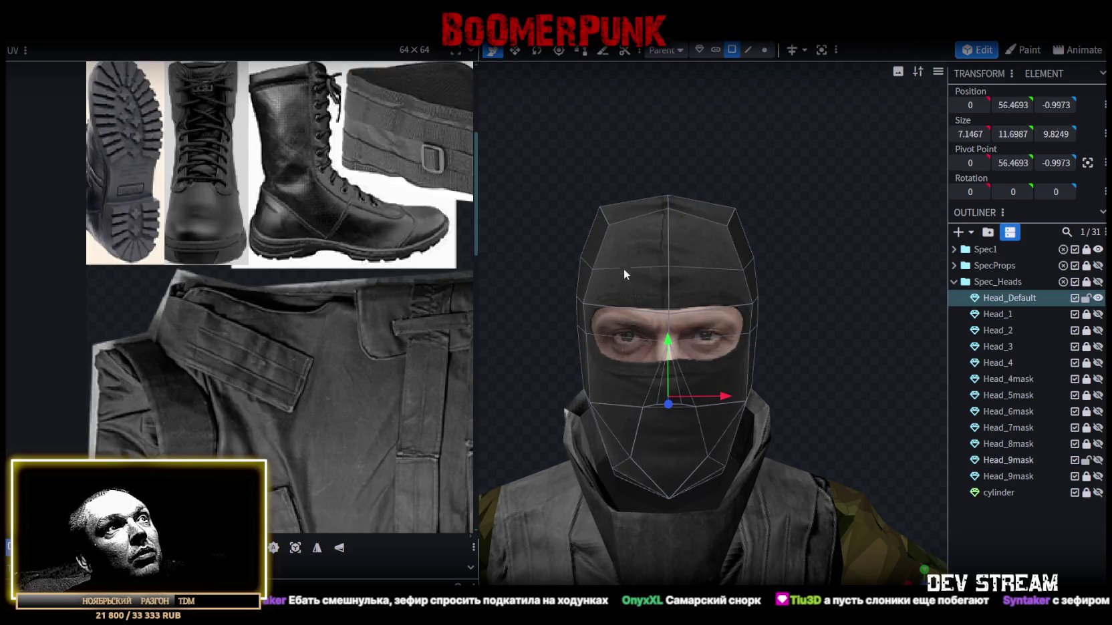
click(624, 288)
shift+click(618, 358)
shift+click(625, 387)
shift+click(658, 378)
shift+click(680, 382)
shift+click(695, 379)
shift+click(707, 378)
shift+click(703, 322)
shift+click(698, 296)
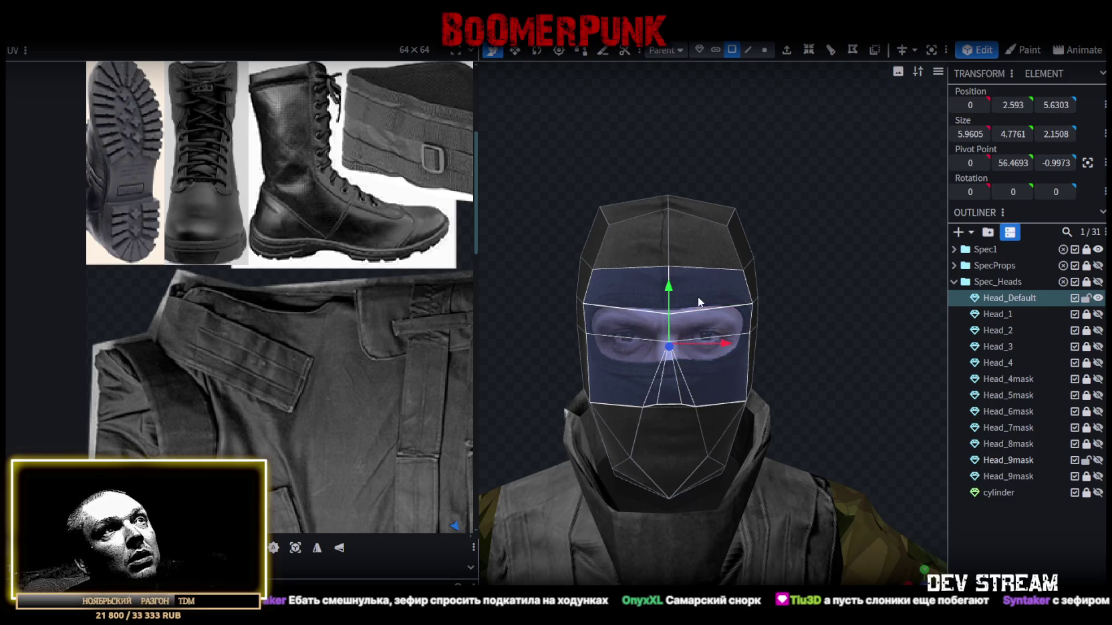
- Split the selected eye-band faces off into their own mesh
right_click(713, 313)
click(756, 403)
right_click(712, 321)
click(750, 421)
click(796, 428)
right_click(703, 370)
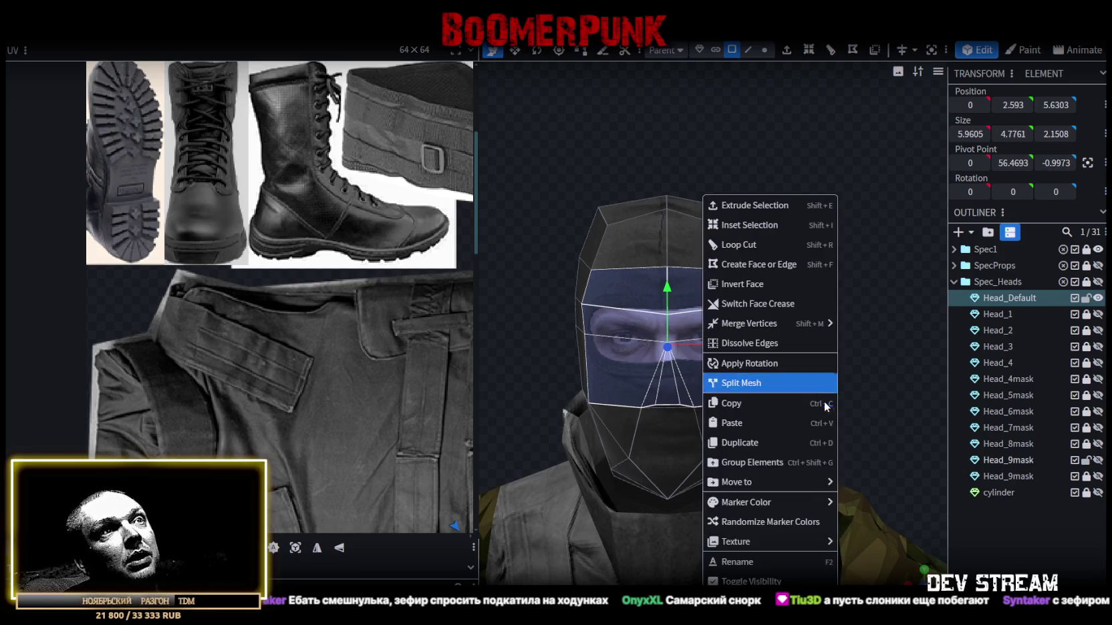
click(758, 384)
- Lock and hide Head_Default, and hide the Mer_head mesh inside the Spec1 group
click(1085, 298)
click(1098, 298)
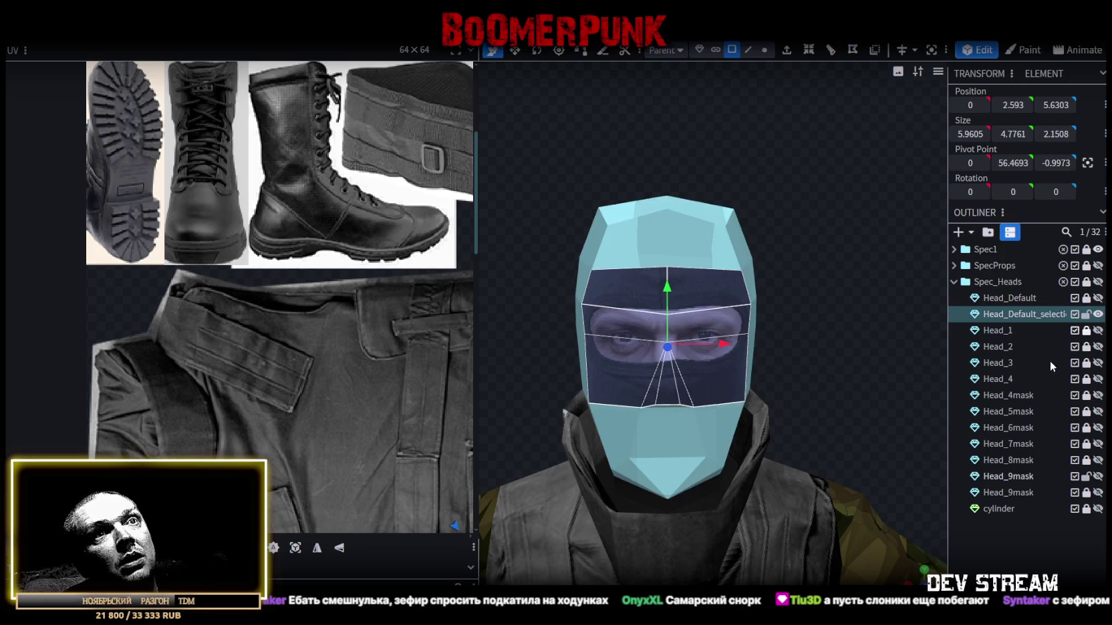
drag(835, 350, 754, 349)
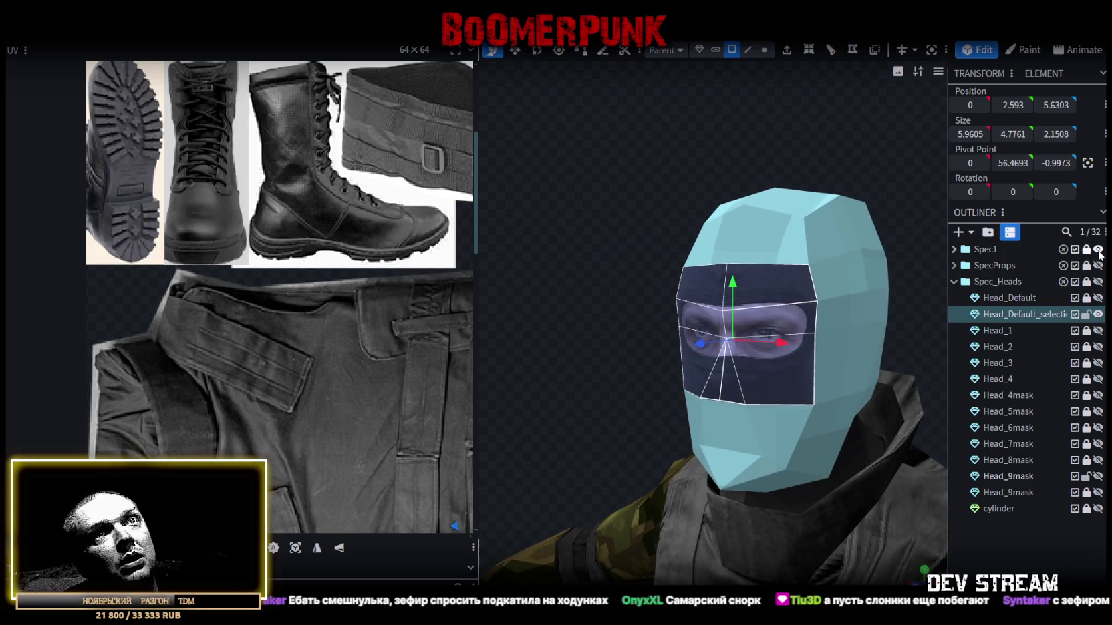
click(954, 249)
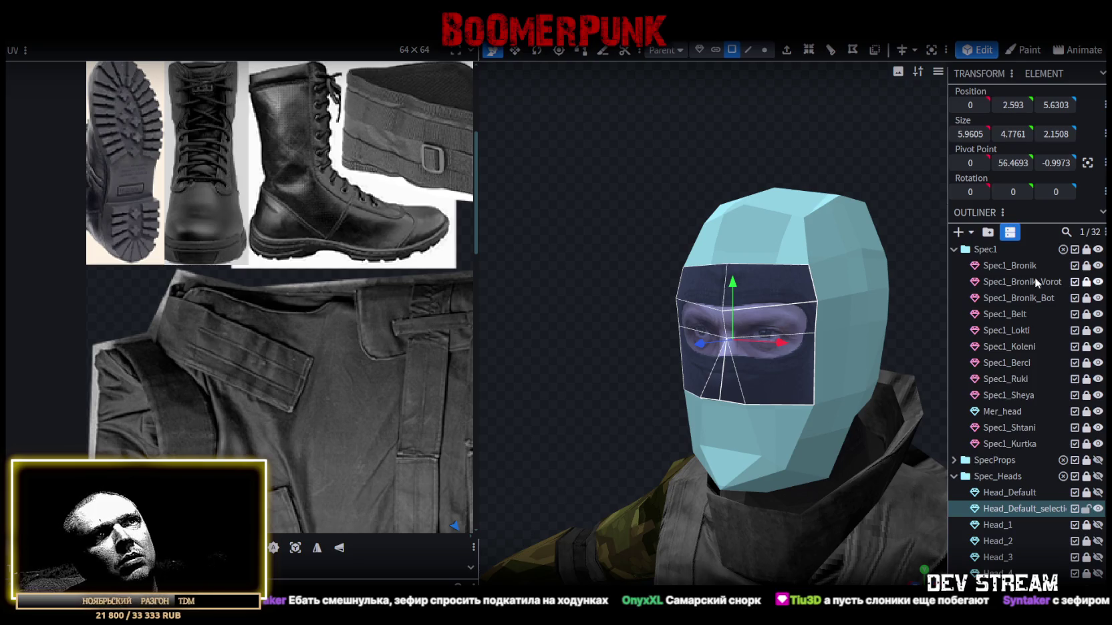
click(1086, 412)
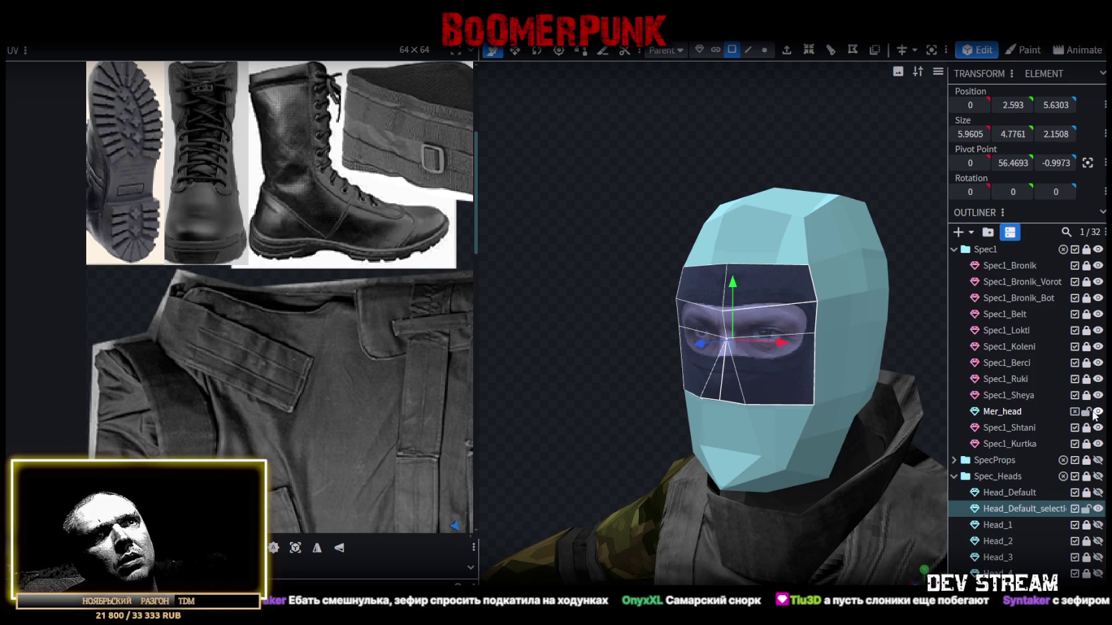
click(1098, 413)
drag(681, 189, 732, 199)
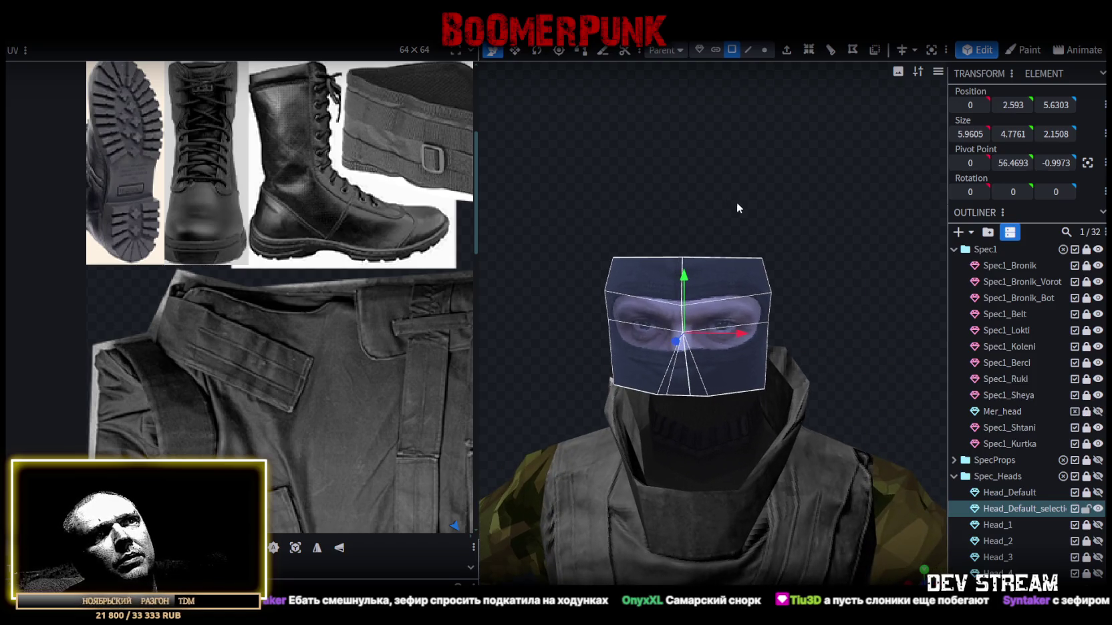
click(954, 250)
scroll(773, 312, up, 2)
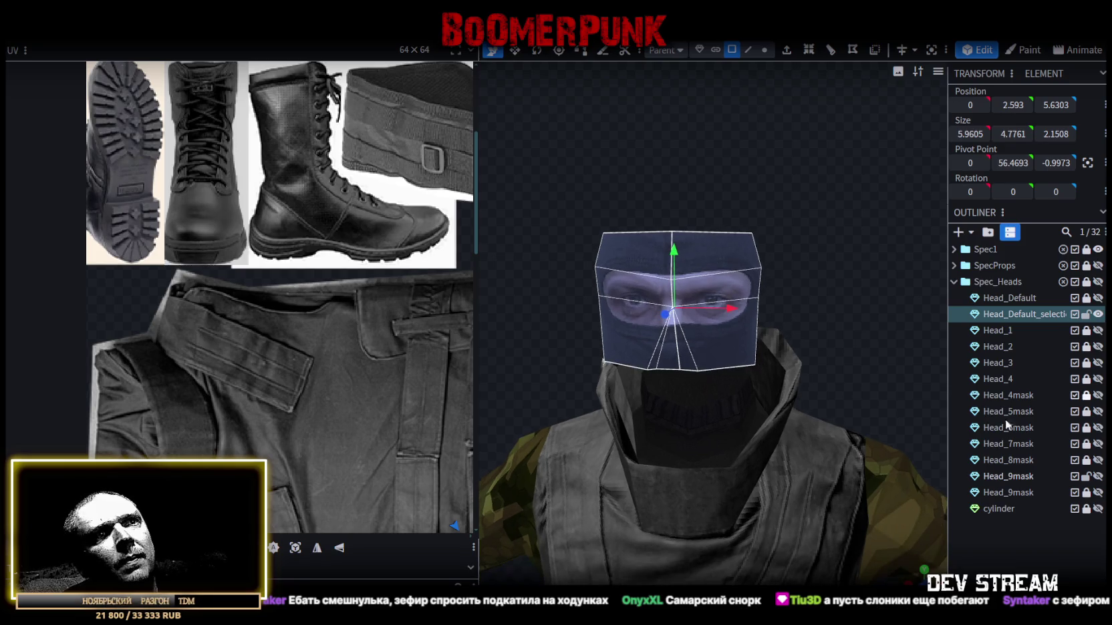
- Show Head_9mask and merge the split-off eye band into it
click(1098, 477)
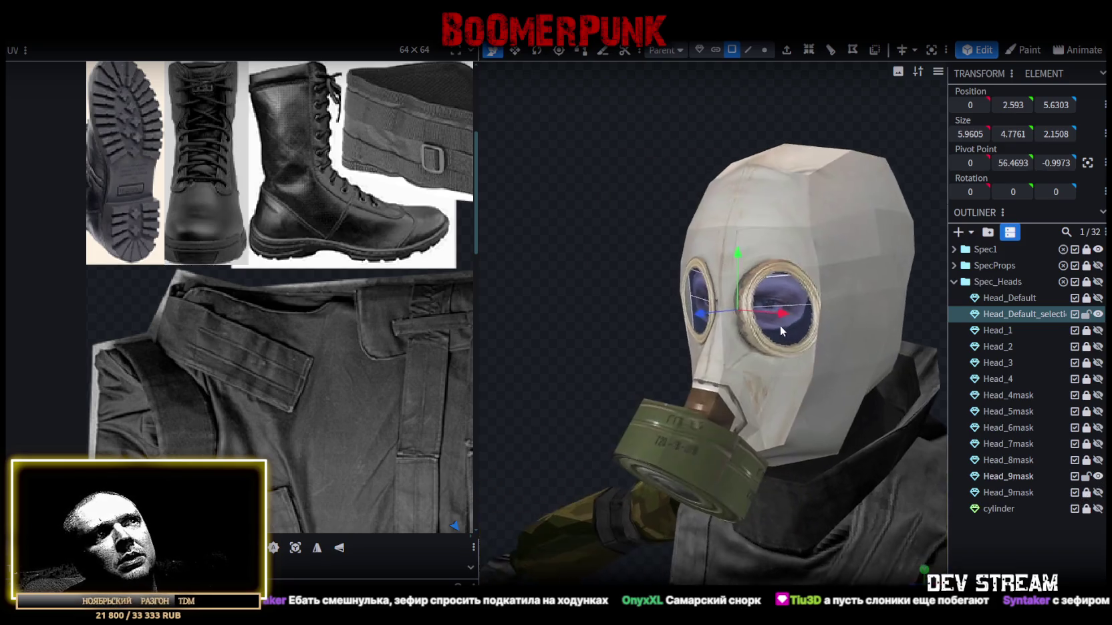
drag(779, 326, 867, 309)
scroll(816, 323, up, 2)
scroll(859, 386, up, 2)
mouse_move(859, 380)
mouse_down()
mouse_move(871, 361)
mouse_move(732, 334)
mouse_move(784, 361)
mouse_up()
scroll(784, 361, down, 2)
scroll(783, 362, up, 1)
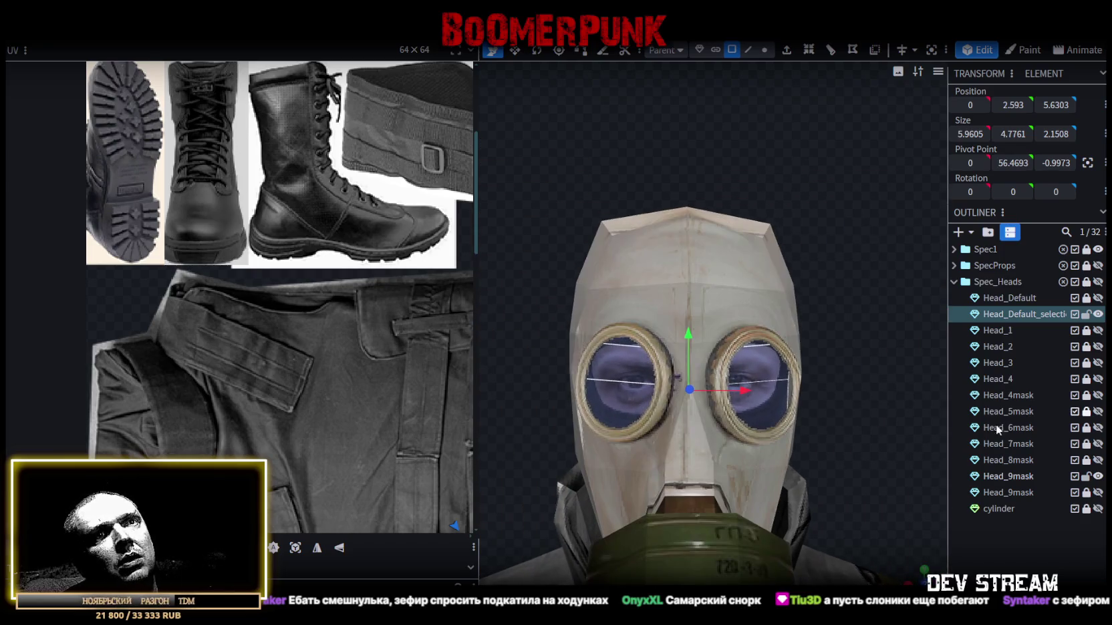
click(1021, 477)
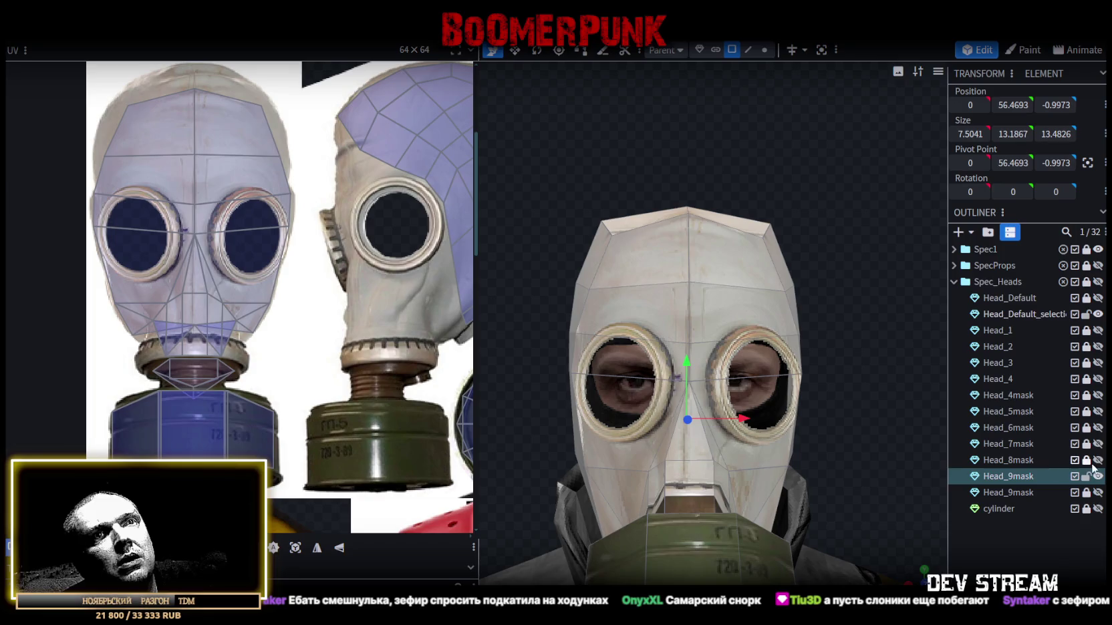
ctrl+click(1016, 313)
right_click(1015, 312)
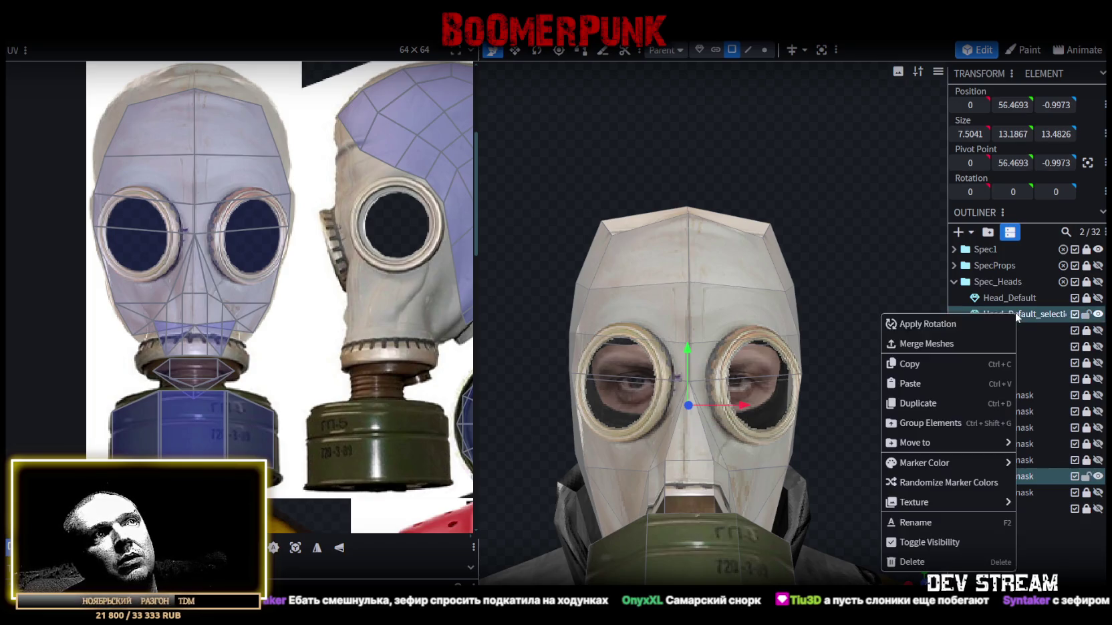
click(926, 344)
- Save the model and hide the Spec1 body meshes
mouse_move(857, 369)
mouse_down()
mouse_move(788, 354)
mouse_move(780, 405)
mouse_move(699, 548)
mouse_move(736, 561)
mouse_move(795, 510)
mouse_move(815, 533)
mouse_up()
key(ctrl+s)
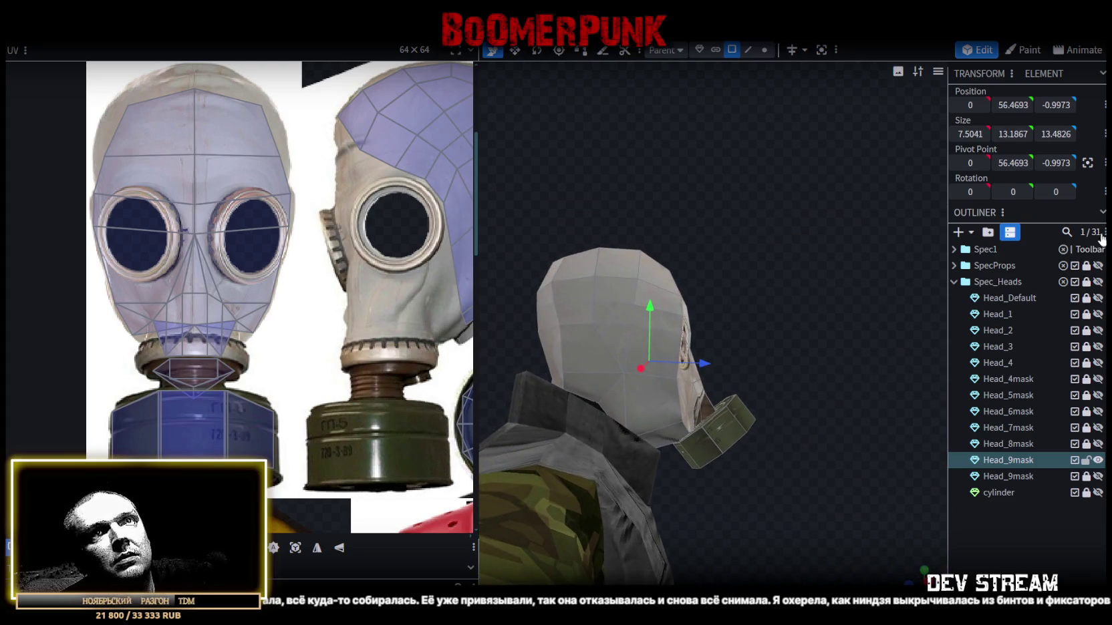
click(1098, 250)
mouse_move(696, 458)
mouse_down()
mouse_move(758, 433)
mouse_move(705, 505)
mouse_move(888, 394)
mouse_move(706, 415)
mouse_move(814, 416)
mouse_move(817, 428)
mouse_up()
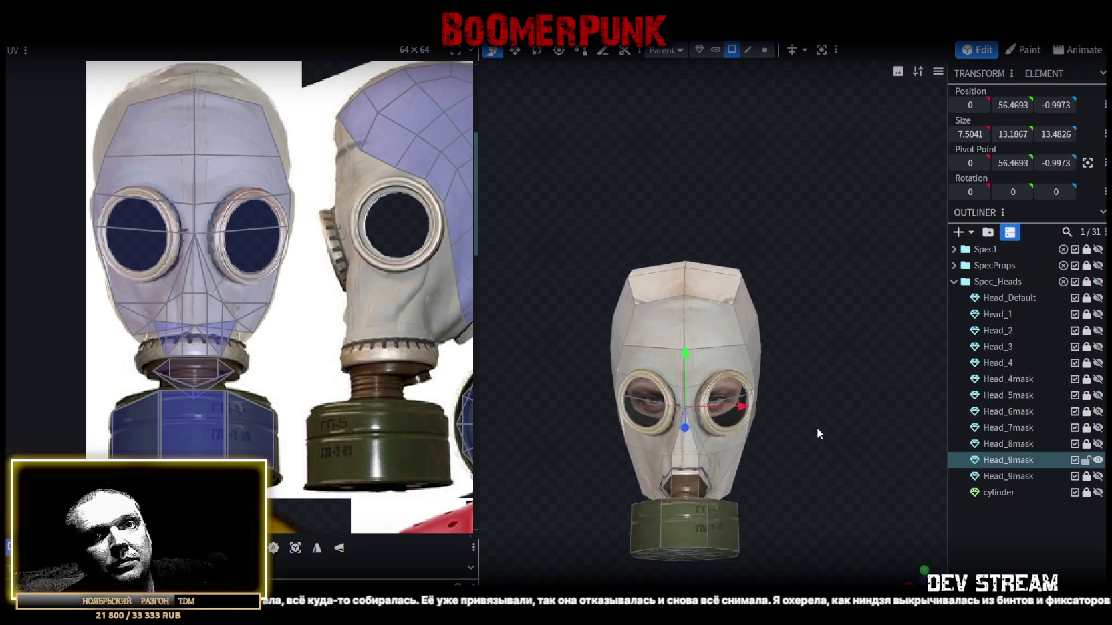
scroll(812, 431, up, 3)
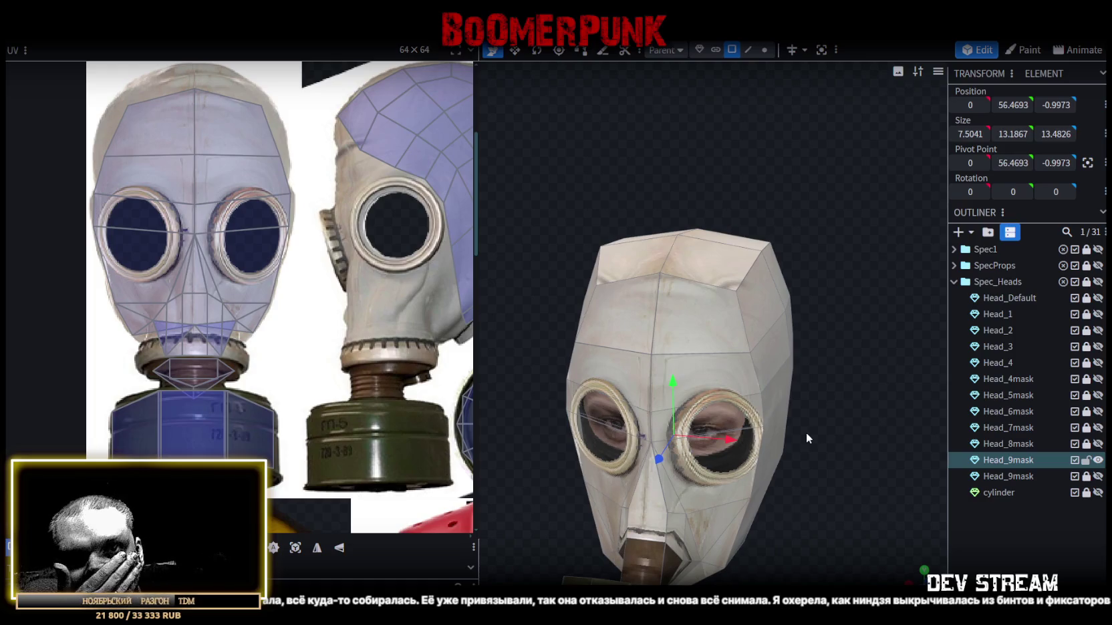
mouse_move(773, 435)
mouse_down()
mouse_move(815, 379)
mouse_move(838, 402)
mouse_move(806, 474)
mouse_move(753, 413)
mouse_move(698, 424)
mouse_move(833, 401)
mouse_up()
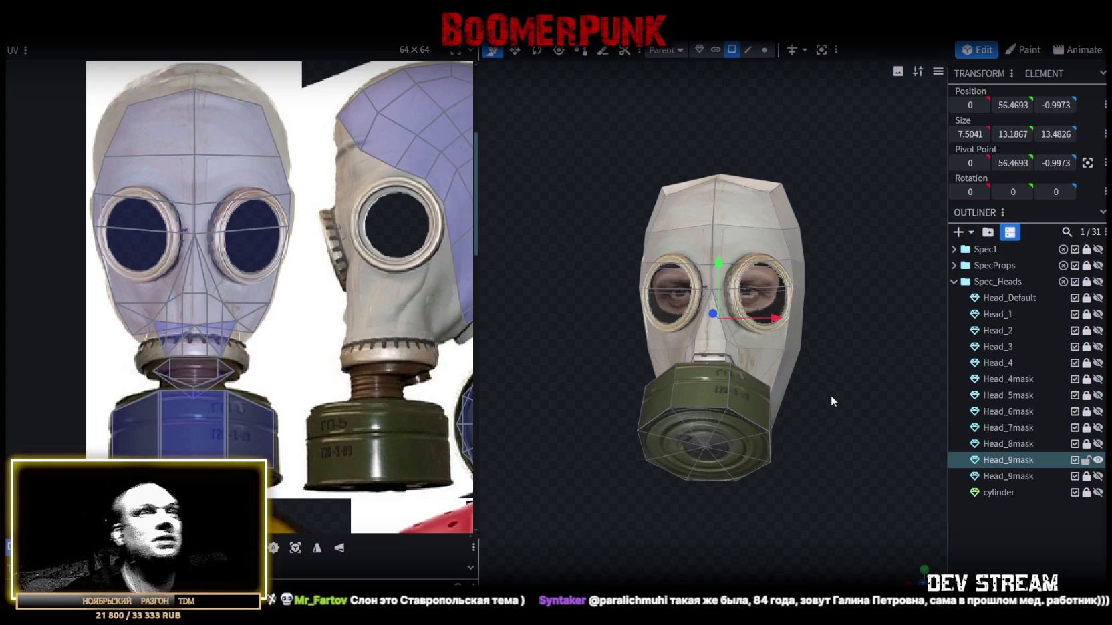
scroll(831, 353, down, 2)
scroll(822, 354, up, 2)
scroll(807, 351, up, 2)
- Hide the first Head_9mask mesh, show the other one, and rename it Head_10mask
click(1087, 461)
click(1097, 461)
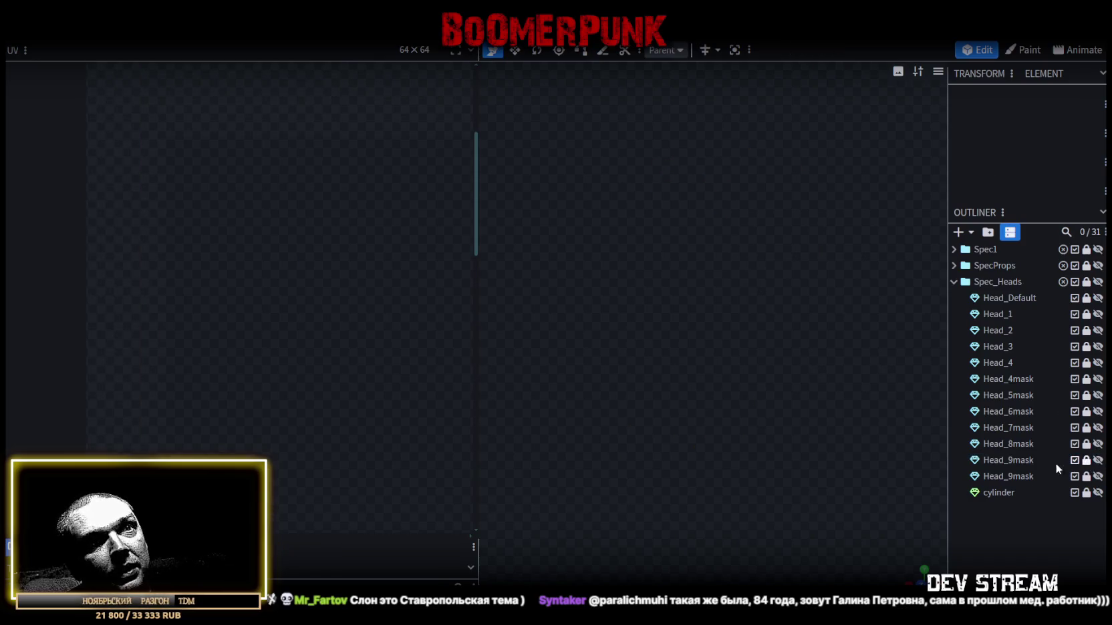
click(1097, 477)
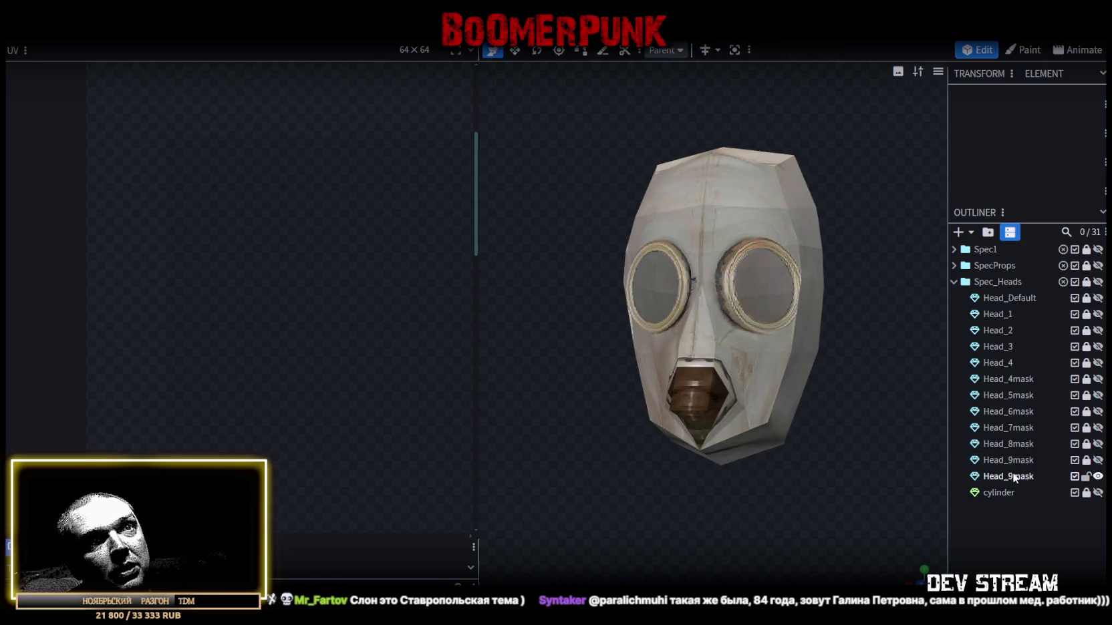
click(1012, 476)
key(BackSpace)
text(10)
key(Return)
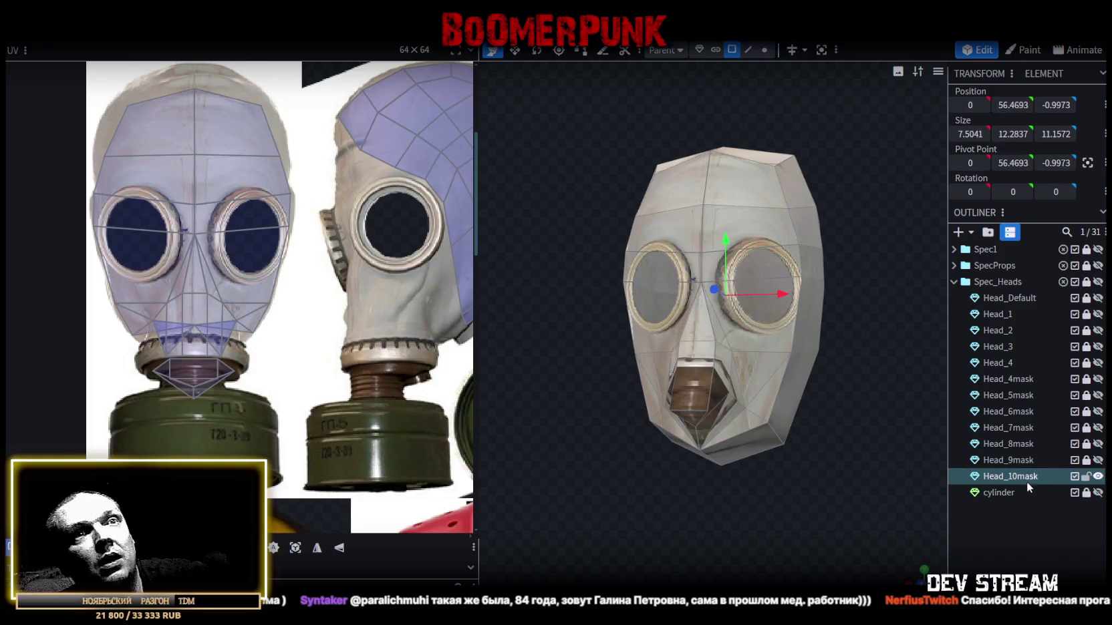
- Show the Head_Default face under the mask and view the head from the side
scroll(826, 411, down, 2)
scroll(355, 367, down, 5)
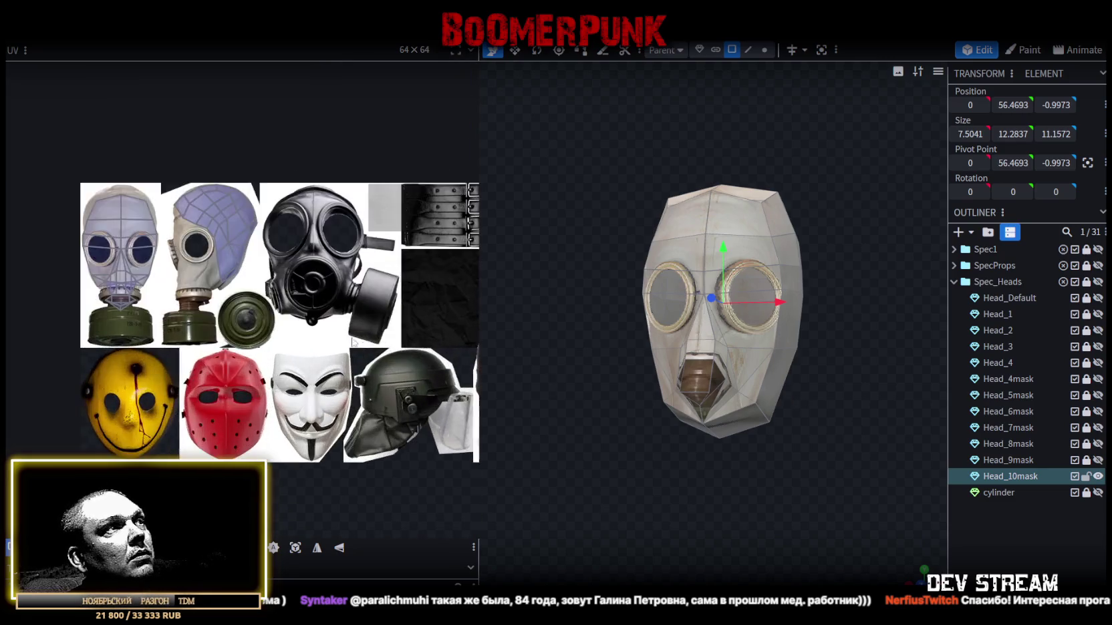
scroll(353, 341, up, 2)
mouse_move(743, 495)
mouse_down()
mouse_move(677, 493)
mouse_move(667, 454)
mouse_up()
scroll(674, 496, up, 2)
scroll(656, 467, up, 2)
click(1097, 298)
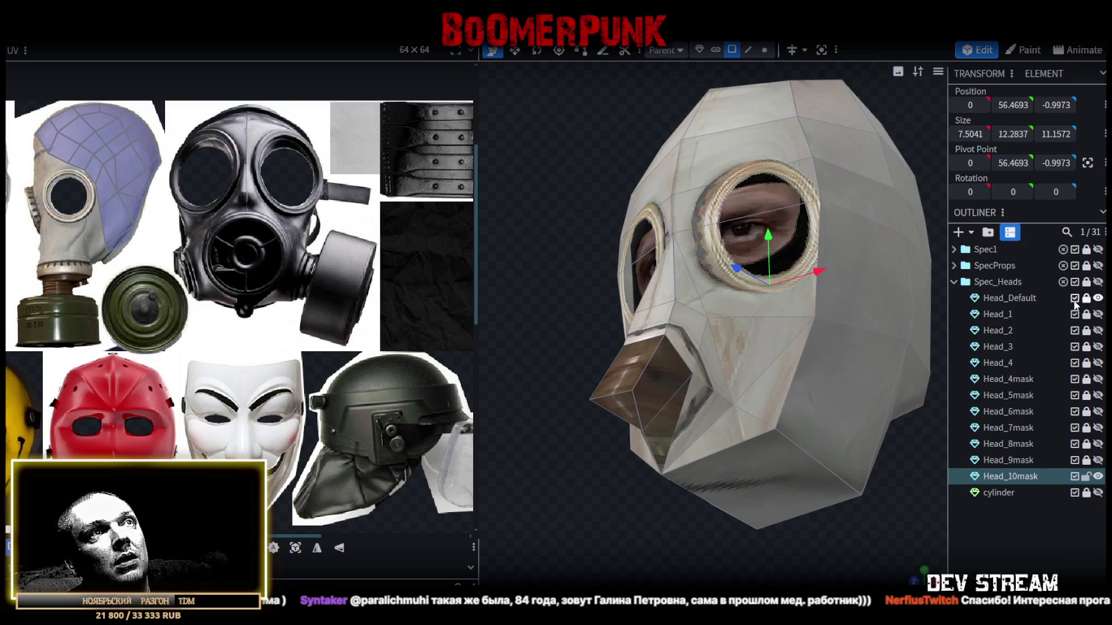
mouse_move(949, 354)
mouse_down()
mouse_move(689, 513)
mouse_move(628, 477)
mouse_up()
- In Vertex mode, pull the nose-tip vertex down and back
click(766, 51)
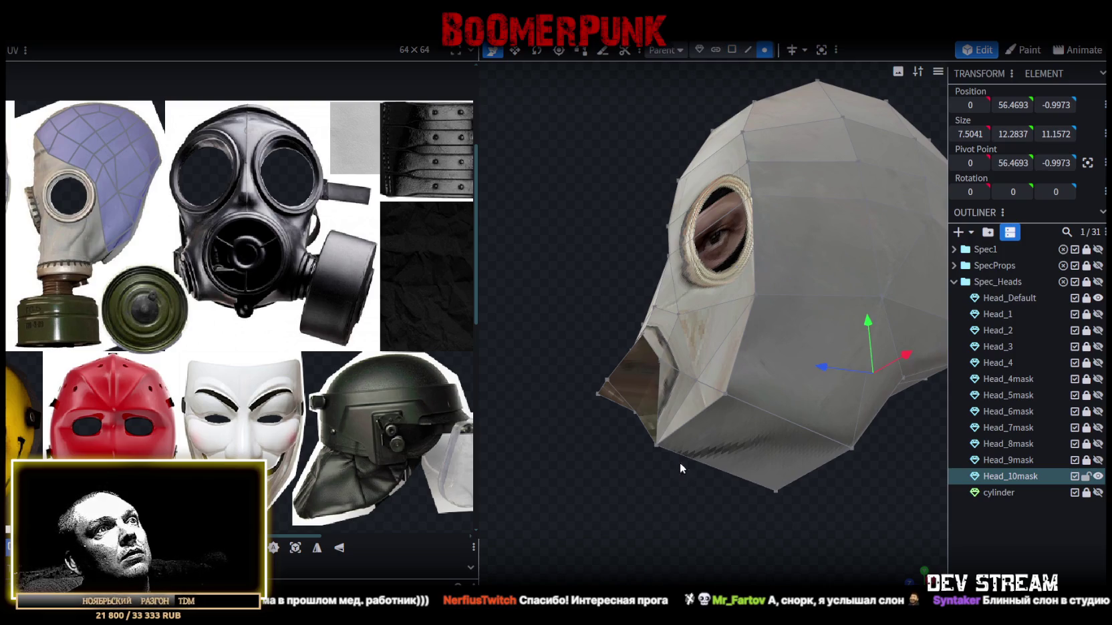
click(656, 444)
mouse_move(661, 382)
mouse_down()
mouse_move(662, 352)
mouse_move(651, 379)
mouse_up()
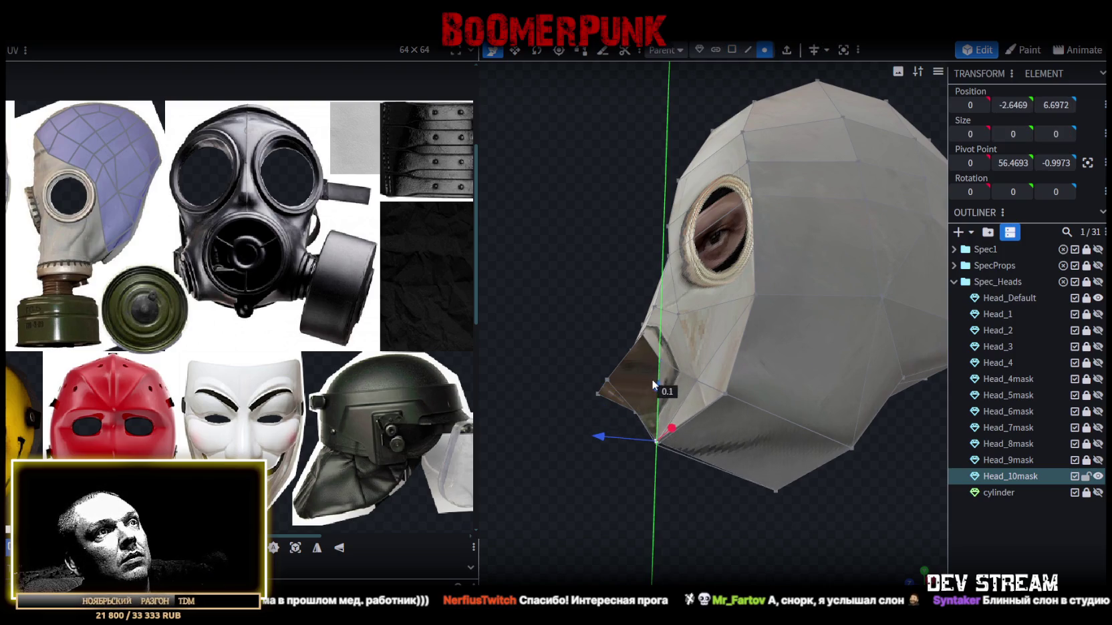
mouse_move(598, 435)
mouse_down()
mouse_move(621, 440)
mouse_move(605, 438)
mouse_up()
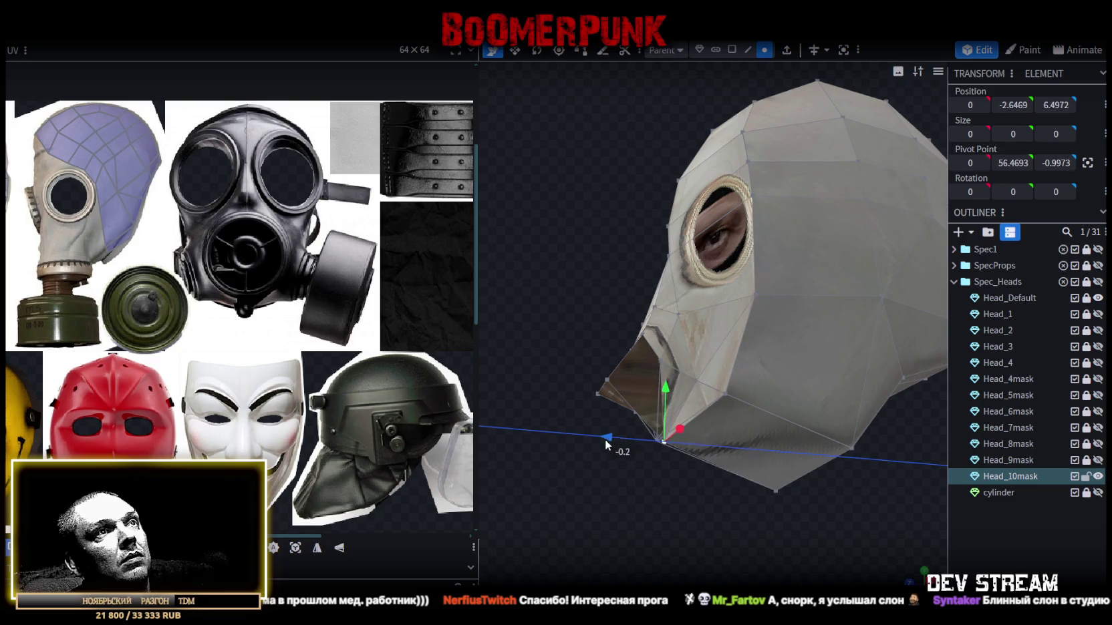
drag(597, 284, 733, 326)
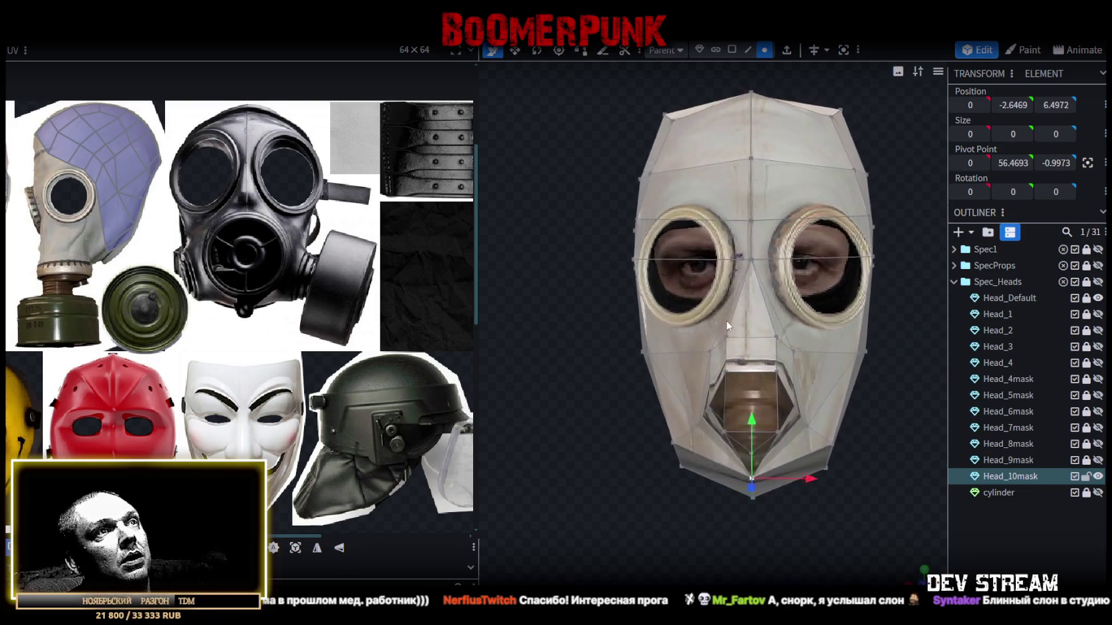
- Shift an edge beside the mouth left by 0.3, then undo that move
click(749, 50)
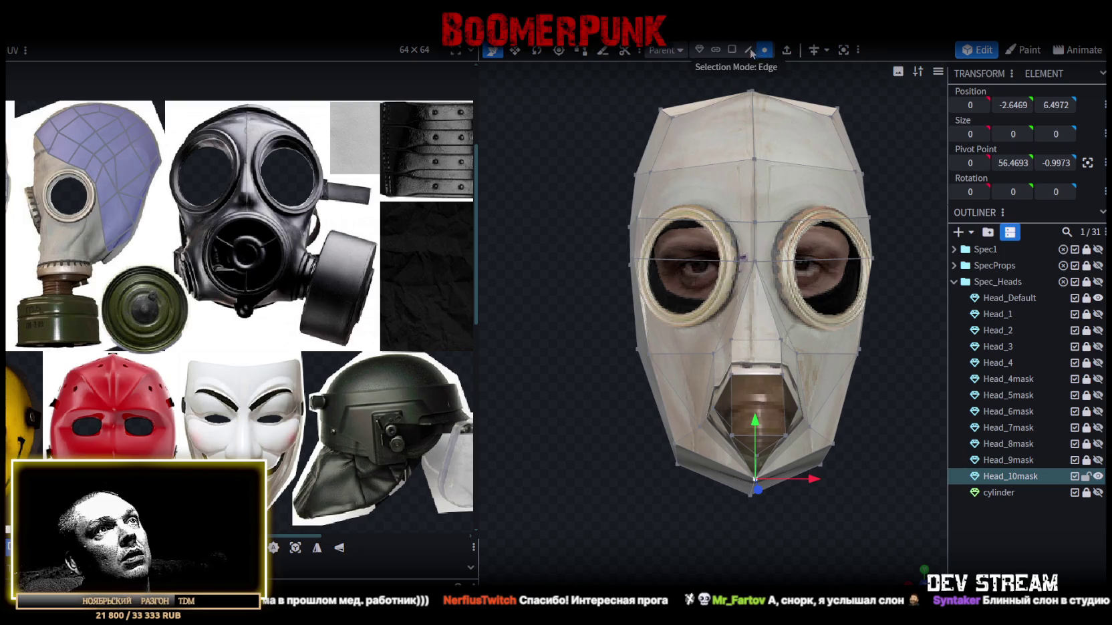
click(706, 390)
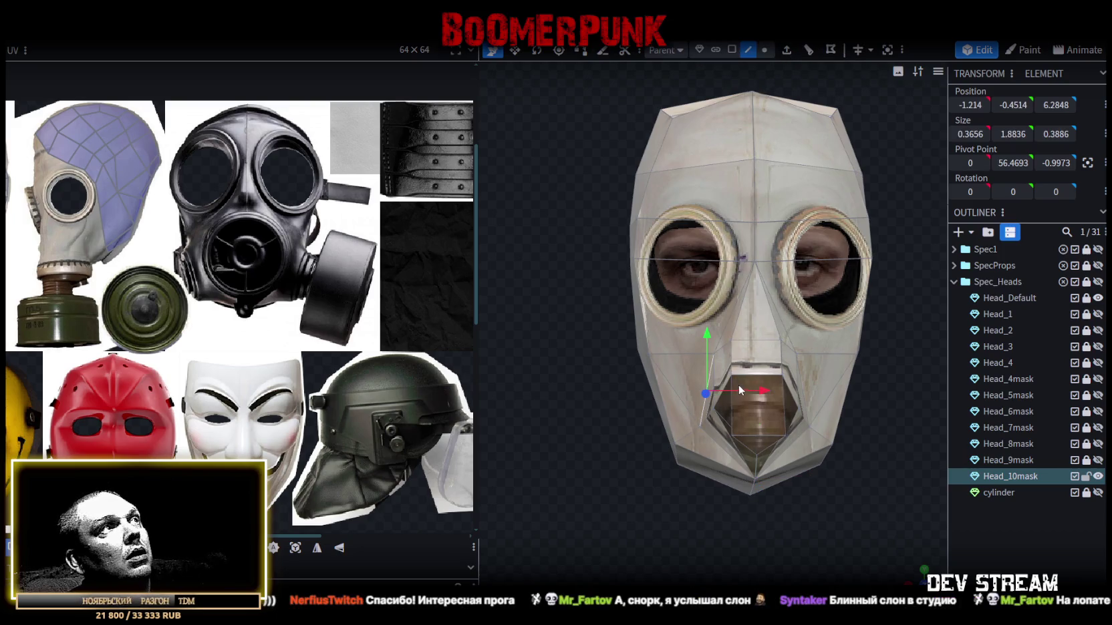
drag(770, 390, 750, 393)
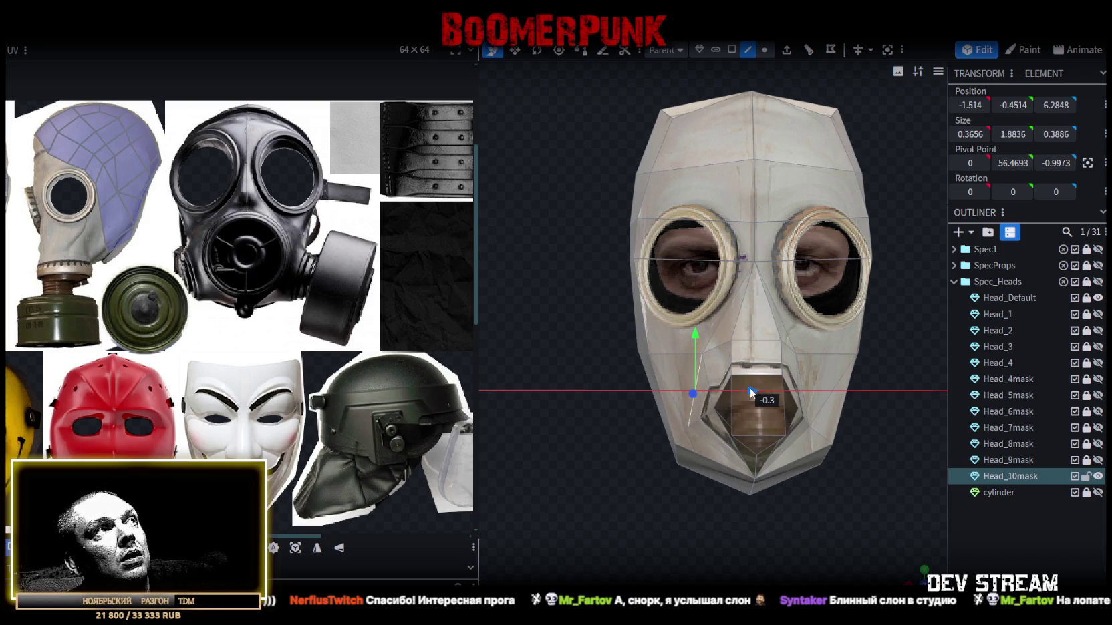
drag(750, 393, 751, 387)
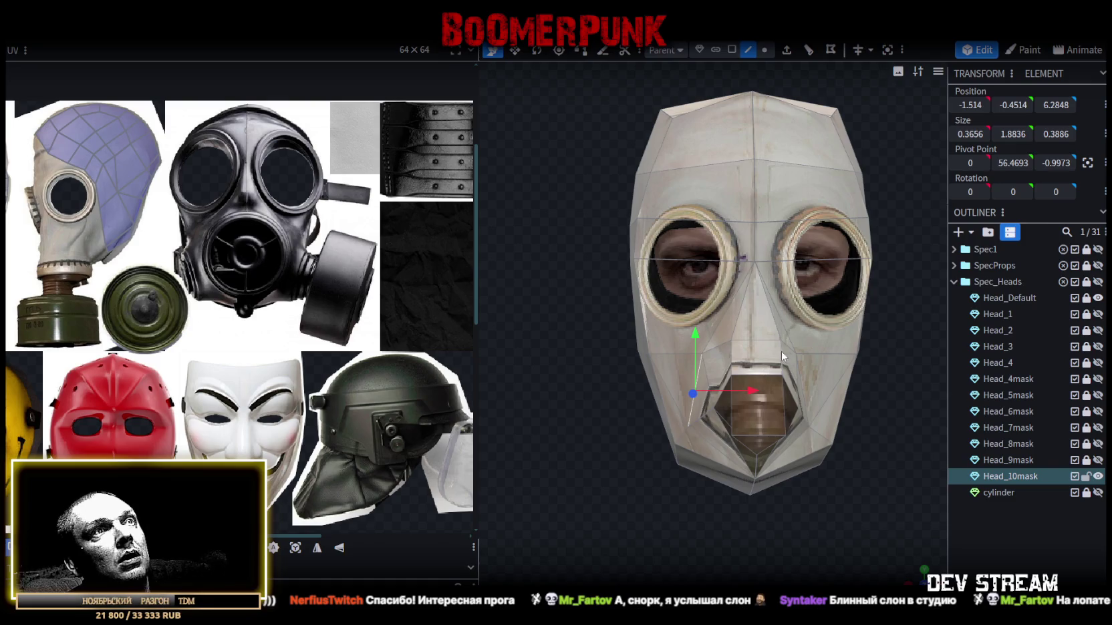
key(ctrl+z)
- Select the upper and lower mouth vertex pairs and resize them wider apart
key(1)
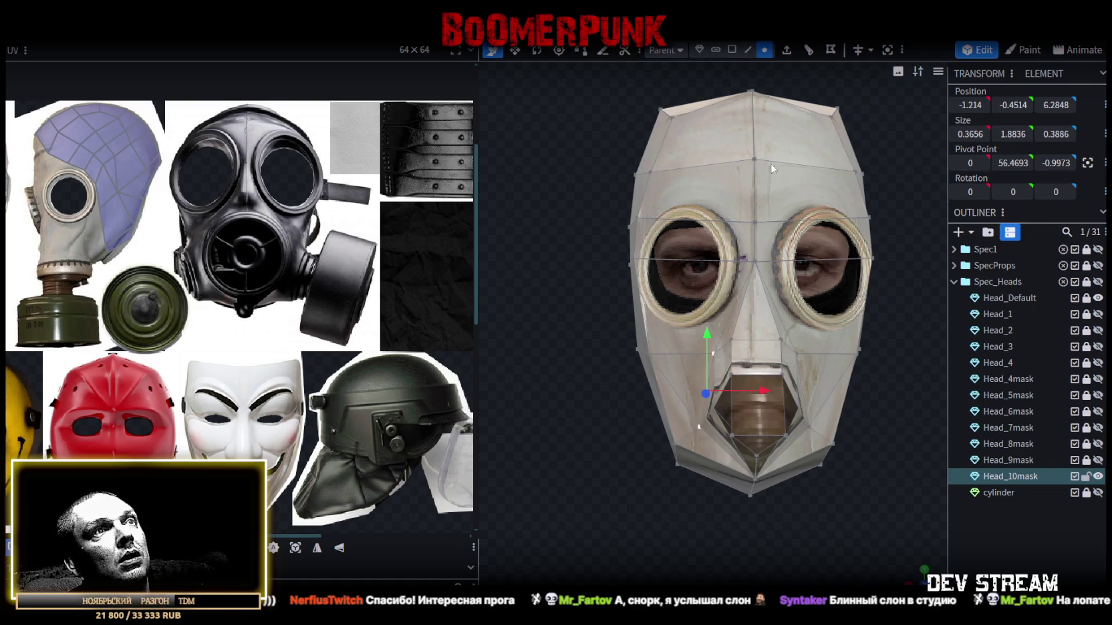
click(719, 353)
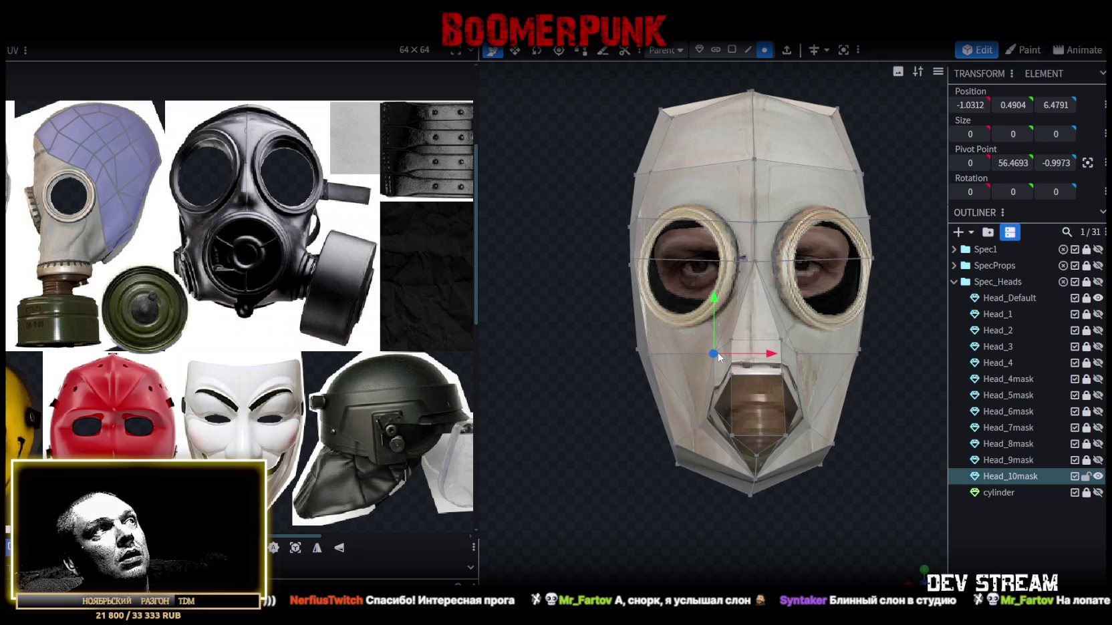
shift+click(795, 349)
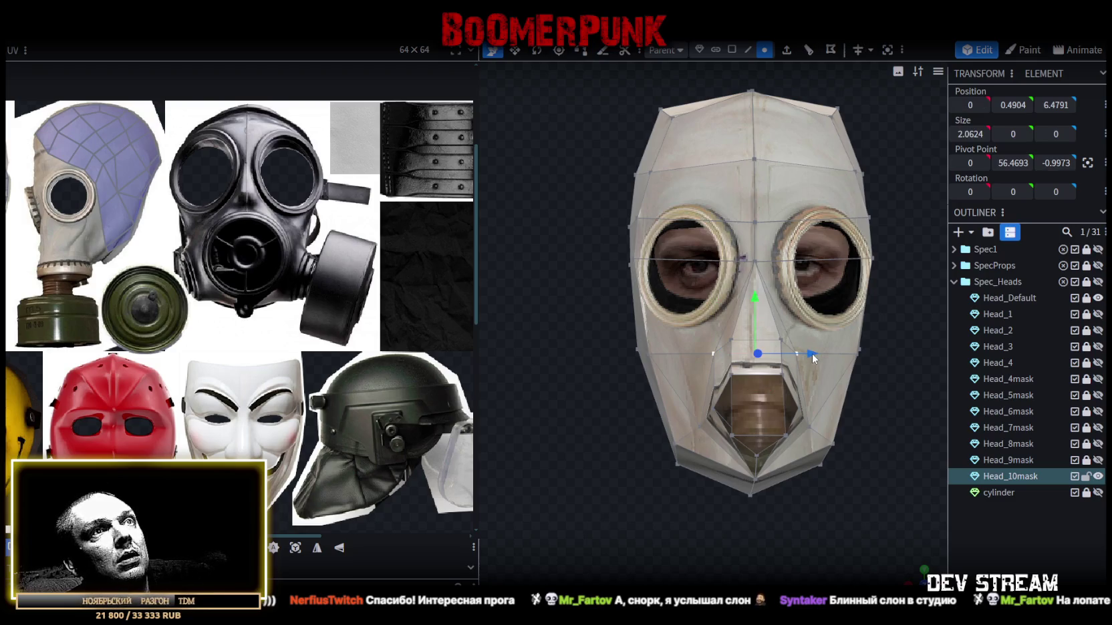
key(s)
drag(813, 353, 826, 359)
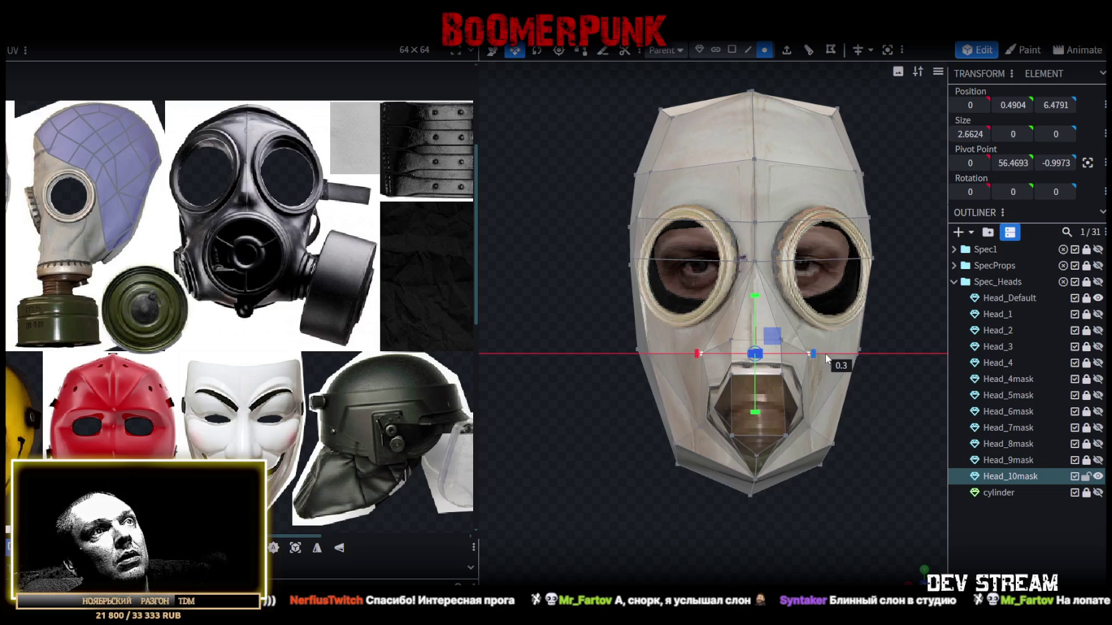
shift+click(698, 424)
shift+click(811, 428)
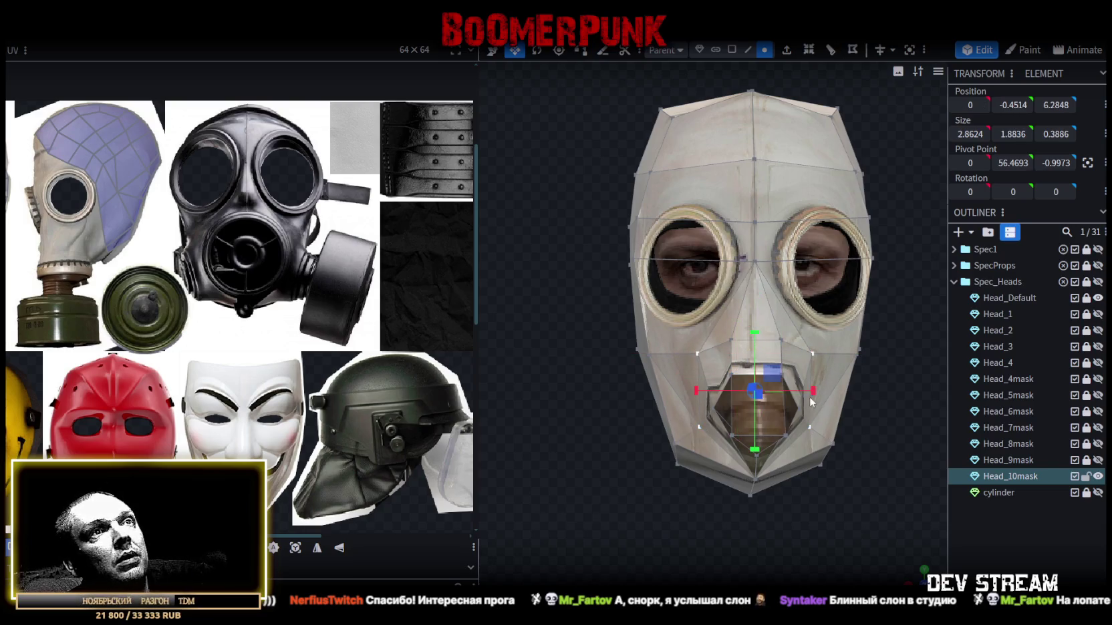
mouse_move(811, 389)
mouse_down()
mouse_move(882, 432)
mouse_move(820, 402)
mouse_move(795, 409)
mouse_move(808, 402)
mouse_move(760, 81)
mouse_up()
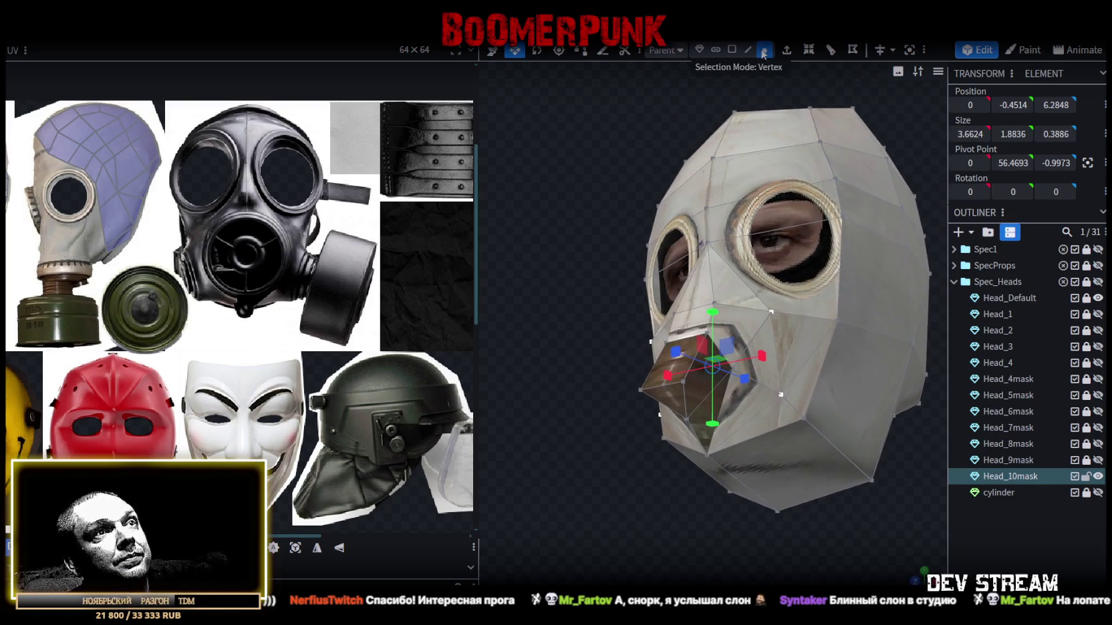
- Select the faces around the nose and switch to Face selection mode
drag(768, 234, 784, 400)
click(794, 407)
drag(685, 447, 677, 542)
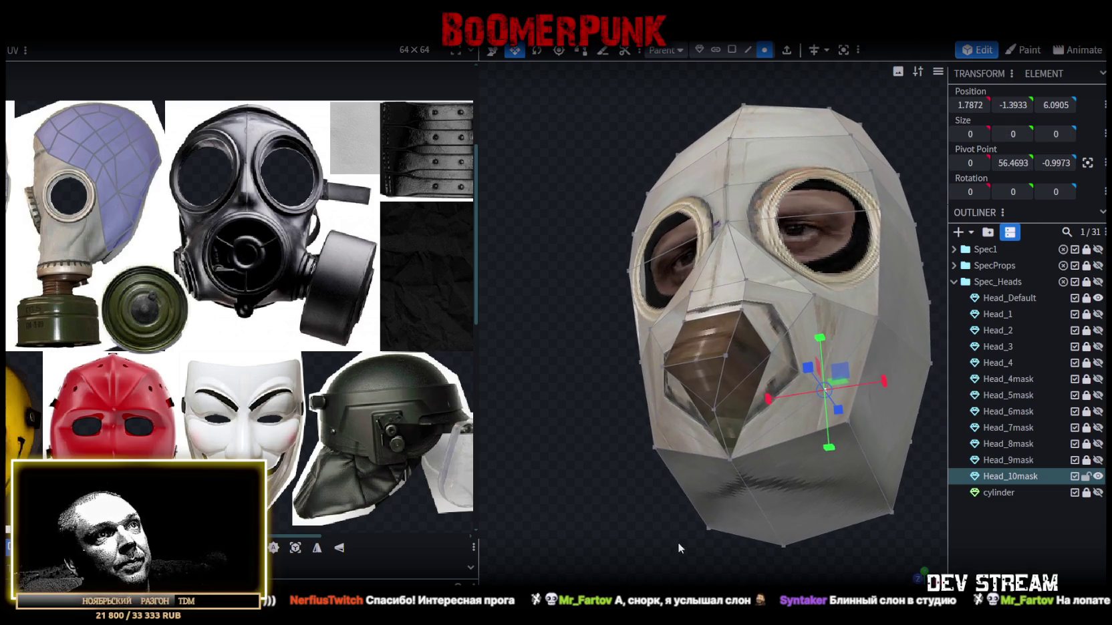
click(746, 378)
click(731, 50)
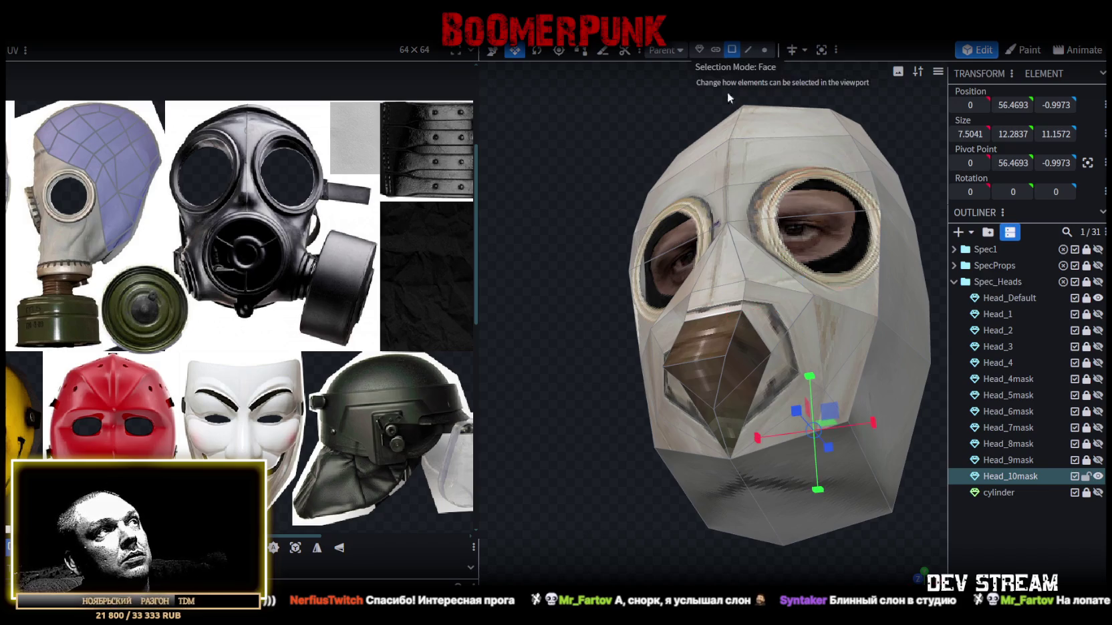
- Select the two lower faces beside the mouth, checking the head from the side
click(750, 433)
shift+click(775, 419)
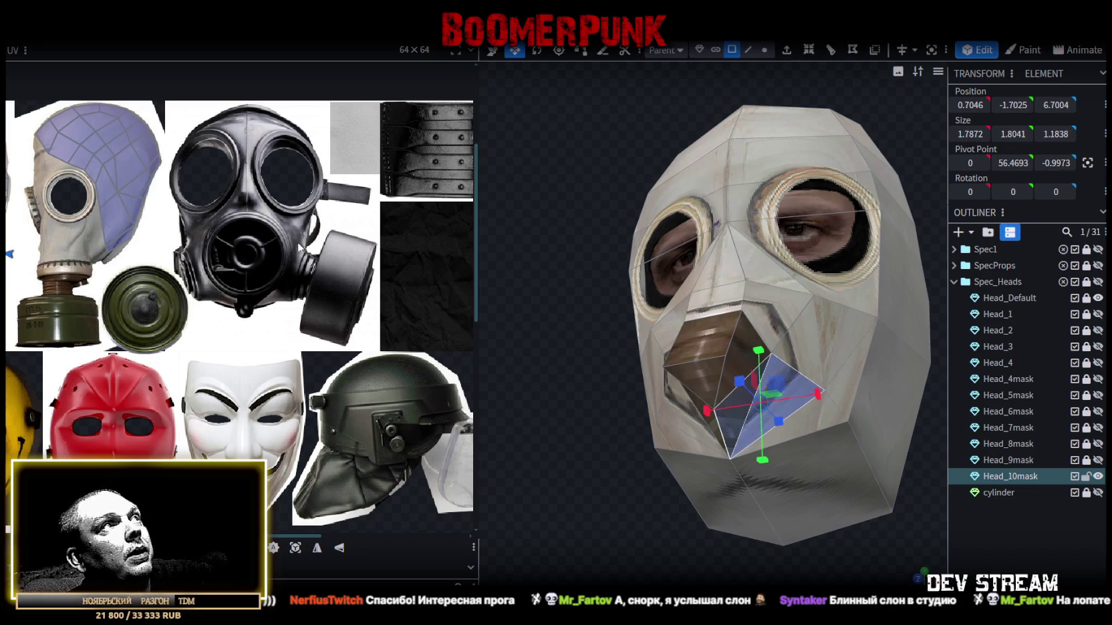
scroll(298, 247, down, 3)
scroll(551, 361, down, 2)
scroll(311, 213, down, 2)
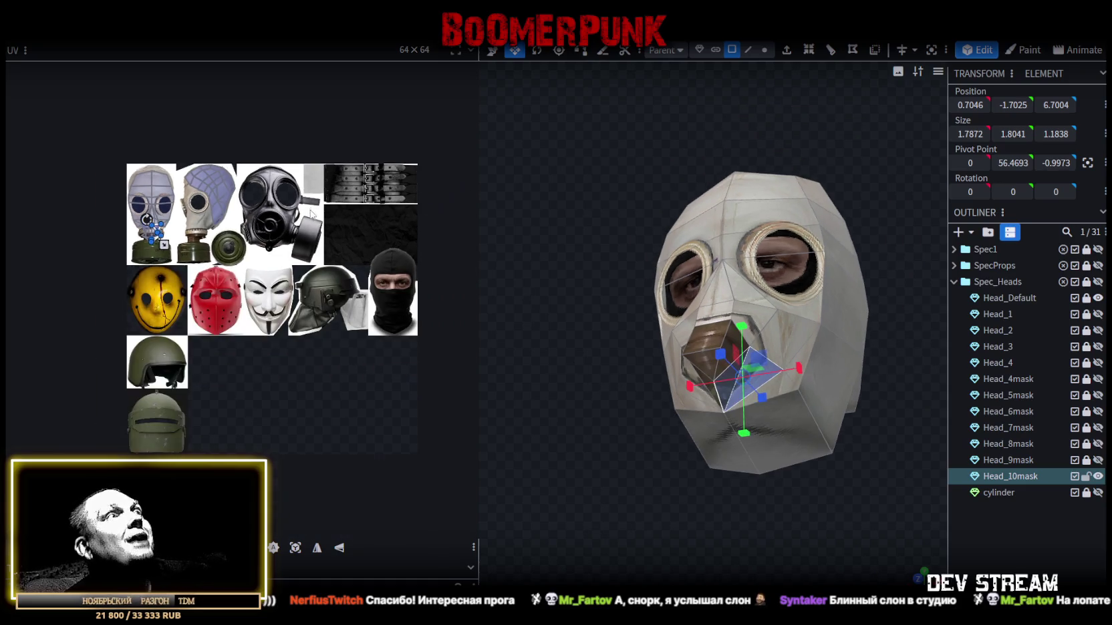
mouse_move(628, 226)
mouse_down()
mouse_move(574, 291)
mouse_move(496, 289)
mouse_up()
scroll(586, 283, up, 3)
scroll(588, 280, down, 3)
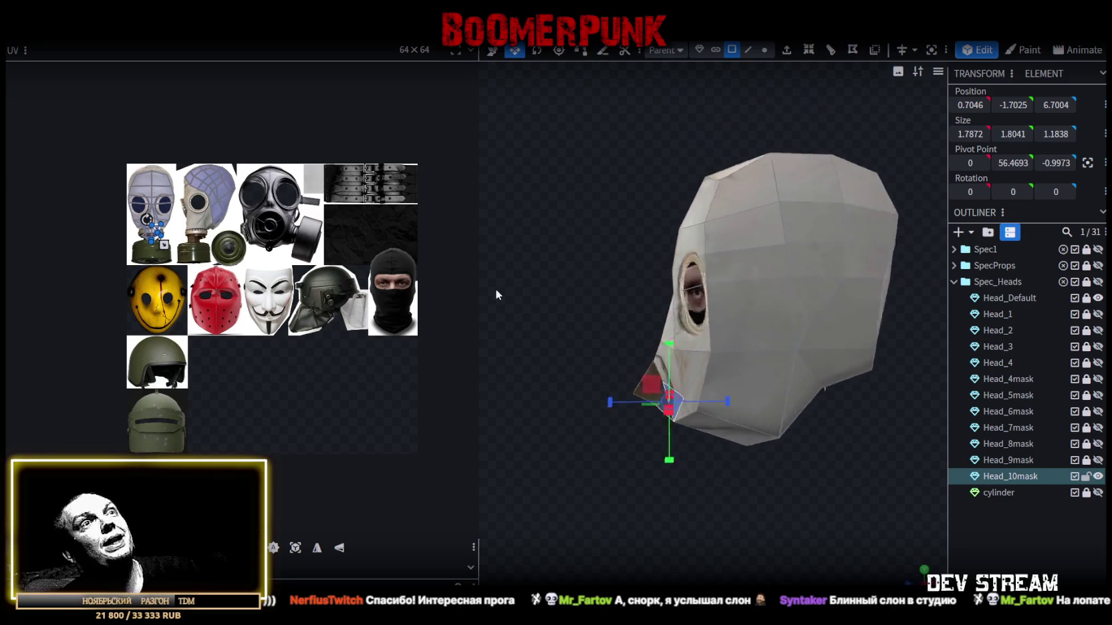
mouse_move(839, 475)
mouse_down()
mouse_move(784, 477)
mouse_move(812, 488)
mouse_move(778, 505)
mouse_move(791, 471)
mouse_move(721, 469)
mouse_up()
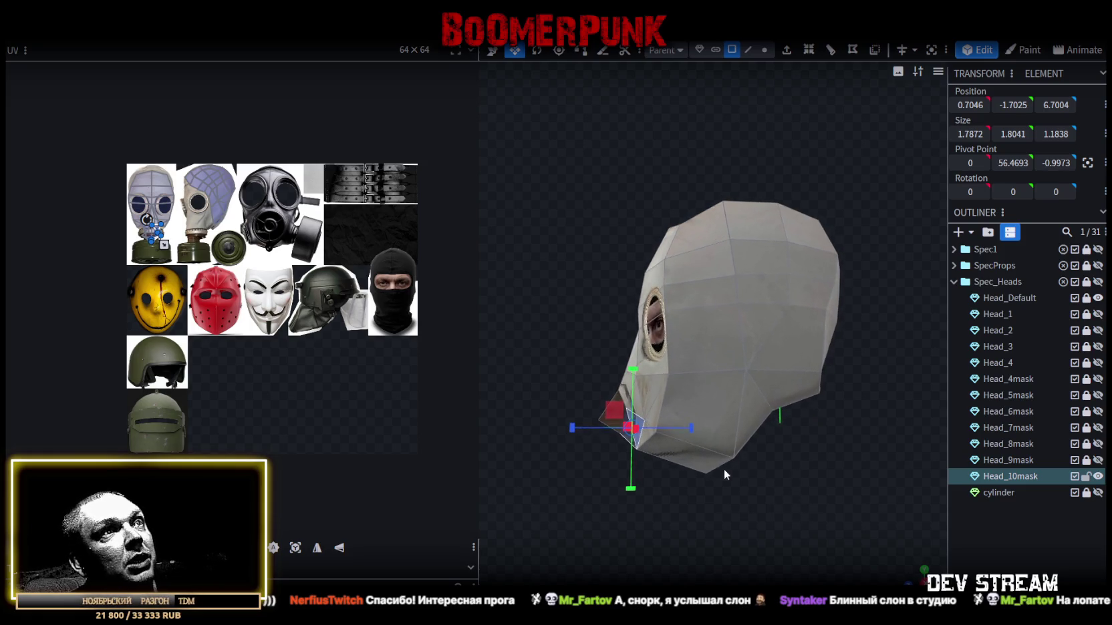
mouse_move(680, 558)
mouse_down()
mouse_move(755, 528)
mouse_move(800, 527)
mouse_up()
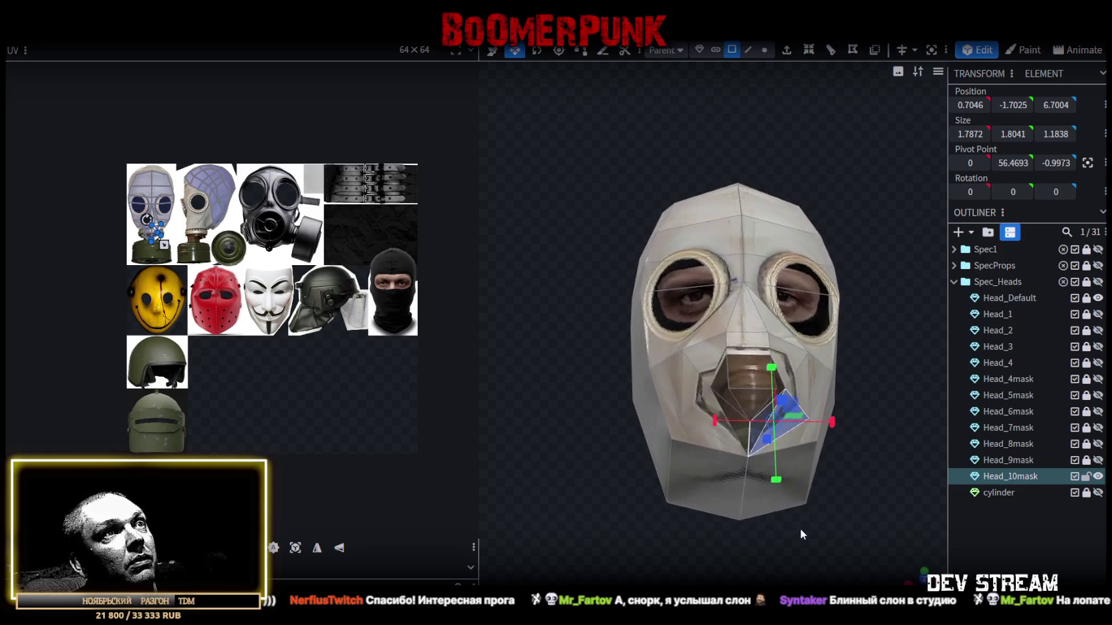
scroll(805, 527, up, 2)
- Add the remaining faces around the mouth and drag them forward along Z
click(720, 416)
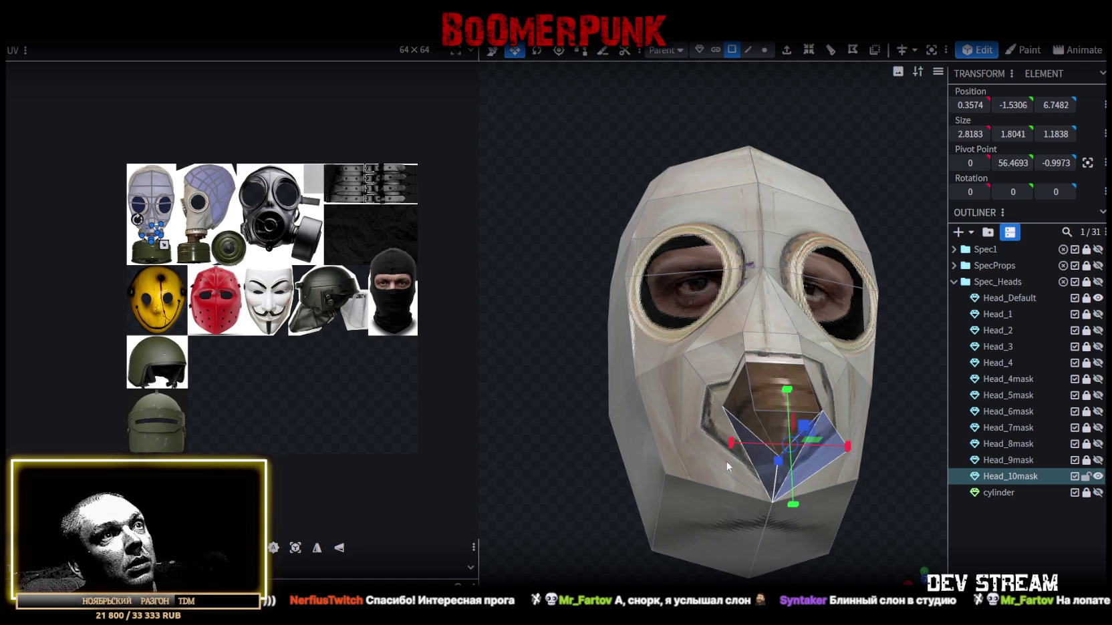
click(705, 404)
click(749, 360)
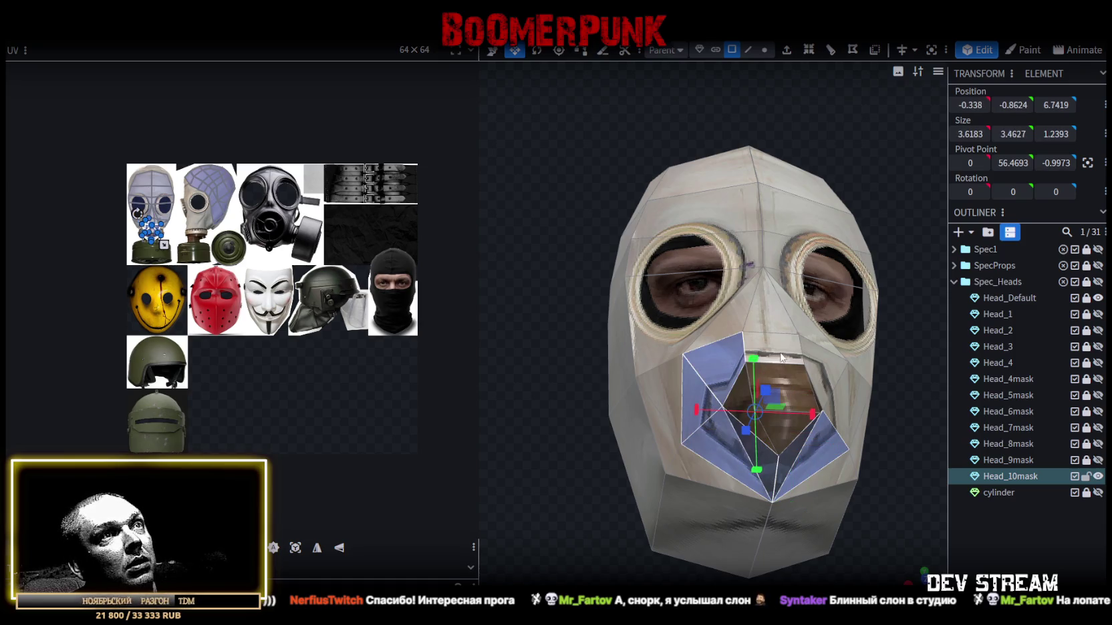
click(785, 356)
click(819, 373)
drag(863, 542, 843, 577)
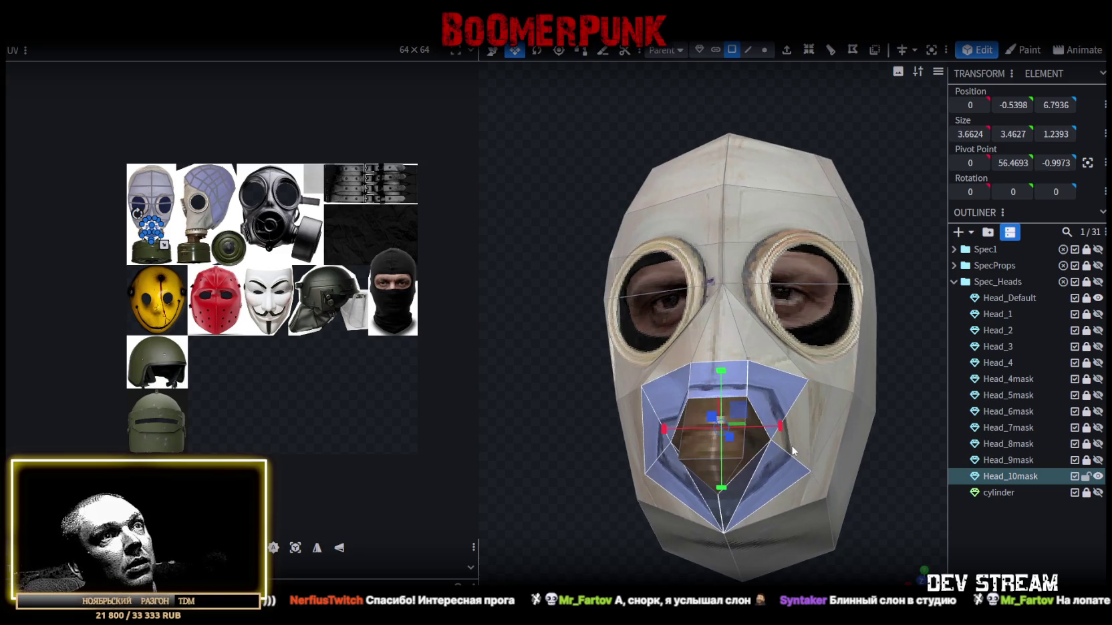
click(725, 482)
click(698, 468)
mouse_move(862, 511)
mouse_down()
mouse_move(879, 531)
mouse_move(855, 515)
mouse_move(944, 533)
mouse_move(783, 419)
mouse_up()
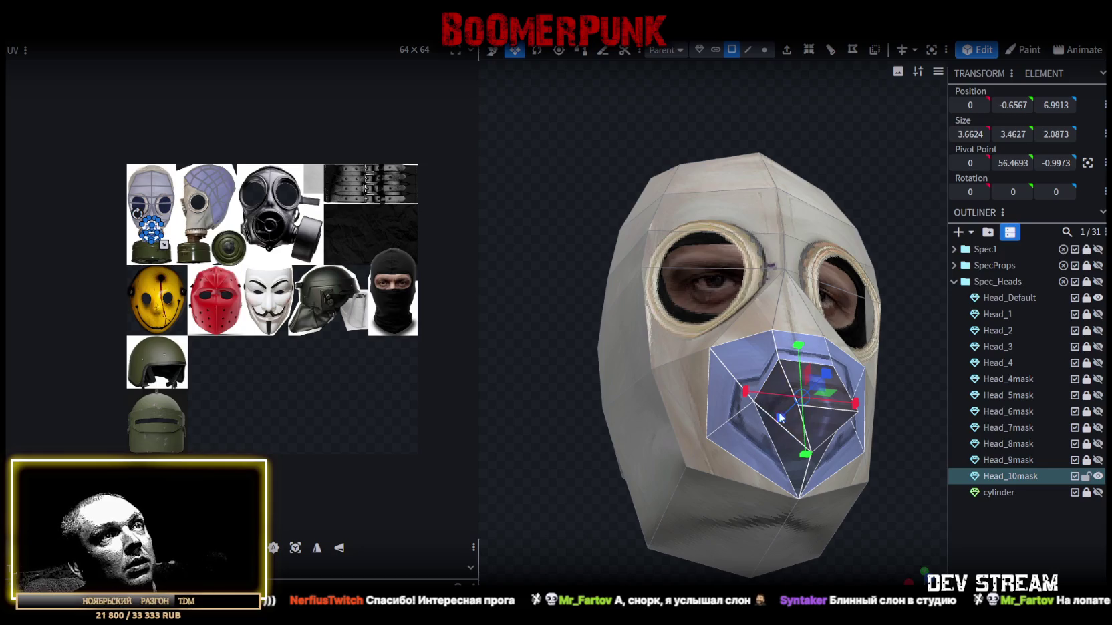
- Delete the protruding mouth faces and raise the mouth's top edge toward the nose
key(Delete)
drag(865, 520, 820, 571)
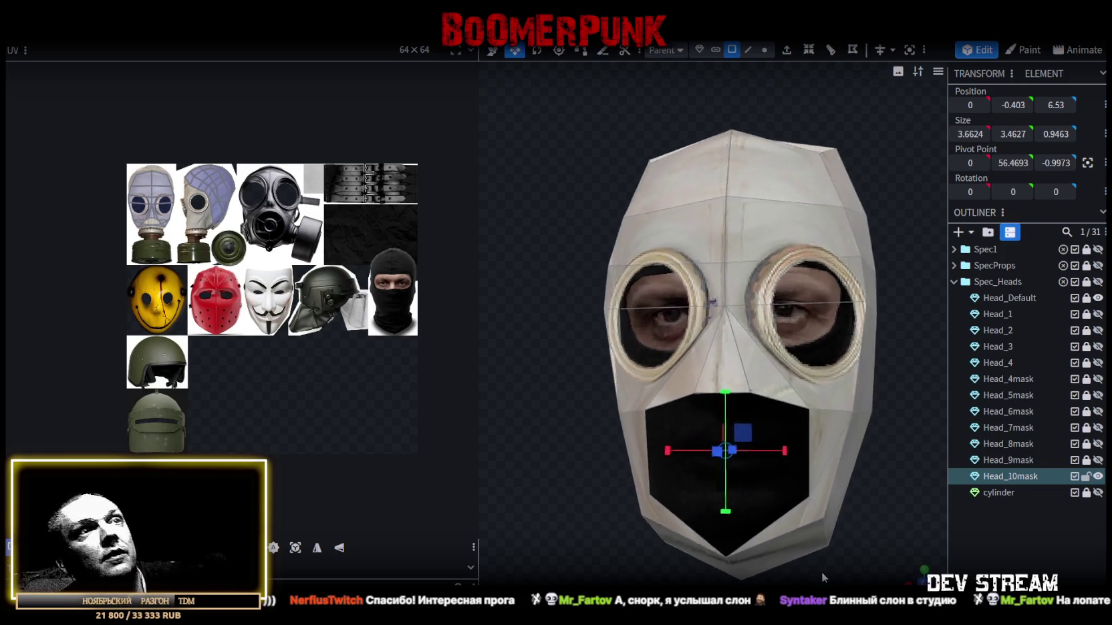
drag(721, 190, 667, 182)
click(750, 53)
click(697, 425)
key(v)
drag(720, 373, 720, 340)
mouse_move(635, 494)
mouse_down()
mouse_move(746, 514)
mouse_move(613, 511)
mouse_move(607, 523)
mouse_move(629, 523)
mouse_move(683, 360)
mouse_up()
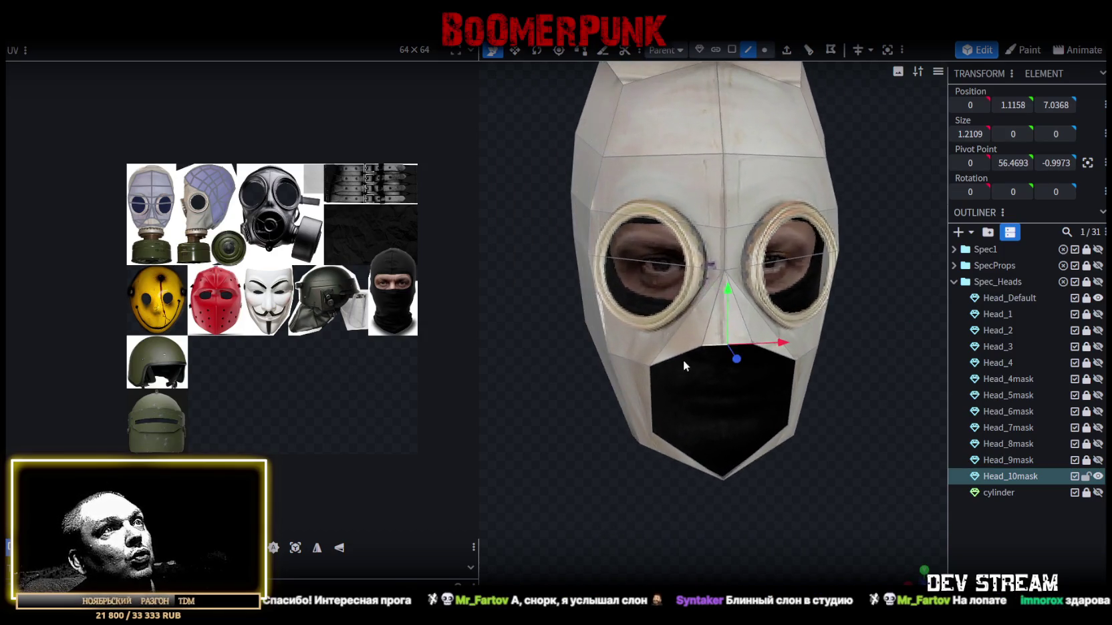
- Select the mouth panel faces, from the black centre face to the left side face
click(679, 404)
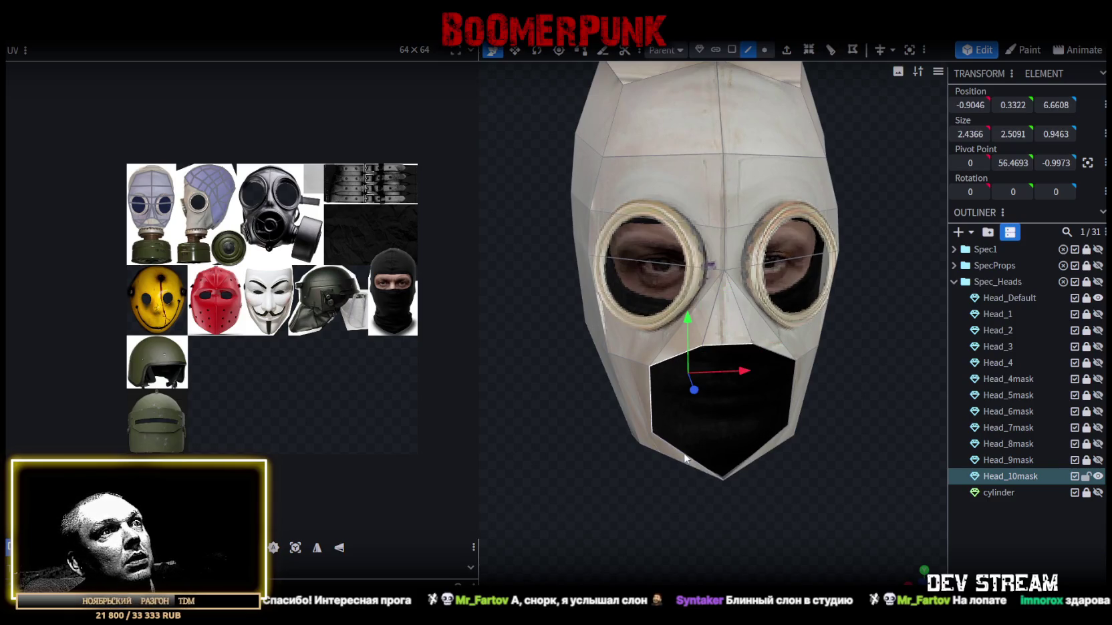
shift+click(728, 457)
click(725, 346)
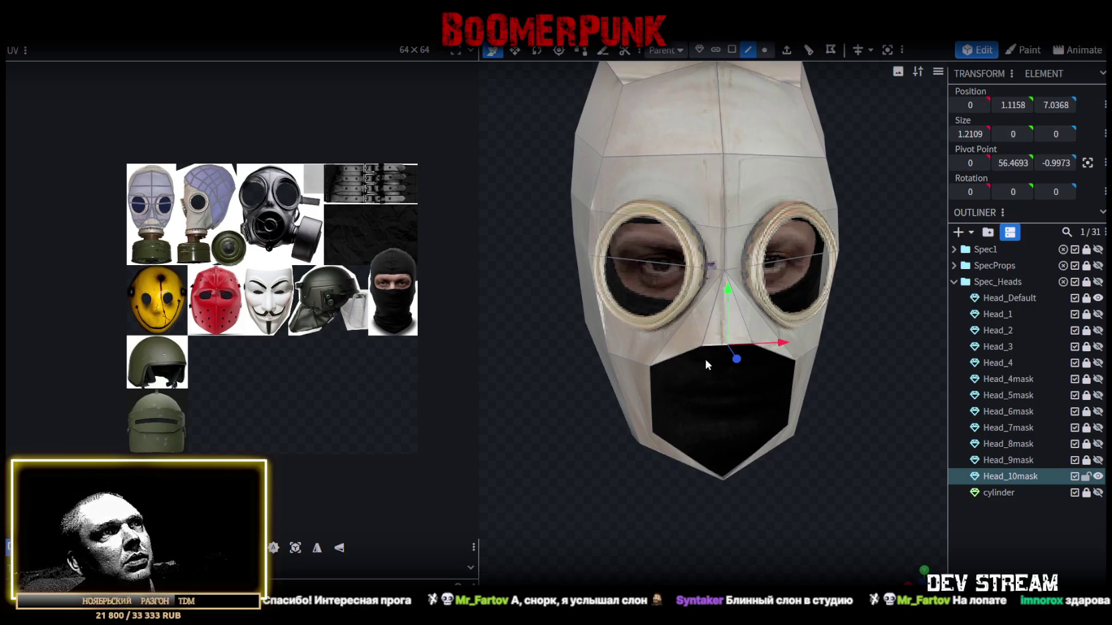
shift+click(677, 354)
shift+click(688, 457)
drag(688, 457, 767, 497)
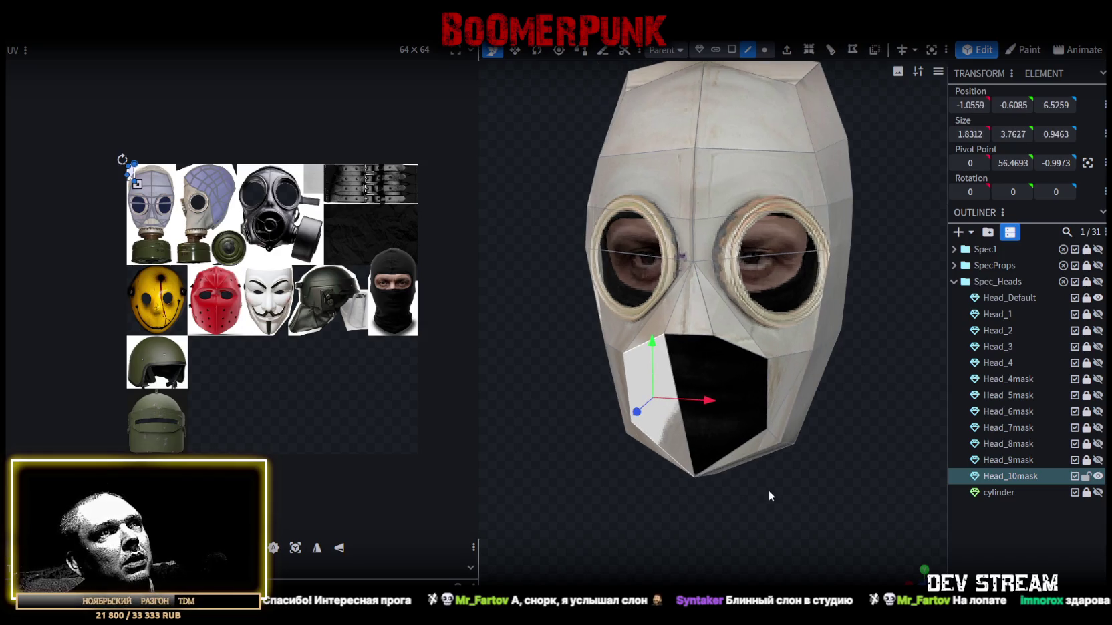
click(728, 344)
click(737, 452)
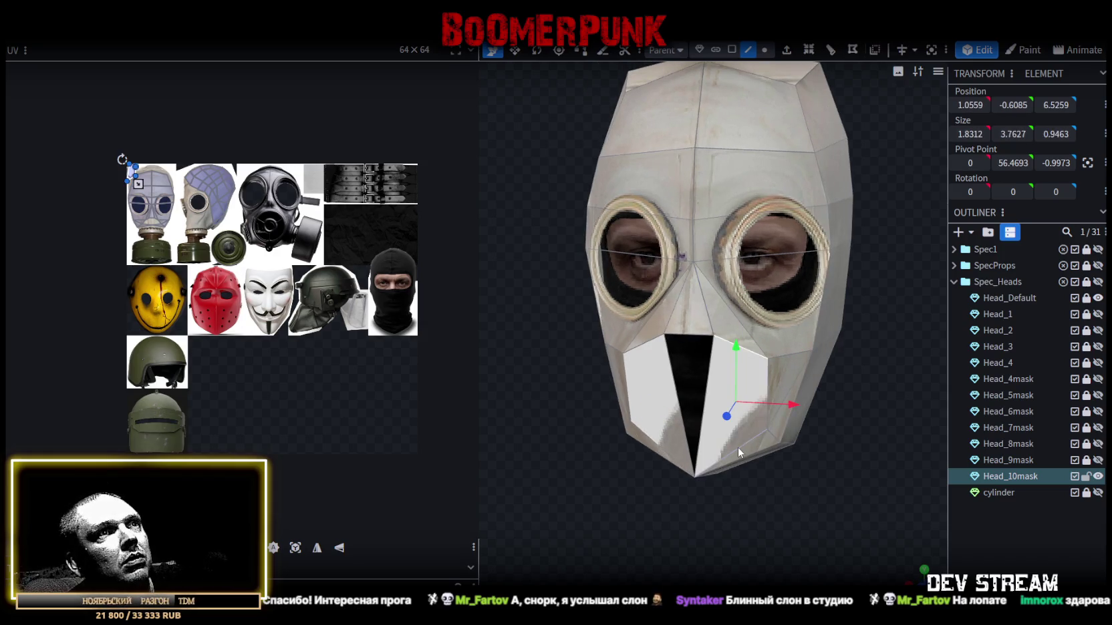
click(709, 372)
shift+click(710, 373)
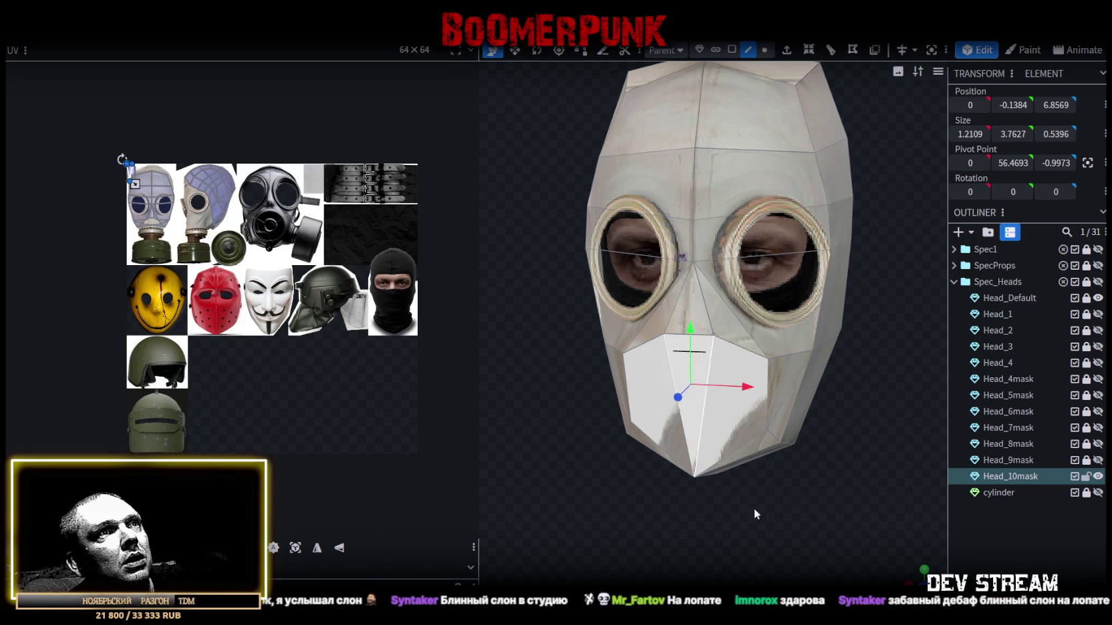
drag(753, 504, 746, 204)
click(732, 49)
shift+click(642, 372)
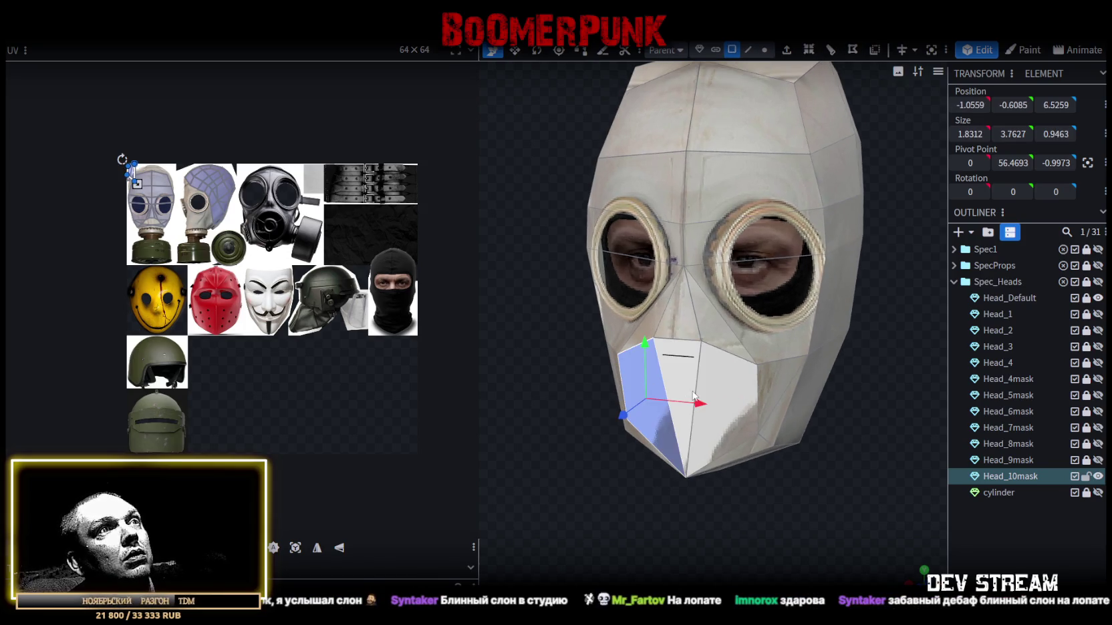
mouse_move(800, 486)
mouse_down()
mouse_move(734, 503)
mouse_move(698, 467)
mouse_up()
- Extrude the mouth faces along Z+ and shrink the extruded front face to taper it
click(826, 49)
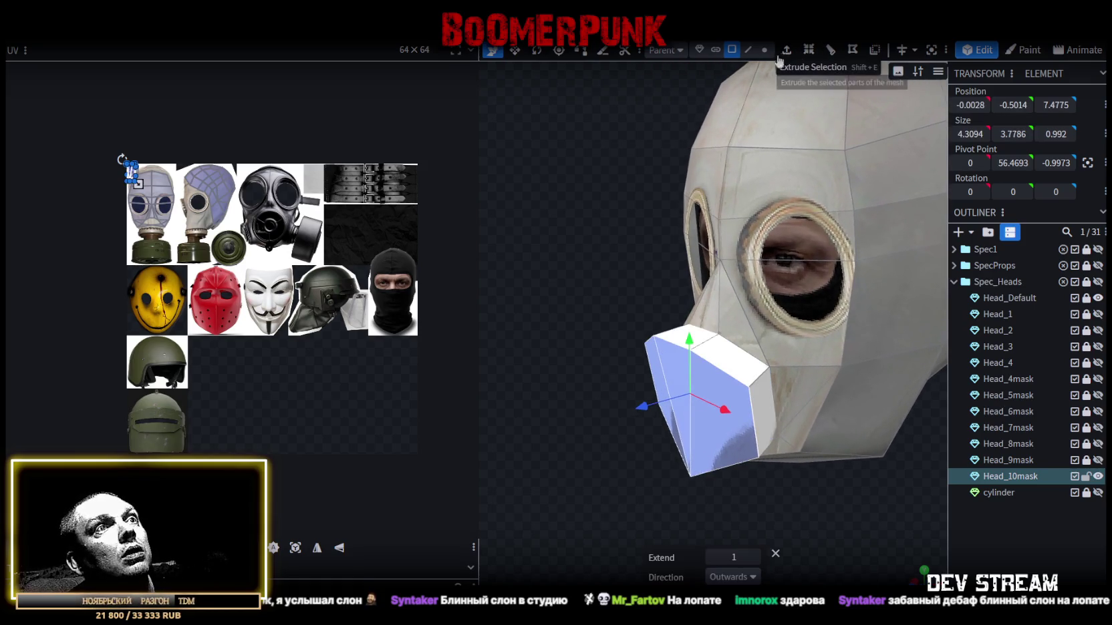
click(752, 577)
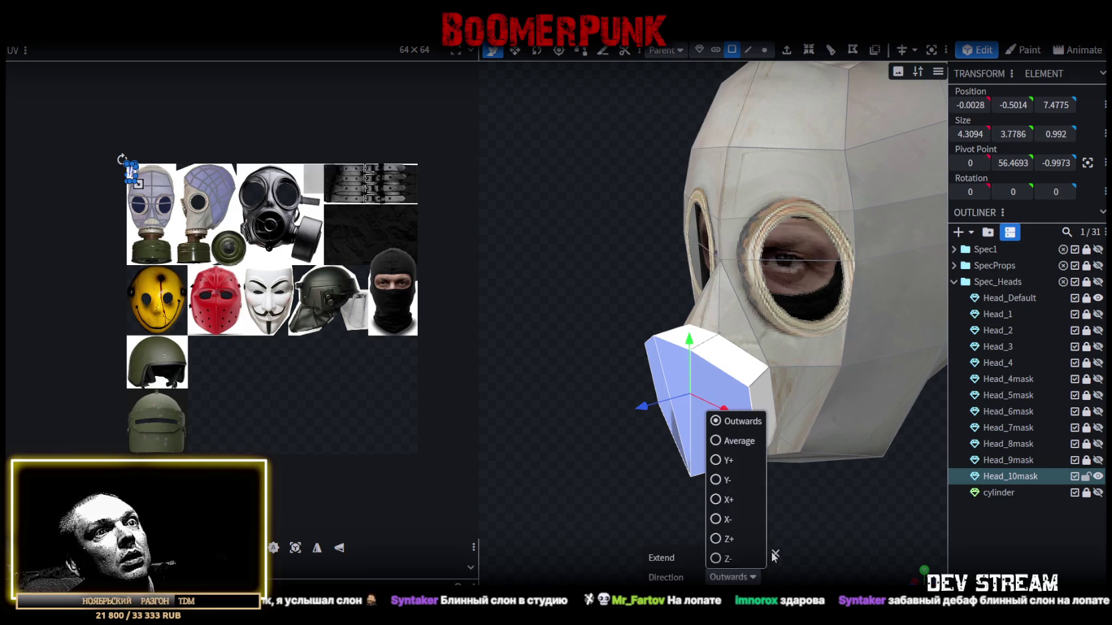
click(723, 539)
mouse_move(823, 503)
mouse_down()
mouse_move(882, 453)
mouse_move(931, 463)
mouse_move(866, 431)
mouse_up()
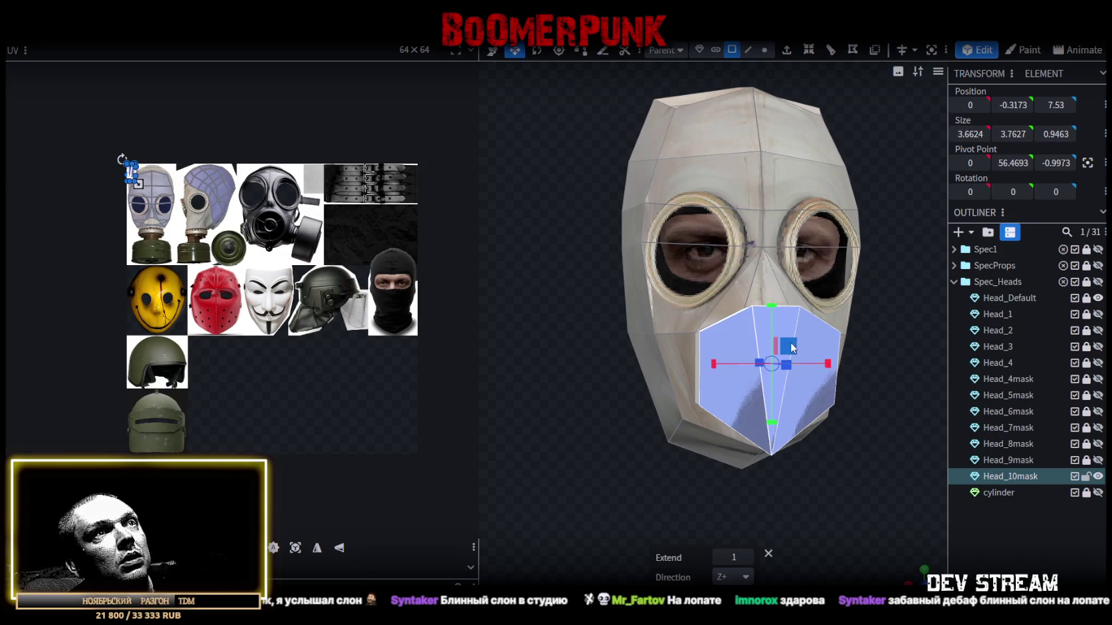
drag(791, 346, 783, 356)
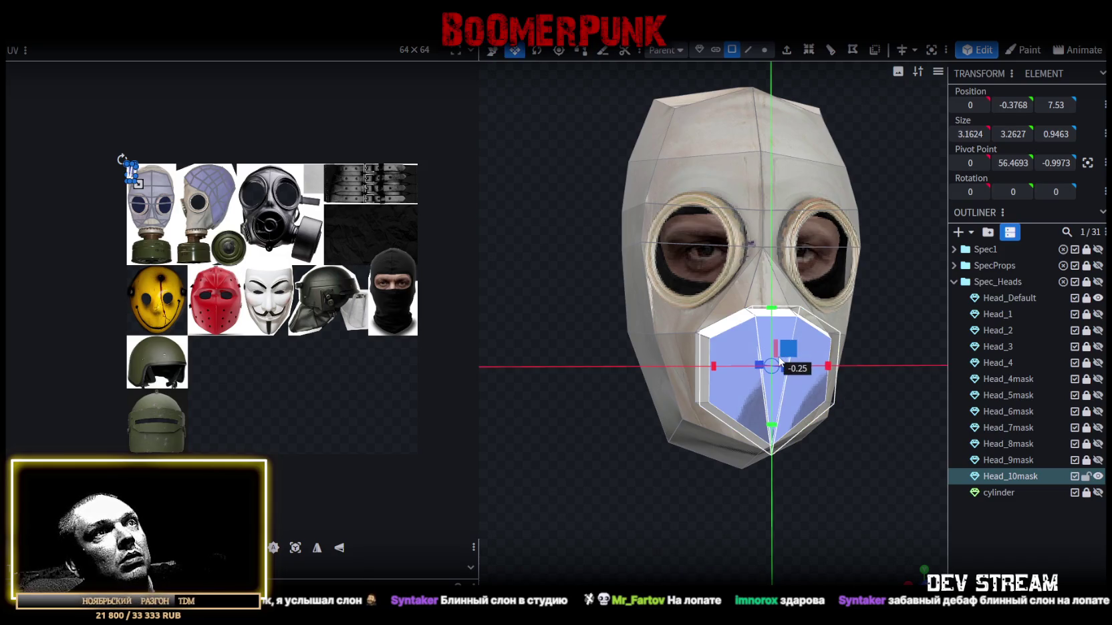
mouse_move(796, 526)
mouse_down()
mouse_move(719, 526)
mouse_move(852, 518)
mouse_move(807, 532)
mouse_up()
mouse_move(744, 461)
mouse_down()
mouse_move(671, 560)
mouse_move(674, 487)
mouse_up()
- Push the box's side face inward and adjust the height of its top face
key(v)
drag(616, 424, 637, 412)
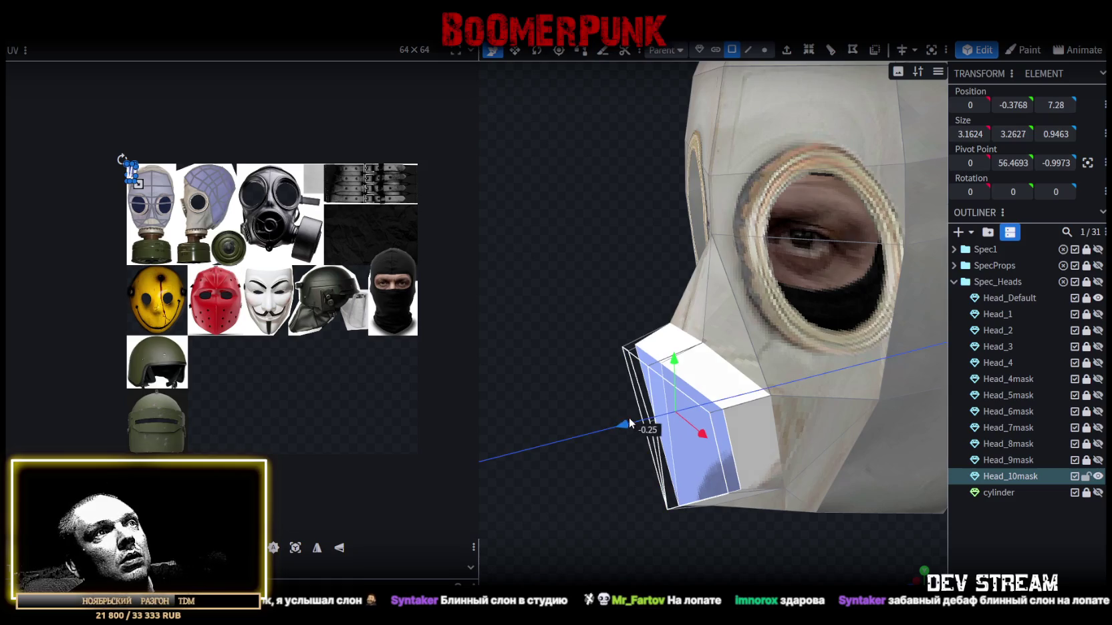
click(667, 340)
mouse_move(683, 309)
mouse_down()
mouse_move(675, 259)
mouse_move(691, 419)
mouse_move(663, 437)
mouse_move(751, 248)
mouse_up()
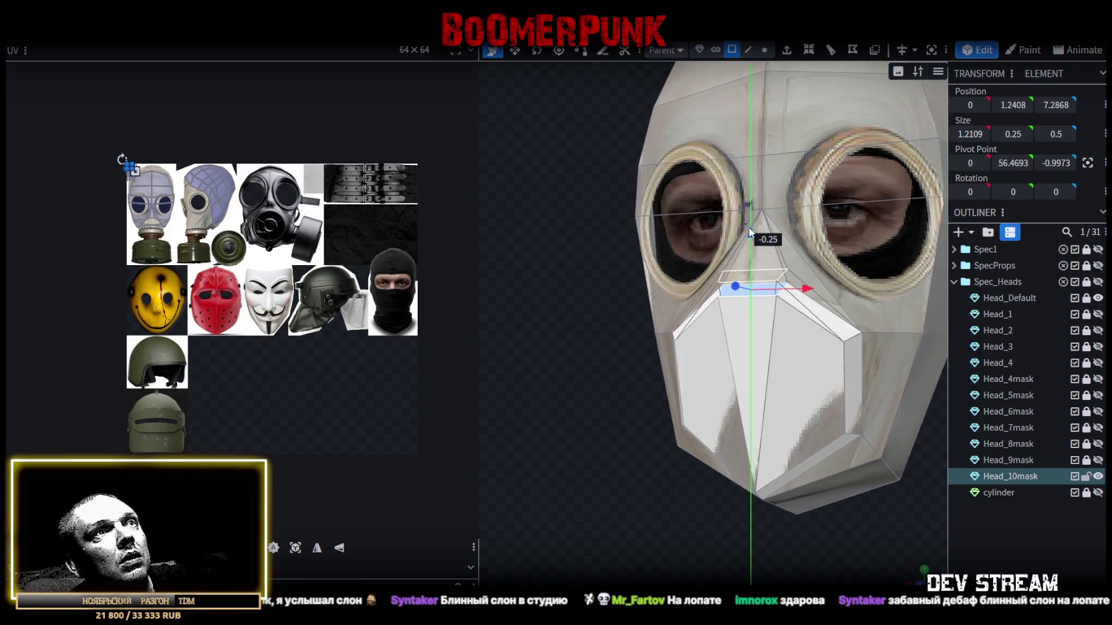
scroll(639, 466, down, 3)
mouse_move(638, 466)
mouse_down()
mouse_move(733, 480)
mouse_move(751, 465)
mouse_move(838, 476)
mouse_move(737, 499)
mouse_move(726, 467)
mouse_move(705, 482)
mouse_move(734, 500)
mouse_move(727, 402)
mouse_move(820, 145)
mouse_up()
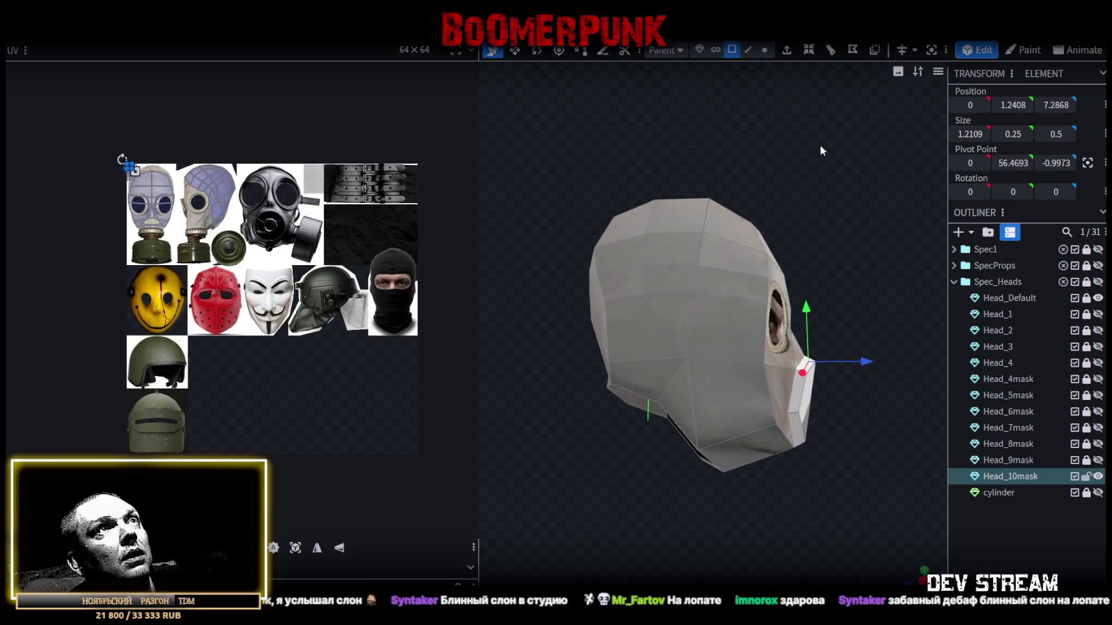
- Add a loop cut around the head from an edge loop
click(746, 55)
click(735, 286)
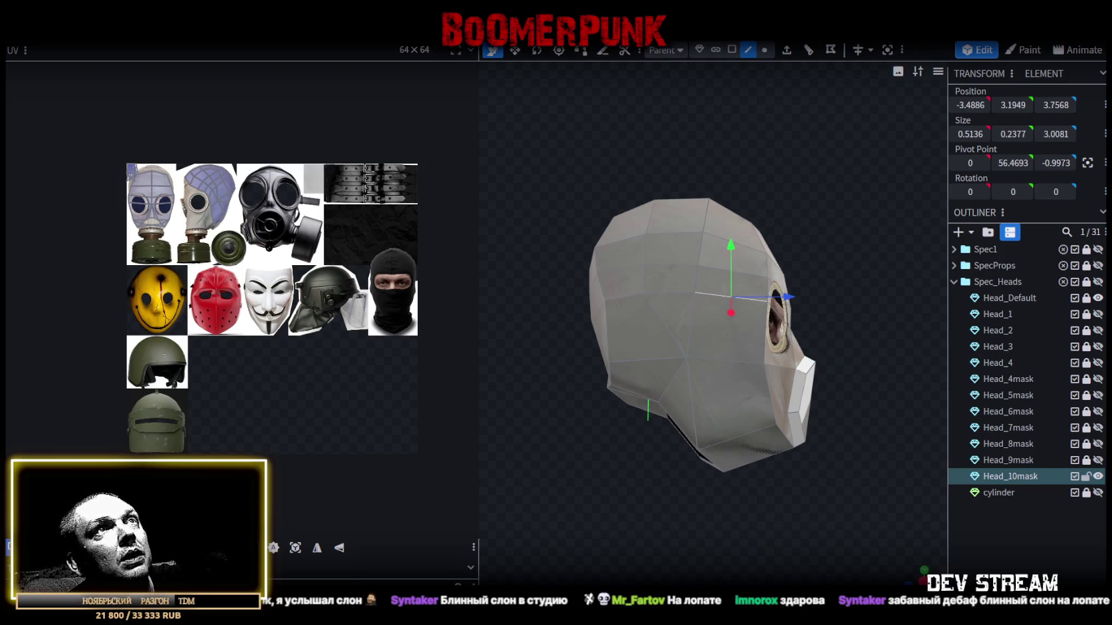
click(809, 51)
scroll(796, 534, up, 3)
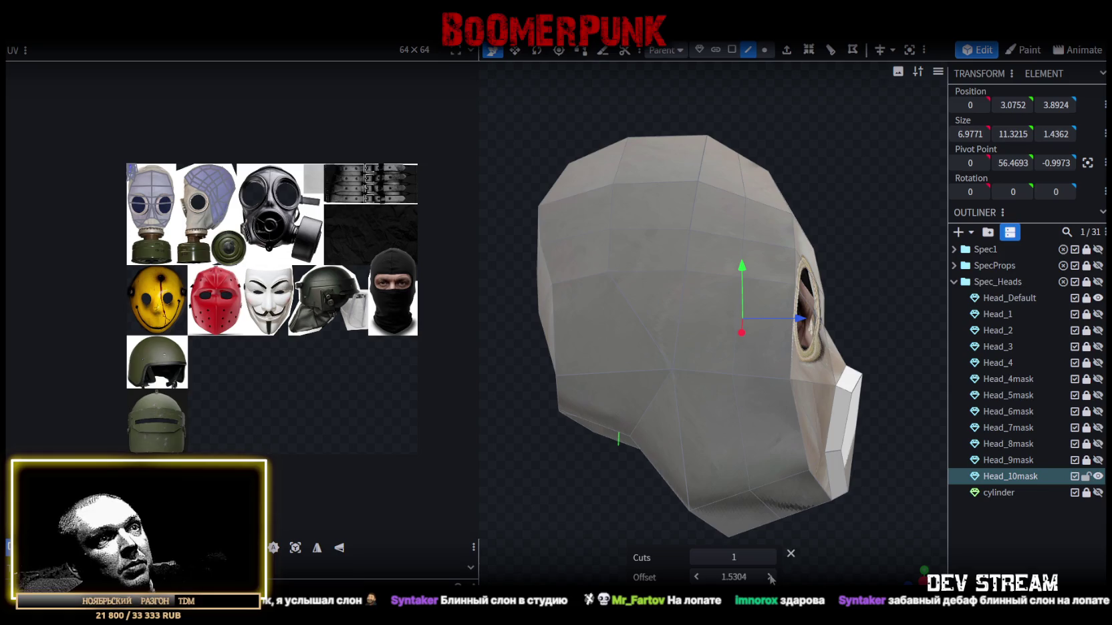
scroll(681, 440, down, 3)
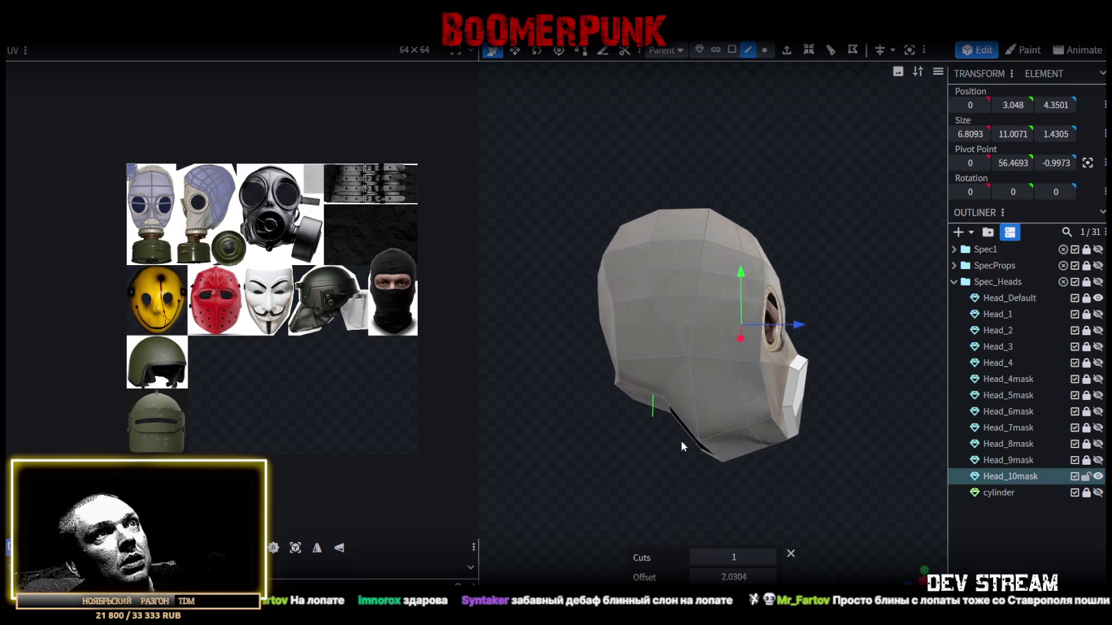
scroll(645, 497, down, 1)
- Box-select the faces at the back of the head and map them to black texture
drag(633, 436, 628, 381)
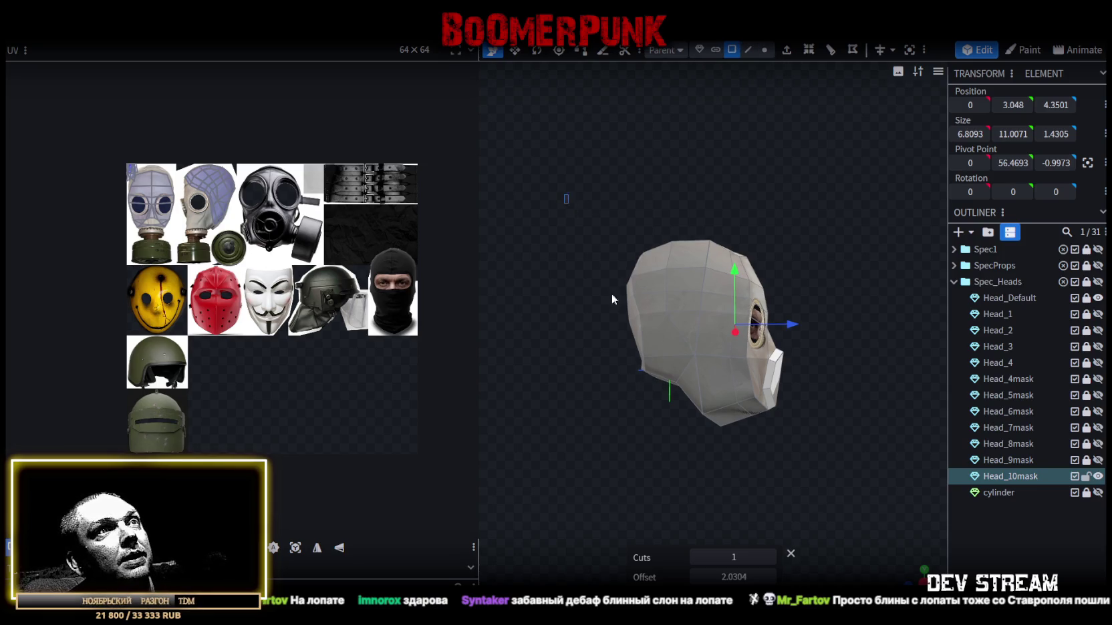
mouse_move(613, 300)
mouse_down()
mouse_move(716, 435)
mouse_move(614, 427)
mouse_up()
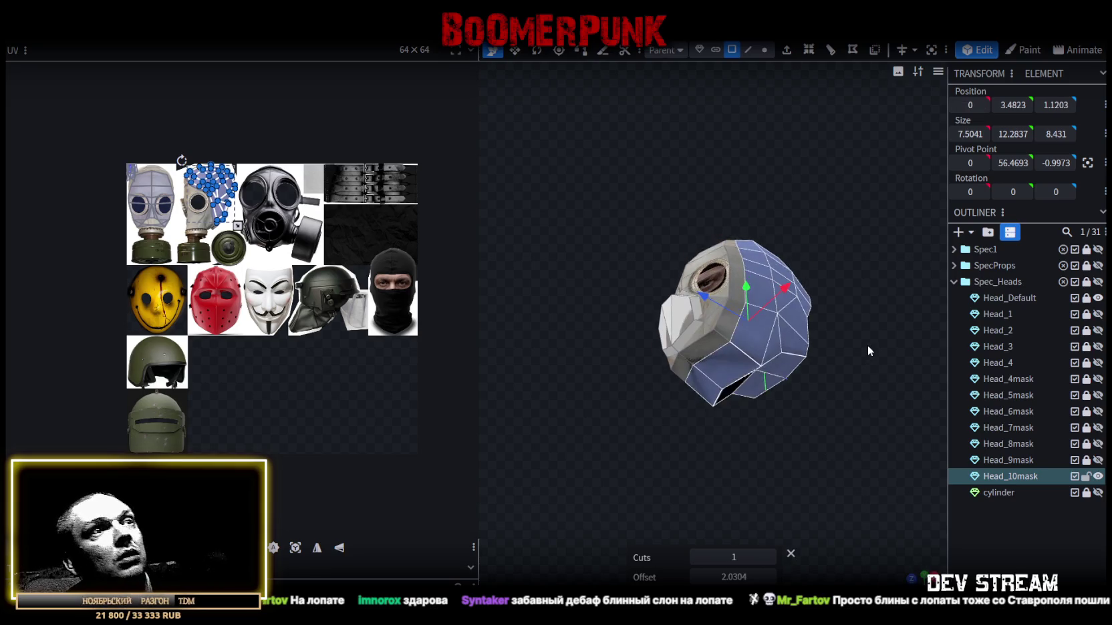
drag(864, 342, 807, 429)
click(805, 430)
mouse_move(622, 438)
mouse_down()
mouse_move(830, 509)
mouse_move(738, 521)
mouse_move(741, 484)
mouse_move(676, 506)
mouse_move(717, 503)
mouse_move(764, 527)
mouse_move(881, 363)
mouse_move(581, 345)
mouse_move(576, 306)
mouse_move(648, 260)
mouse_move(522, 312)
mouse_move(587, 379)
mouse_move(552, 269)
mouse_move(512, 317)
mouse_move(578, 331)
mouse_move(695, 143)
mouse_up()
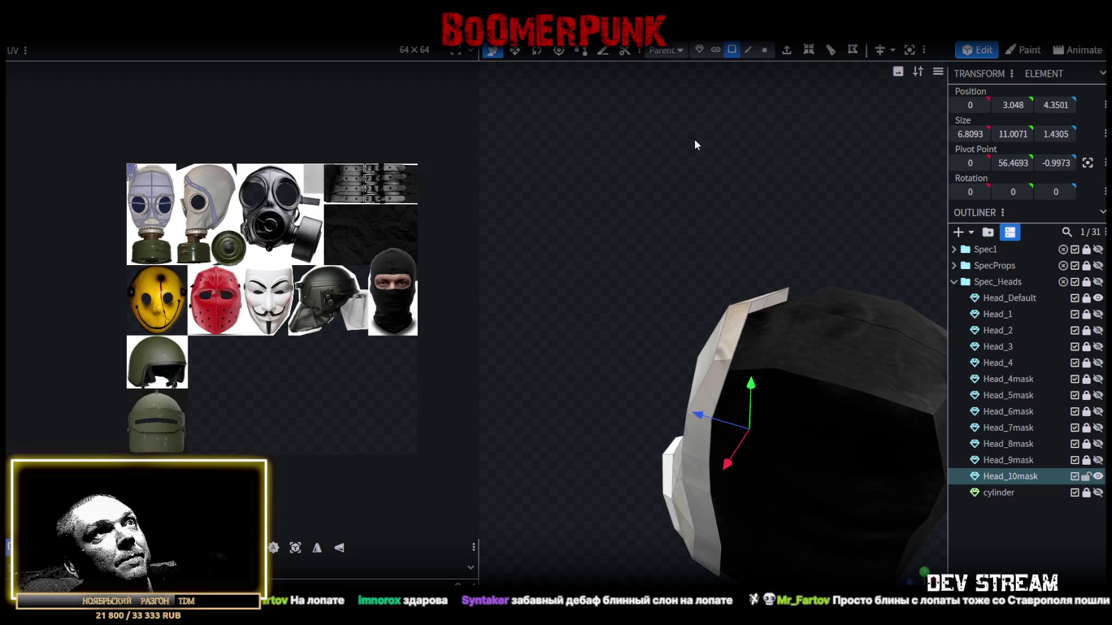
- Select faces on the top brow strip of the mask
click(738, 322)
mouse_move(738, 323)
mouse_down()
mouse_move(735, 266)
mouse_move(795, 223)
mouse_move(756, 306)
mouse_move(670, 203)
mouse_move(733, 204)
mouse_move(844, 467)
mouse_move(625, 434)
mouse_move(597, 456)
mouse_move(723, 497)
mouse_move(743, 455)
mouse_move(830, 479)
mouse_move(771, 505)
mouse_move(725, 457)
mouse_move(779, 464)
mouse_move(717, 457)
mouse_move(785, 456)
mouse_move(768, 460)
mouse_up()
click(755, 306)
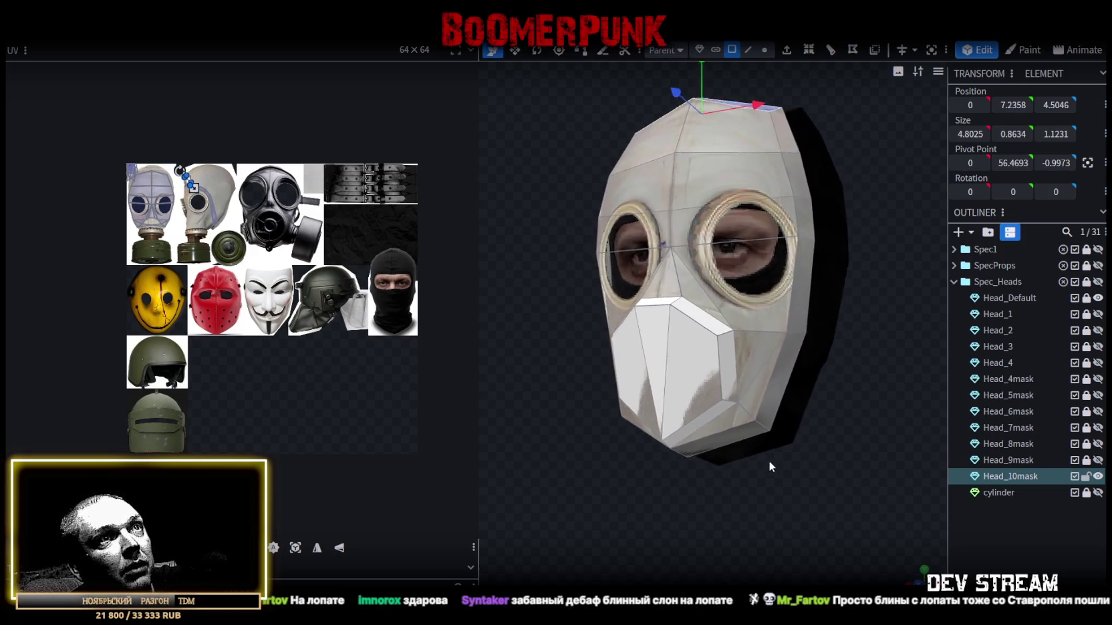
click(732, 366)
shift+click(764, 413)
mouse_move(765, 413)
mouse_down()
mouse_move(756, 500)
mouse_move(722, 421)
mouse_up()
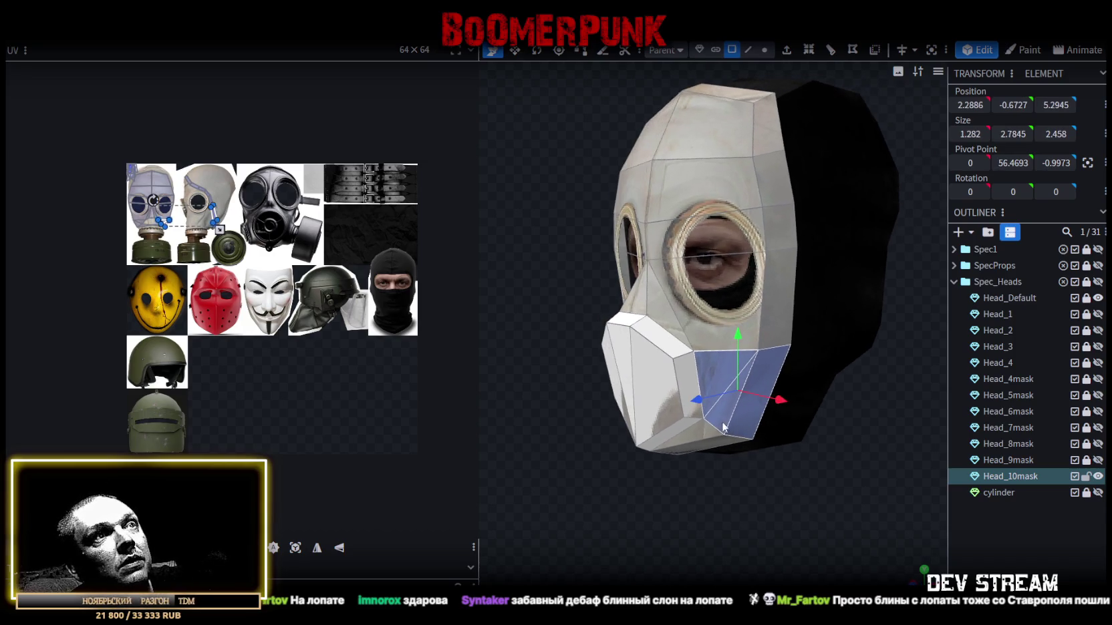
right_click(720, 422)
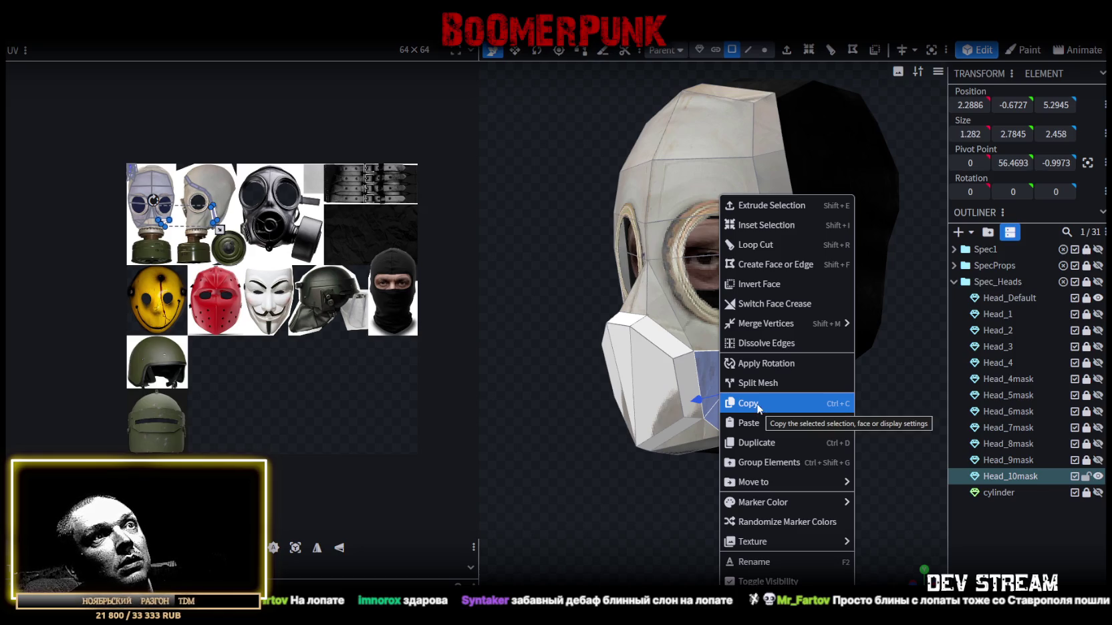
click(759, 405)
mouse_move(662, 455)
mouse_down()
mouse_move(585, 473)
mouse_move(660, 460)
mouse_up()
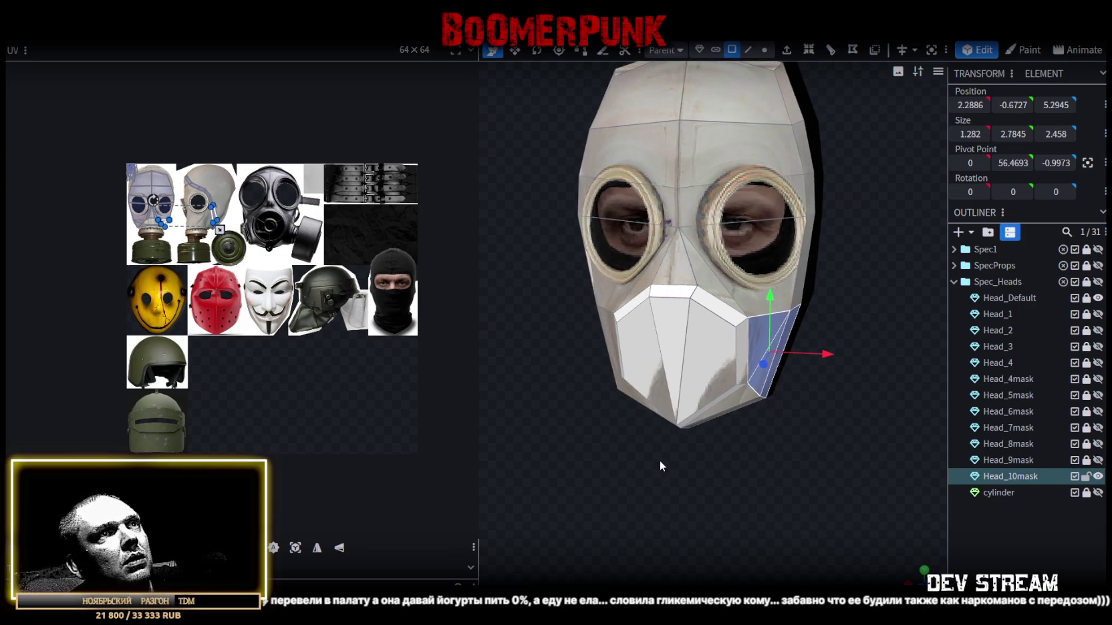
- Add a new cuboid mesh and apply the TRC_head1.png texture to it
click(959, 230)
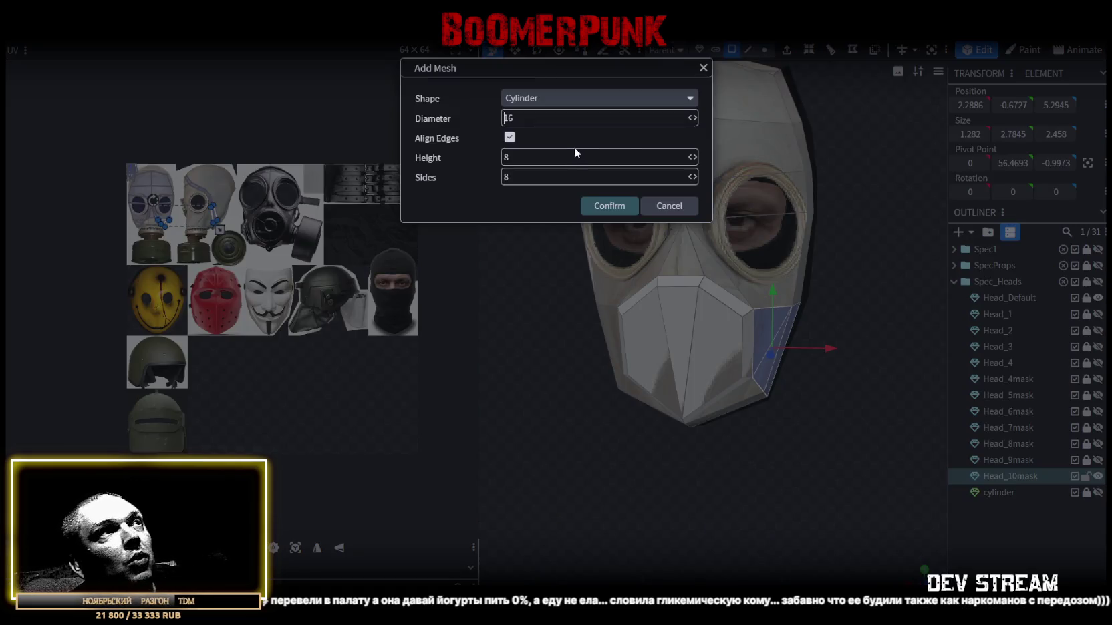
click(583, 96)
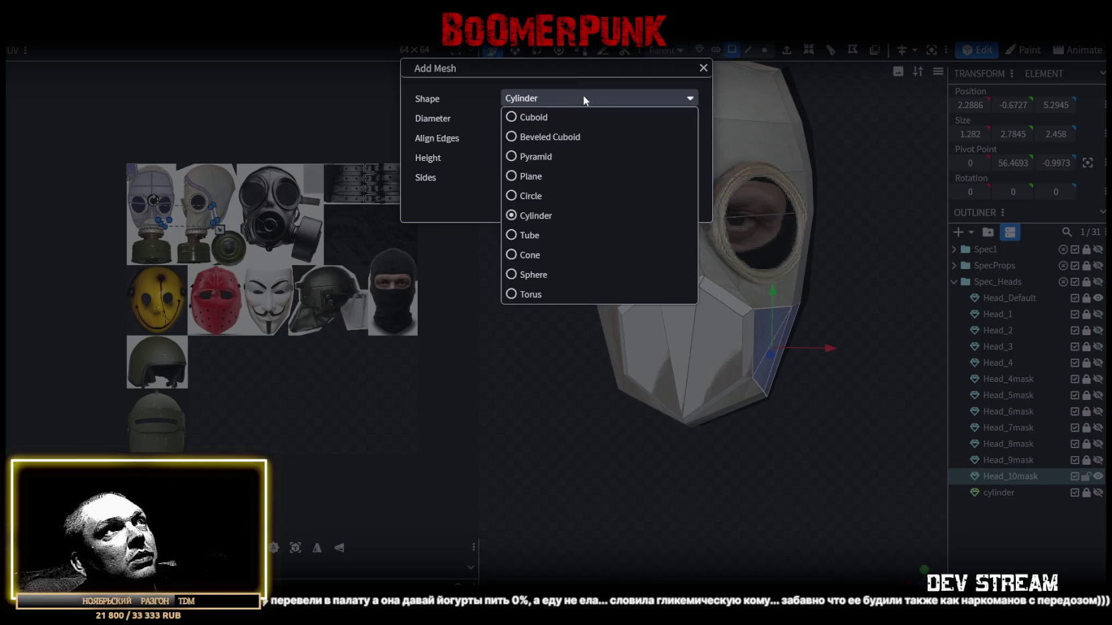
click(522, 117)
click(609, 166)
scroll(760, 431, down, 5)
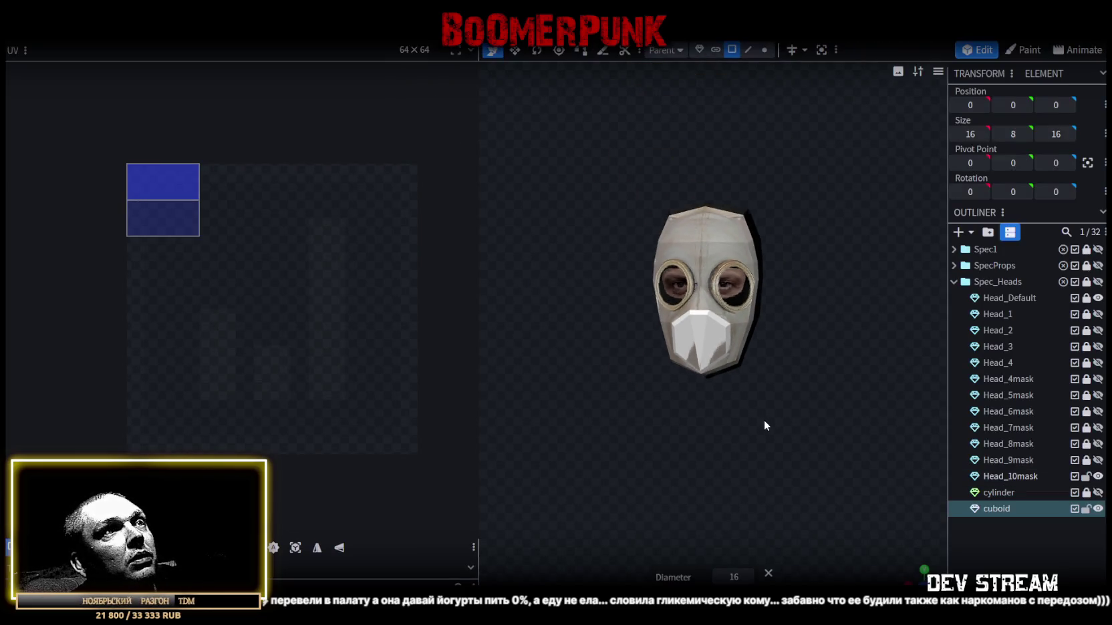
right_click(993, 510)
mouse_move(924, 443)
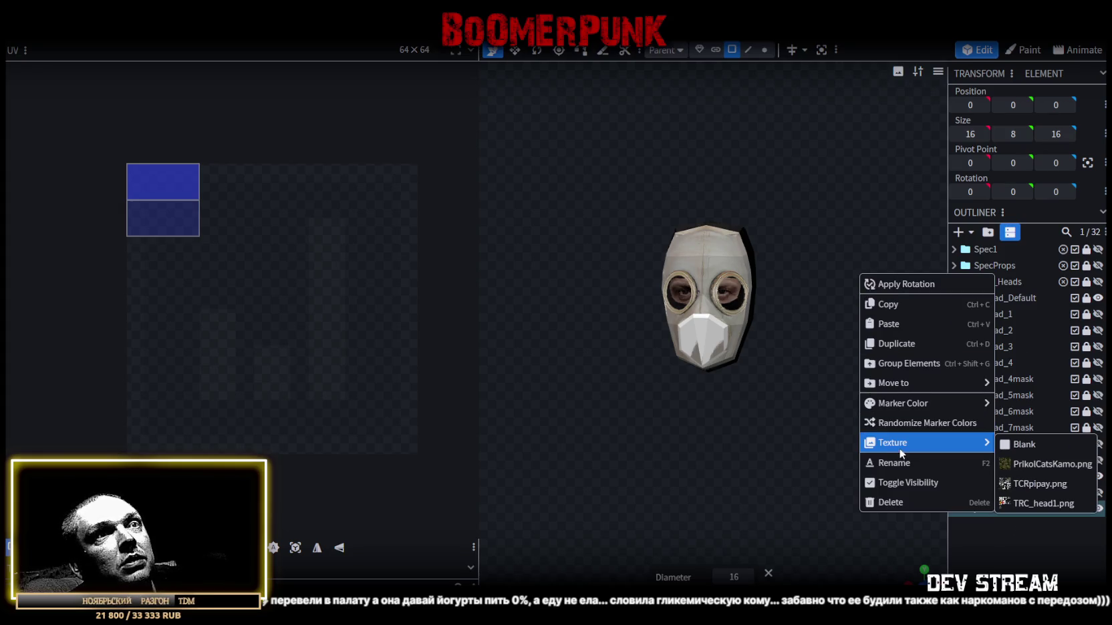
click(1042, 504)
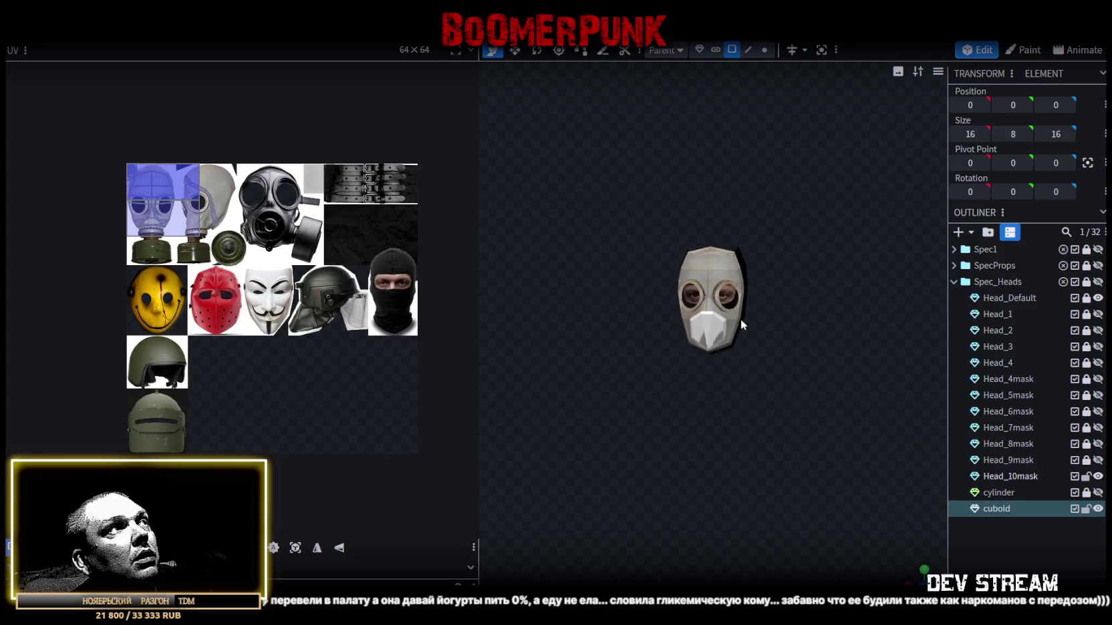
- Resize the cuboid to 2 units deep and 2 units high
scroll(734, 441, down, 3)
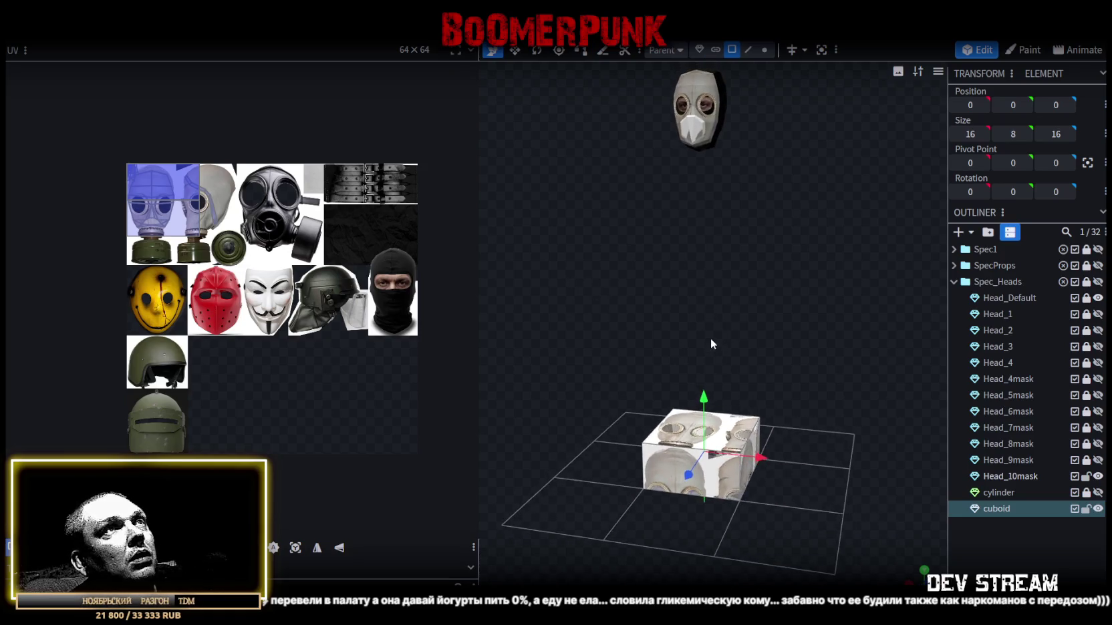
drag(764, 345, 695, 324)
key(s)
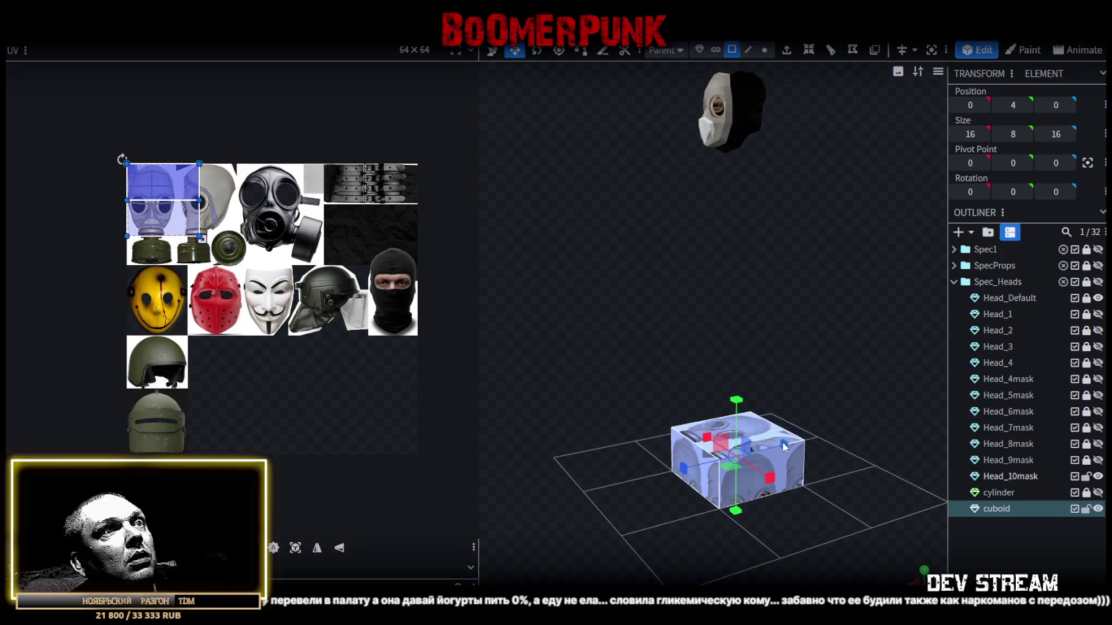
drag(785, 445, 755, 439)
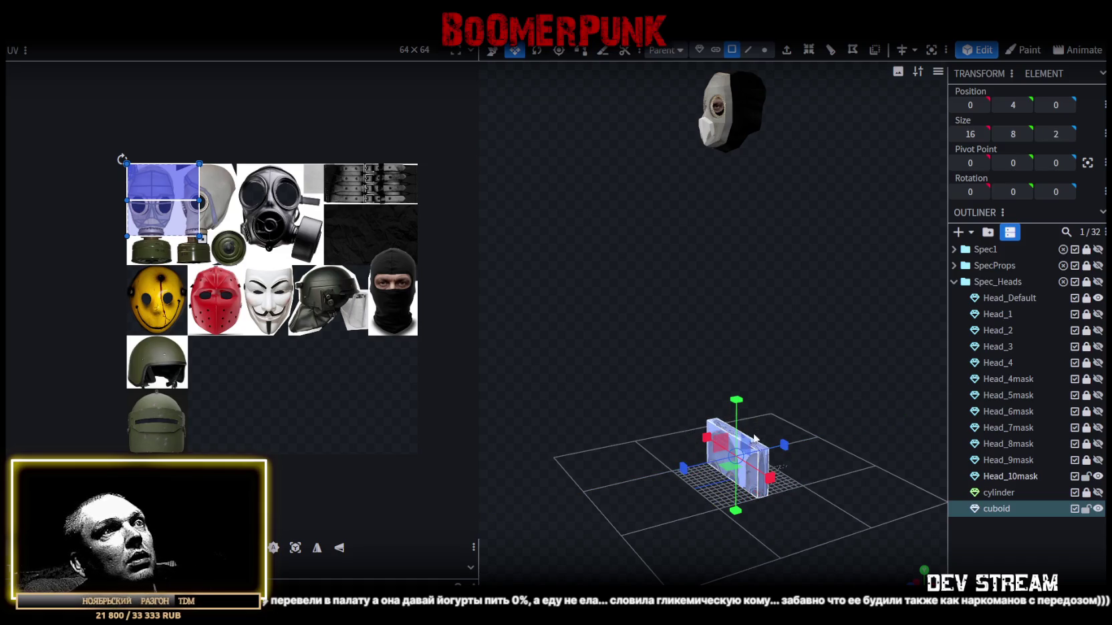
mouse_move(735, 401)
mouse_down()
mouse_move(737, 457)
mouse_move(751, 458)
mouse_move(734, 447)
mouse_move(753, 385)
mouse_up()
- Move the cuboid up toward the head and sideways to X 2.7
key(v)
mouse_move(702, 461)
mouse_down()
mouse_move(719, 159)
mouse_move(751, 441)
mouse_move(622, 425)
mouse_up()
scroll(744, 456, up, 3)
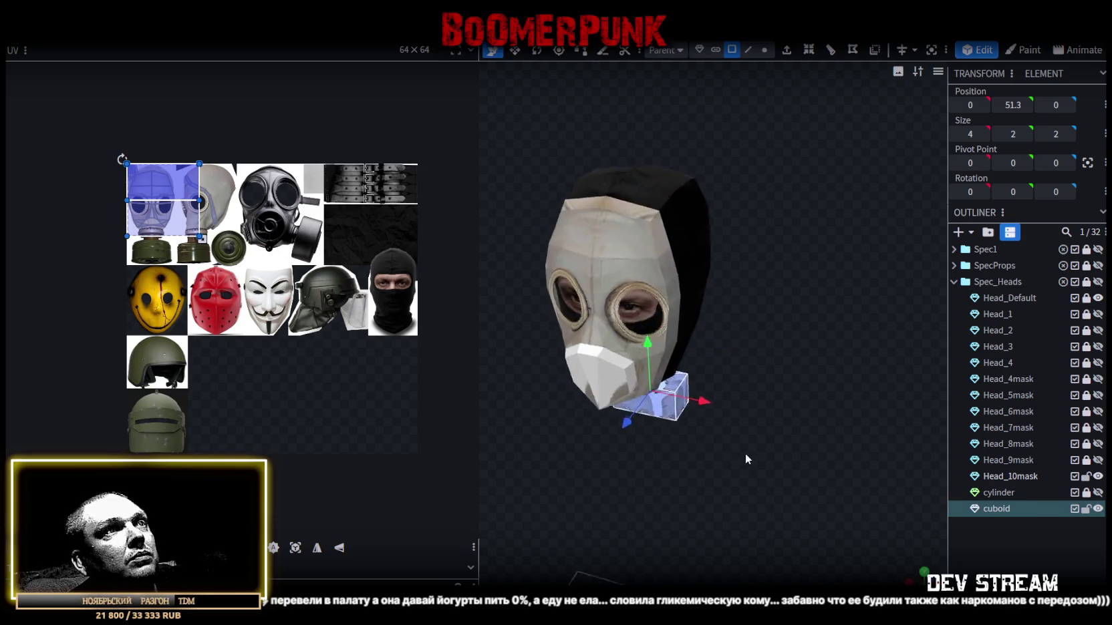
drag(729, 403, 758, 405)
mouse_move(819, 421)
mouse_down()
mouse_move(683, 452)
mouse_move(768, 449)
mouse_up()
scroll(768, 450, up, 2)
scroll(773, 437, up, 1)
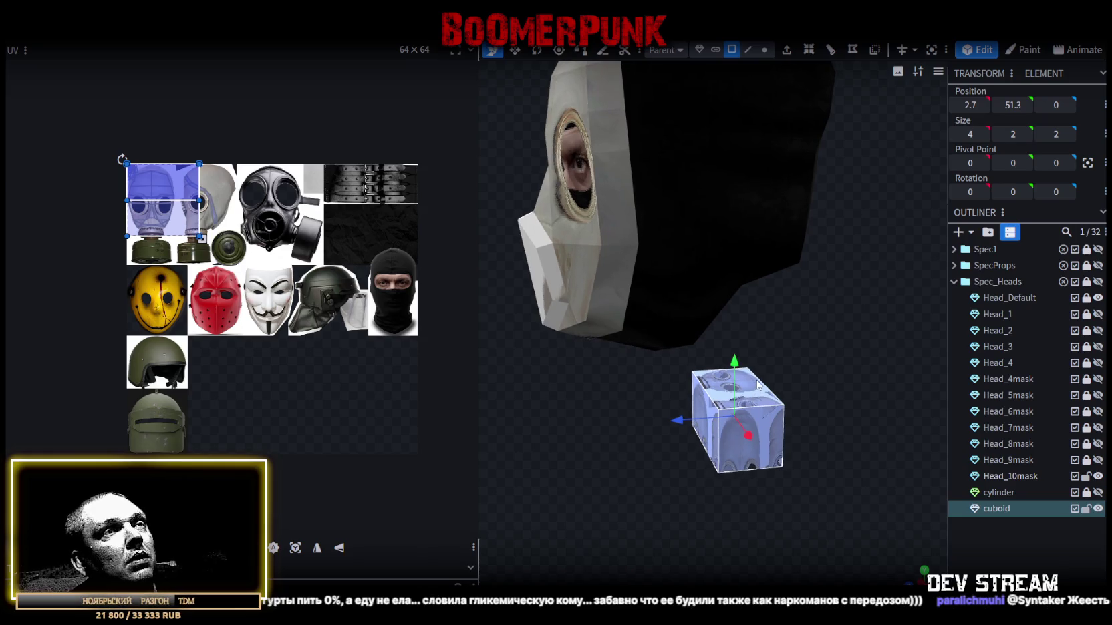
- Rotate the cuboid 45° around its long axis
key(r)
mouse_move(713, 384)
mouse_down()
mouse_move(618, 459)
mouse_move(677, 452)
mouse_up()
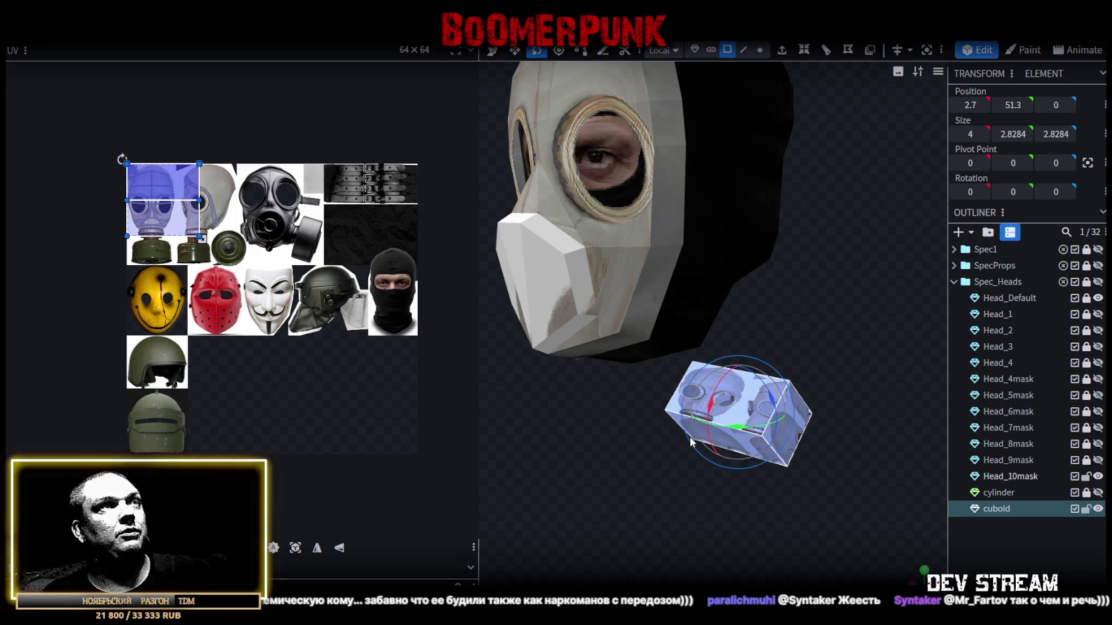
mouse_move(870, 369)
mouse_down()
mouse_move(717, 318)
mouse_move(753, 421)
mouse_move(741, 451)
mouse_up()
- Resize the cuboid's height and depth to 1.8284 and its width to about 1.8
key(v)
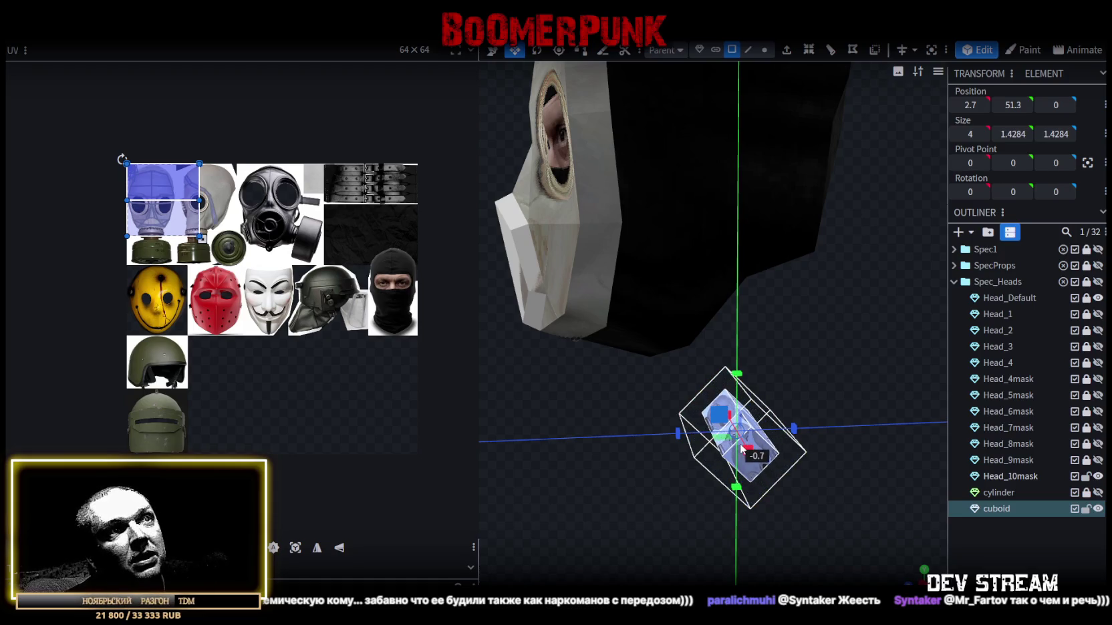
drag(744, 451, 748, 446)
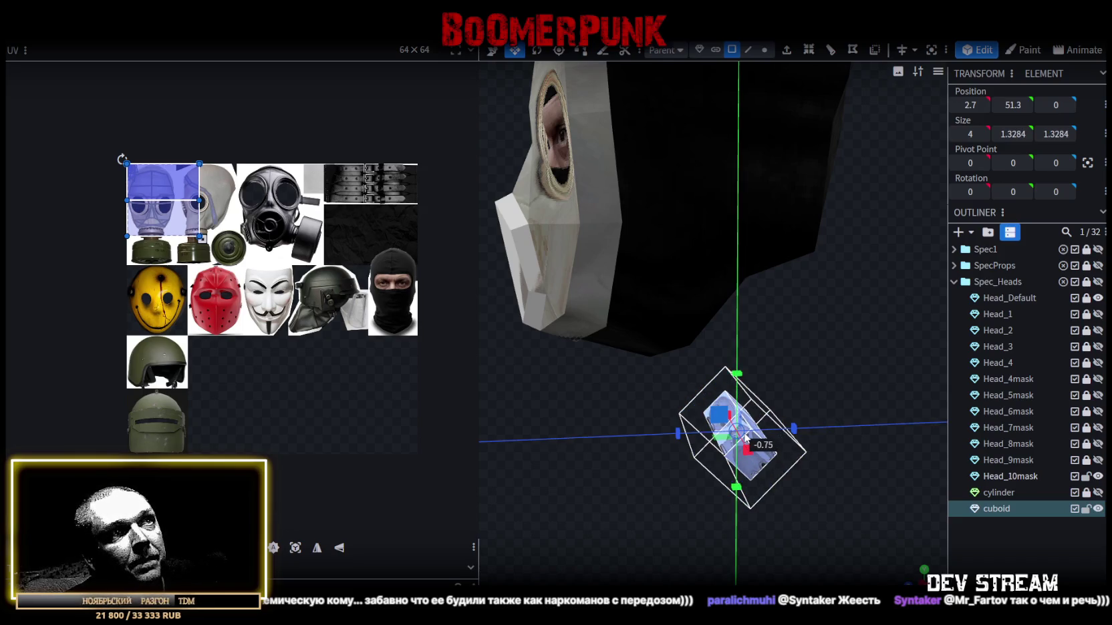
drag(743, 431, 745, 427)
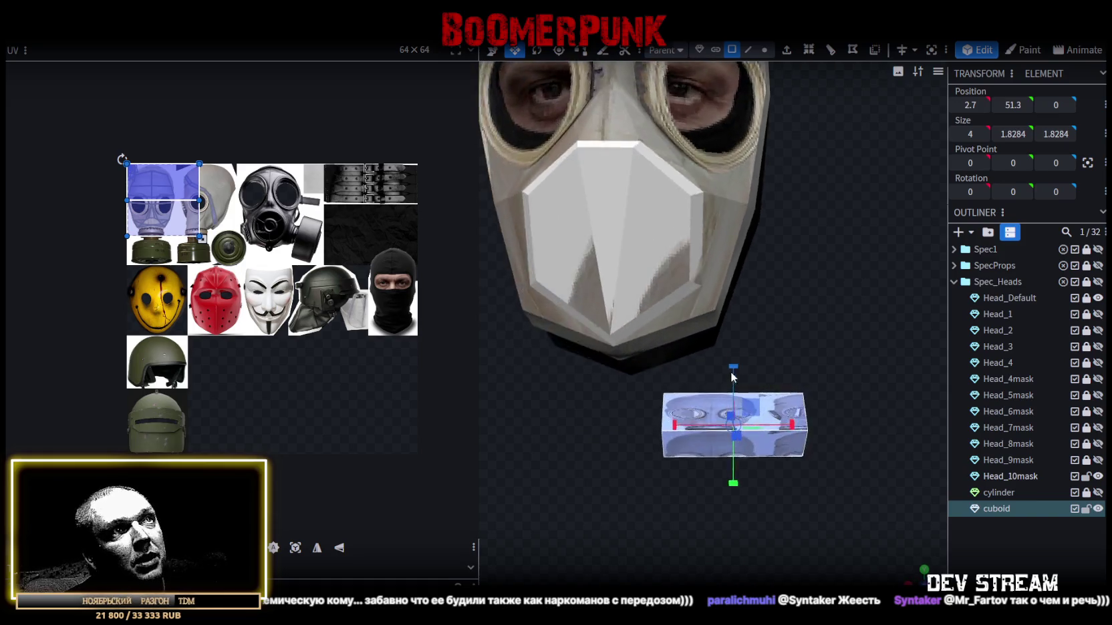
drag(571, 391, 750, 394)
mouse_move(831, 446)
mouse_down()
mouse_move(785, 444)
mouse_move(672, 497)
mouse_move(810, 466)
mouse_move(862, 472)
mouse_up()
mouse_move(790, 416)
mouse_down()
mouse_move(754, 417)
mouse_move(760, 396)
mouse_move(838, 356)
mouse_move(719, 72)
mouse_up()
key(ctrl+a)
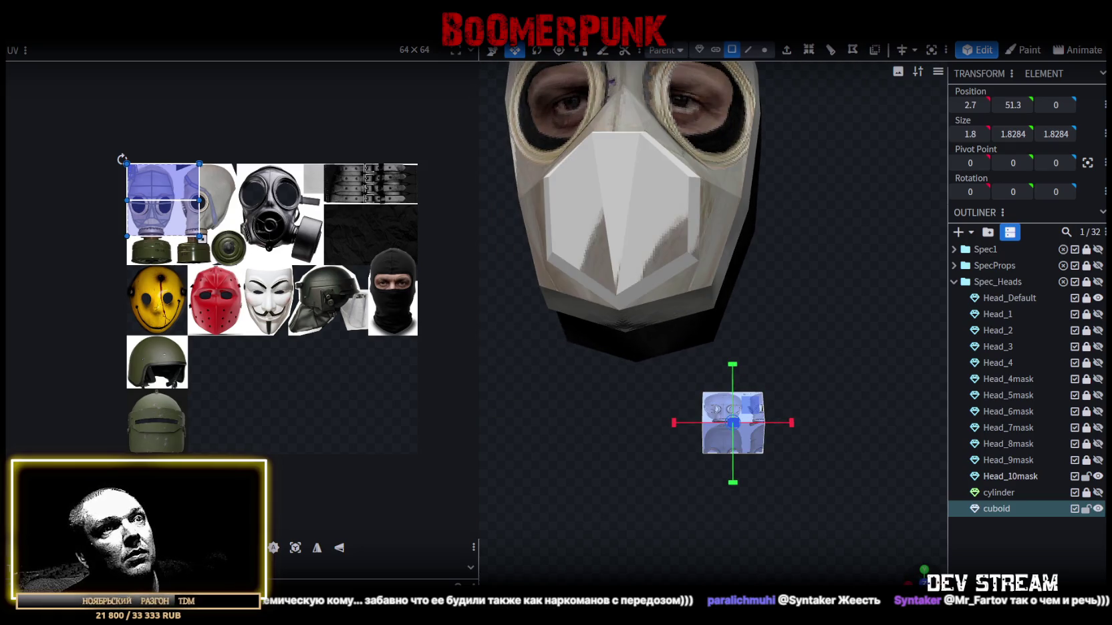
scroll(668, 267, down, 2)
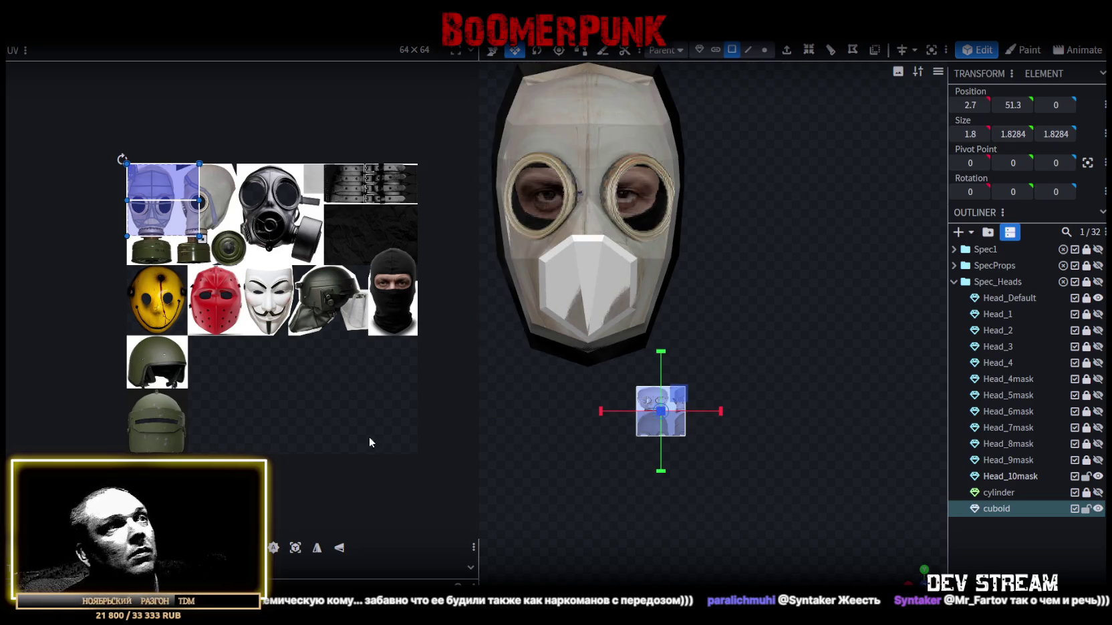
- Project the cuboid's UVs from view, then rotate and scale them over the black gas mask photo
click(295, 551)
scroll(138, 211, up, 3)
drag(110, 204, 367, 281)
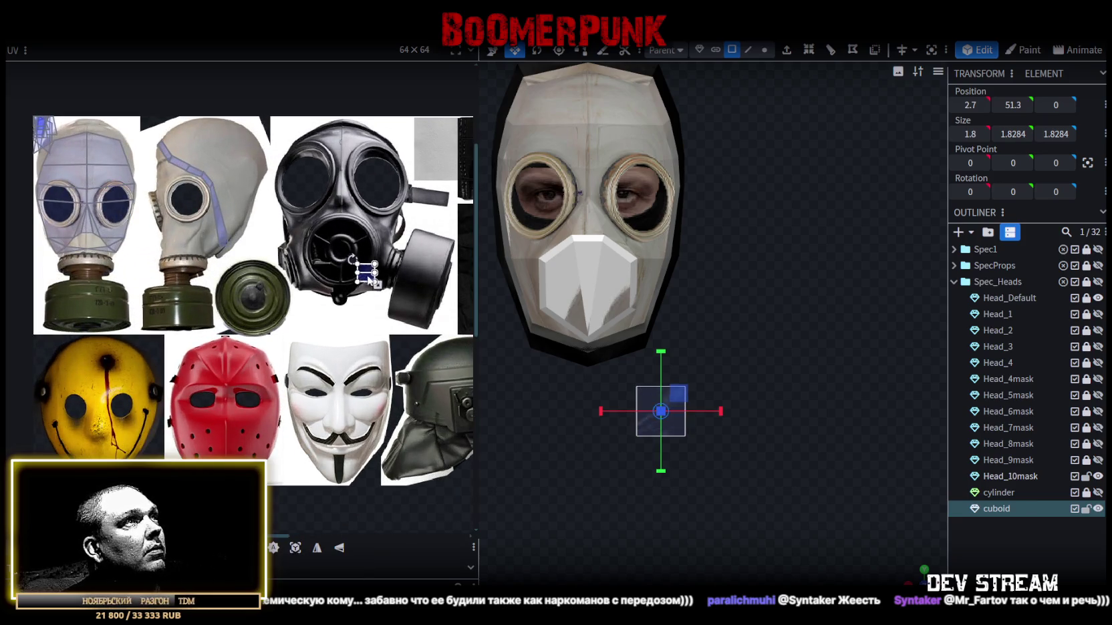
scroll(391, 270, up, 2)
drag(344, 239, 346, 222)
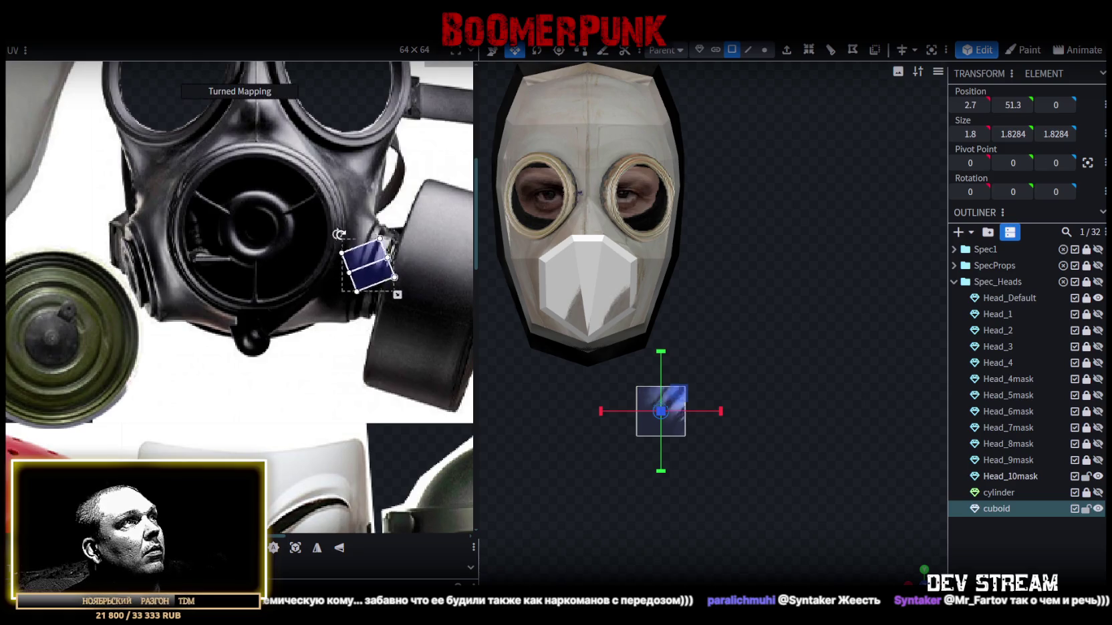
drag(372, 271, 378, 258)
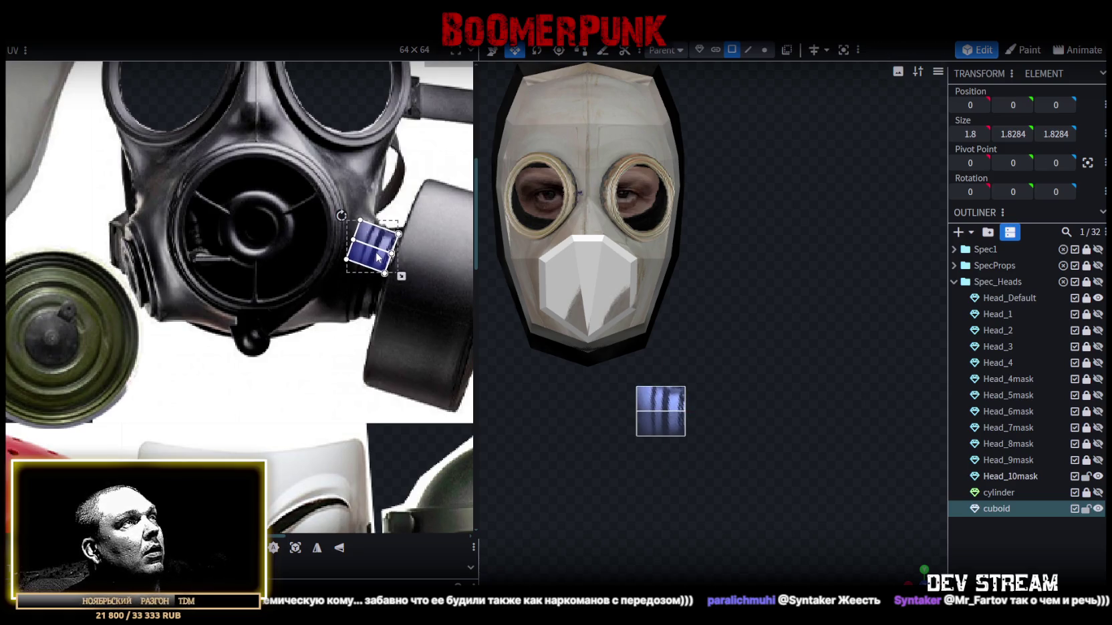
key(ctrl+z)
key(ctrl+z)
drag(392, 287, 388, 333)
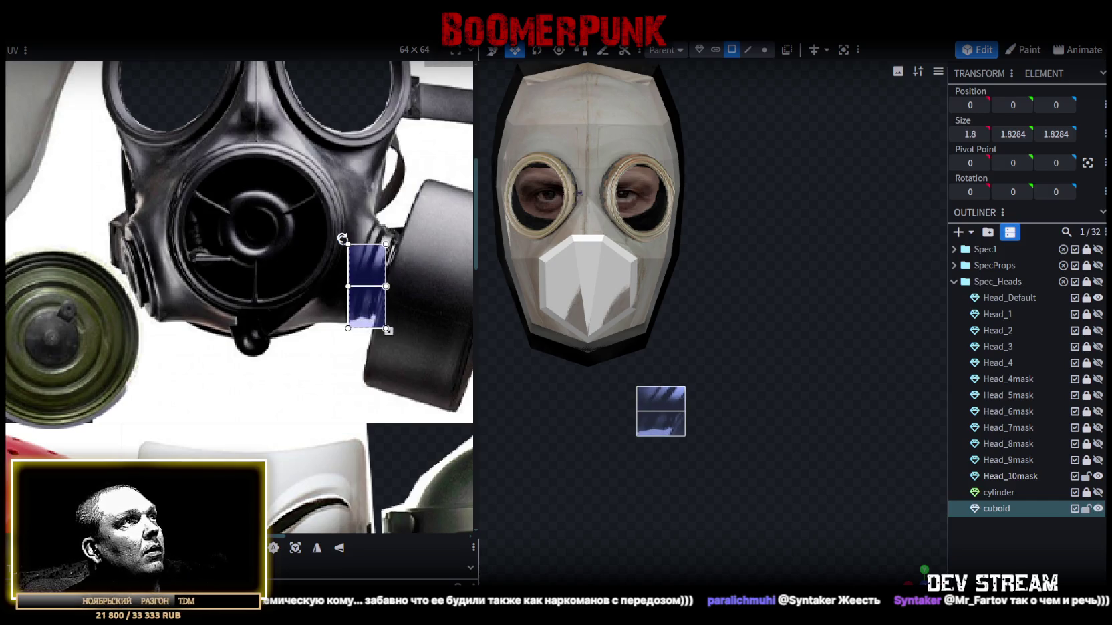
drag(342, 239, 354, 224)
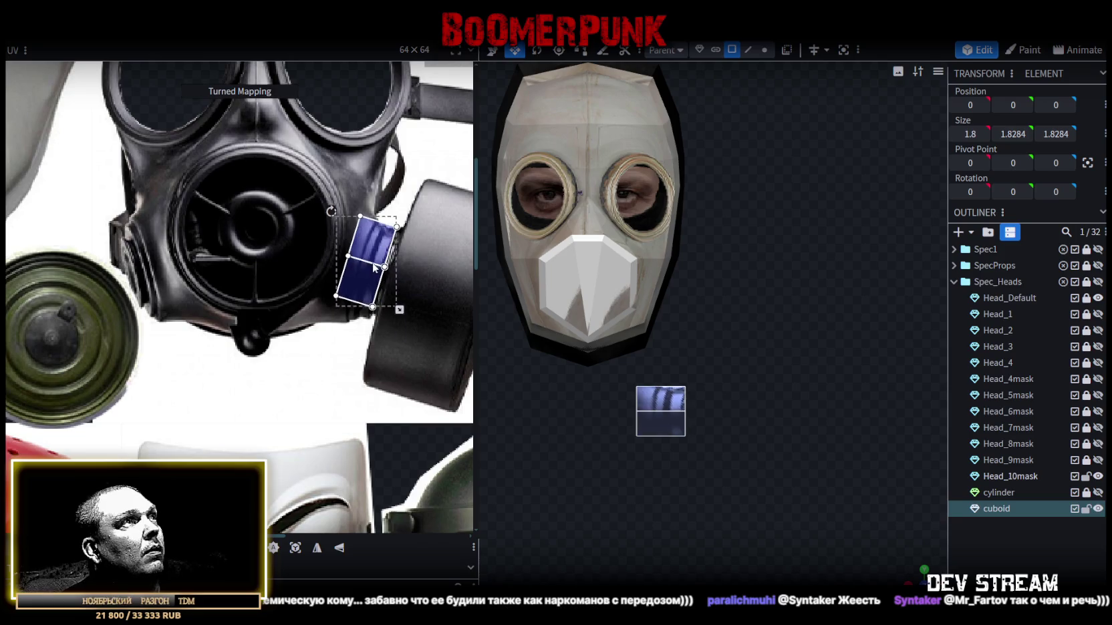
drag(374, 267, 376, 273)
drag(402, 311, 374, 298)
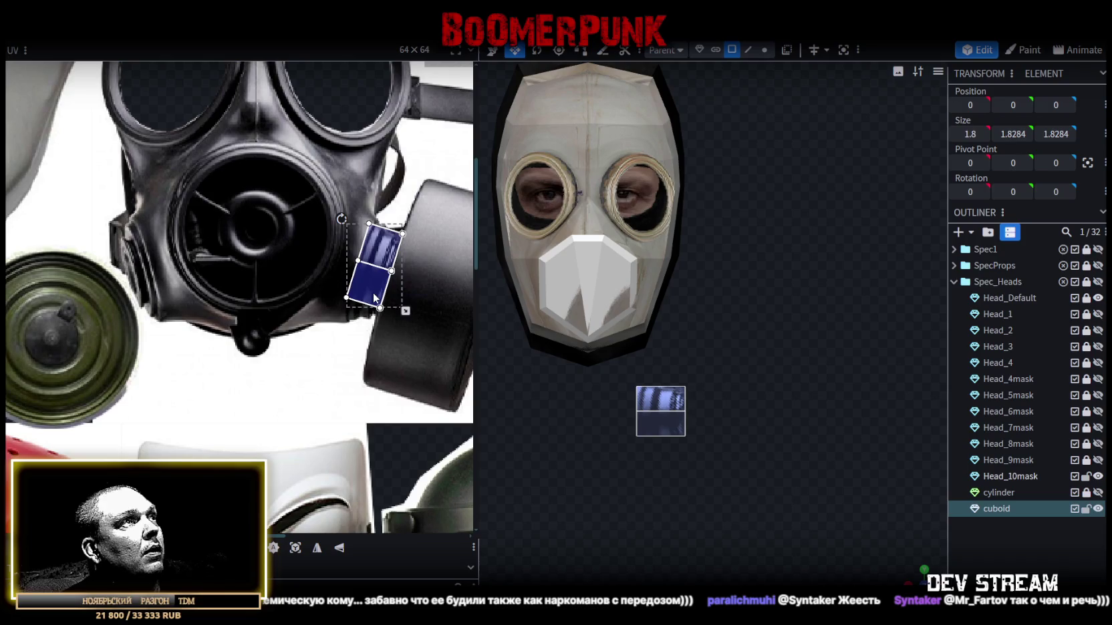
- Shrink the cuboid's height and depth and narrow its width to 1.6
scroll(717, 466, up, 2)
right_drag(702, 458, 731, 416)
mouse_move(901, 559)
mouse_down()
mouse_move(812, 497)
mouse_move(821, 450)
mouse_move(625, 476)
mouse_move(668, 401)
mouse_up()
click(678, 393)
mouse_move(690, 350)
mouse_down()
mouse_move(701, 346)
mouse_move(685, 355)
mouse_up()
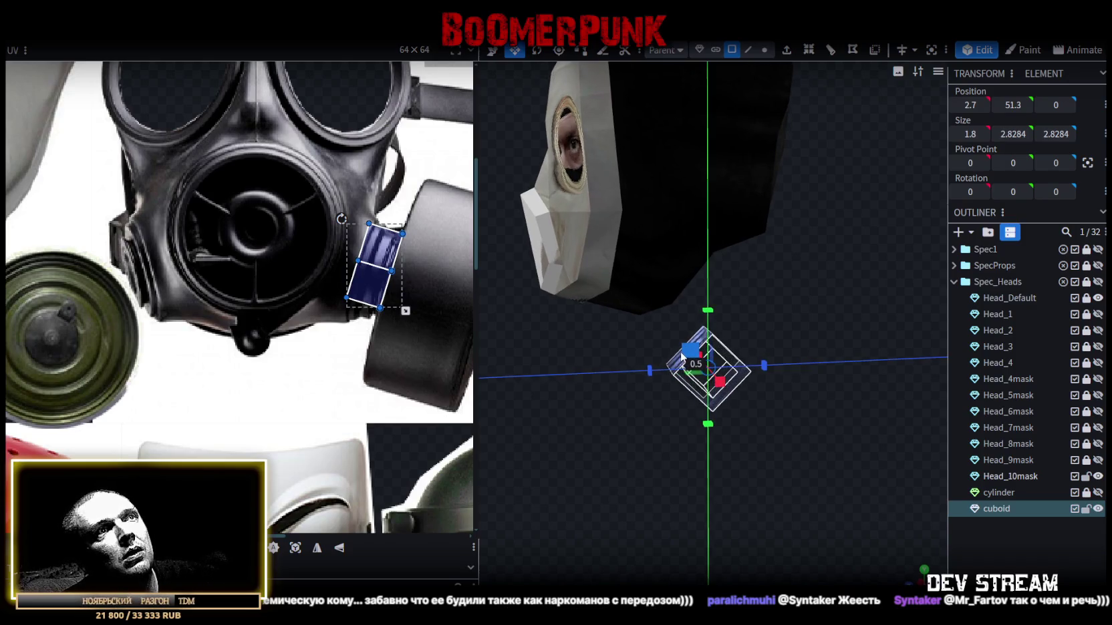
mouse_move(628, 419)
mouse_down()
mouse_move(732, 466)
mouse_move(743, 377)
mouse_move(733, 377)
mouse_up()
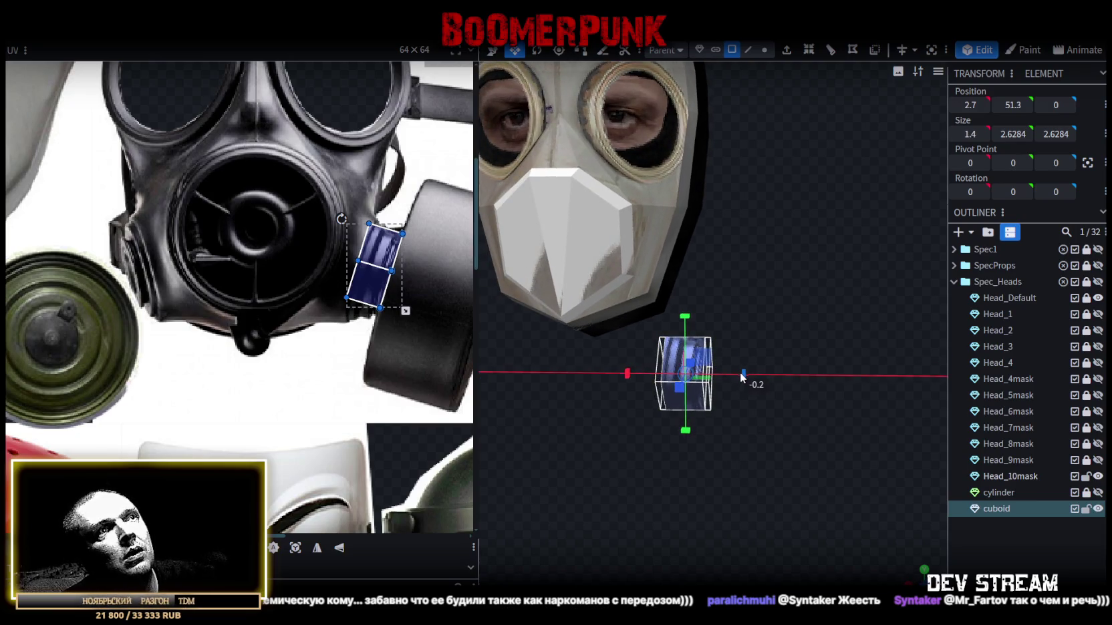
drag(734, 374, 740, 372)
- Fit and widen the UV area over the filter canister, then move the cuboid forward to Z 4.9
scroll(322, 249, up, 3)
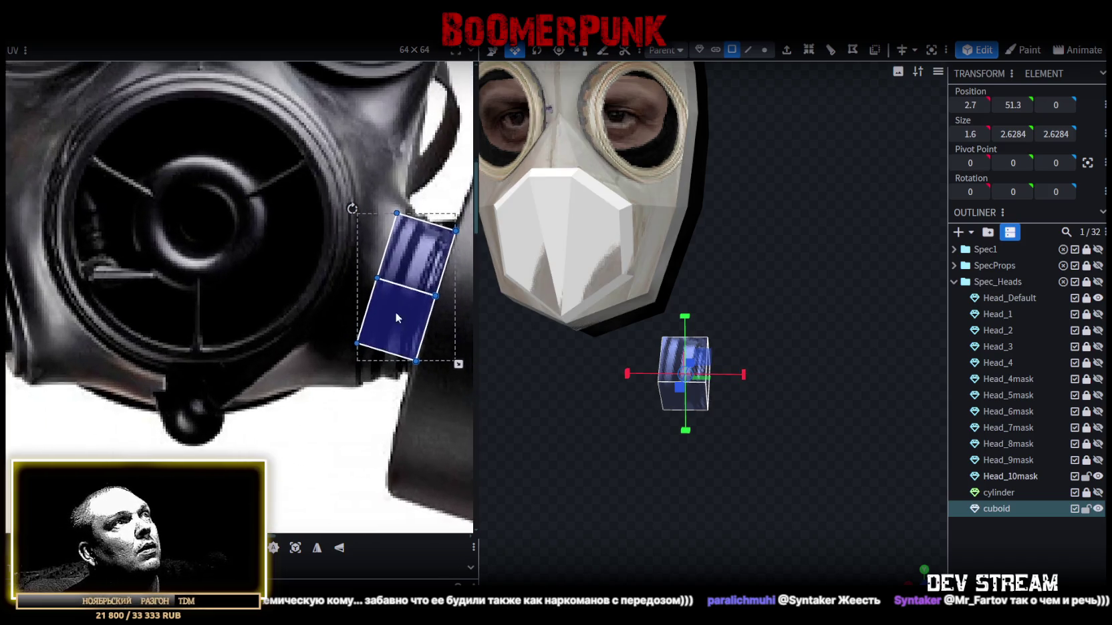
scroll(321, 292, up, 1)
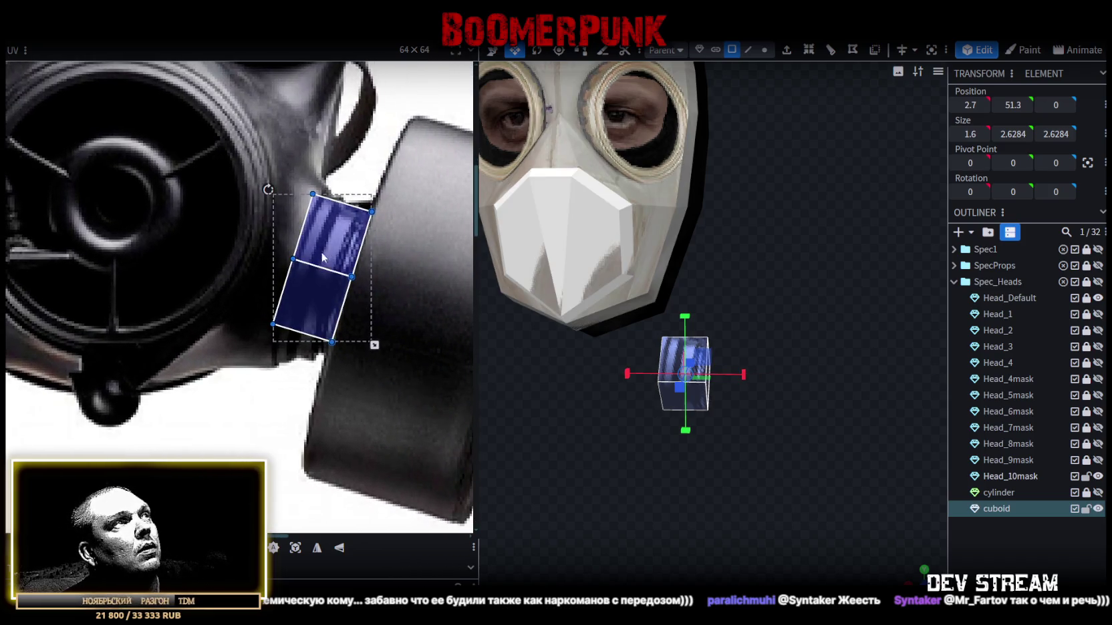
drag(325, 288, 306, 281)
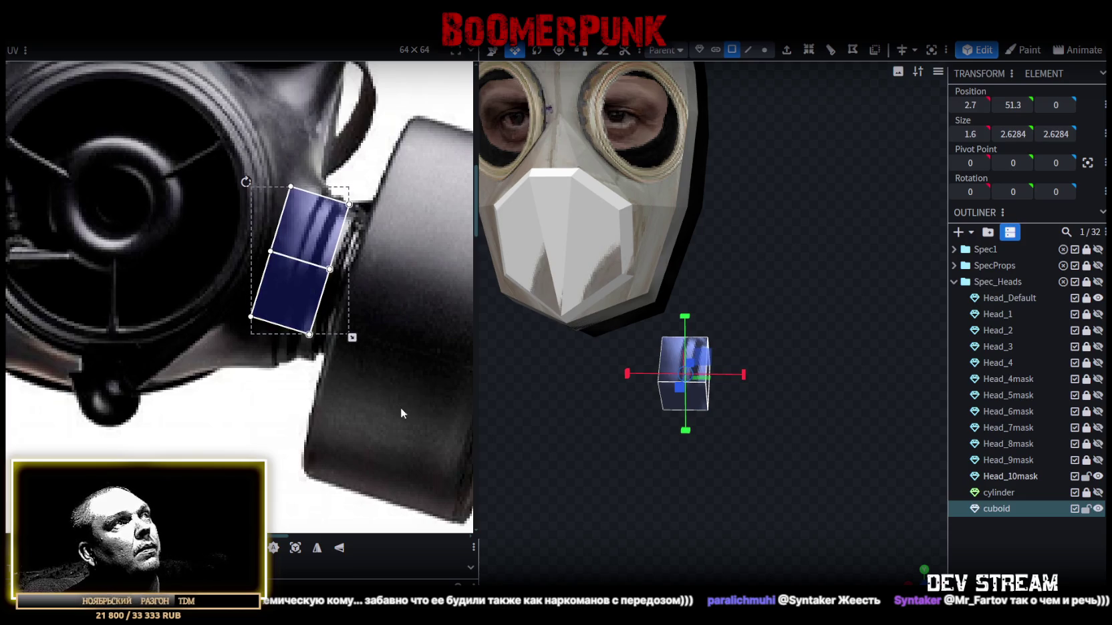
drag(401, 410, 304, 153)
drag(330, 270, 385, 289)
drag(388, 292, 388, 295)
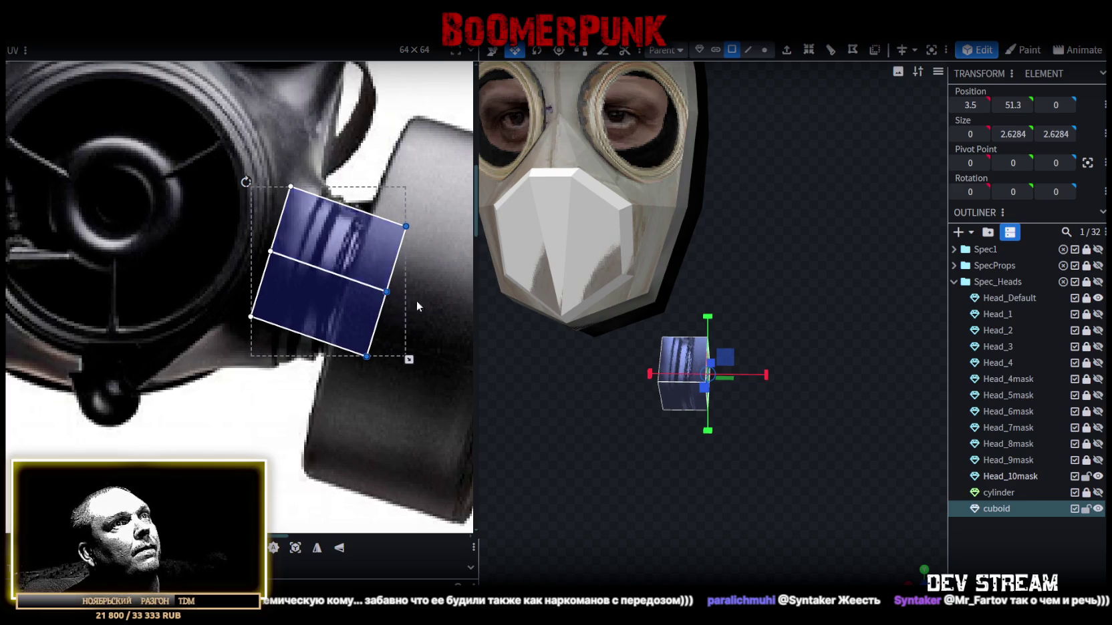
mouse_move(764, 489)
mouse_down()
mouse_move(785, 480)
mouse_move(649, 332)
mouse_up()
mouse_move(764, 368)
mouse_down()
mouse_move(664, 409)
mouse_move(701, 454)
mouse_up()
mouse_move(697, 370)
mouse_down()
mouse_move(576, 356)
mouse_move(766, 497)
mouse_up()
- Enlarge the cuboid, raise it beside the mask's mouthpiece and tilt it slightly
key(r)
drag(701, 451, 731, 488)
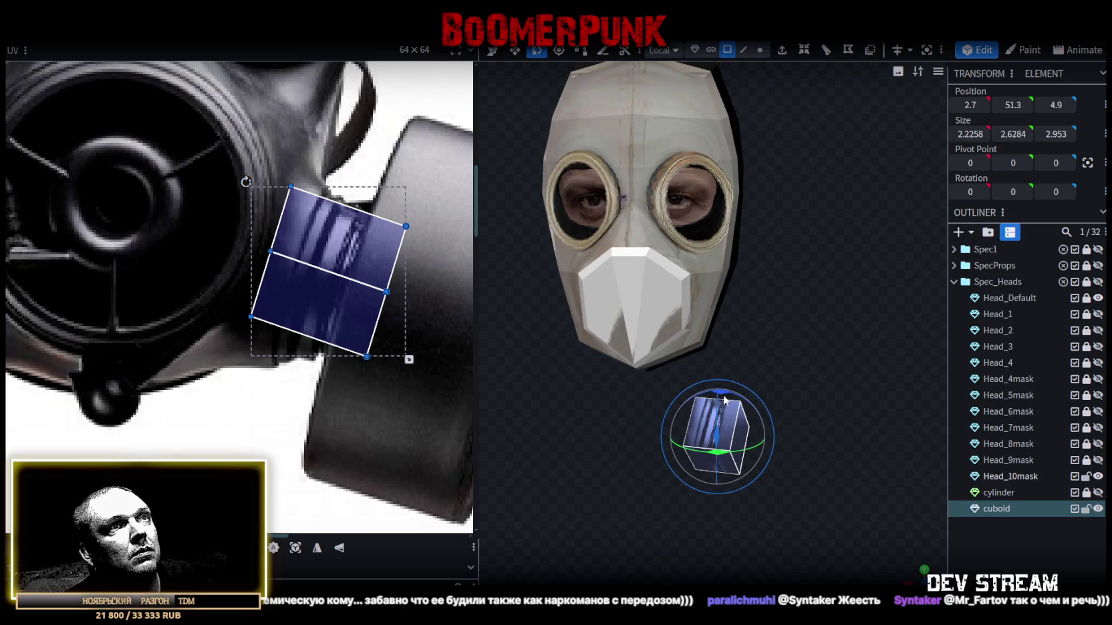
mouse_move(782, 428)
mouse_down()
mouse_move(799, 431)
mouse_move(761, 417)
mouse_move(773, 441)
mouse_move(842, 450)
mouse_up()
key(v)
mouse_move(718, 382)
mouse_down()
mouse_move(721, 253)
mouse_move(768, 312)
mouse_move(678, 430)
mouse_move(699, 465)
mouse_move(707, 425)
mouse_move(772, 445)
mouse_move(741, 455)
mouse_move(738, 436)
mouse_up()
key(r)
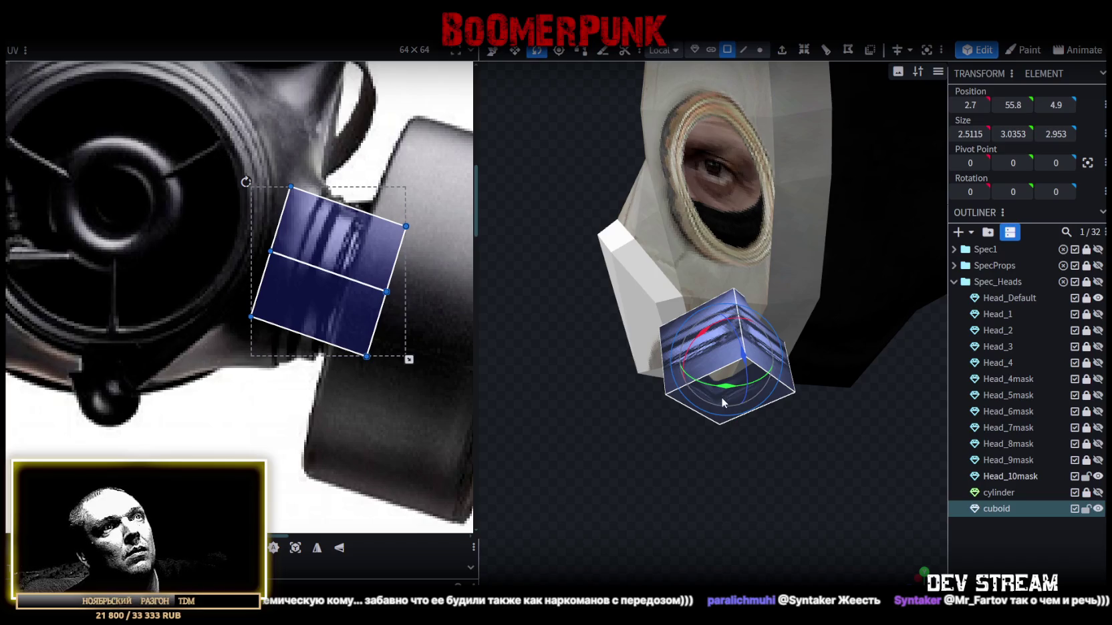
mouse_move(721, 386)
mouse_down()
mouse_move(639, 480)
mouse_move(727, 449)
mouse_move(842, 431)
mouse_move(835, 403)
mouse_move(746, 333)
mouse_move(727, 331)
mouse_up()
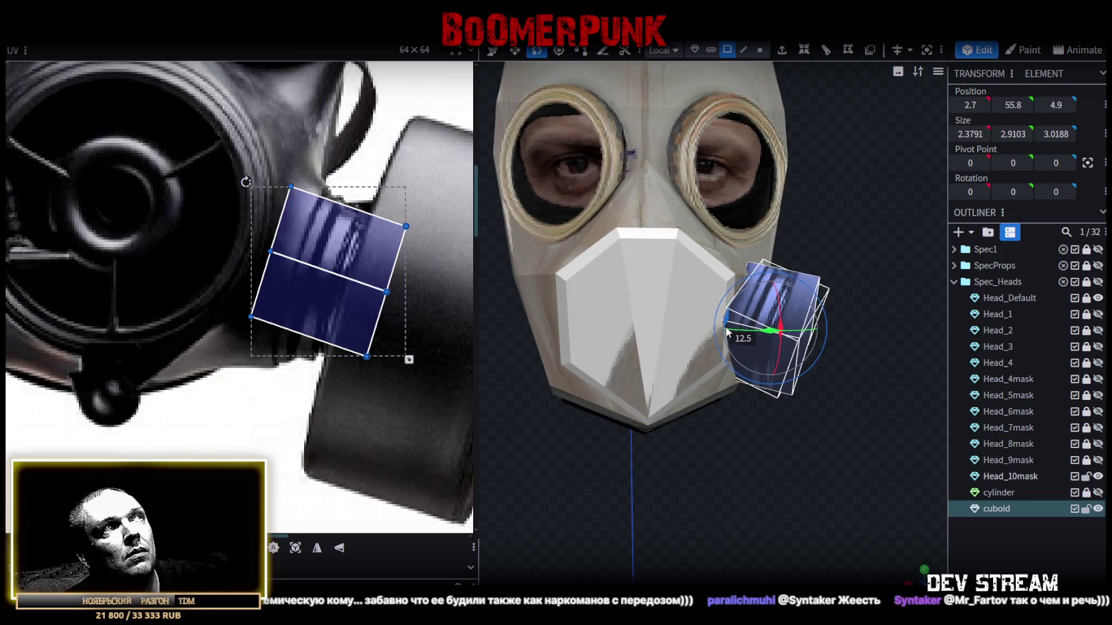
- Lower the cuboid to Y 55.2, tuck it against the mask's lower cheek, then select Head_10mask
mouse_move(829, 451)
mouse_down()
mouse_move(793, 462)
mouse_move(728, 455)
mouse_move(735, 400)
mouse_move(715, 413)
mouse_up()
scroll(314, 260, down, 3)
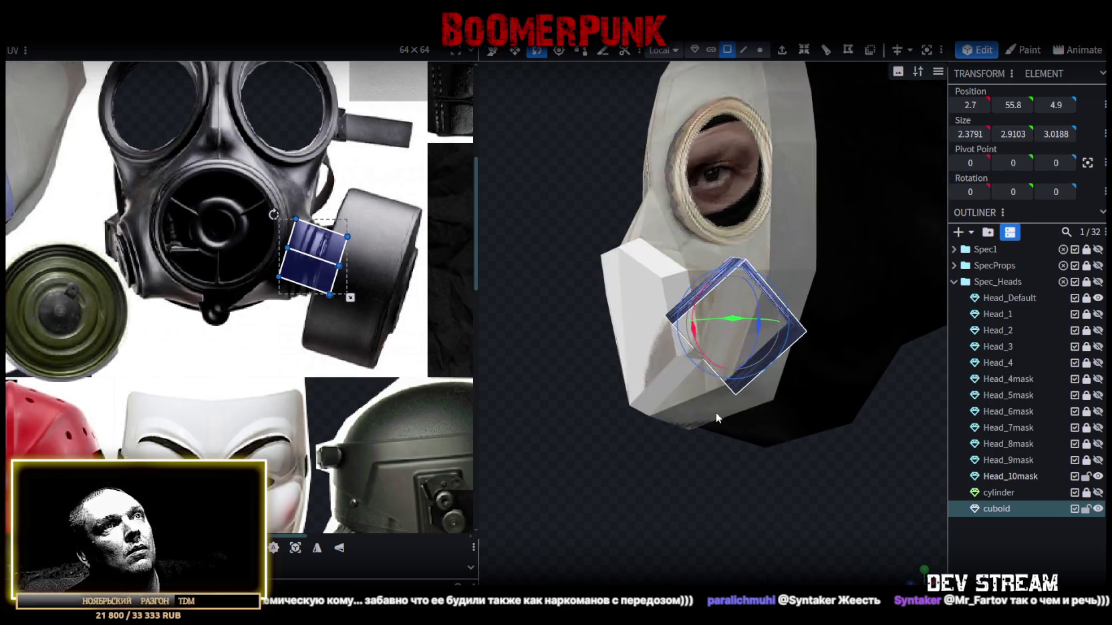
key(v)
drag(776, 470, 714, 357)
key(v)
drag(715, 314, 714, 334)
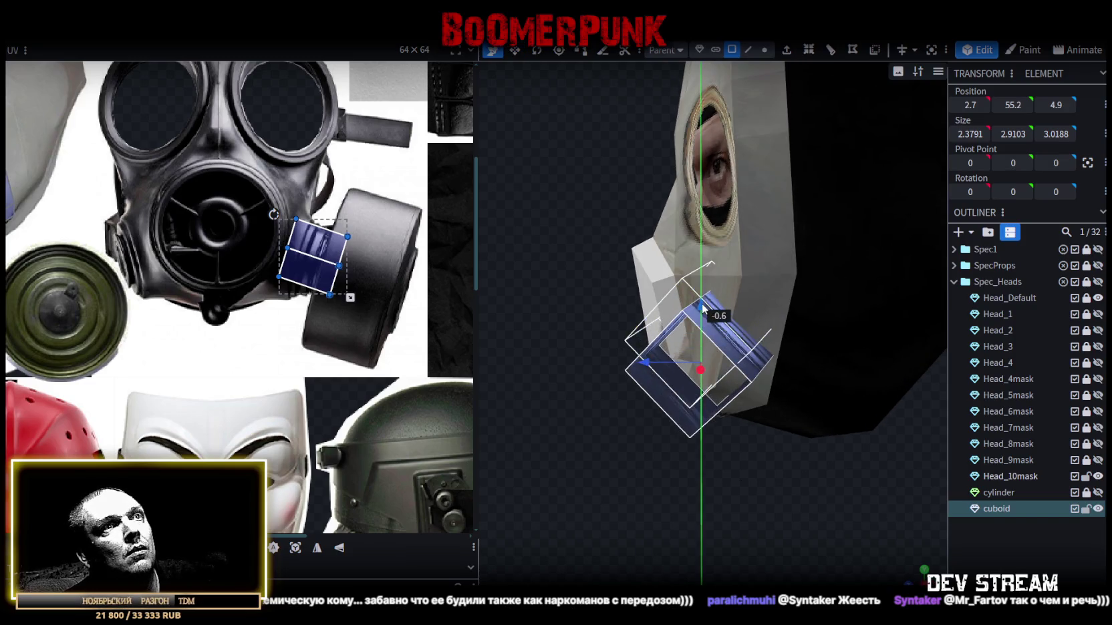
mouse_move(683, 508)
mouse_down()
mouse_move(827, 368)
mouse_move(793, 454)
mouse_move(689, 500)
mouse_up()
mouse_move(740, 431)
mouse_down()
mouse_move(674, 417)
mouse_move(679, 399)
mouse_move(706, 435)
mouse_move(678, 386)
mouse_move(613, 390)
mouse_move(643, 441)
mouse_move(612, 386)
mouse_move(628, 532)
mouse_up()
drag(677, 375, 686, 380)
mouse_move(697, 478)
mouse_down()
mouse_move(827, 454)
mouse_move(812, 432)
mouse_move(733, 461)
mouse_move(720, 396)
mouse_up()
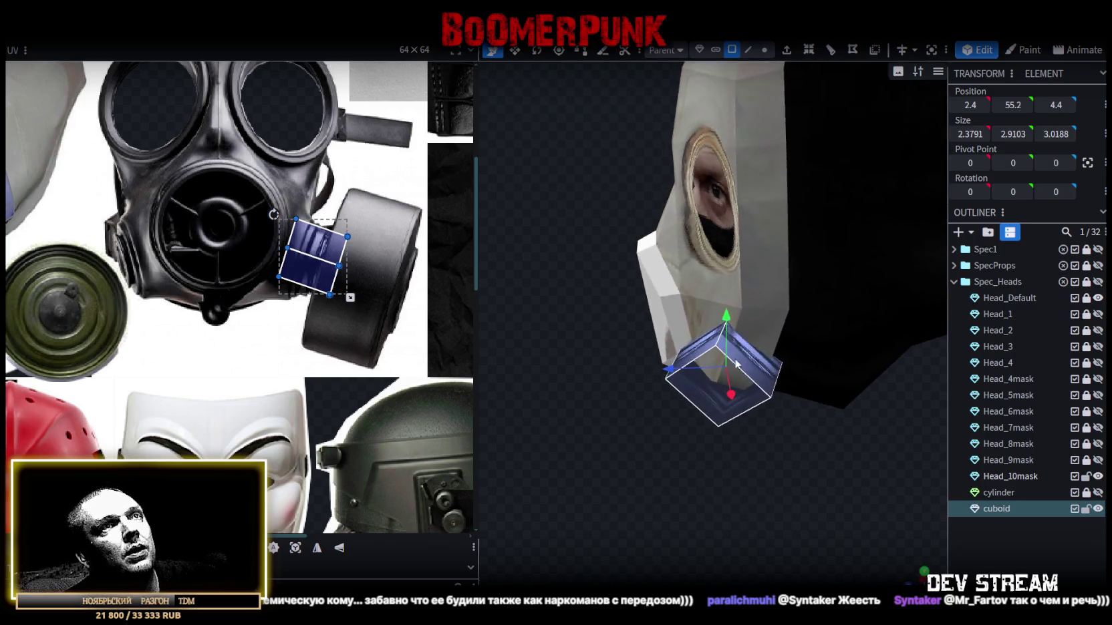
click(771, 305)
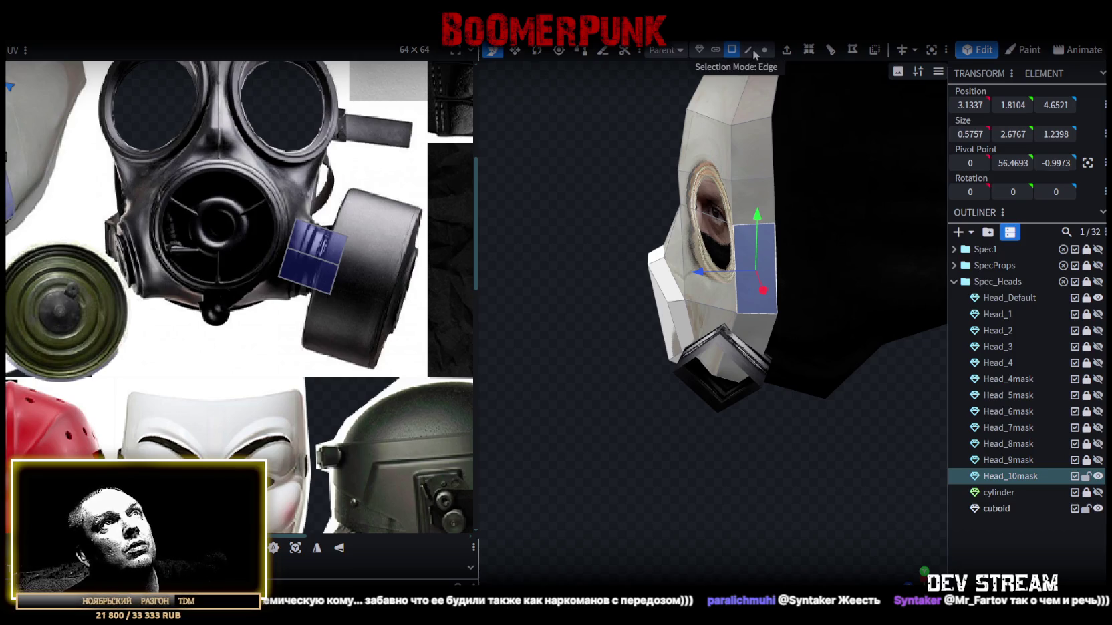
- In edge selection, push an element near the mask's jaw back by 0.4
click(748, 50)
click(770, 327)
mouse_move(770, 327)
mouse_down()
mouse_move(754, 414)
mouse_move(793, 402)
mouse_move(681, 404)
mouse_up()
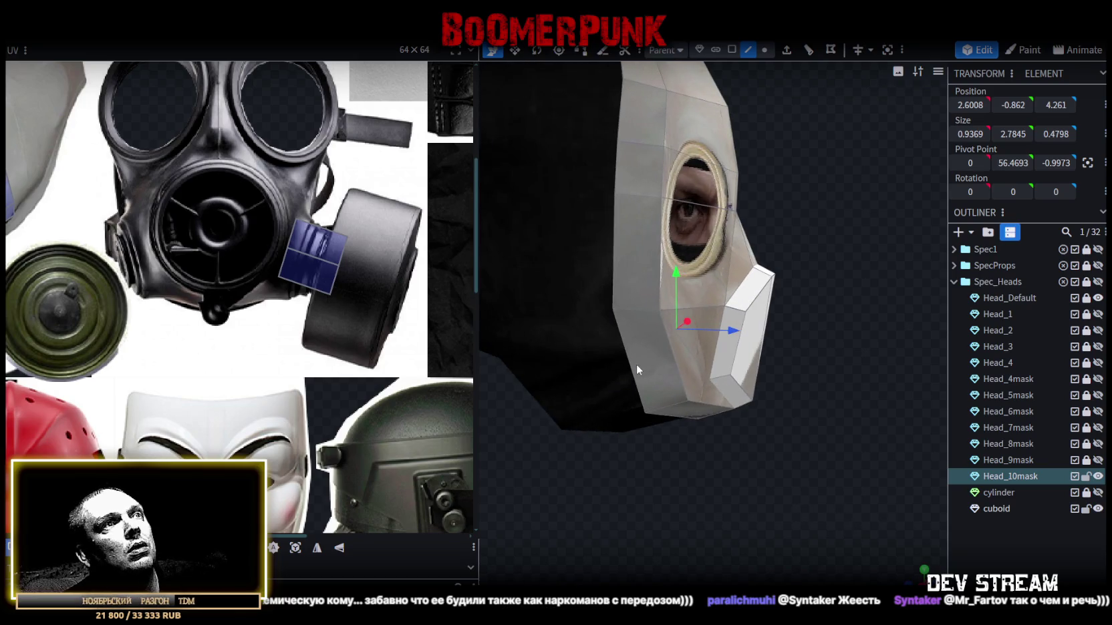
drag(815, 452, 479, 448)
drag(710, 332, 728, 339)
mouse_move(586, 216)
mouse_down()
mouse_move(739, 328)
mouse_move(641, 374)
mouse_up()
- Push a face along the mask's top edge back by 0.6
click(727, 338)
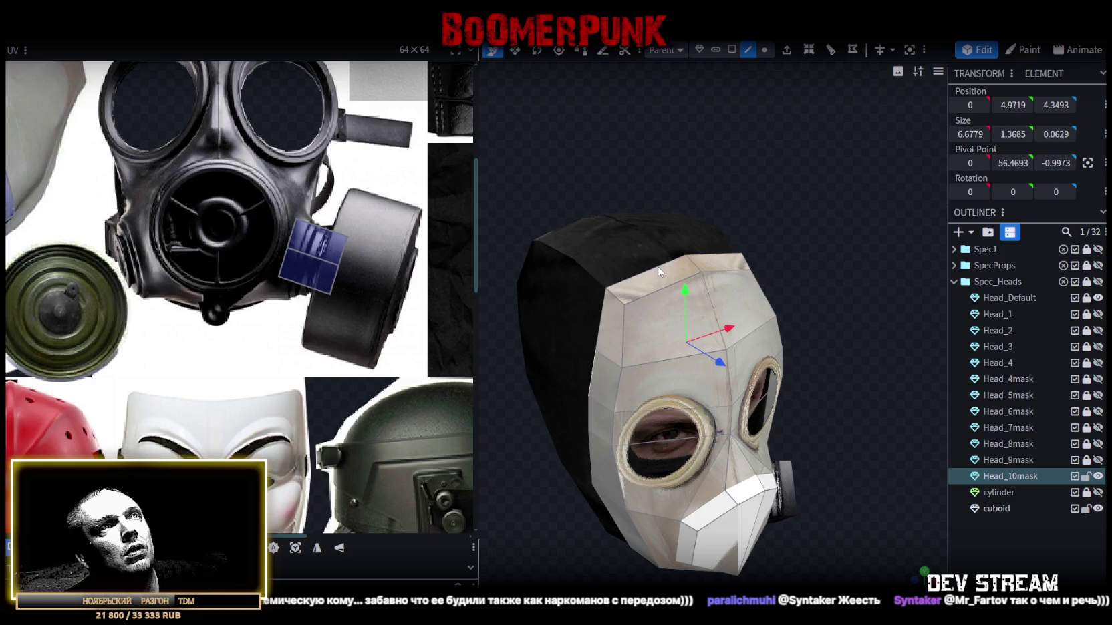
click(714, 258)
drag(825, 282, 610, 261)
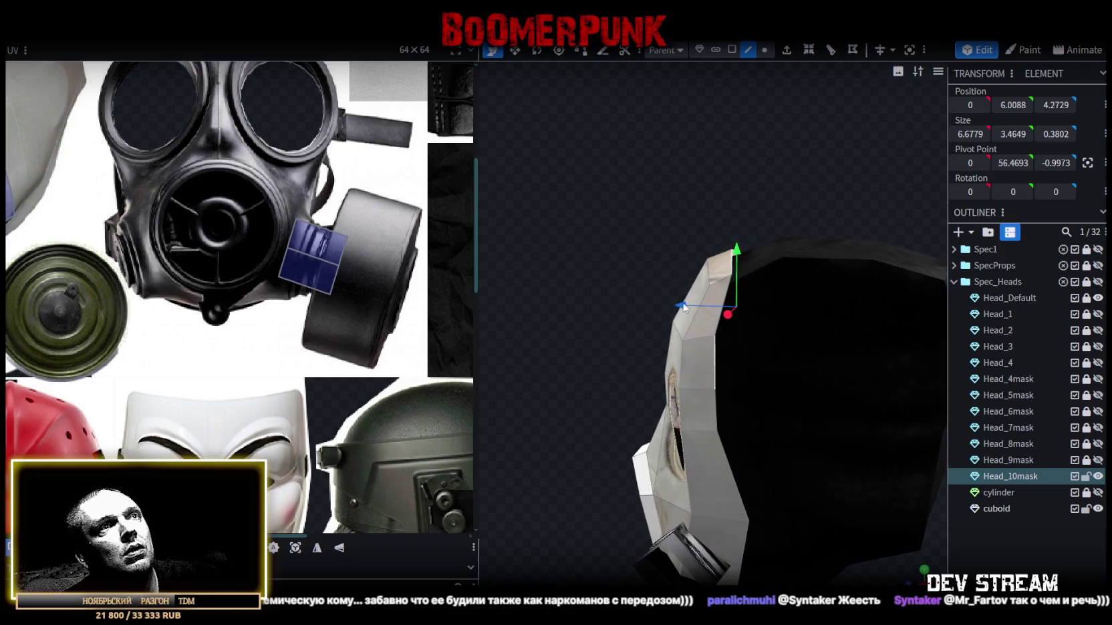
drag(682, 307, 699, 307)
key(Escape)
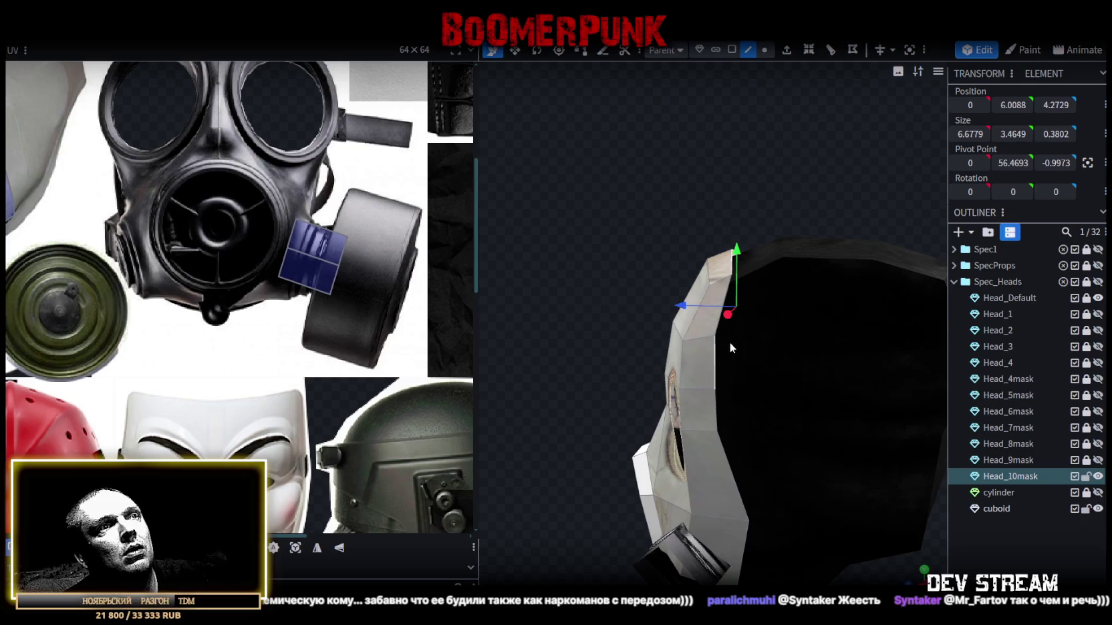
drag(527, 275, 713, 330)
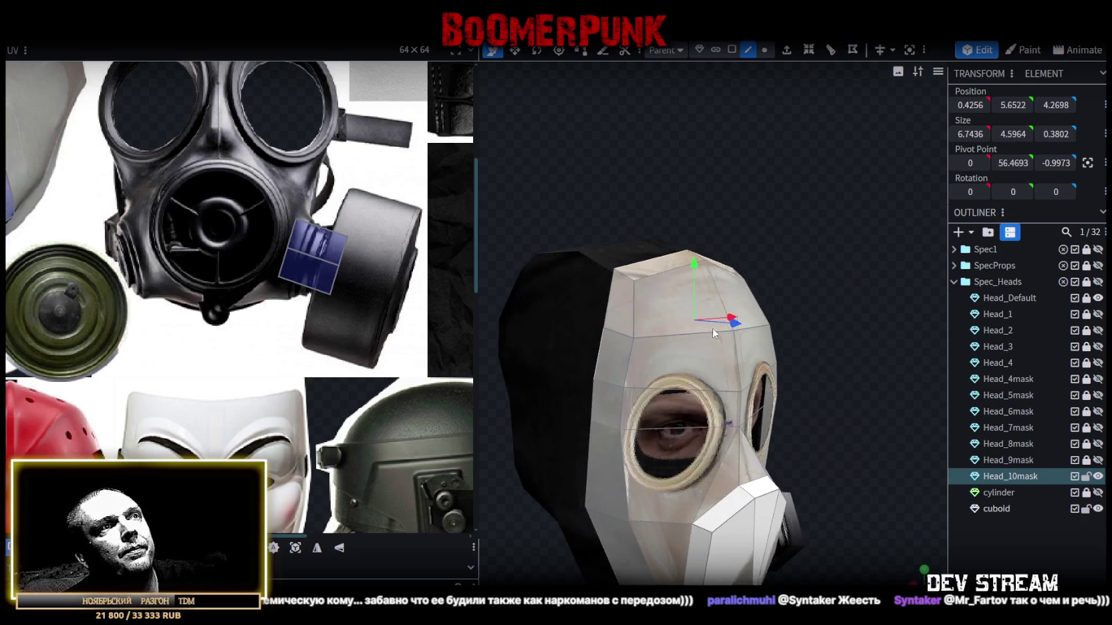
click(592, 386)
drag(595, 393, 618, 312)
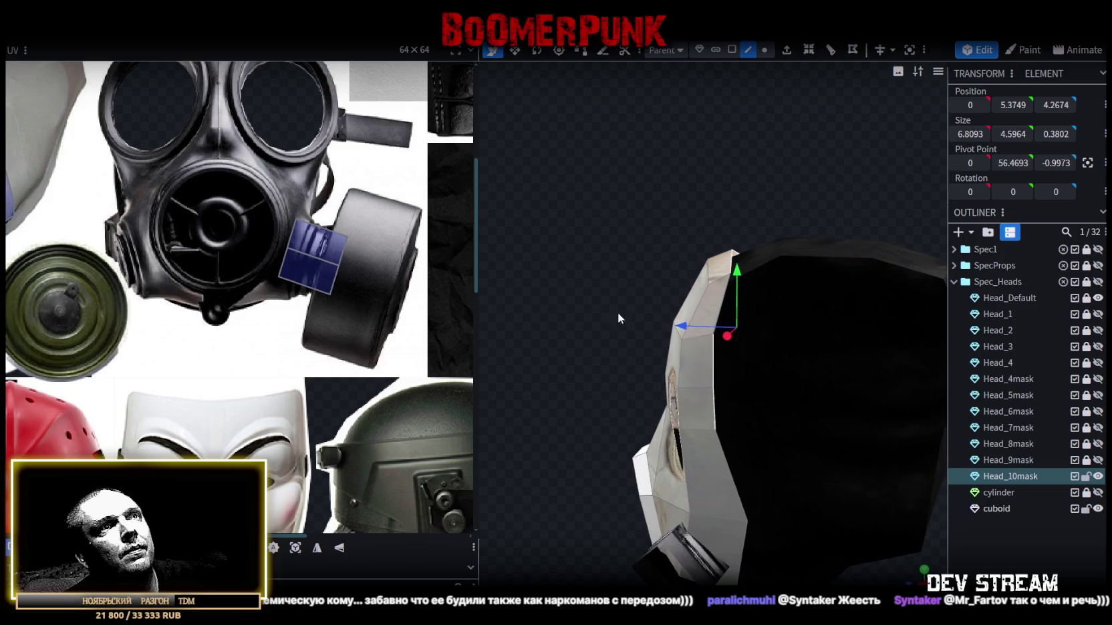
drag(693, 327, 712, 327)
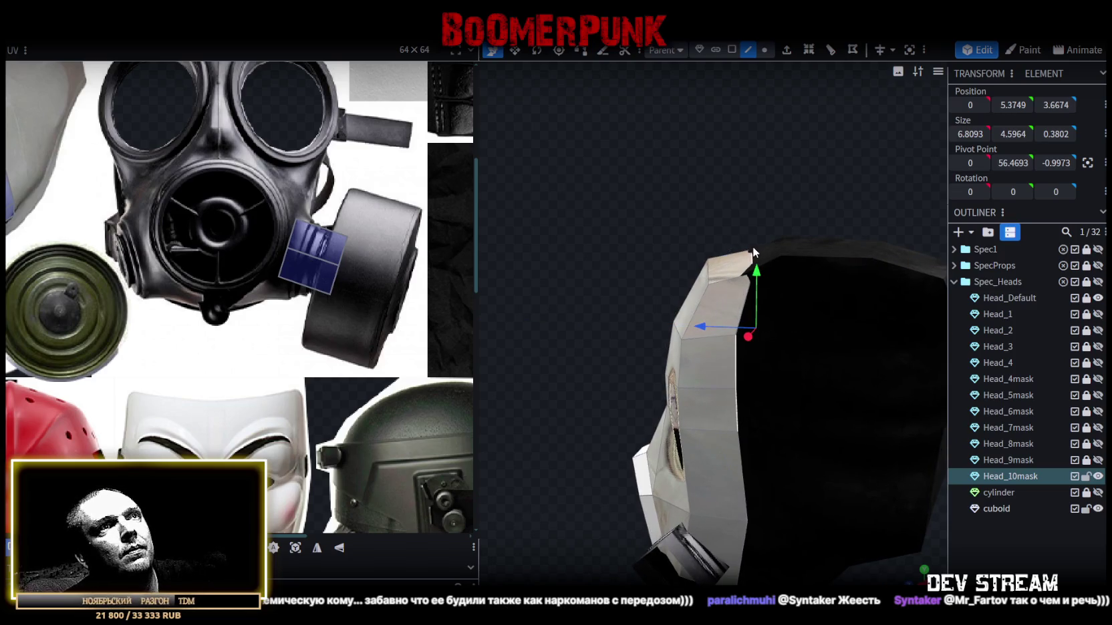
- Raise the top band face, move it forward 0.6 and down 0.3, ending at Y 7.4915, Z 4.171
click(751, 257)
drag(751, 257, 653, 257)
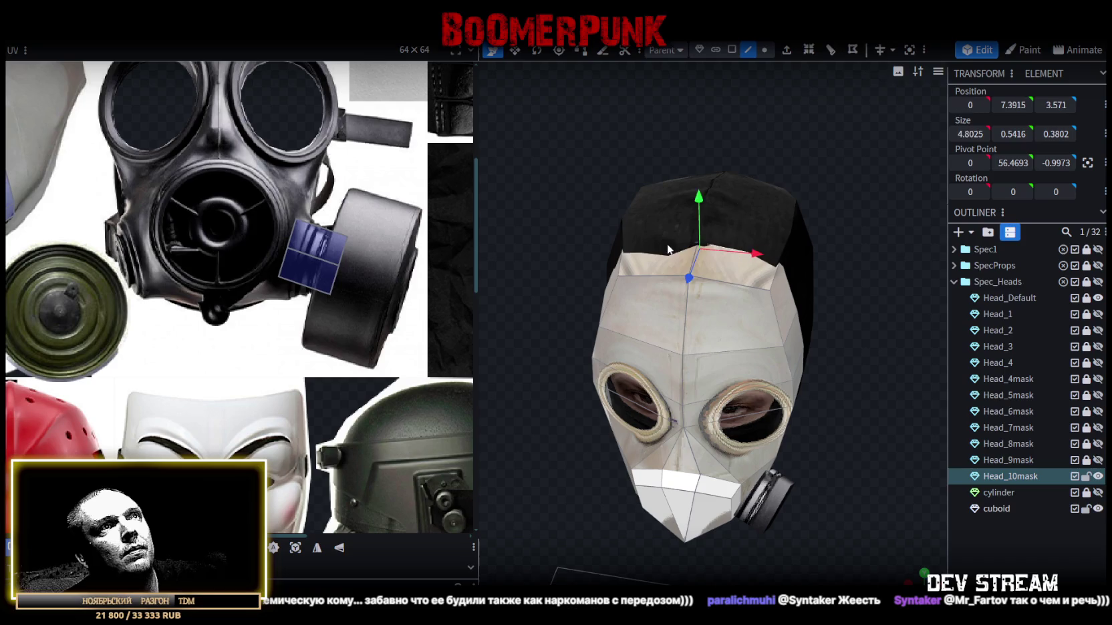
mouse_move(699, 207)
mouse_down()
mouse_move(697, 194)
mouse_move(795, 413)
mouse_move(726, 417)
mouse_up()
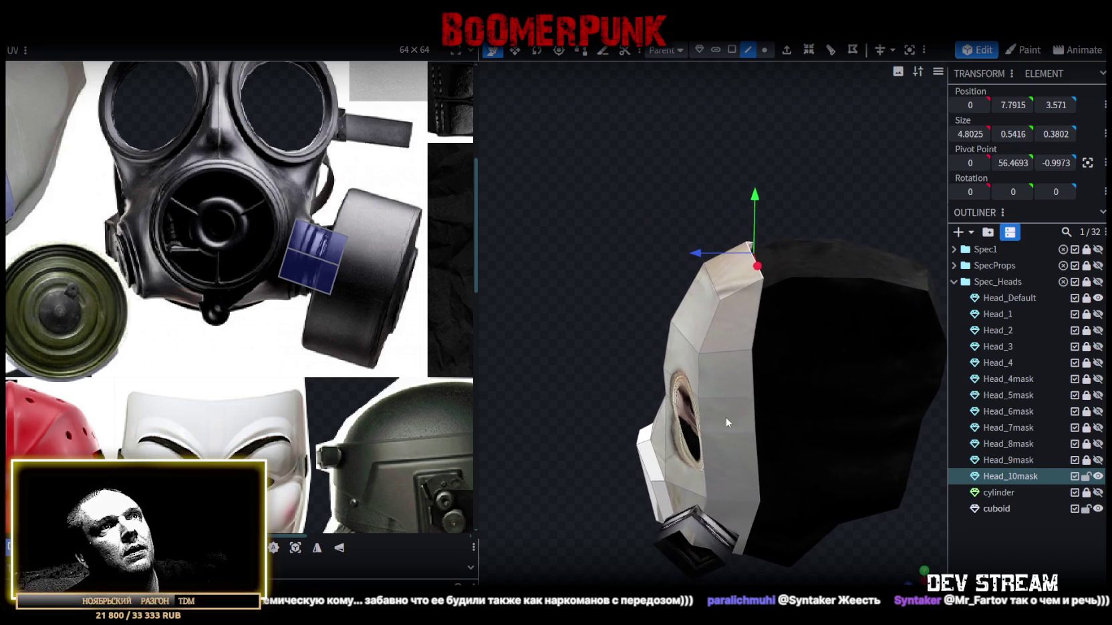
drag(697, 254, 683, 255)
drag(735, 200, 746, 211)
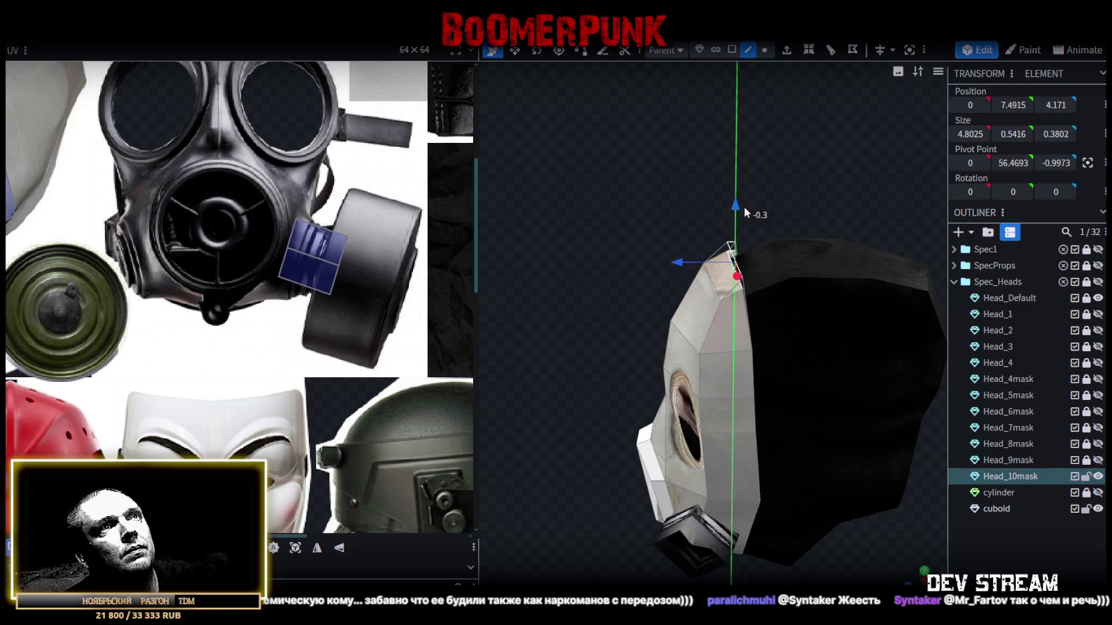
drag(627, 312, 735, 313)
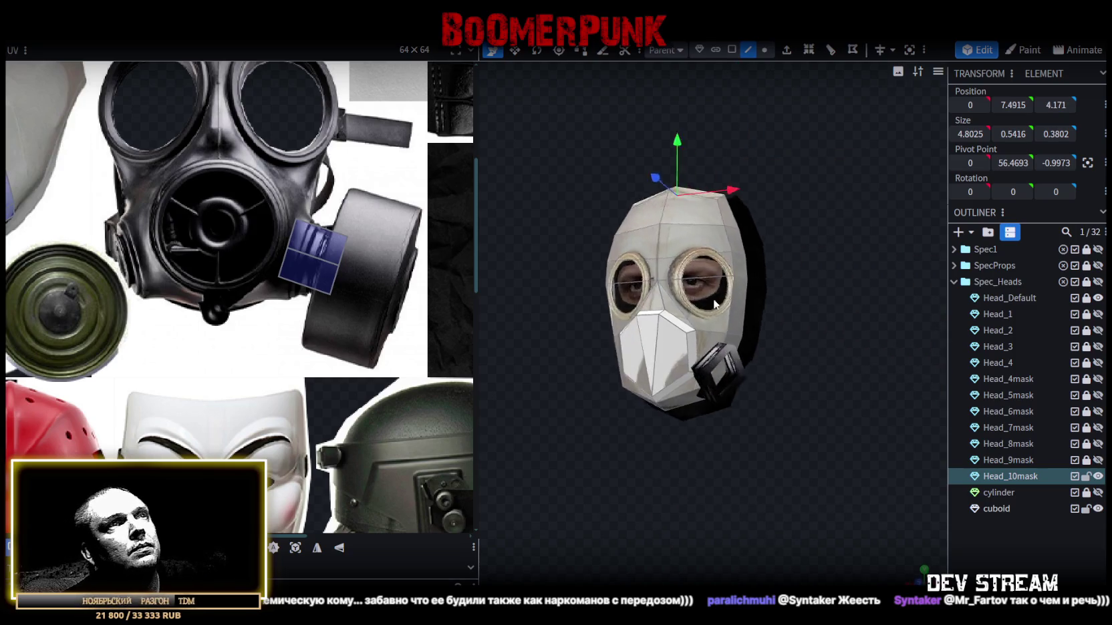
- Select the whole Head_10mask mesh in face mode and project its UVs from the current view
click(733, 49)
double_click(683, 346)
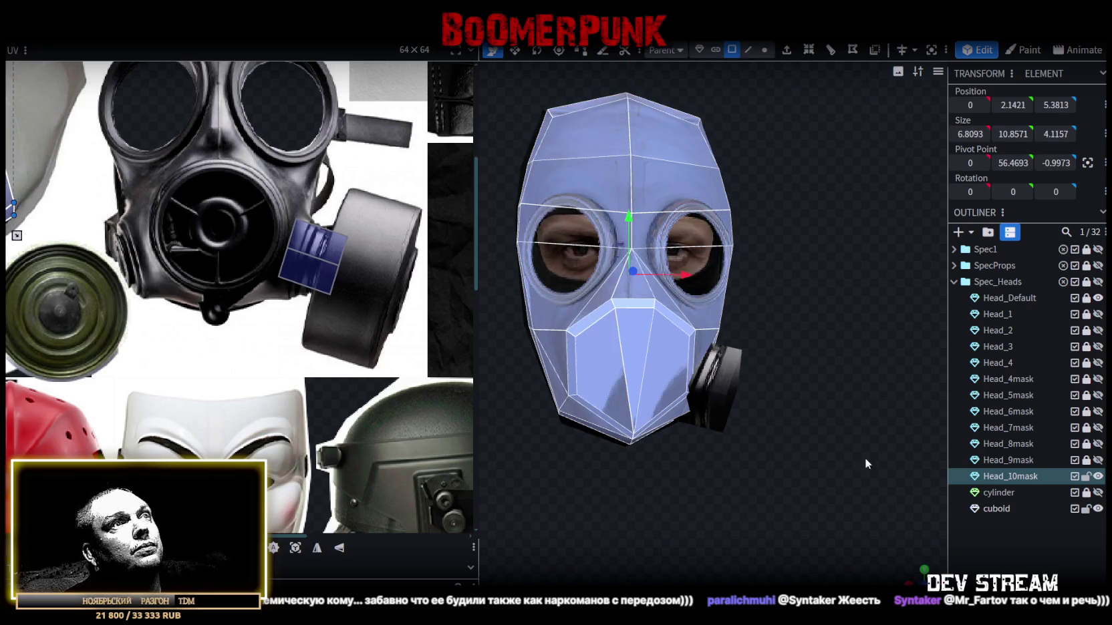
scroll(867, 463, down, 2)
scroll(813, 464, up, 3)
scroll(772, 433, down, 2)
scroll(775, 440, down, 1)
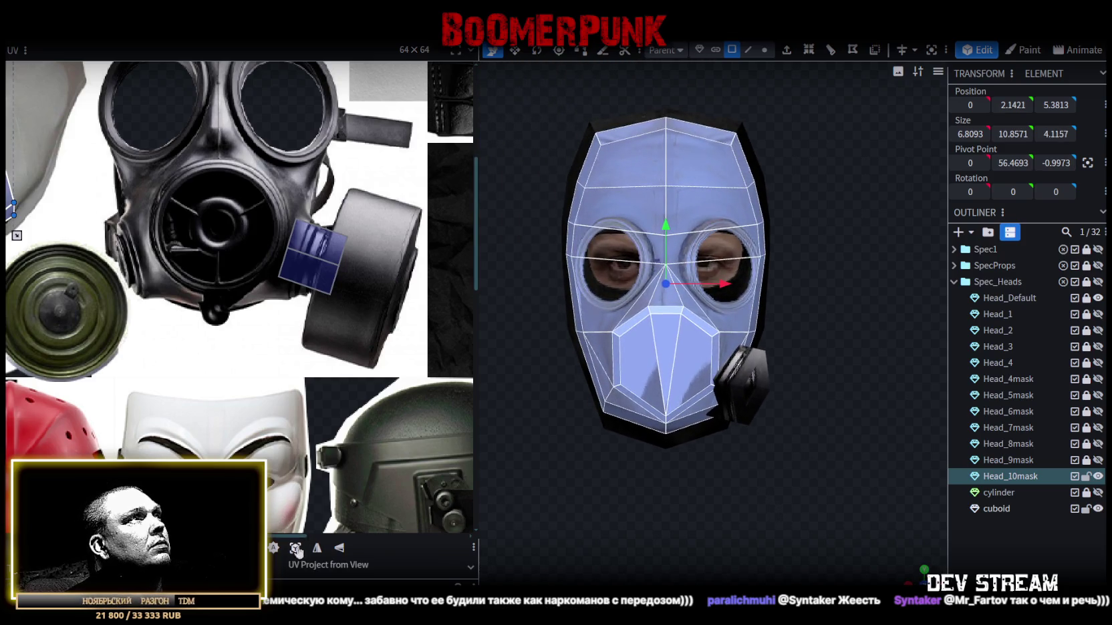
click(296, 551)
scroll(201, 300, down, 3)
scroll(188, 317, up, 2)
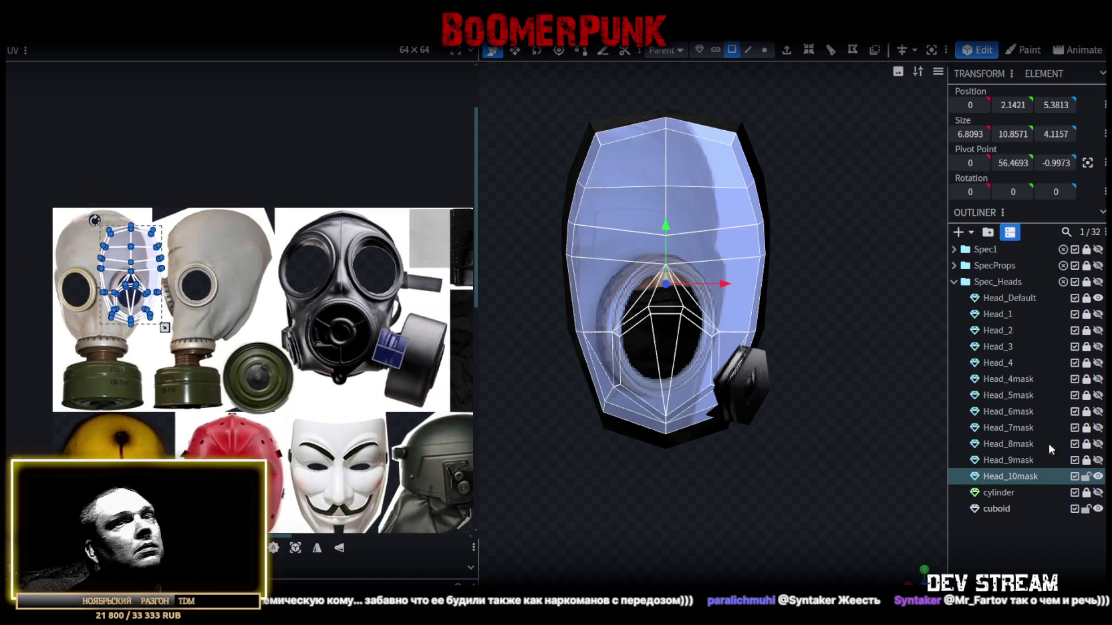
- Move the face layout onto the black gas-mask photo and enlarge it to cover the mask
drag(152, 283, 344, 285)
scroll(321, 294, up, 2)
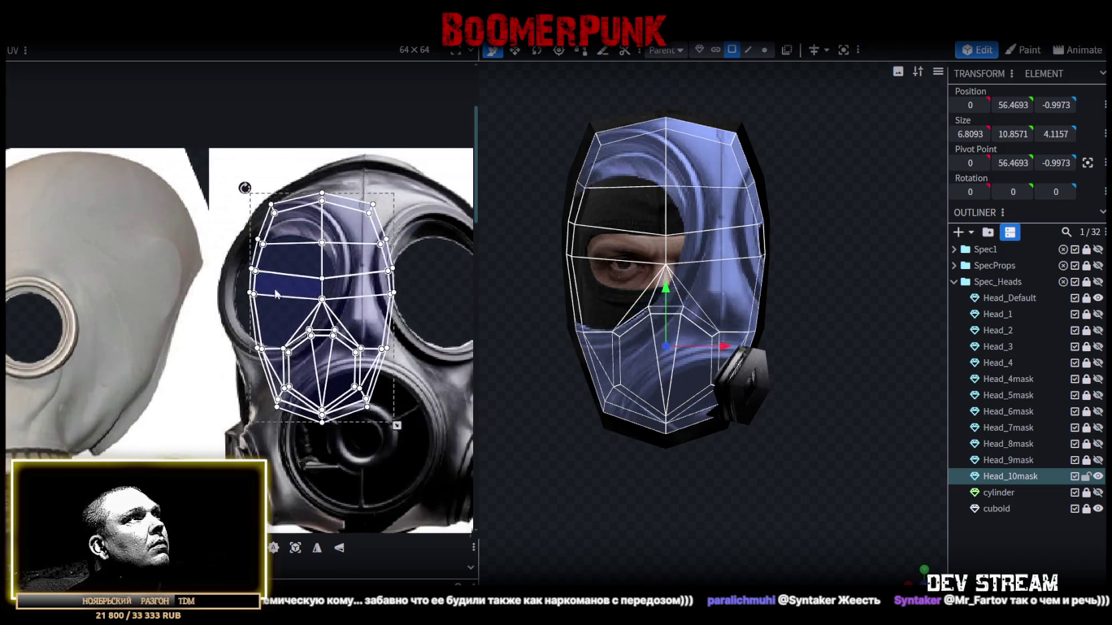
drag(275, 292, 263, 262)
scroll(278, 283, down, 1)
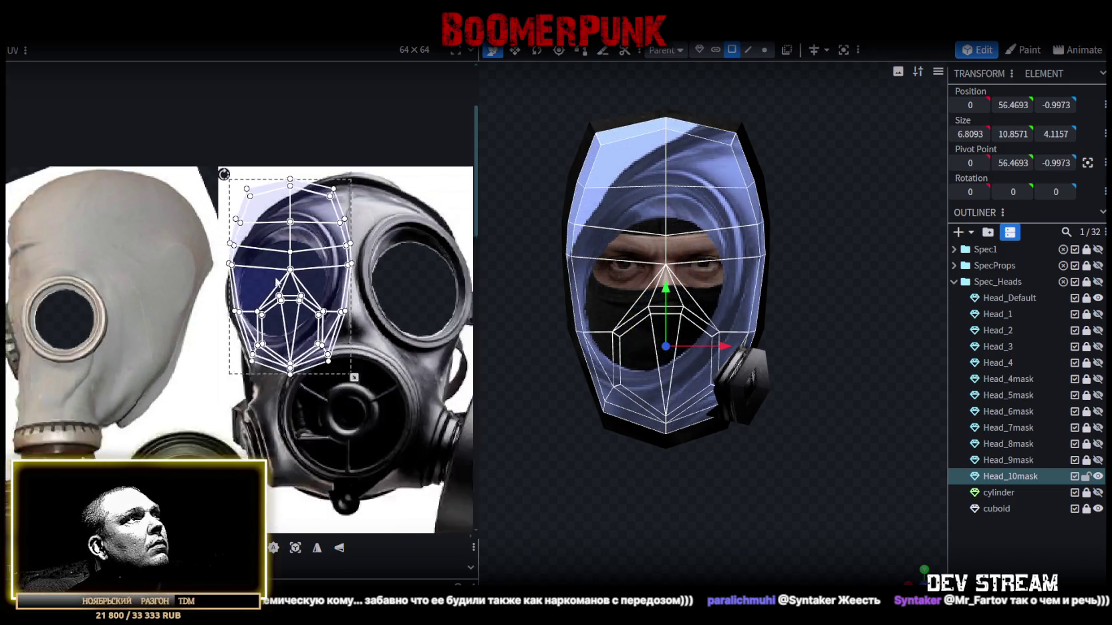
scroll(275, 282, down, 2)
mouse_move(288, 298)
mouse_down()
mouse_move(367, 392)
mouse_move(377, 384)
mouse_up()
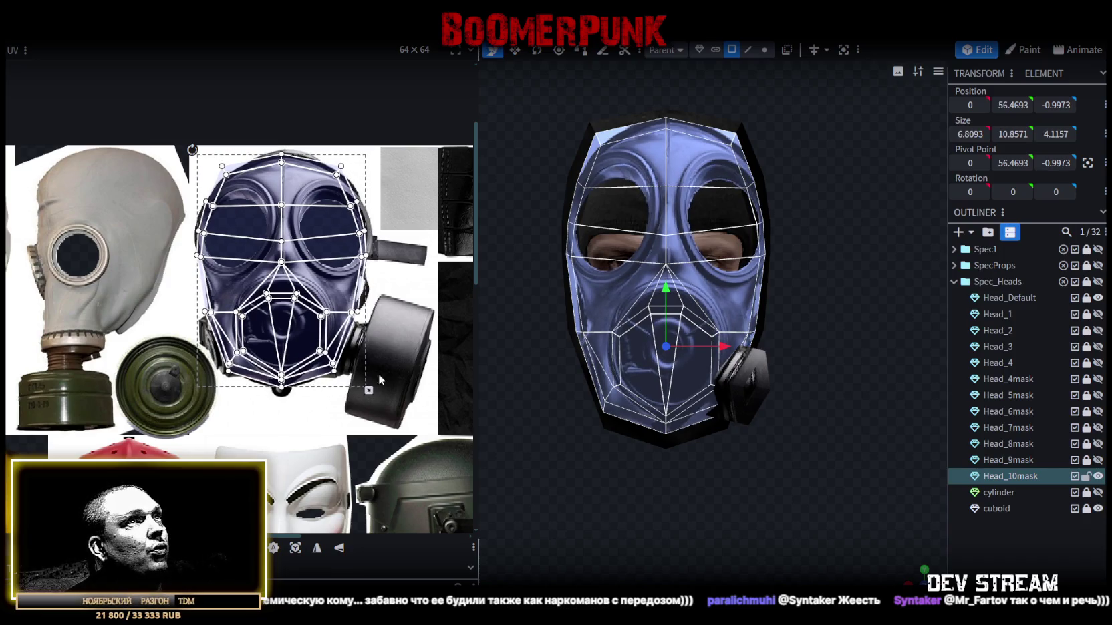
scroll(251, 212, up, 3)
scroll(251, 212, up, 2)
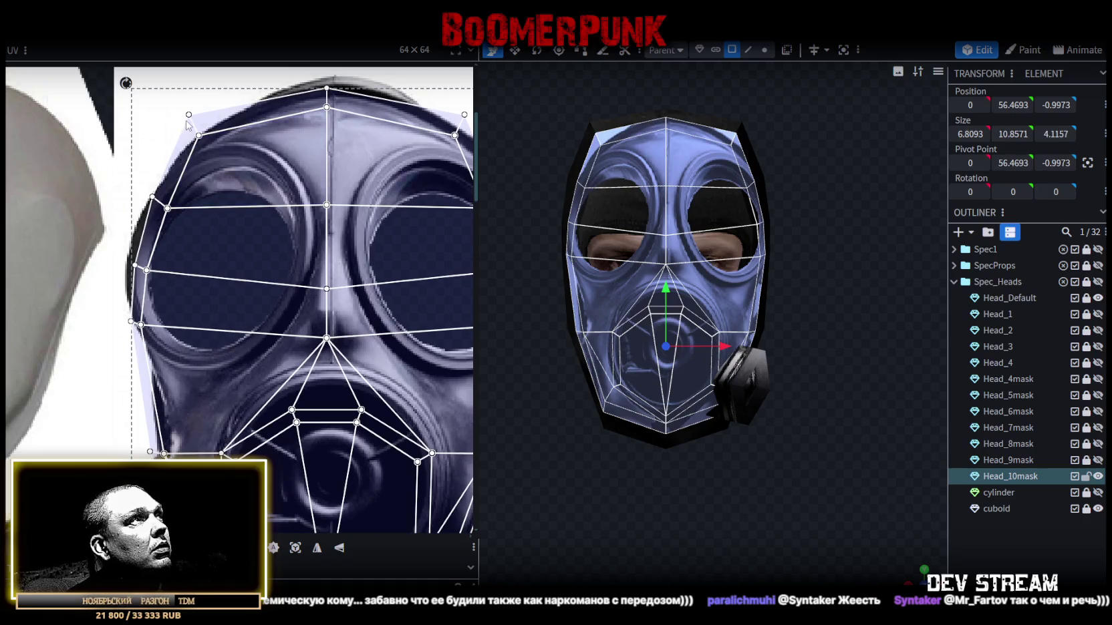
- Deselect the layout and select only the mask's top-left face
click(188, 125)
scroll(192, 119, up, 1)
scroll(191, 119, up, 1)
click(186, 114)
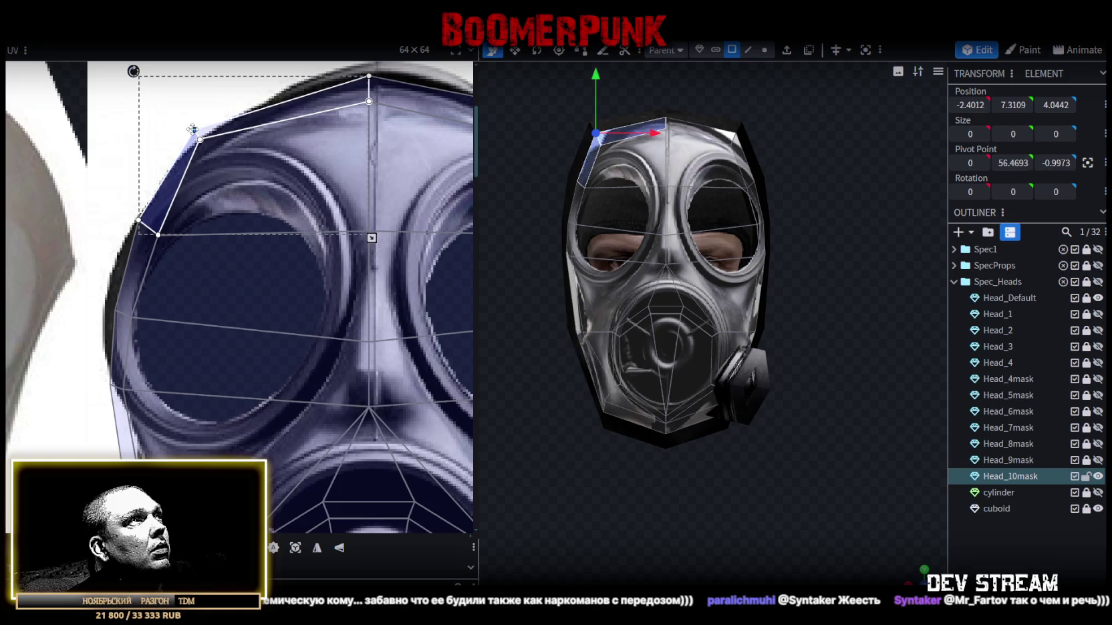
- Reshape the top-left face's UV outline and corner to follow the mask outline on the photo
drag(201, 143, 230, 146)
middle_drag(230, 145, 170, 318)
scroll(170, 324, down, 3)
scroll(330, 359, down, 2)
scroll(330, 358, down, 1)
scroll(377, 390, up, 1)
scroll(336, 284, up, 1)
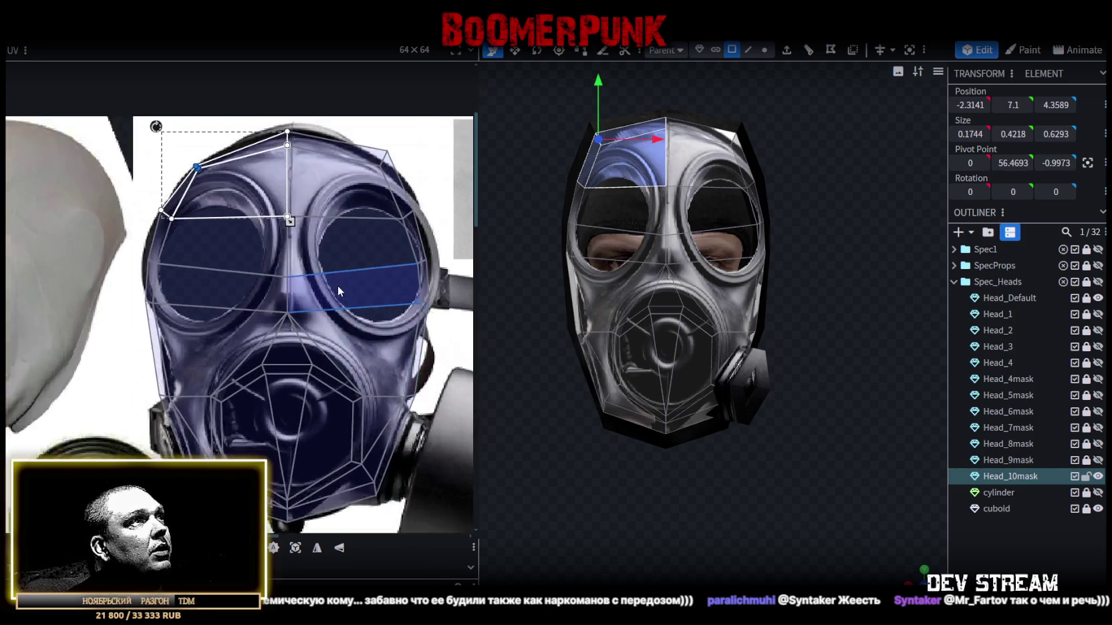
scroll(317, 234, up, 1)
scroll(301, 195, up, 2)
- Select the whole upper mask and shift its centre column of points up and right
key(ctrl+a)
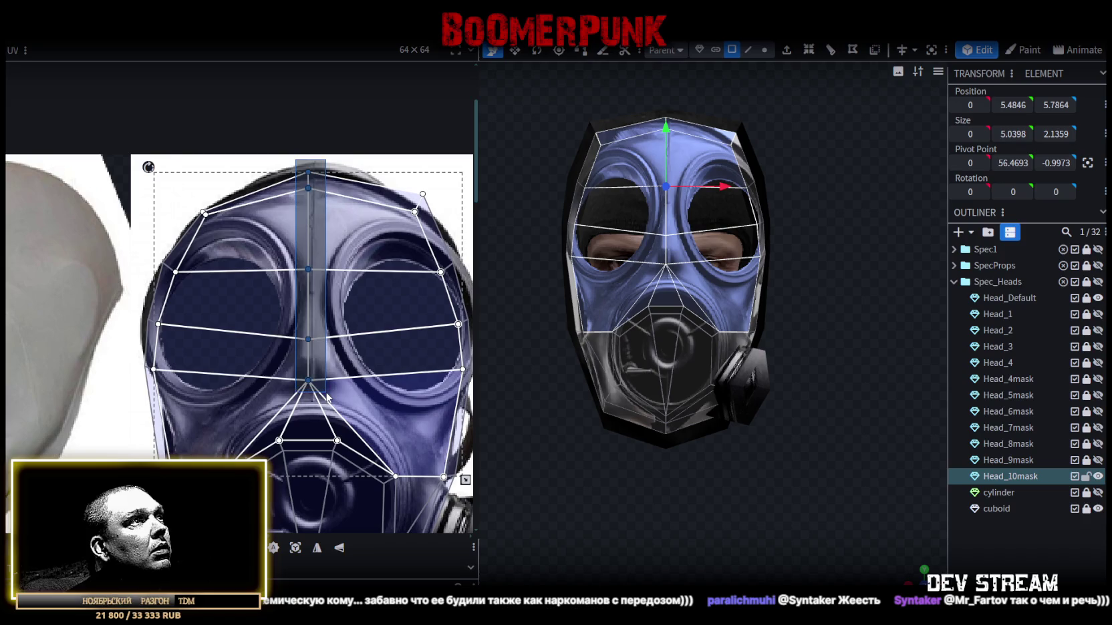
scroll(290, 235, up, 2)
drag(289, 237, 297, 226)
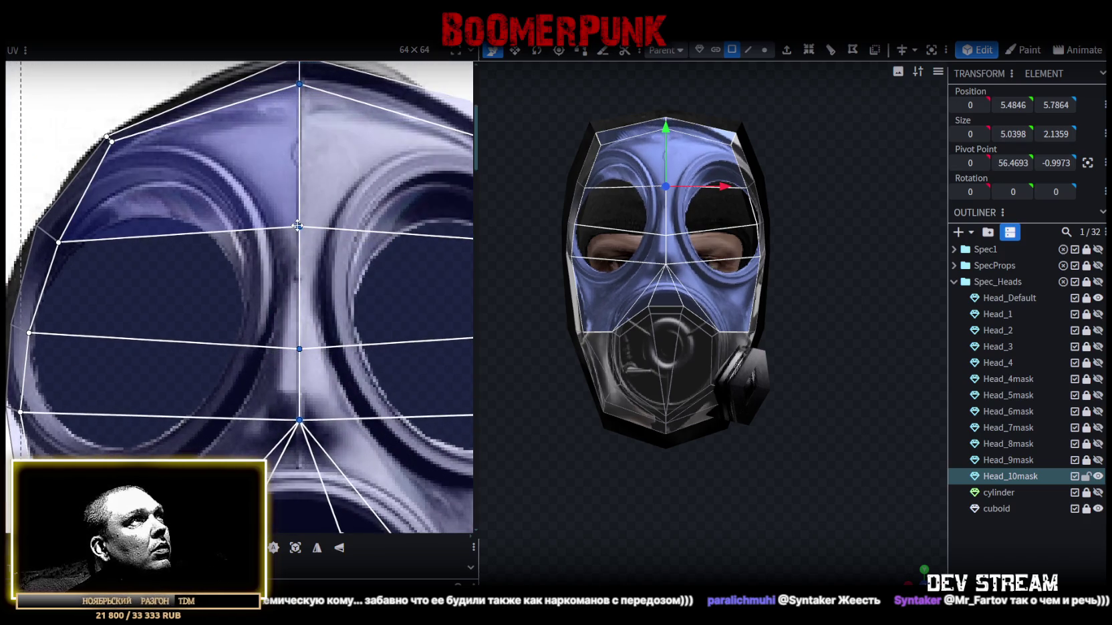
scroll(301, 231, down, 3)
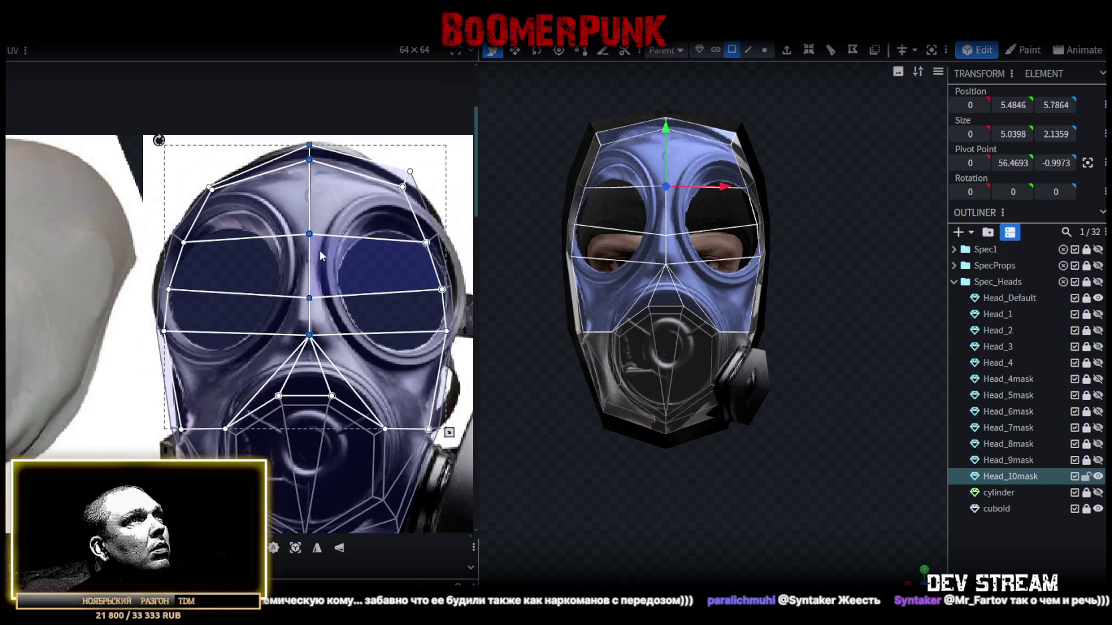
scroll(317, 247, down, 1)
- Adjust the top-right face's points along the upper right edge above the eye
click(382, 219)
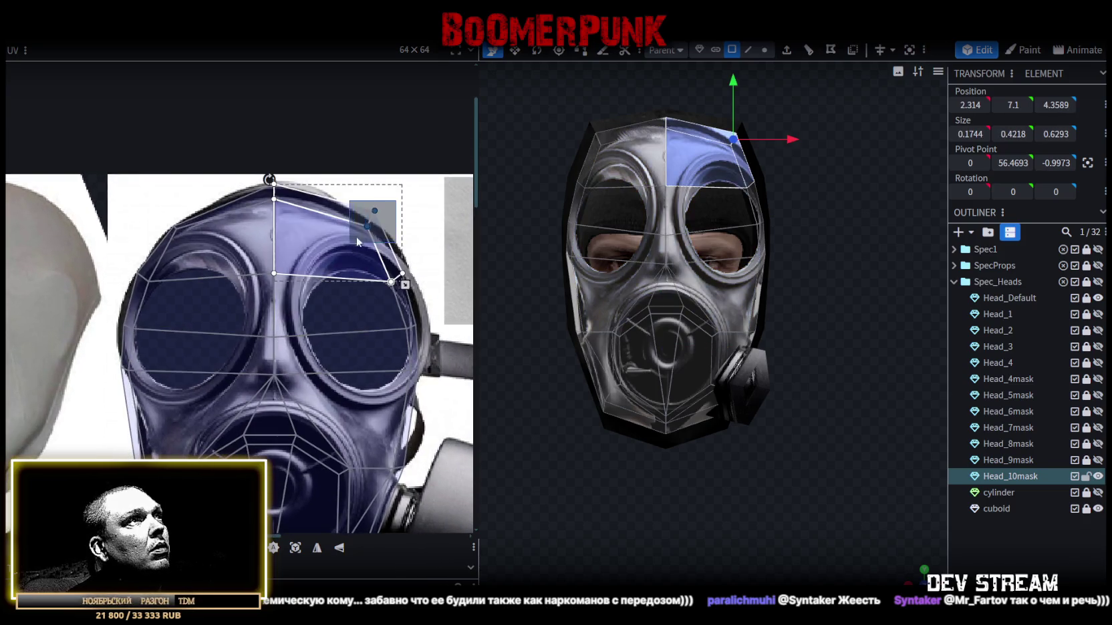
scroll(381, 219, up, 1)
click(371, 209)
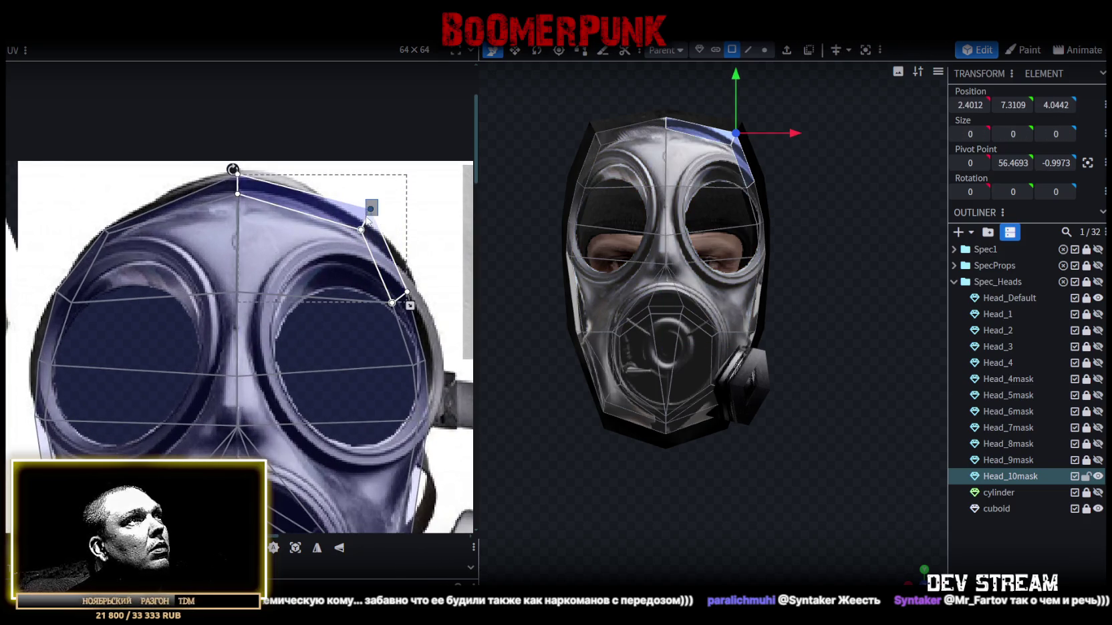
scroll(370, 209, down, 2)
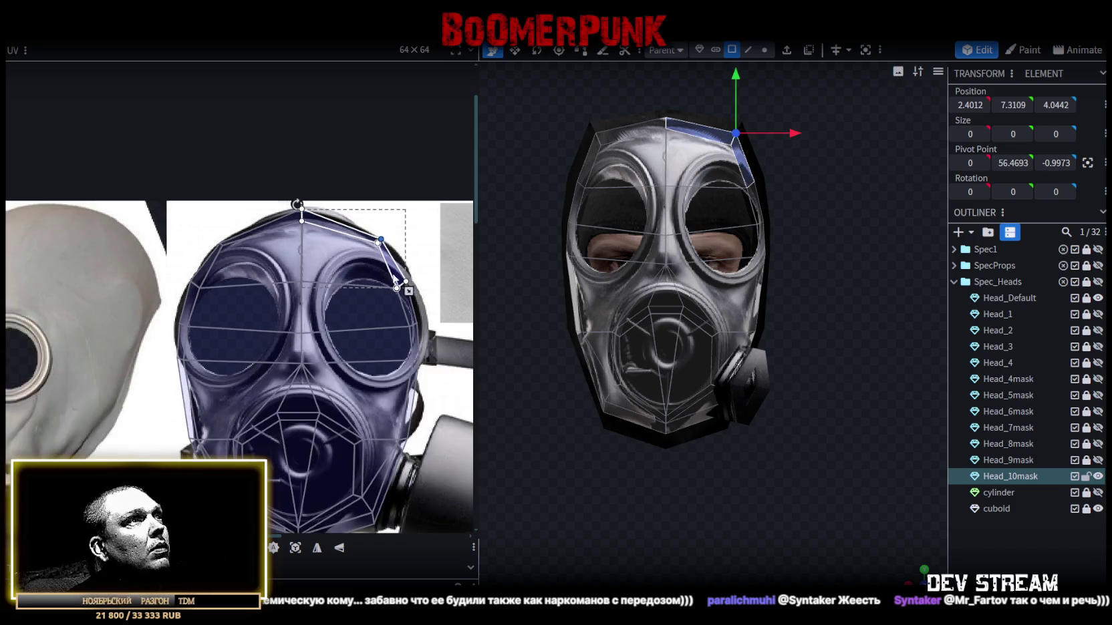
scroll(371, 209, up, 2)
drag(368, 252, 315, 293)
scroll(336, 273, up, 2)
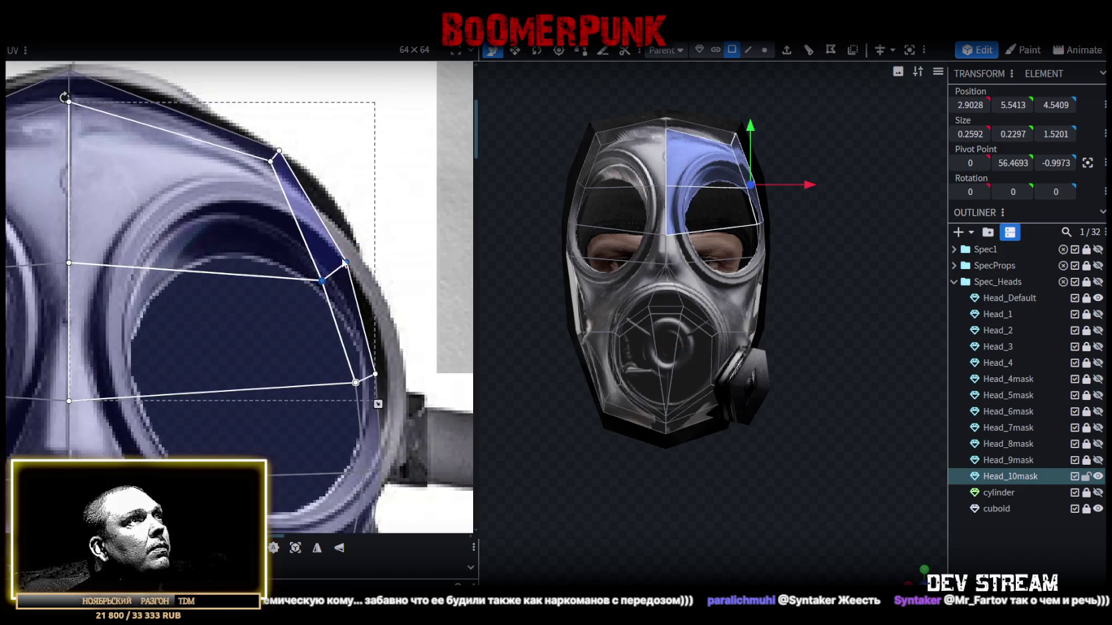
drag(401, 235, 362, 265)
scroll(384, 312, down, 1)
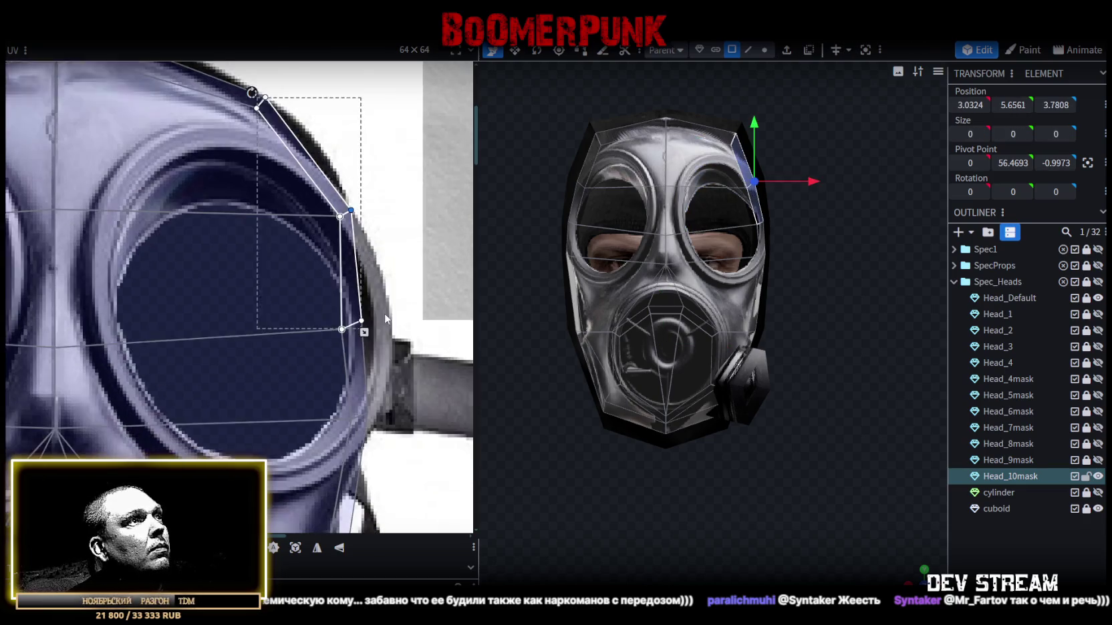
- Push the right eye face's outer points and the face below it onto the goggle rim
click(311, 346)
drag(368, 314, 370, 315)
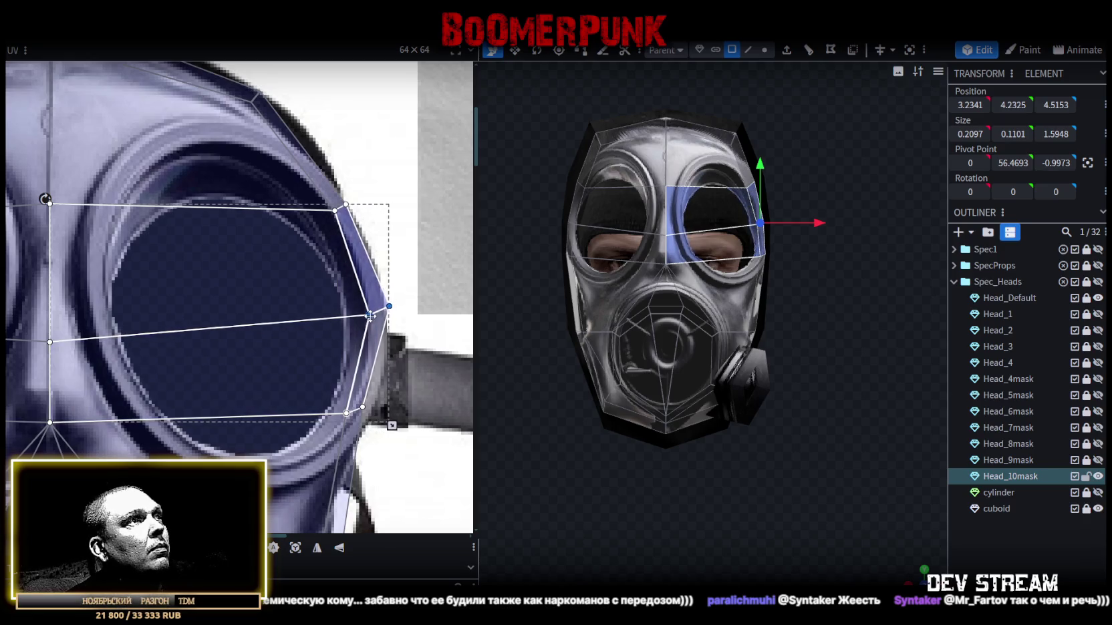
click(389, 305)
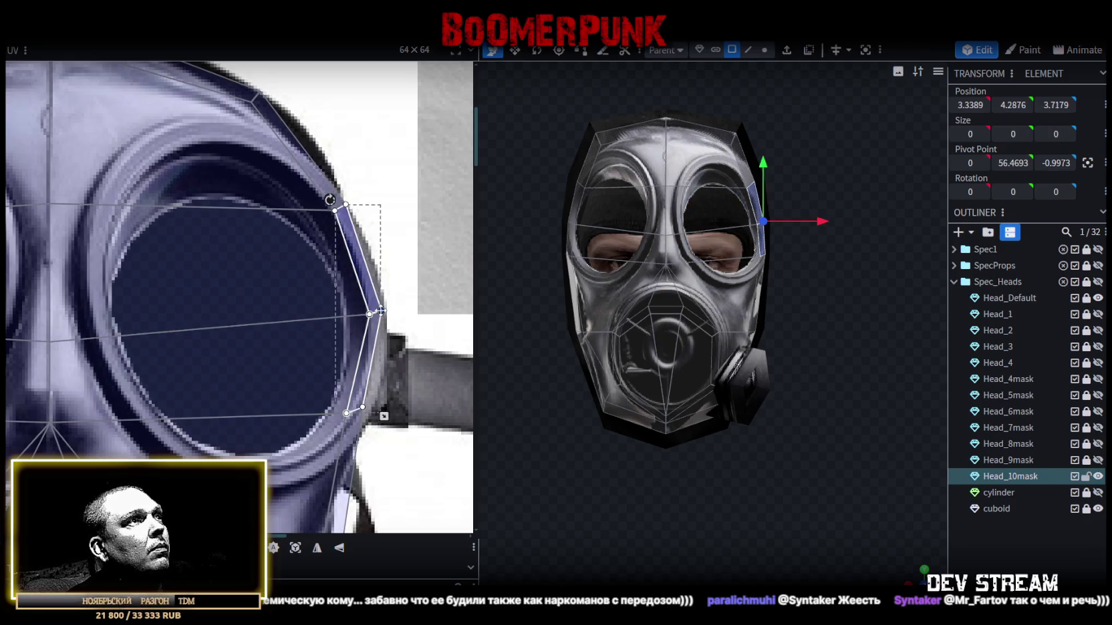
click(364, 409)
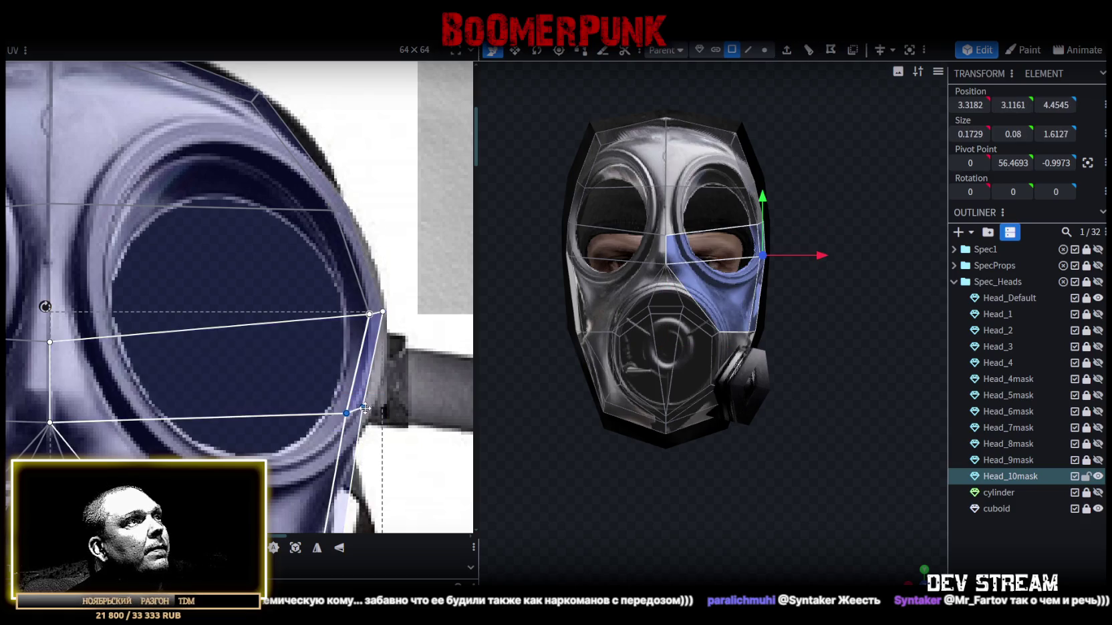
drag(363, 408, 378, 409)
scroll(387, 437, down, 3)
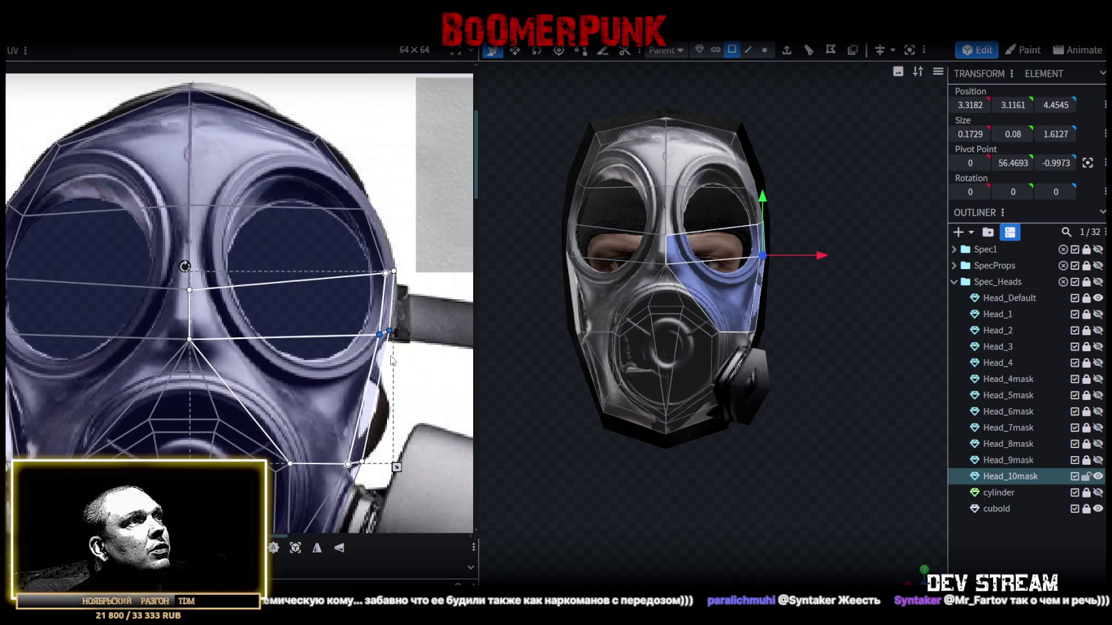
scroll(351, 315, up, 3)
- Move the goggle's right-edge point down-left and check the right cheek faces
click(378, 314)
mouse_move(378, 314)
mouse_down()
mouse_move(362, 336)
mouse_move(368, 326)
mouse_up()
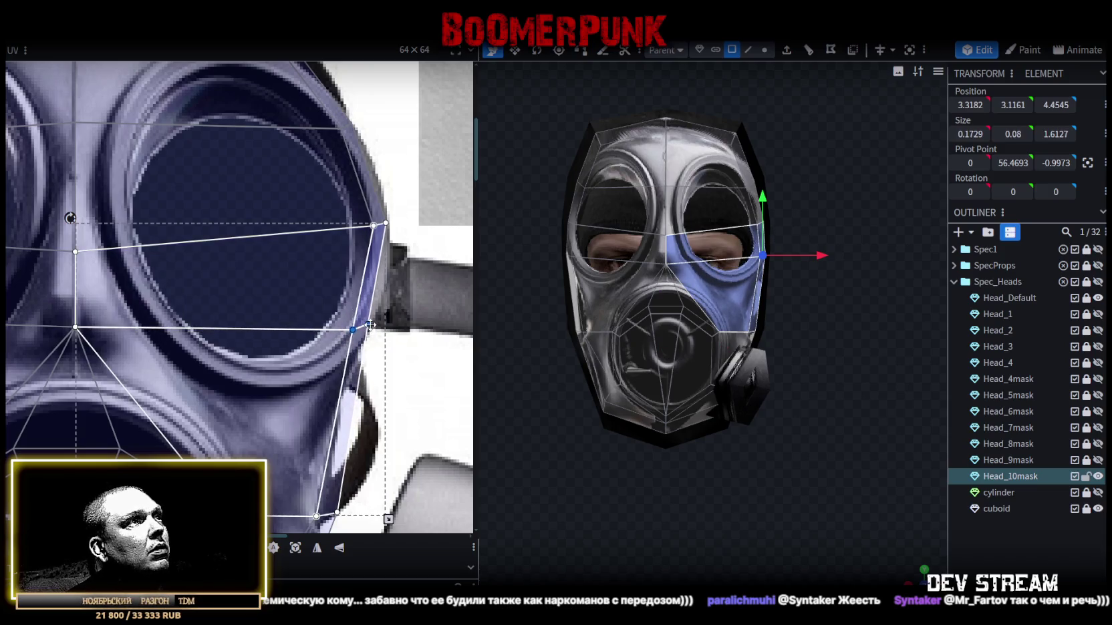
click(370, 325)
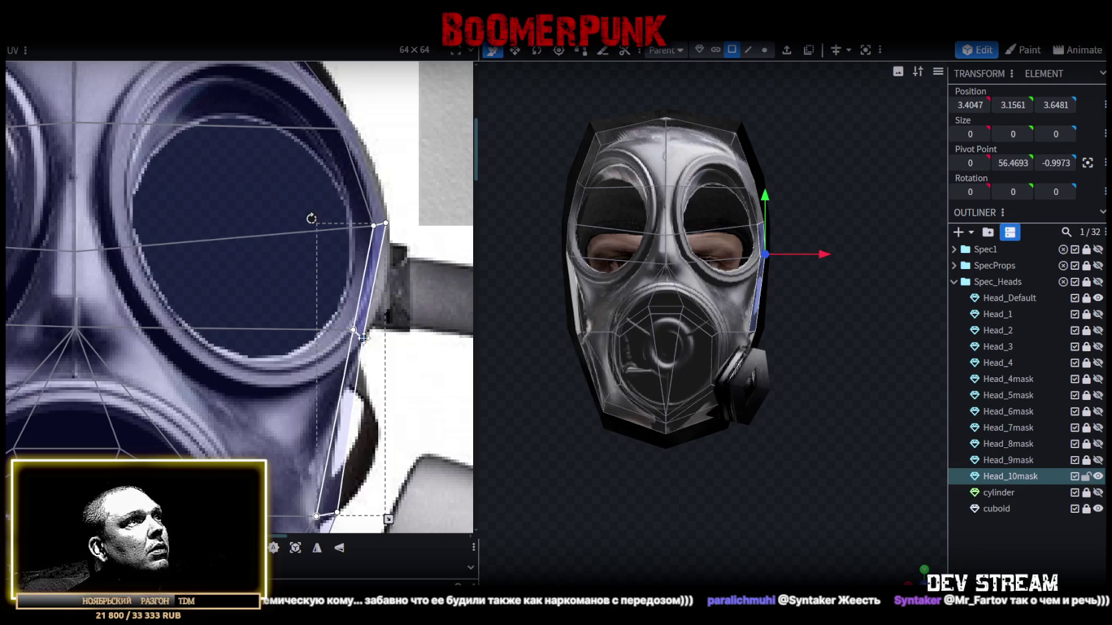
scroll(364, 336, down, 3)
click(352, 369)
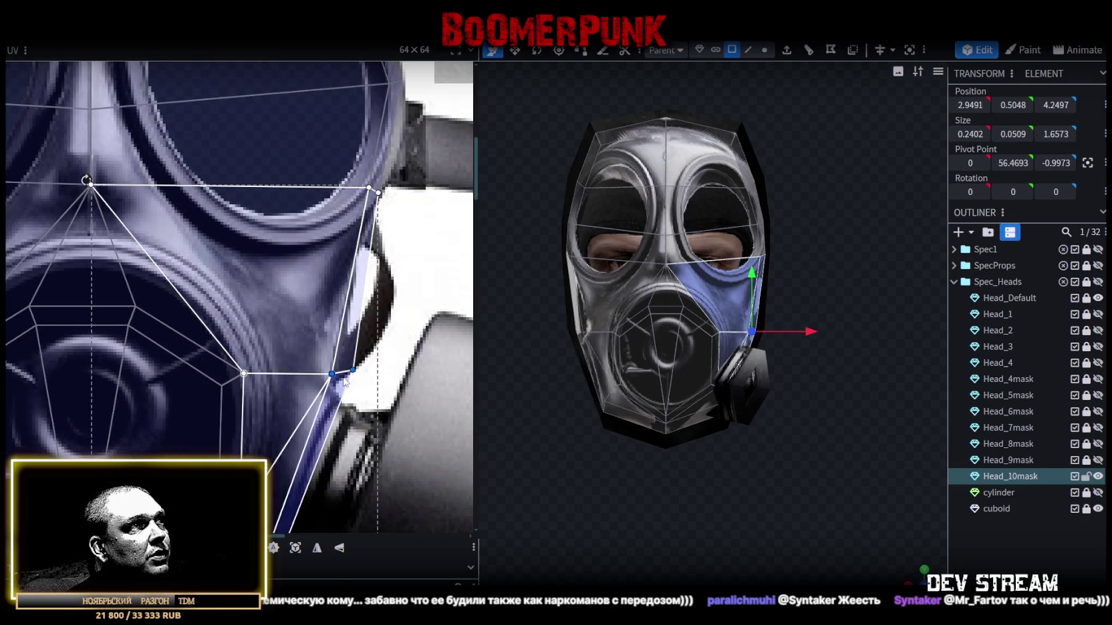
scroll(361, 369, down, 5)
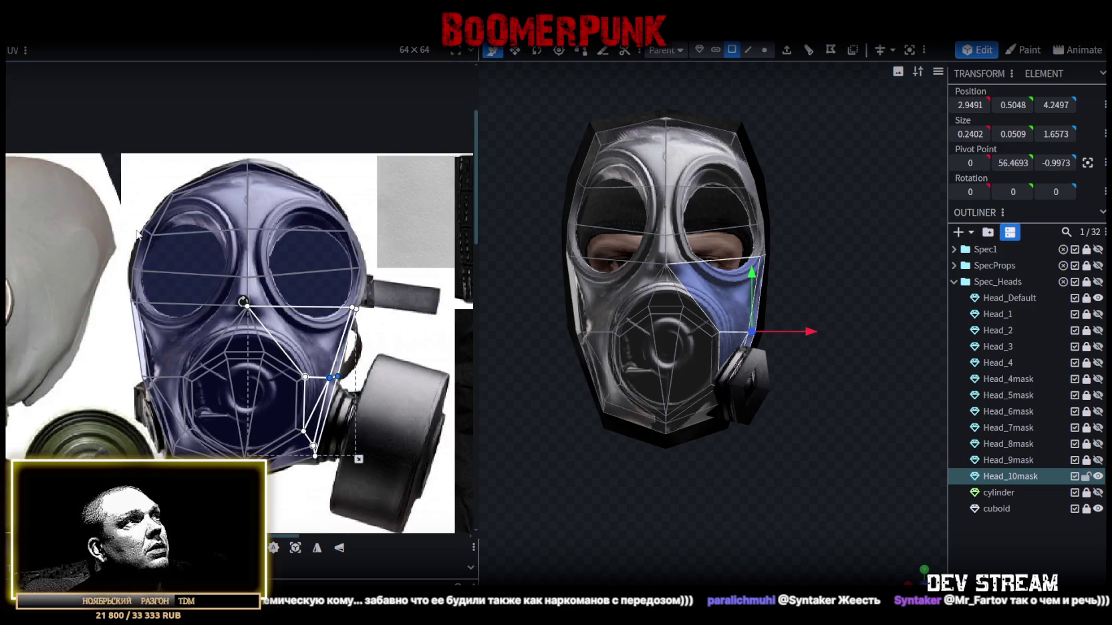
scroll(141, 217, up, 2)
scroll(142, 217, up, 2)
- Pull the bottom-left points left and up, and raise the upper band's middle row
mouse_move(147, 253)
mouse_down()
mouse_move(198, 299)
mouse_move(181, 281)
mouse_up()
mouse_move(91, 381)
mouse_down()
mouse_move(213, 448)
mouse_move(135, 423)
mouse_up()
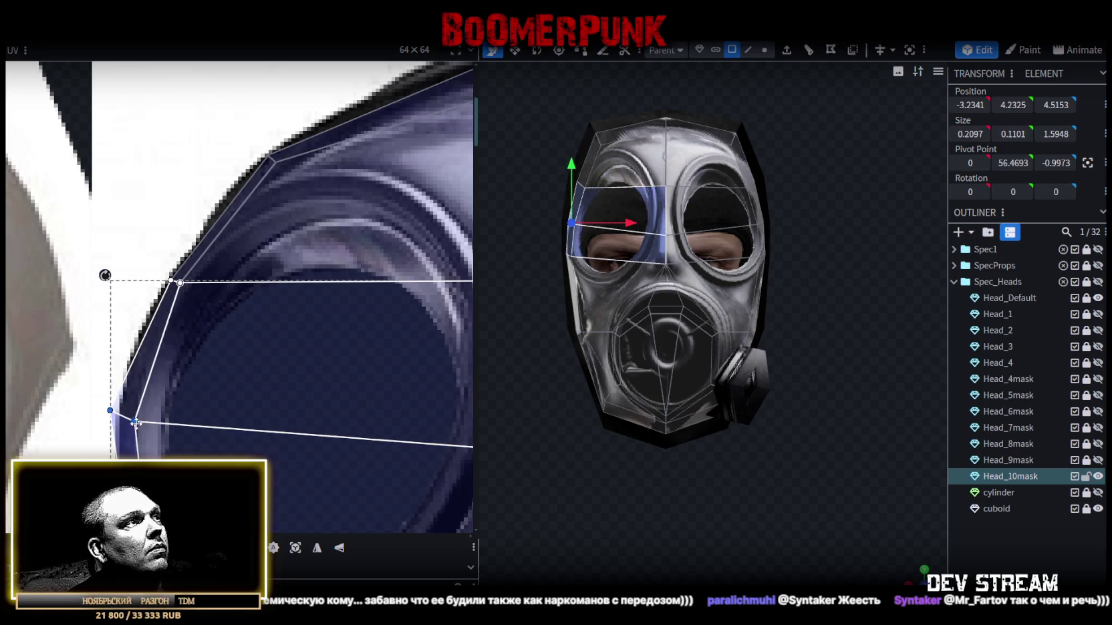
drag(90, 394, 119, 417)
scroll(152, 413, down, 5)
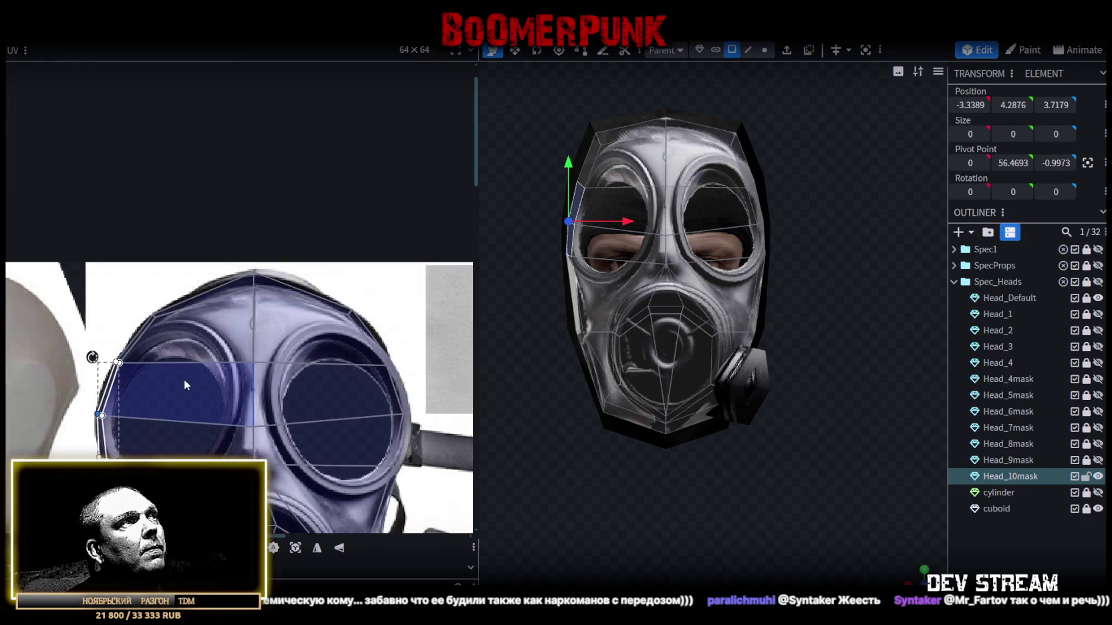
scroll(193, 381, down, 2)
click(267, 354)
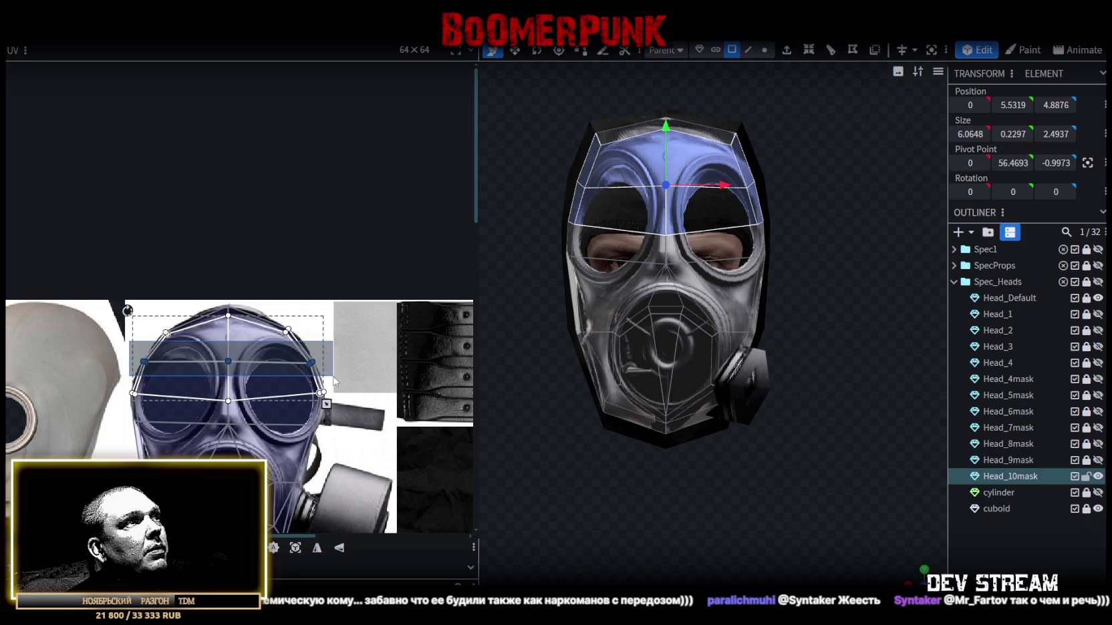
scroll(267, 354, up, 2)
drag(183, 356, 177, 329)
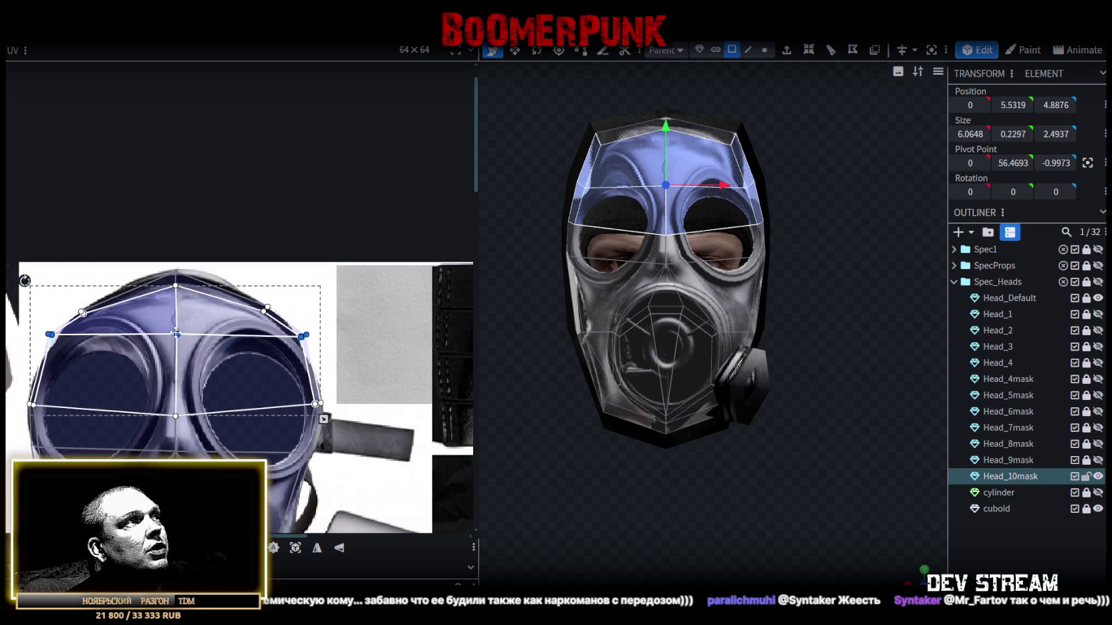
- Move the upper-right face's points up-left onto the goggle rim around the right eye
mouse_move(74, 294)
mouse_down()
mouse_move(93, 326)
mouse_move(113, 298)
mouse_up()
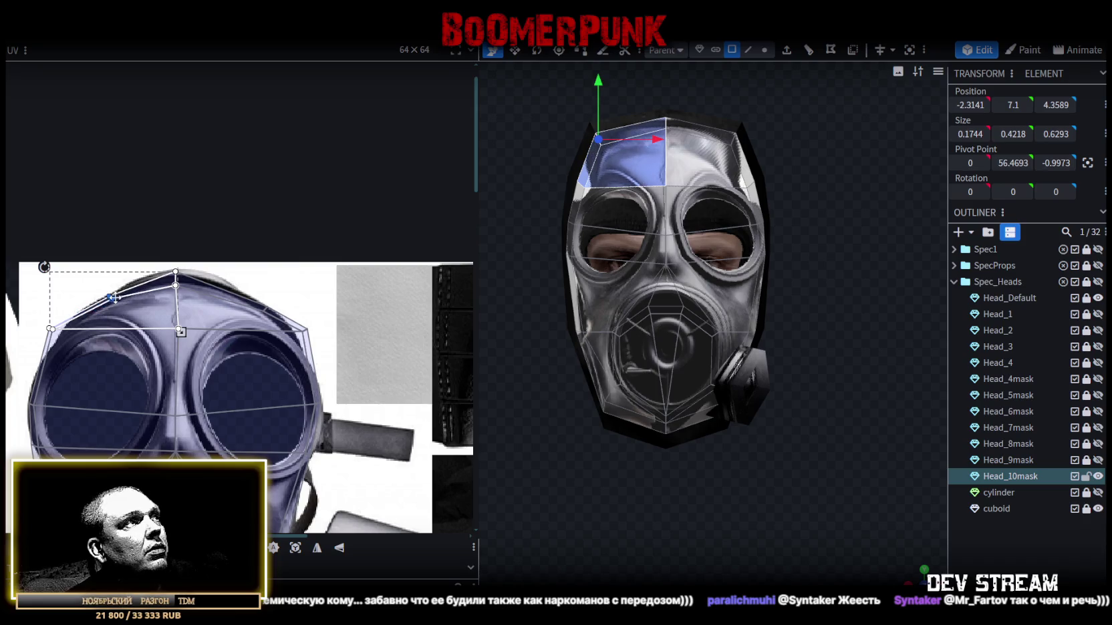
click(279, 299)
drag(265, 311, 235, 298)
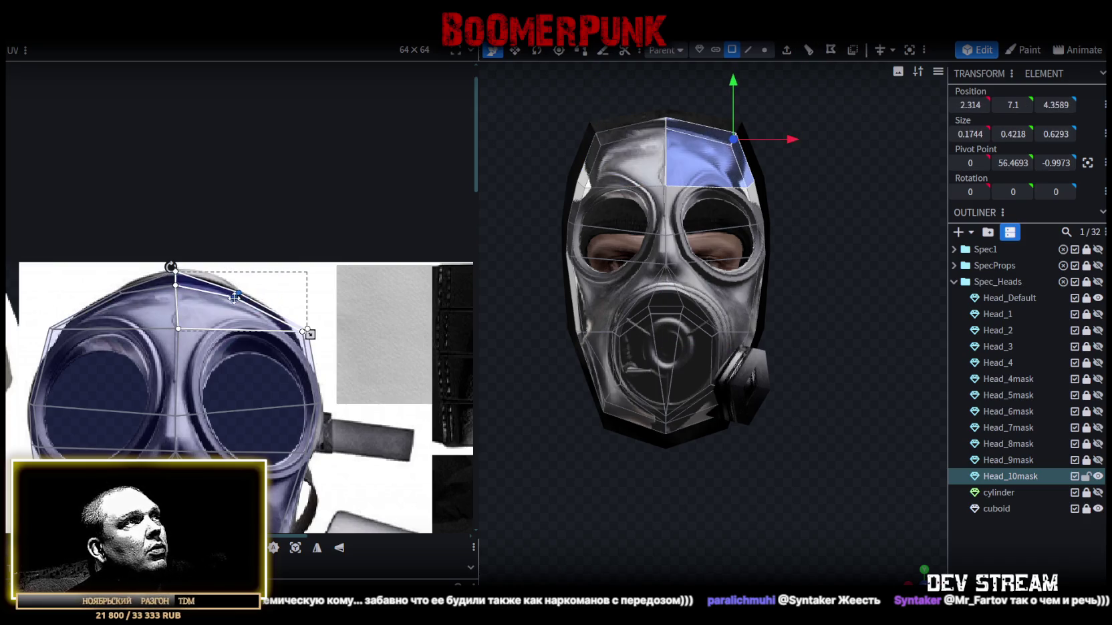
click(284, 343)
scroll(294, 341, up, 2)
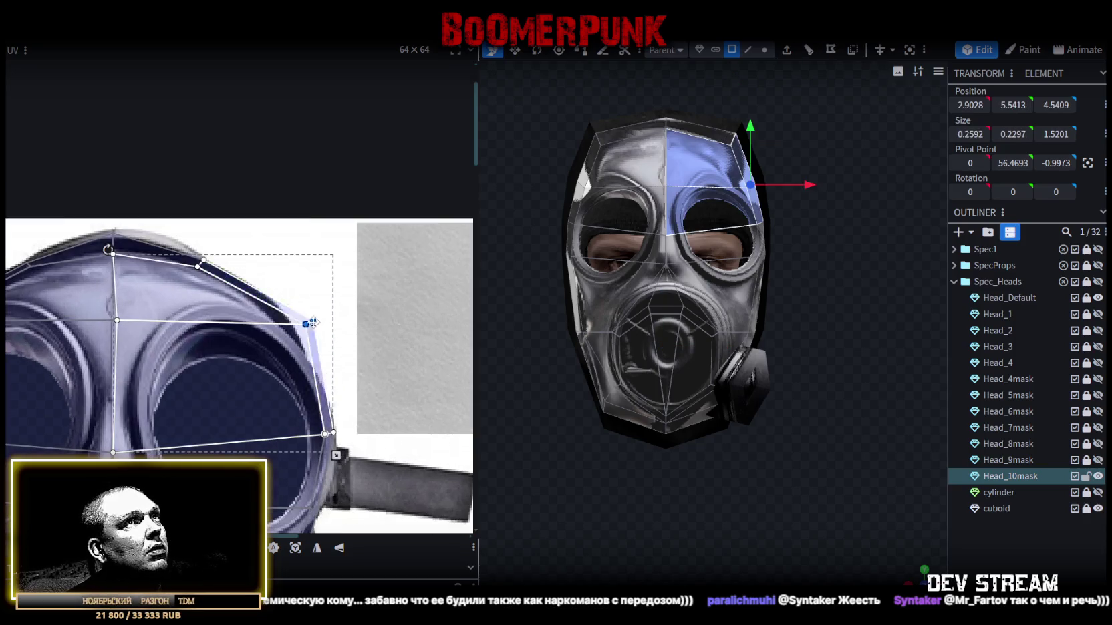
drag(306, 323, 252, 298)
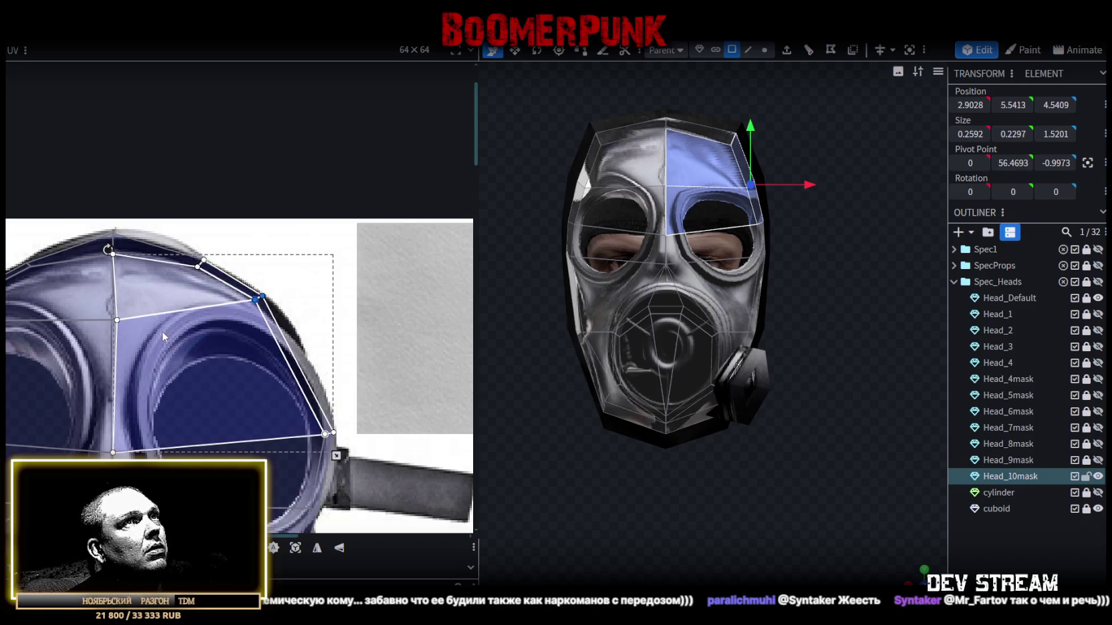
middle_drag(161, 331, 205, 319)
middle_drag(240, 360, 353, 337)
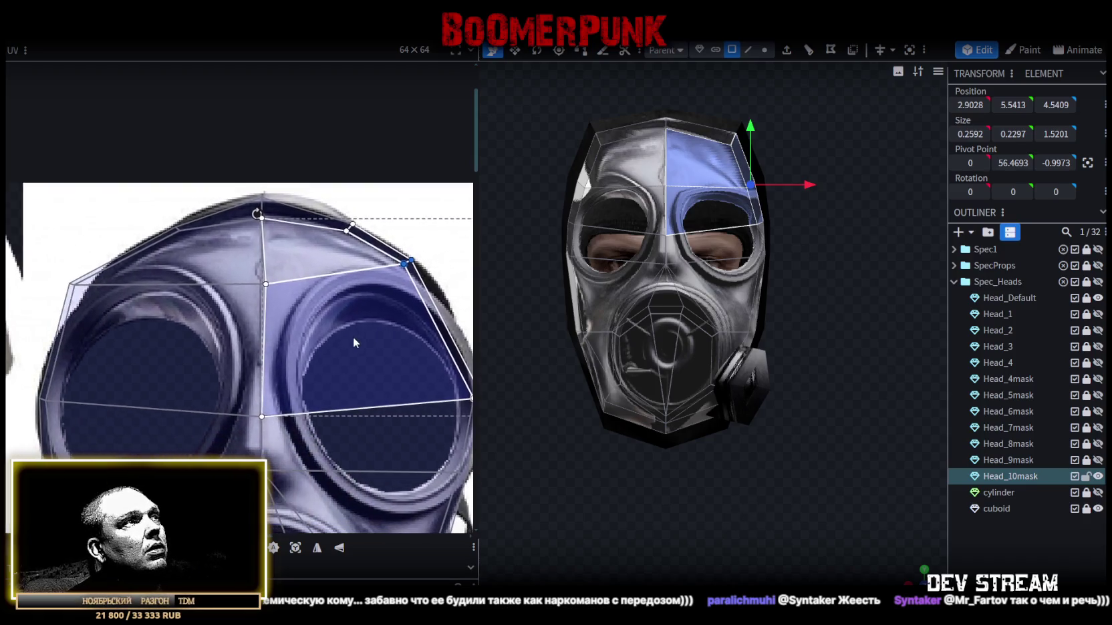
- Pull a left-eye corner toward the rim and raise the eye-band vertices around both eyes
click(72, 284)
drag(72, 284, 114, 265)
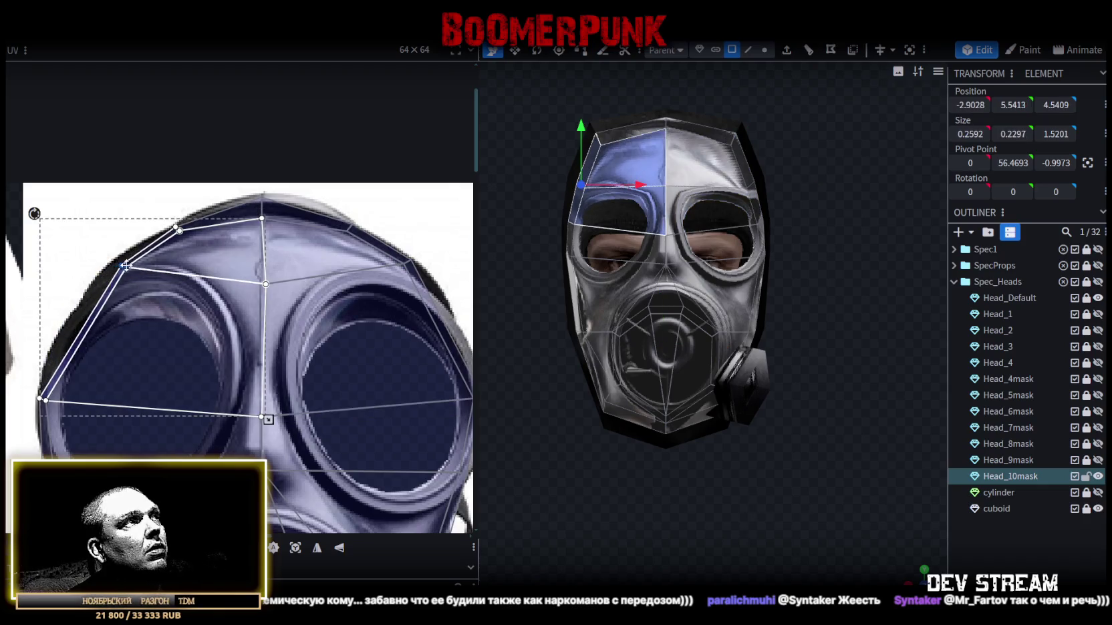
scroll(200, 347, down, 2)
mouse_move(41, 347)
mouse_down()
mouse_move(275, 376)
mouse_move(354, 404)
mouse_up()
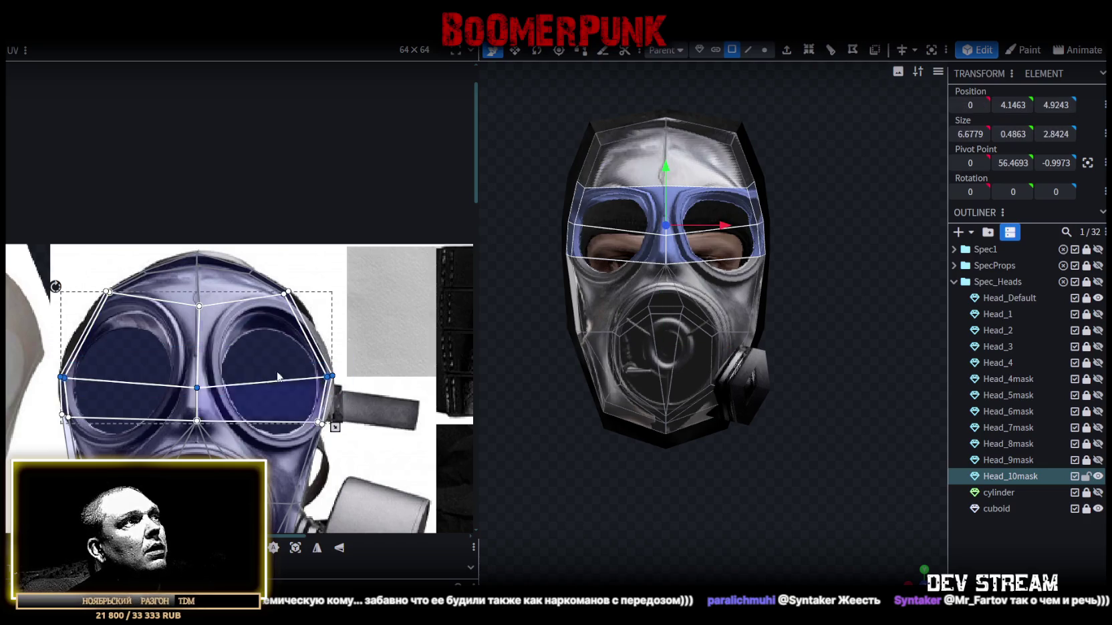
drag(197, 387, 198, 349)
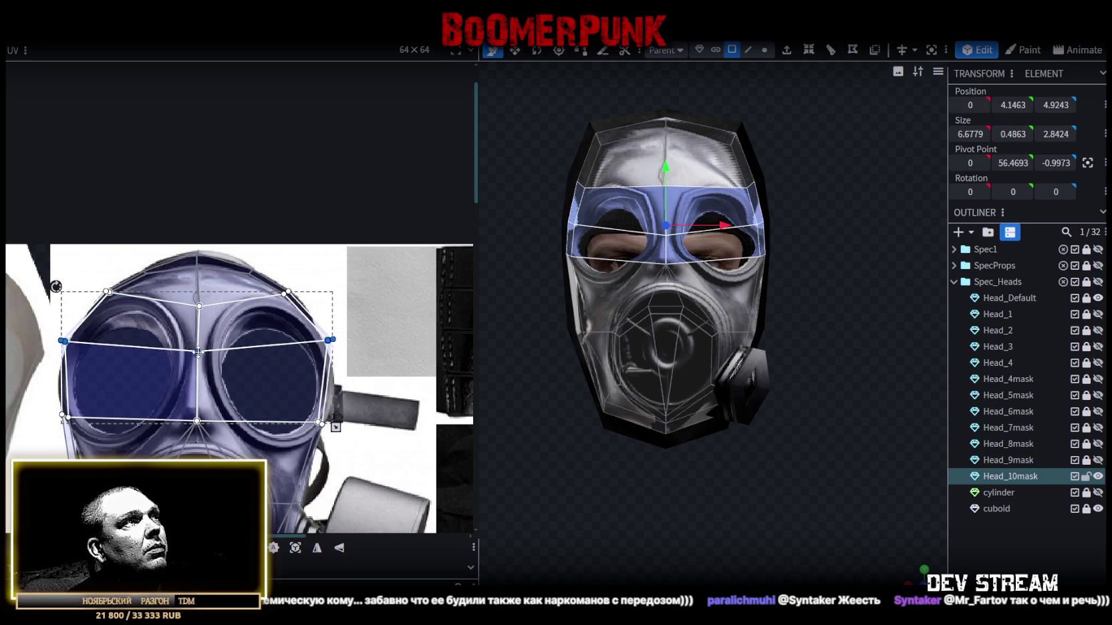
drag(198, 348, 196, 355)
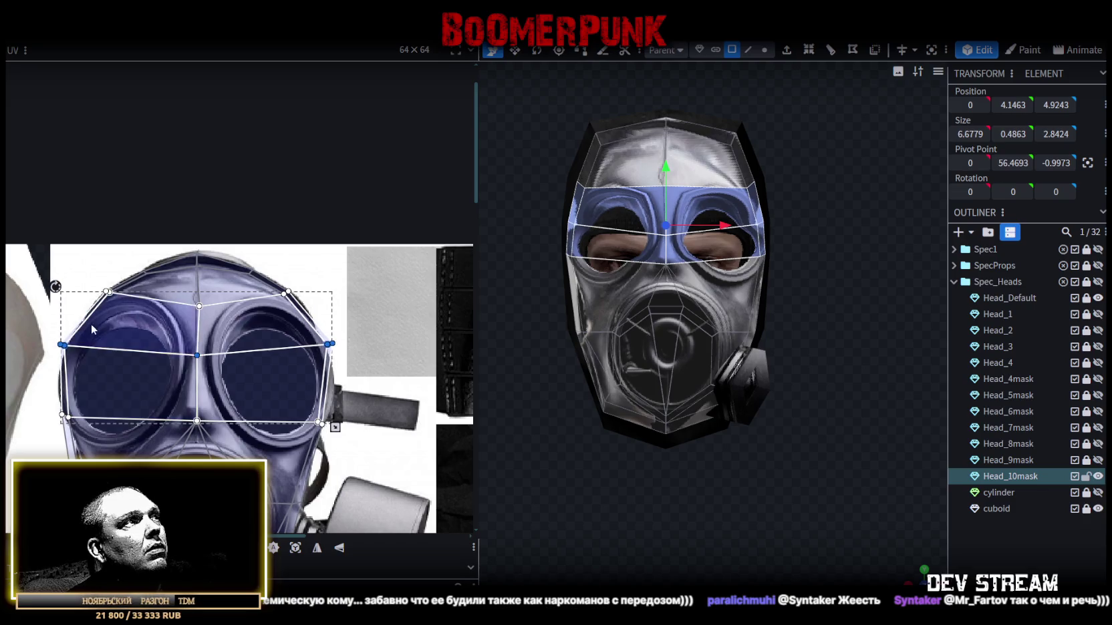
- Widen the right-eye face out to the goggle edge
scroll(73, 328, up, 3)
click(53, 357)
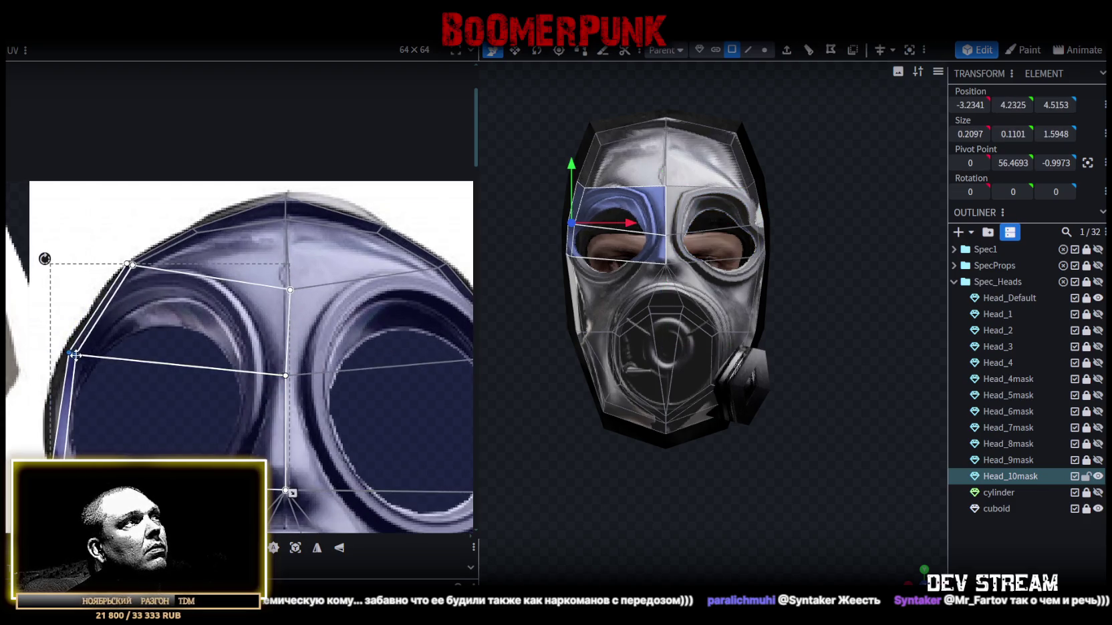
middle_drag(367, 346, 173, 366)
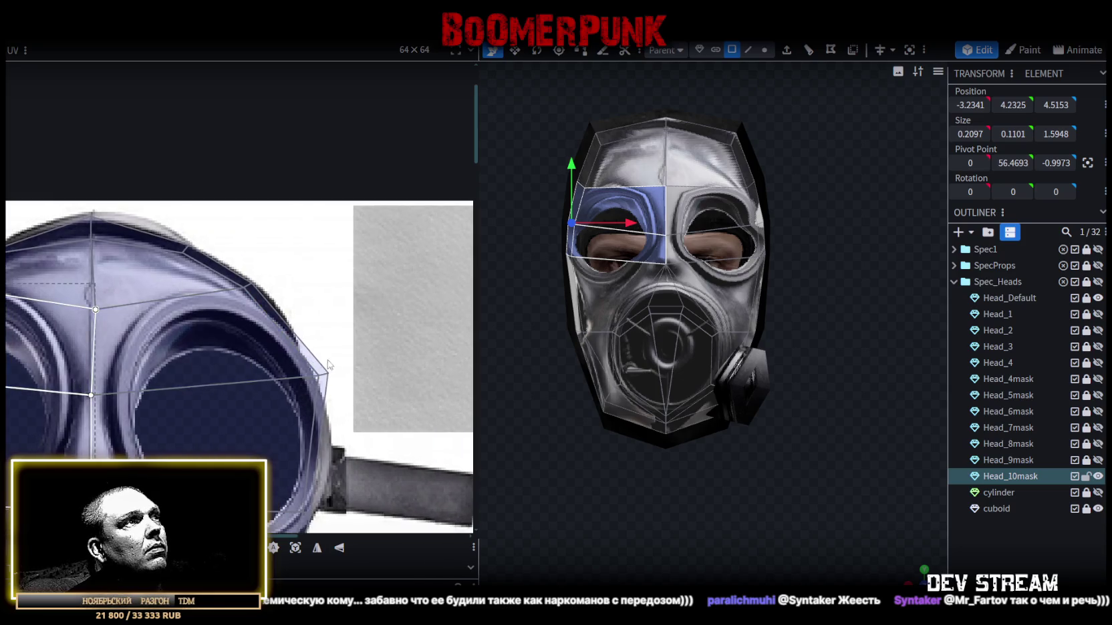
click(302, 381)
drag(302, 381, 304, 381)
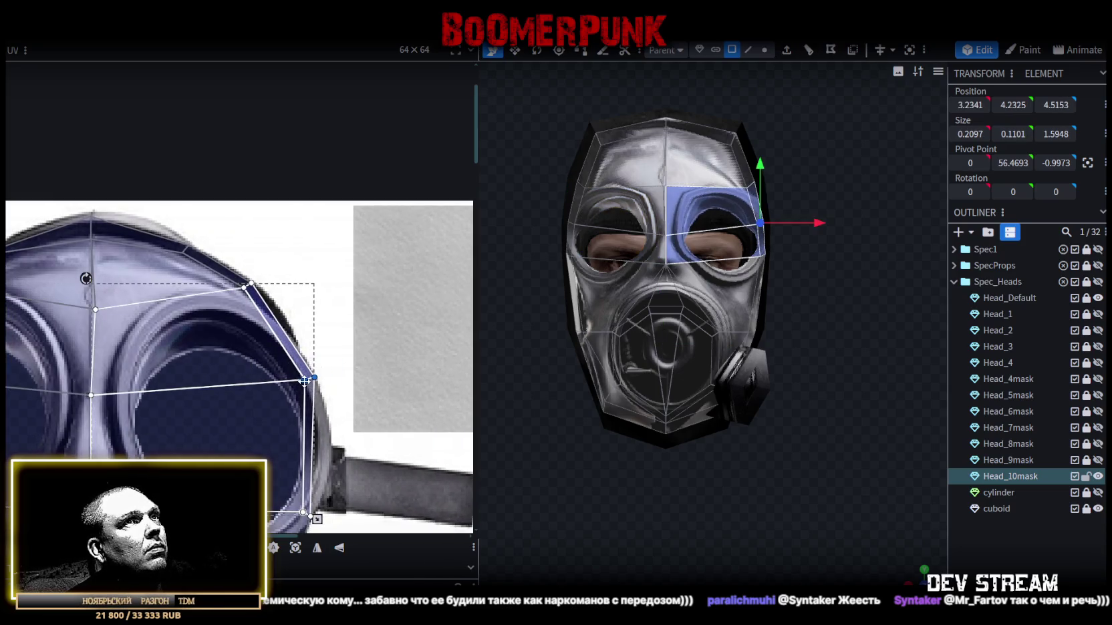
scroll(315, 396, down, 2)
scroll(201, 334, down, 1)
scroll(94, 290, down, 2)
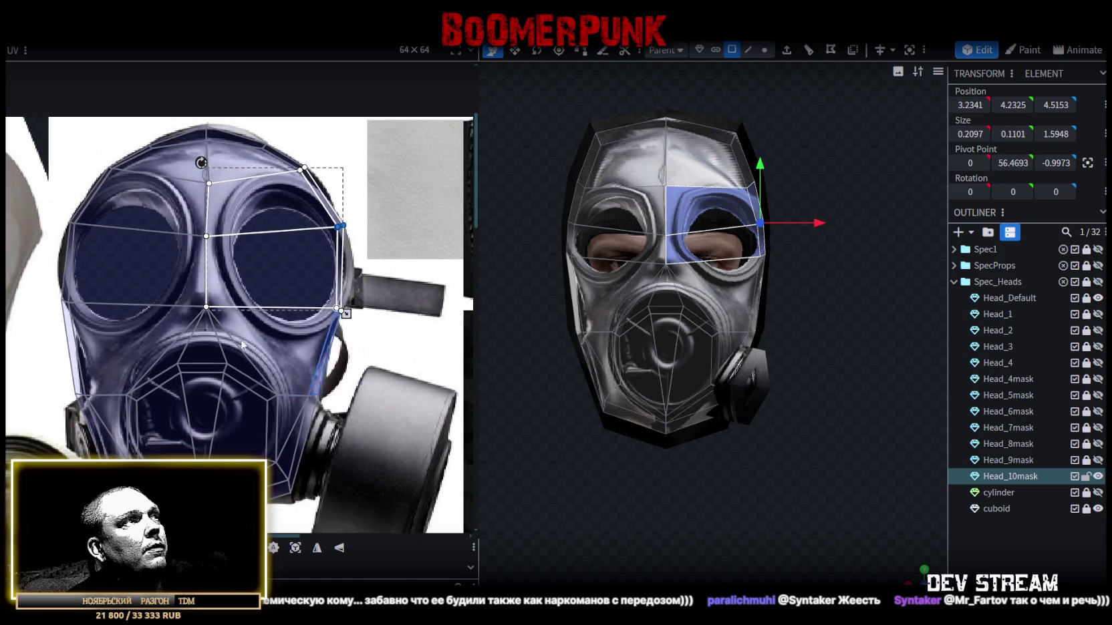
- Move the vertex row across the eyes up to the lens centres
drag(46, 282, 369, 326)
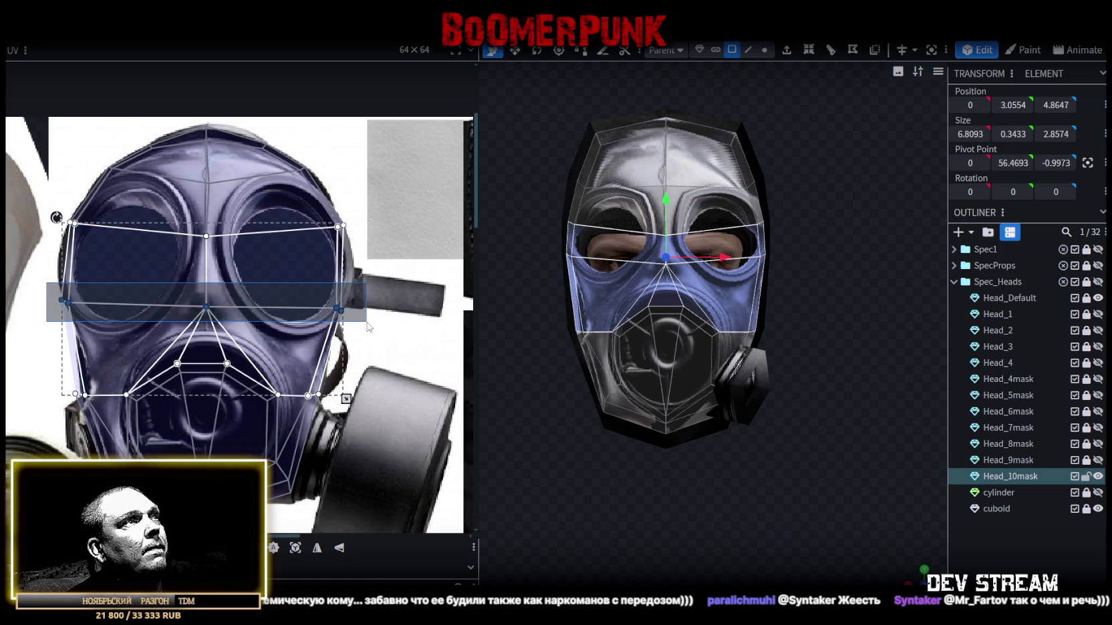
drag(337, 307, 342, 285)
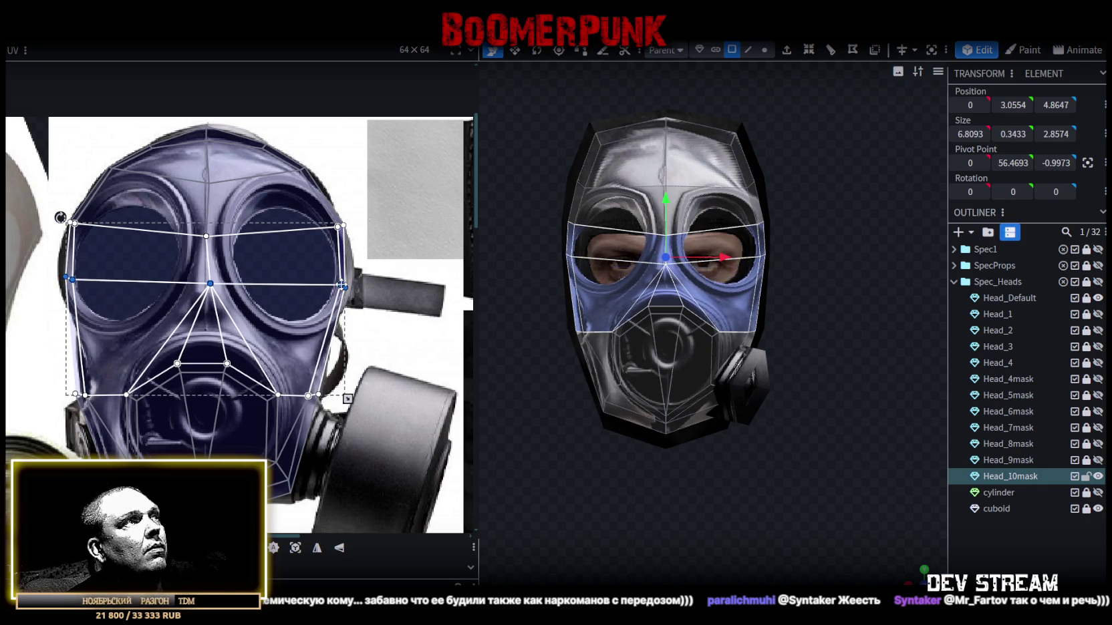
drag(340, 284, 337, 272)
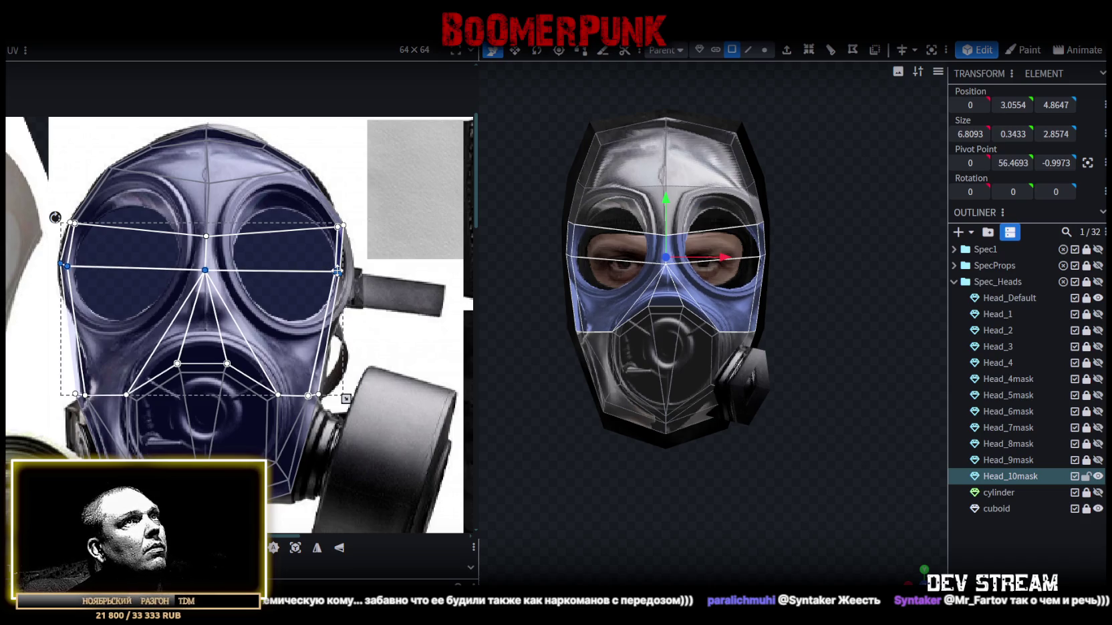
scroll(65, 233, up, 1)
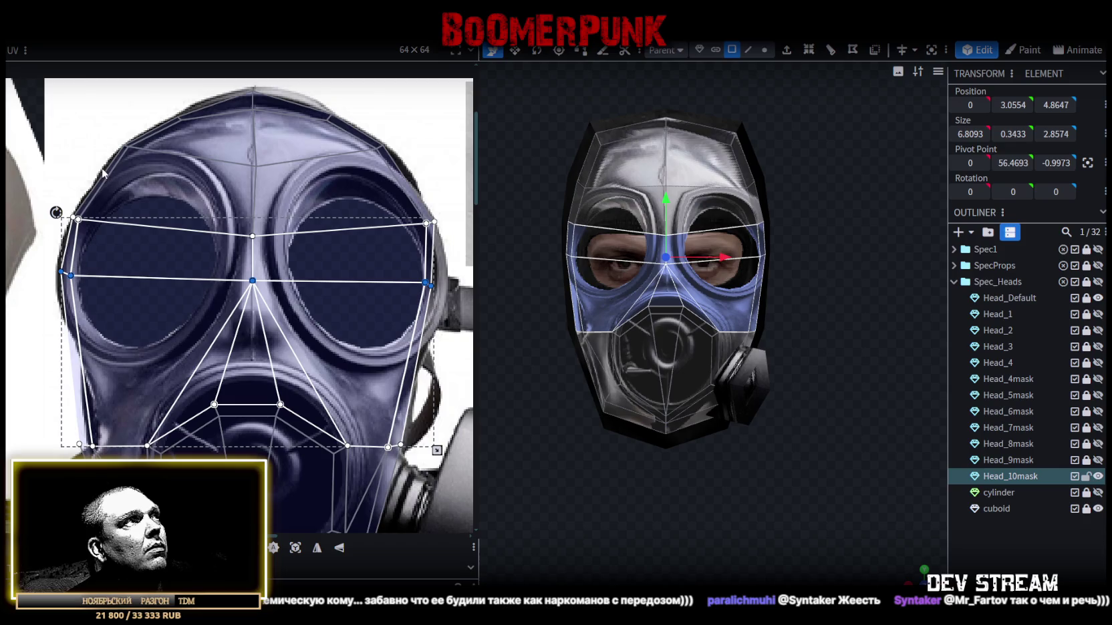
- Lift the central eye-strip vertex and pull the forehead vertex up to the mask top
click(134, 251)
shift+click(187, 194)
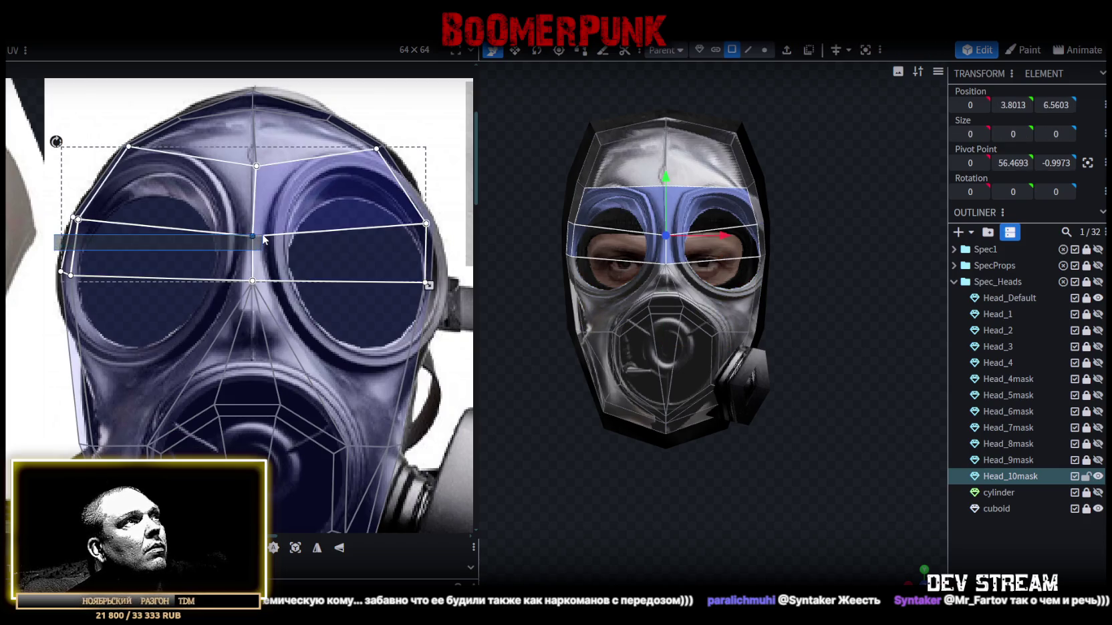
drag(253, 235, 256, 202)
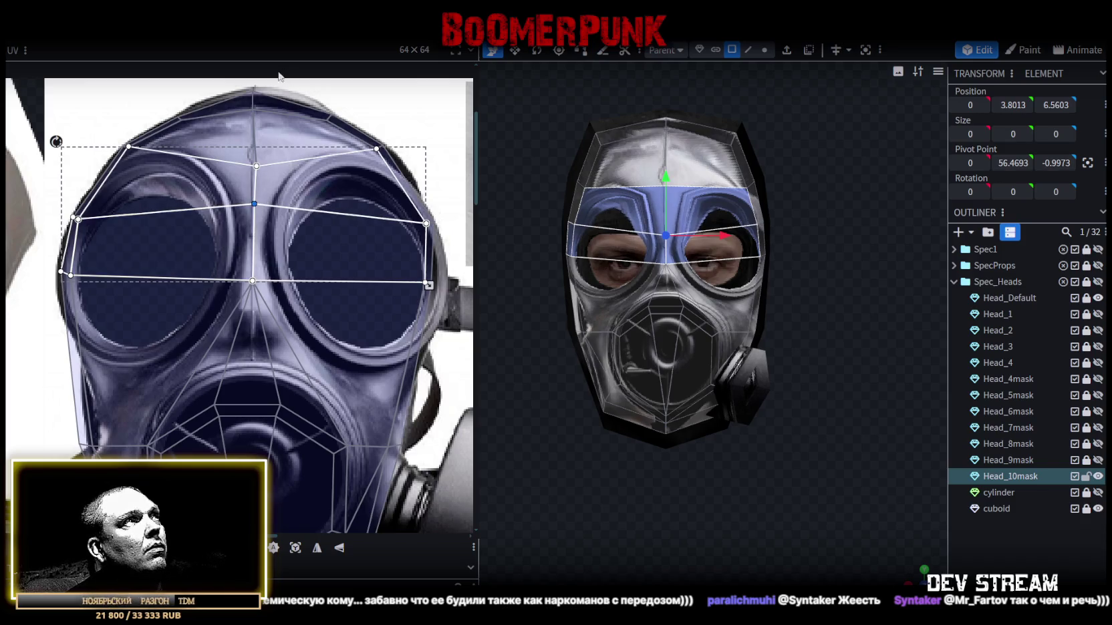
click(256, 166)
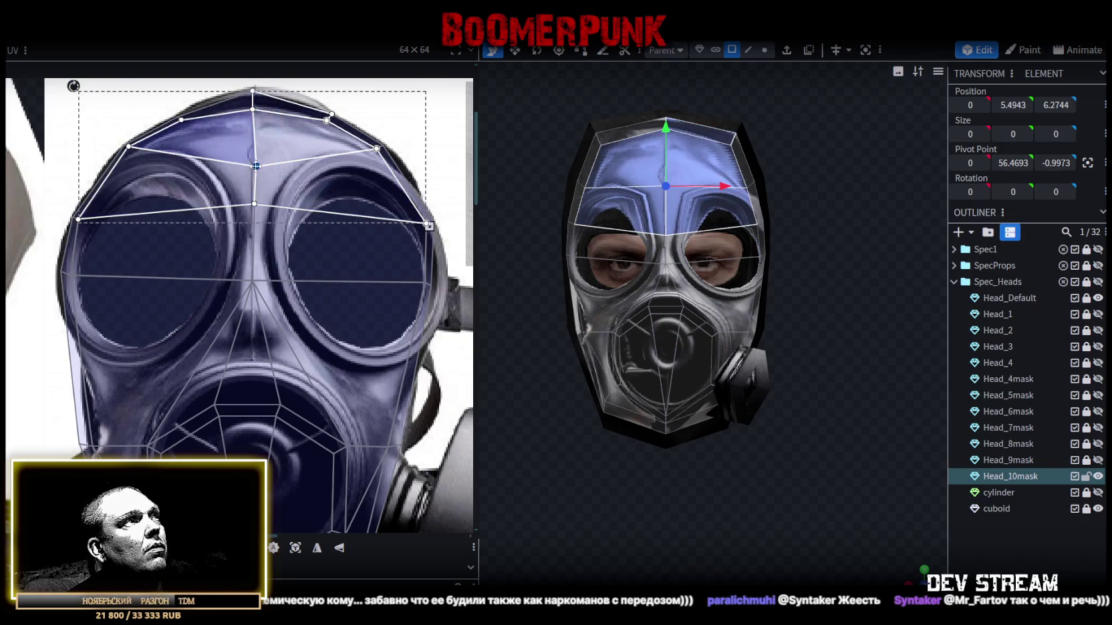
drag(256, 166, 253, 129)
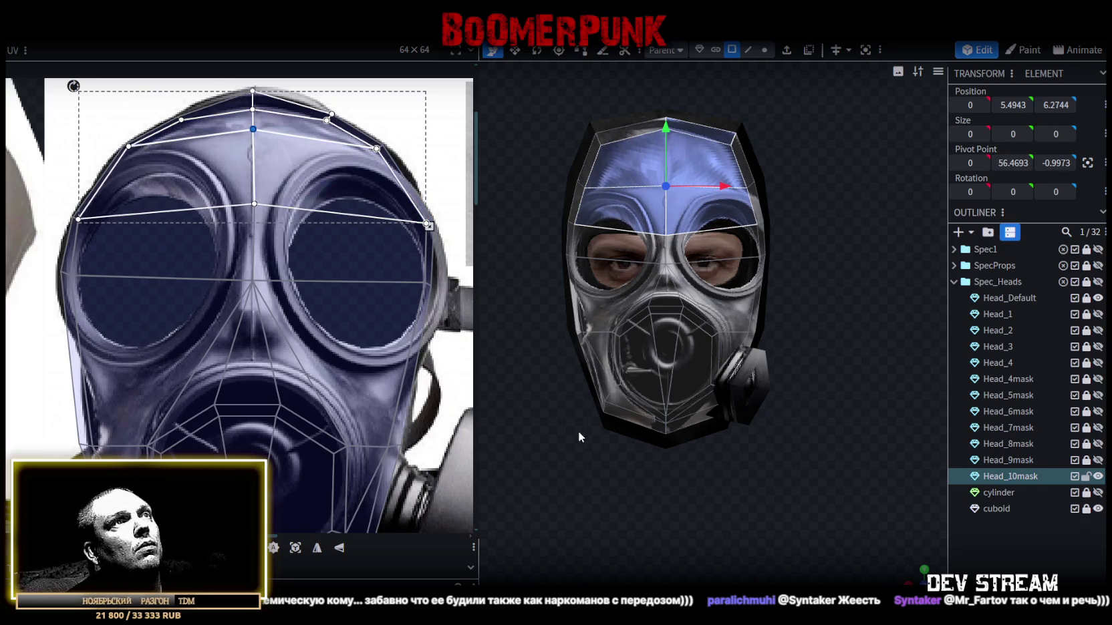
- Inspect the mapping on the head, then reselect Head_10mask and pick a left-cheek face
mouse_move(802, 435)
mouse_down()
mouse_move(850, 480)
mouse_move(719, 493)
mouse_move(799, 469)
mouse_move(732, 483)
mouse_move(797, 473)
mouse_move(680, 207)
mouse_move(582, 350)
mouse_move(640, 362)
mouse_move(612, 361)
mouse_up()
click(850, 480)
click(680, 207)
scroll(263, 339, down, 3)
scroll(263, 339, up, 4)
drag(135, 344, 186, 377)
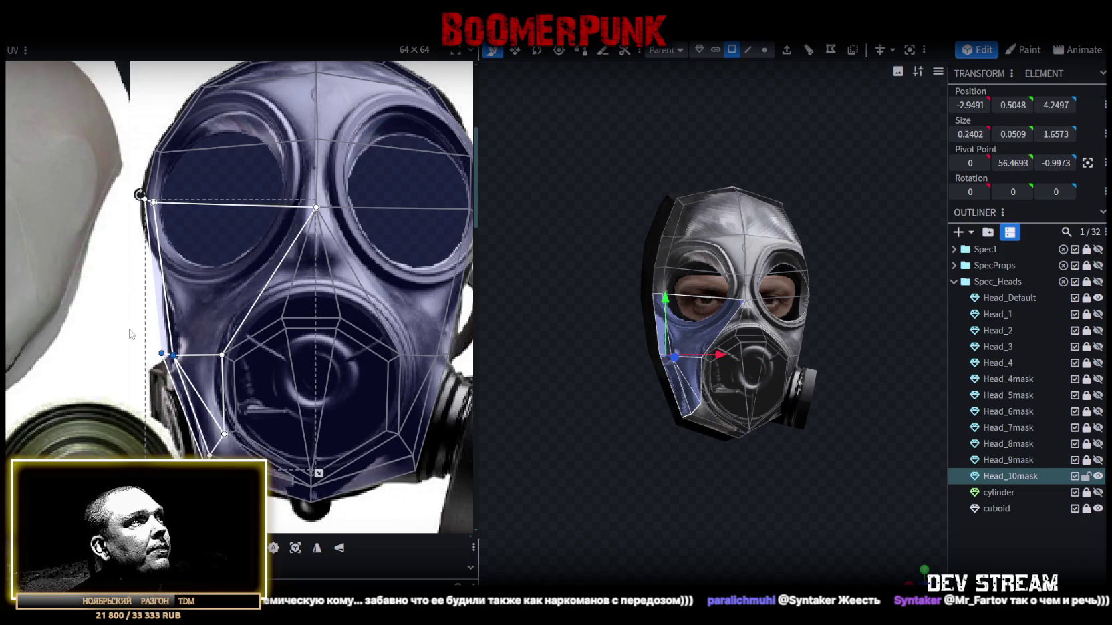
- Move the mouth-area UV vertices up on the photo
scroll(204, 345, down, 2)
drag(142, 323, 388, 364)
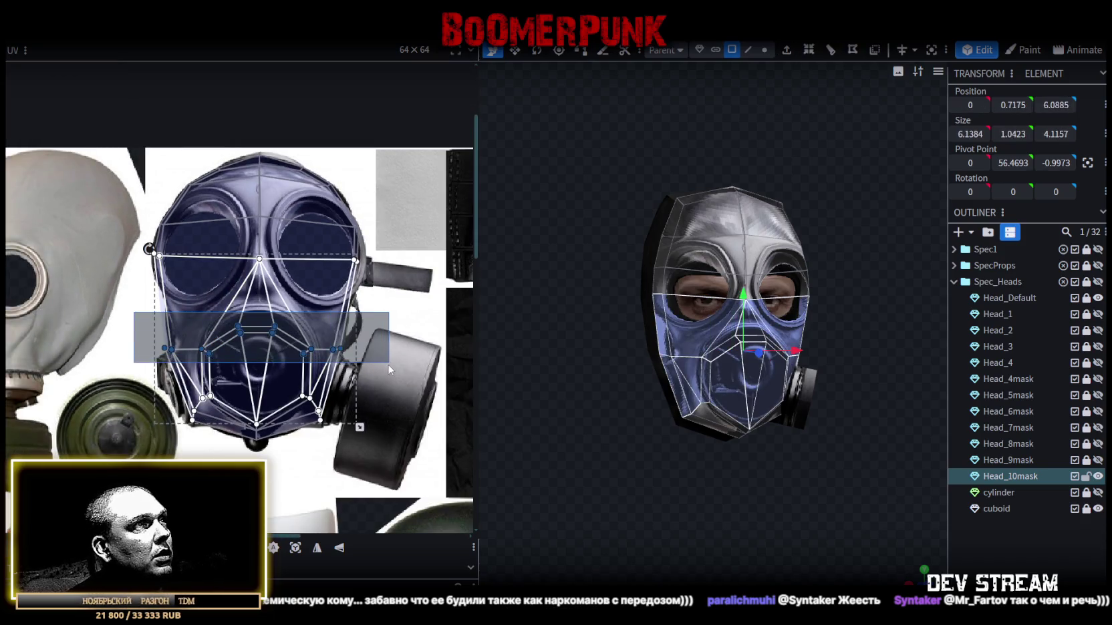
scroll(297, 337, up, 2)
drag(265, 314, 268, 279)
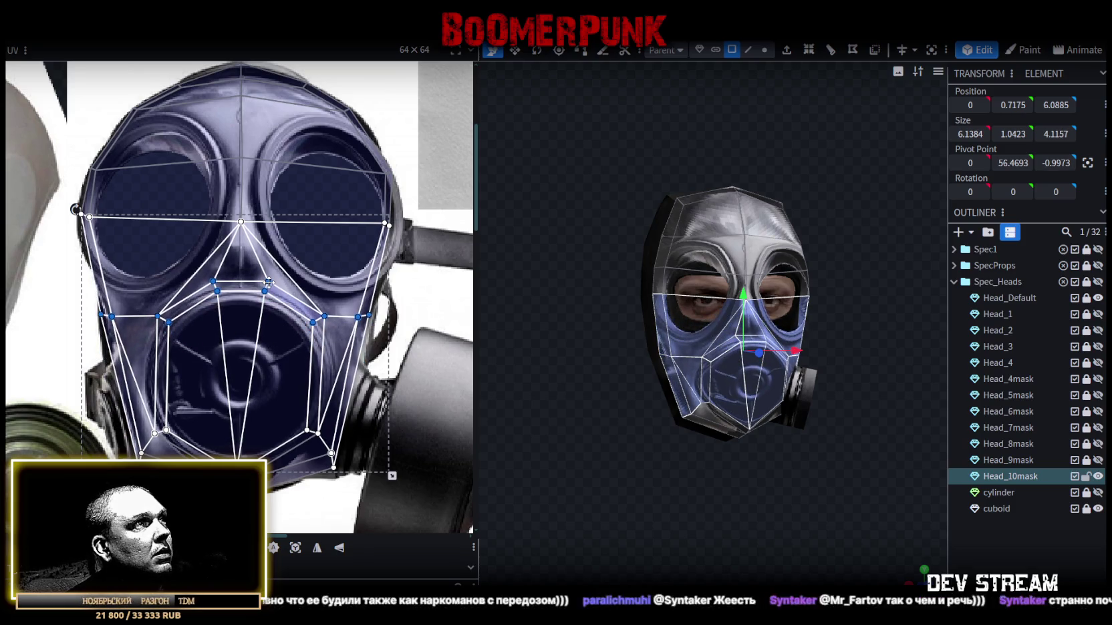
- Shift the left eye-edge vertices onto the mask's edge
click(114, 321)
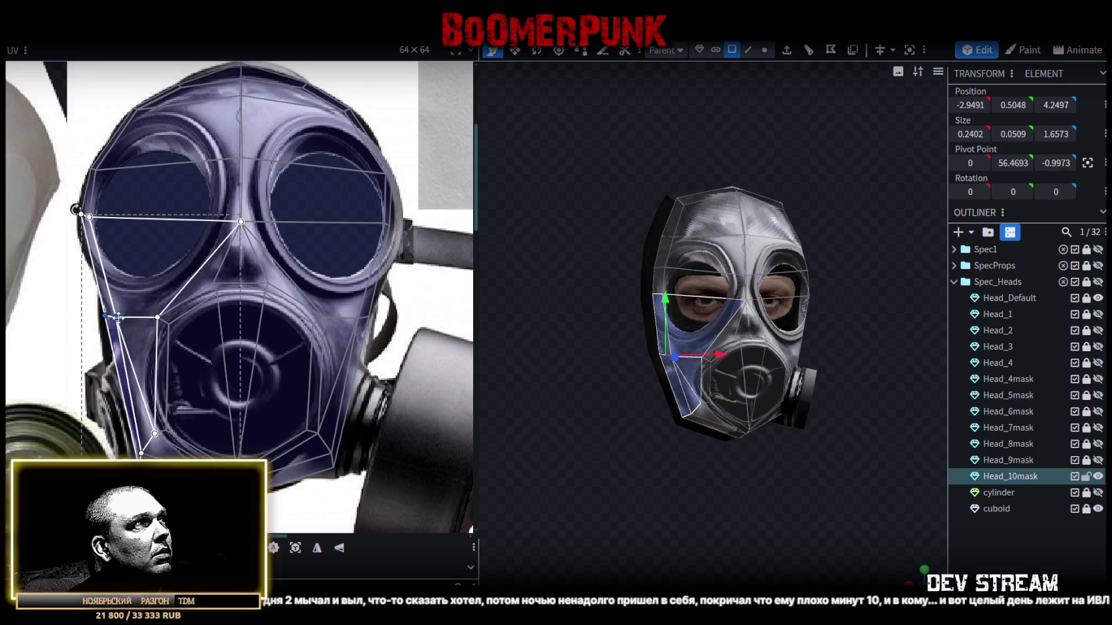
click(82, 218)
click(82, 217)
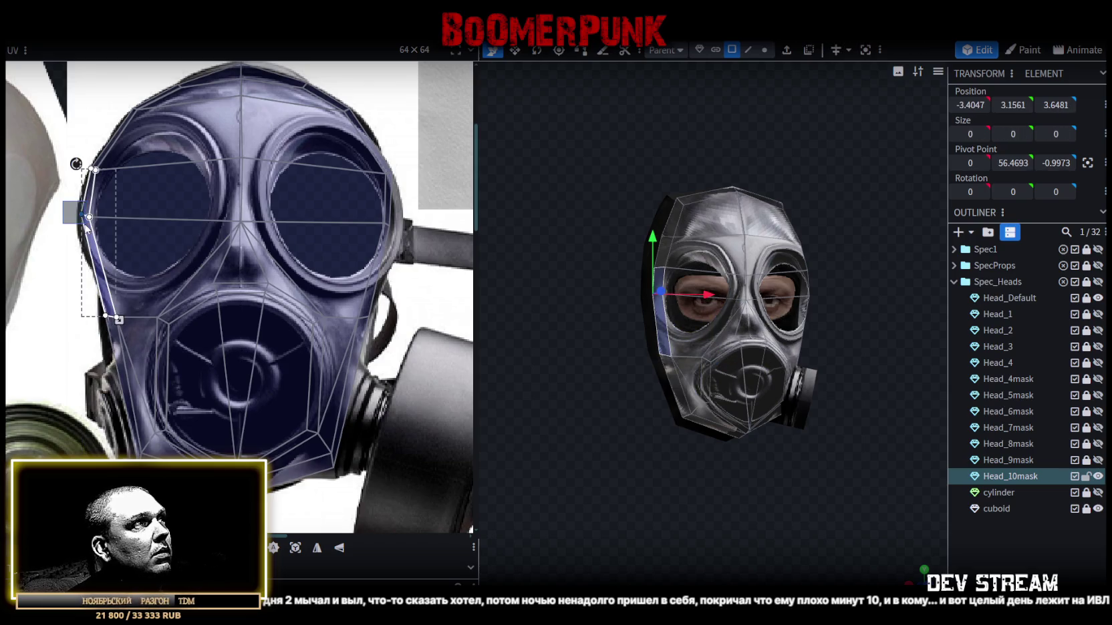
scroll(87, 221, up, 2)
scroll(123, 236, up, 3)
drag(131, 233, 142, 246)
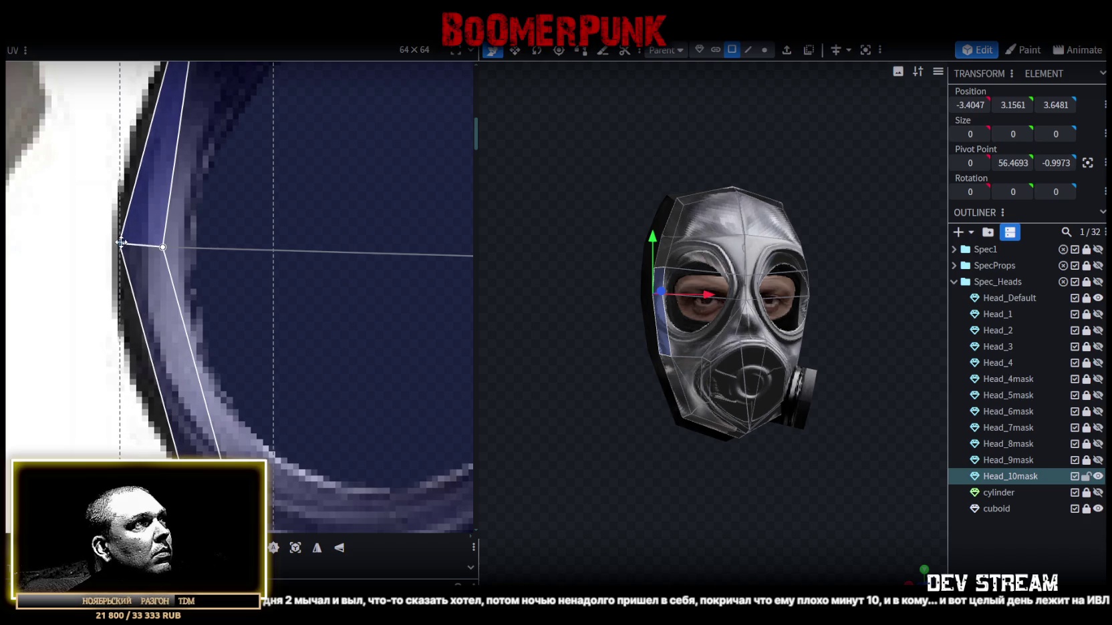
shift+click(163, 248)
drag(163, 248, 139, 247)
- Widen the mirrored right-side strip outward and check the side of the head
scroll(144, 251, down, 2)
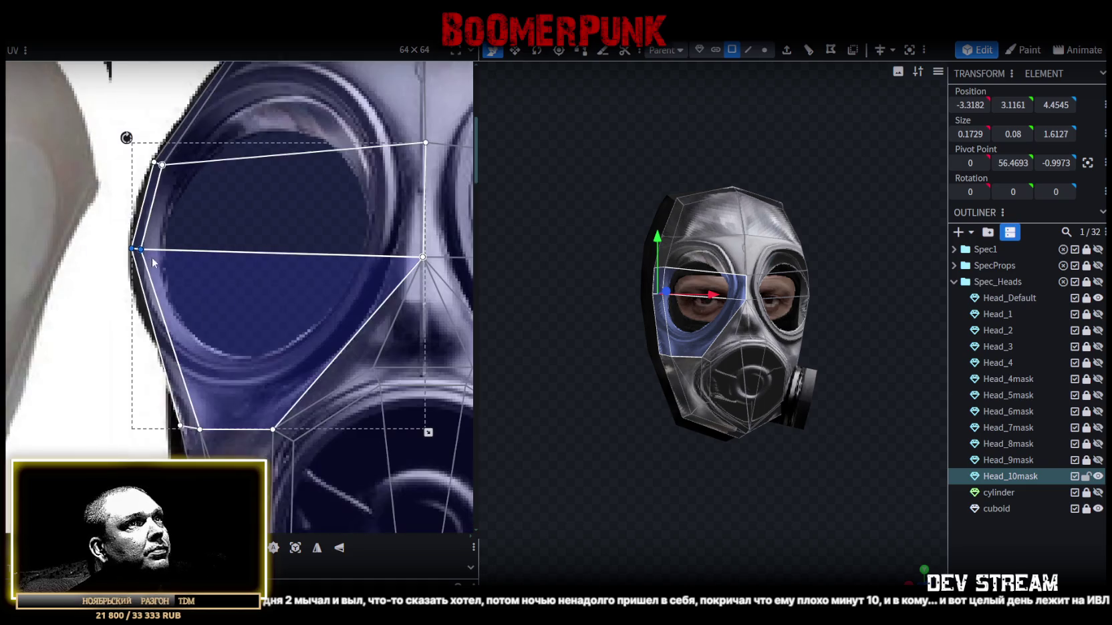
scroll(37, 317, down, 1)
scroll(264, 326, down, 1)
click(385, 302)
scroll(376, 284, up, 1)
scroll(374, 286, up, 1)
drag(376, 285, 410, 280)
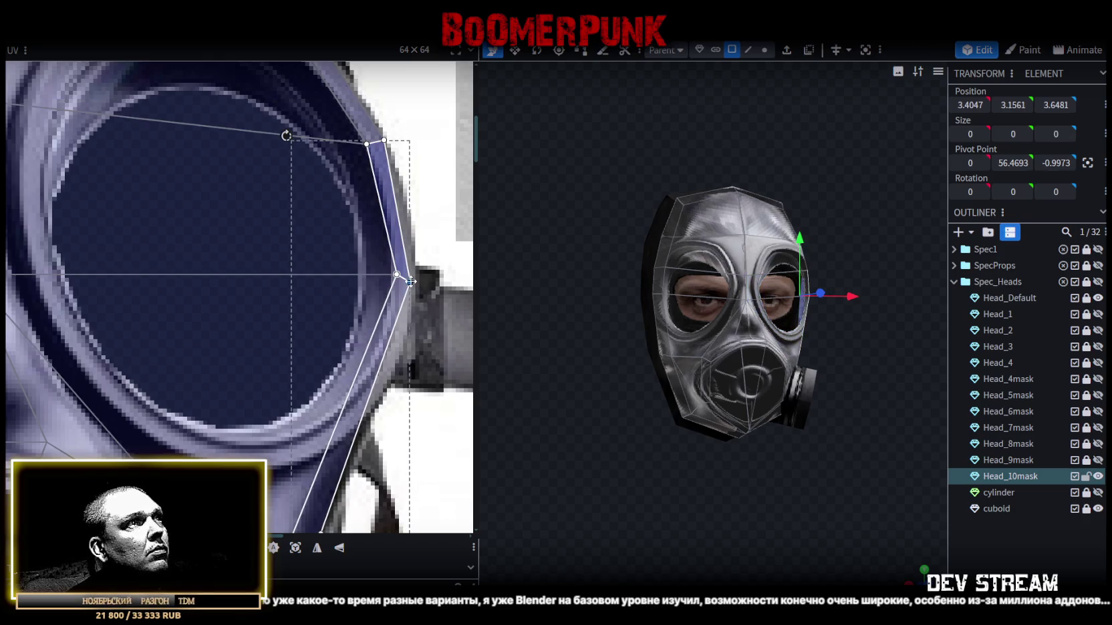
scroll(338, 343, down, 3)
scroll(338, 343, down, 2)
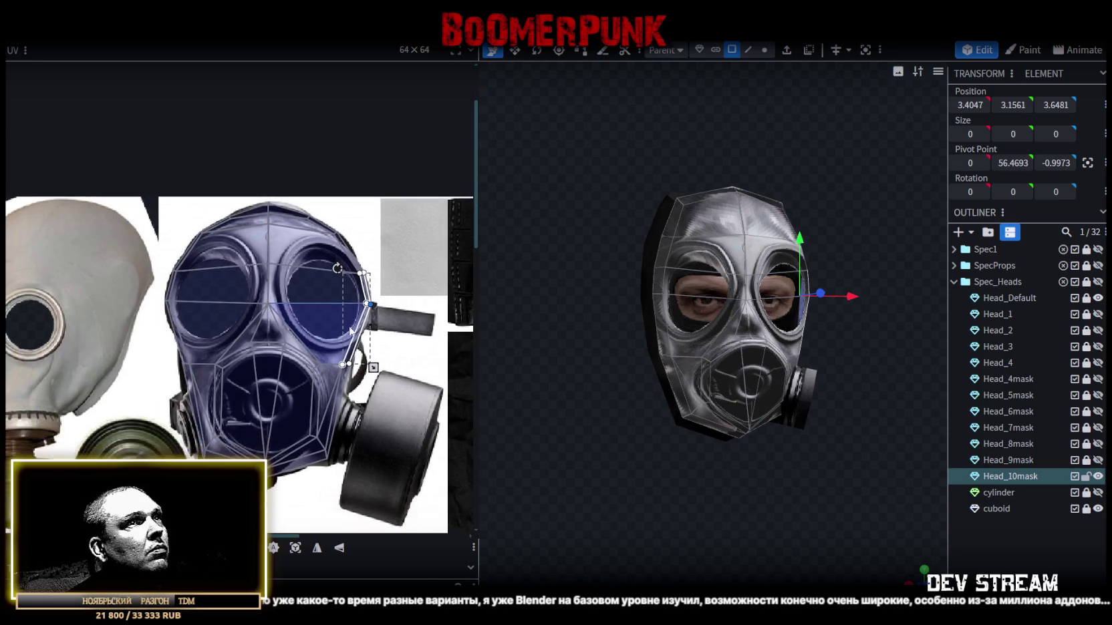
scroll(741, 427, down, 1)
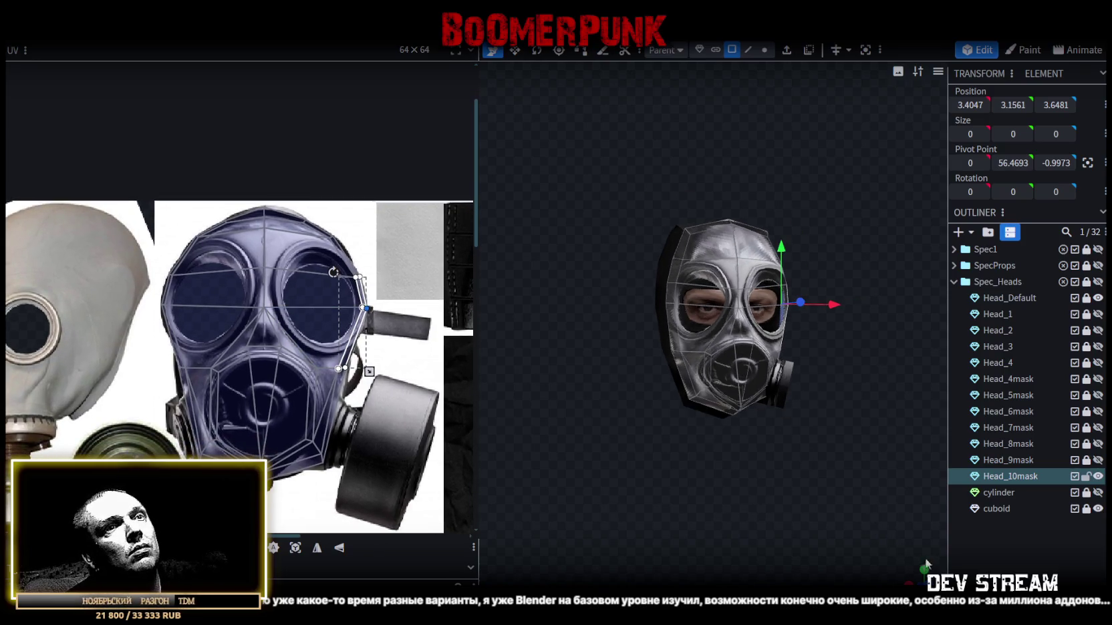
drag(742, 426, 708, 428)
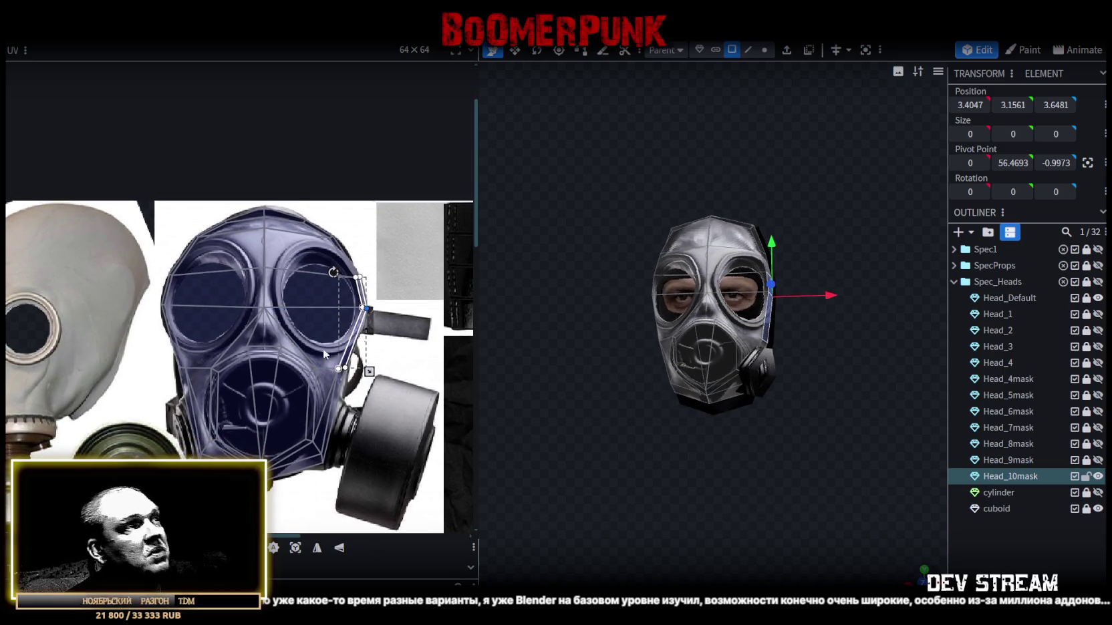
- Adjust the jaw and cheek vertices down-left and pull a cheek vertex up
scroll(182, 401, up, 1)
scroll(182, 401, up, 1)
scroll(209, 393, up, 1)
scroll(209, 392, up, 1)
click(220, 419)
click(222, 417)
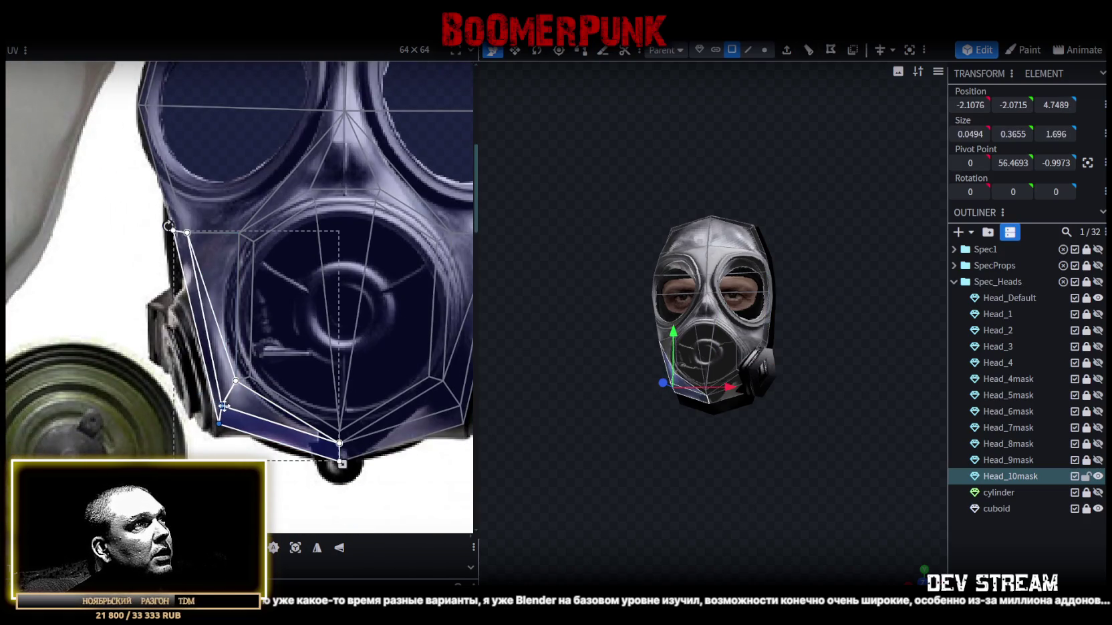
mouse_move(175, 364)
mouse_down()
mouse_move(265, 391)
mouse_move(254, 377)
mouse_up()
mouse_move(159, 279)
mouse_down()
mouse_move(266, 233)
mouse_move(246, 253)
mouse_move(262, 258)
mouse_up()
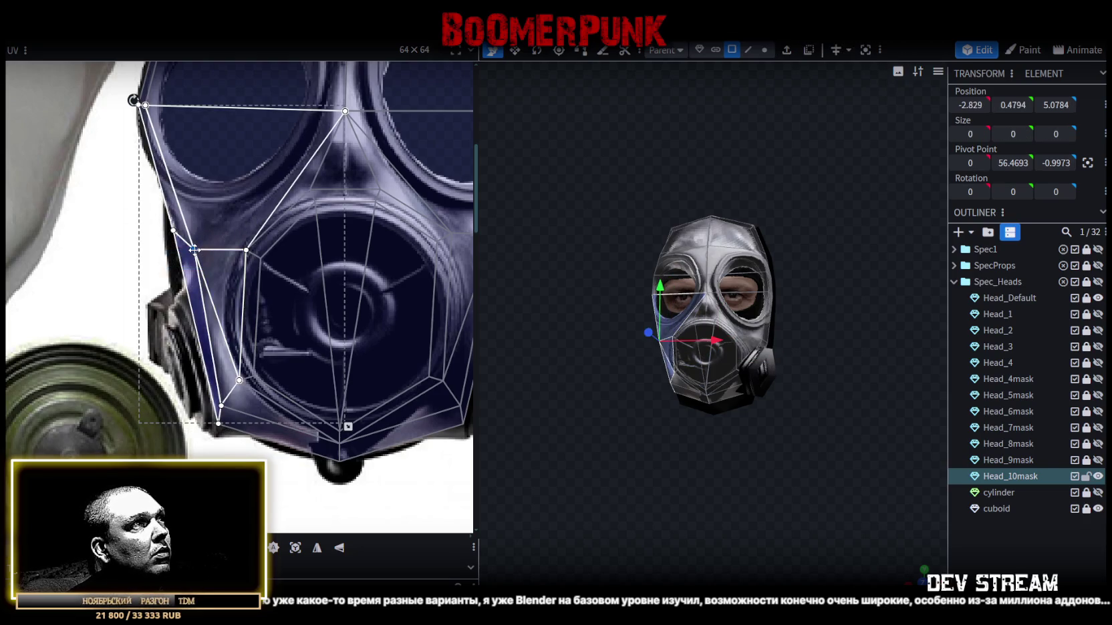
drag(194, 249, 184, 233)
- Nudge the right cheek corner point onto the mask's edge
scroll(185, 231, down, 3)
scroll(243, 276, up, 3)
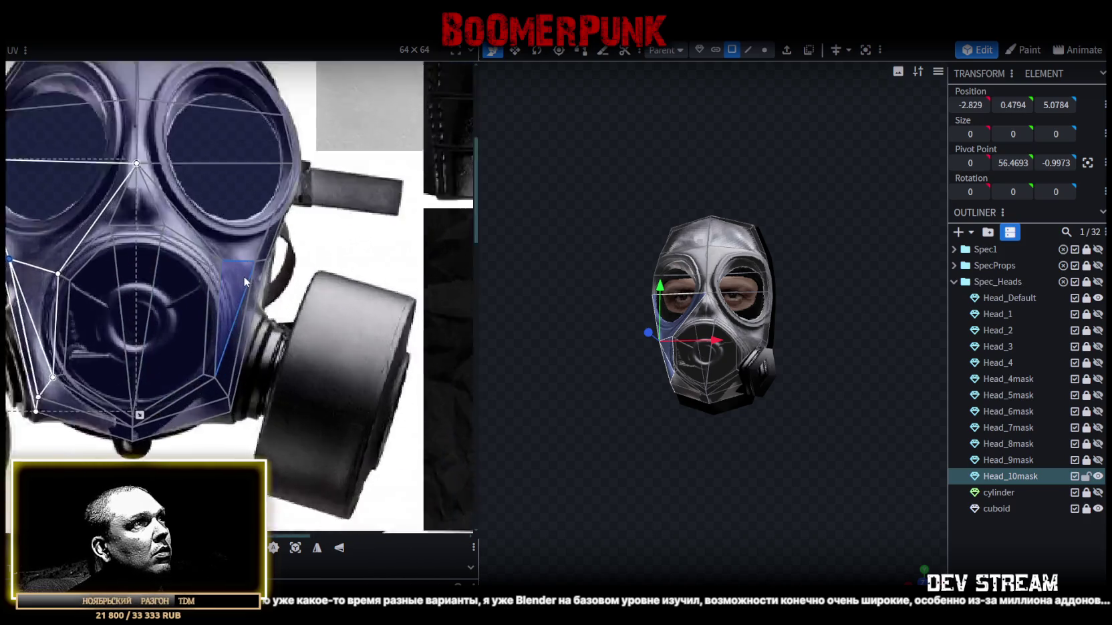
scroll(243, 276, up, 2)
mouse_move(299, 320)
mouse_down()
mouse_move(185, 255)
mouse_move(201, 270)
mouse_move(268, 273)
mouse_up()
click(255, 268)
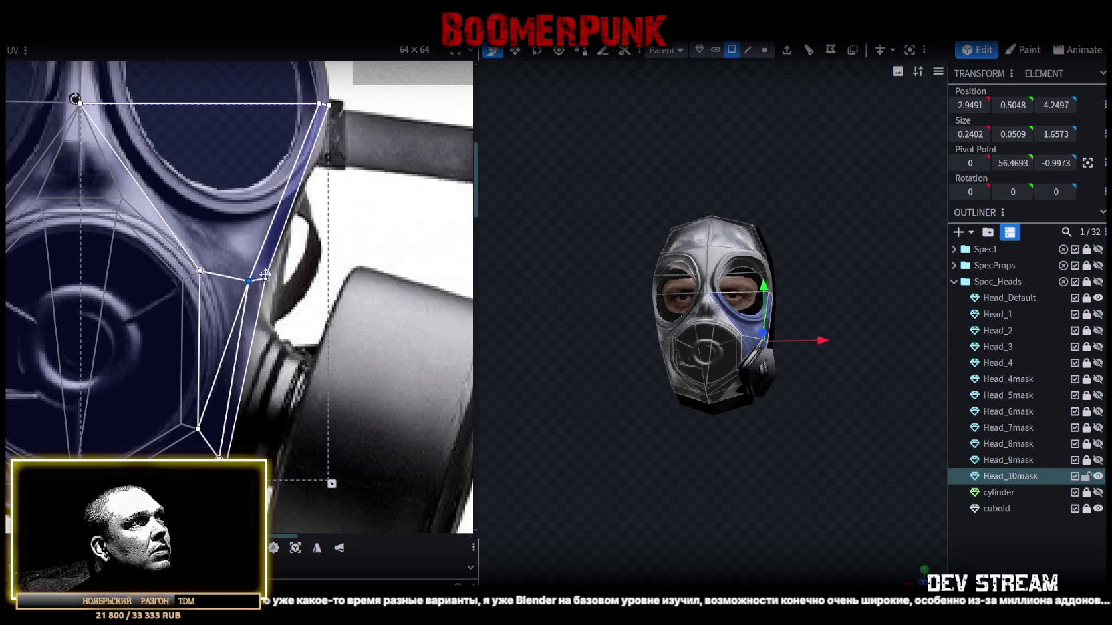
drag(268, 273, 270, 276)
- Pull the matching left cheek point down to match, then check the texture fit on the head
scroll(267, 280, down, 3)
scroll(205, 297, up, 2)
scroll(204, 297, up, 2)
click(200, 249)
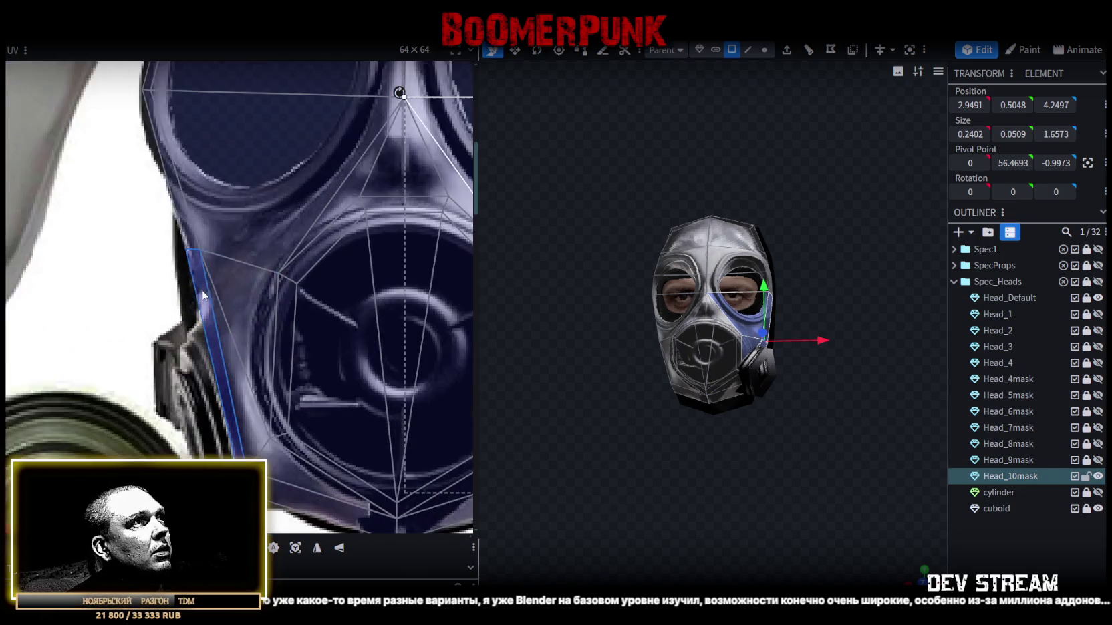
drag(205, 252, 203, 289)
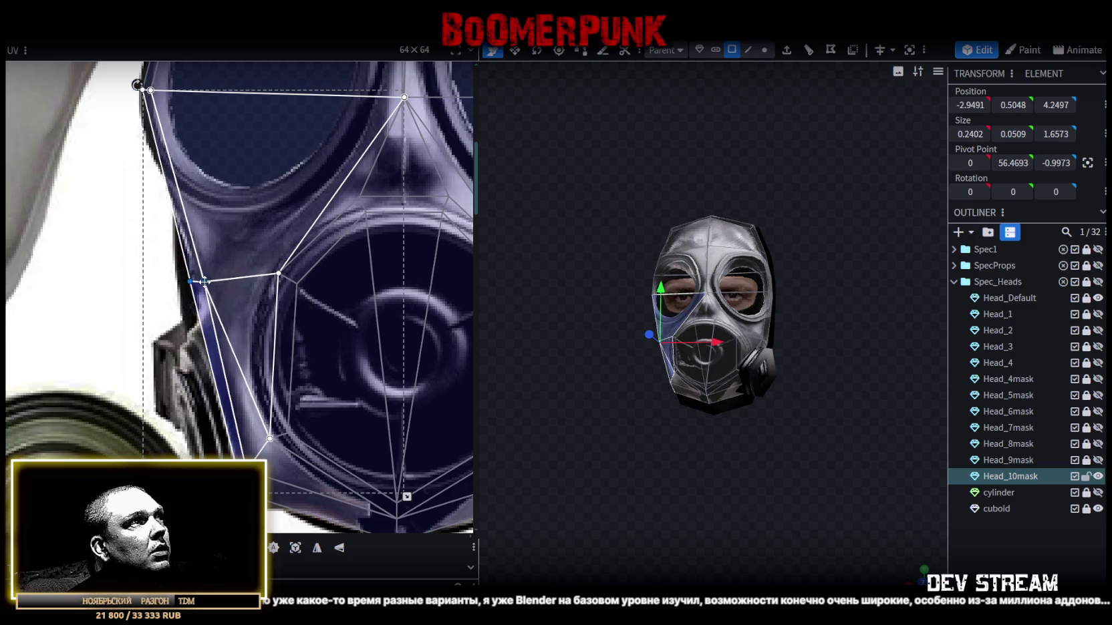
scroll(260, 320, down, 2)
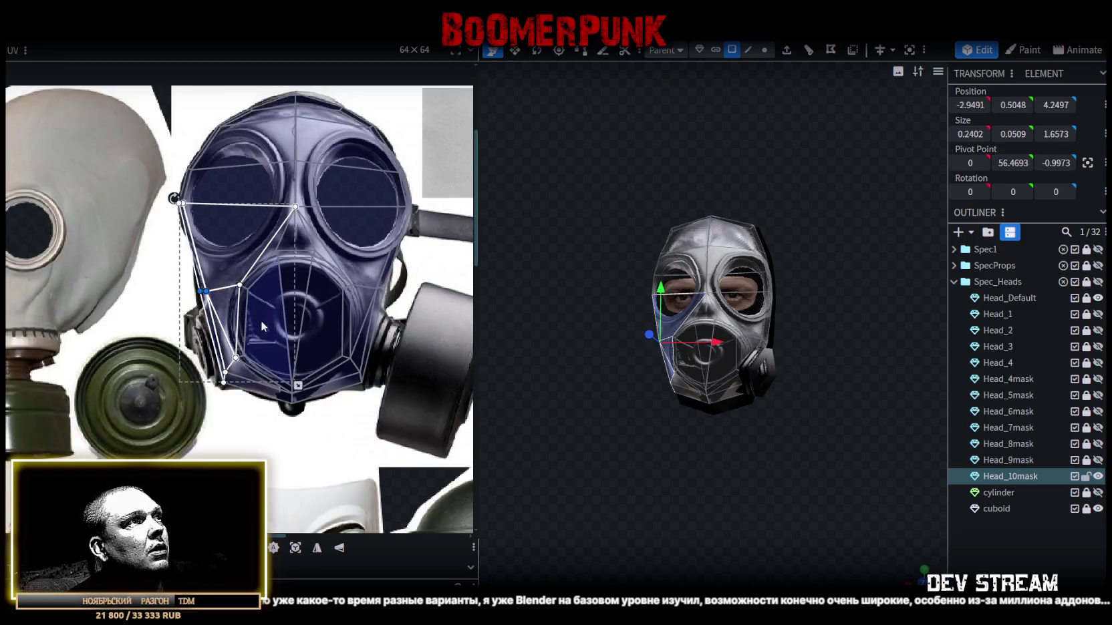
scroll(260, 319, down, 2)
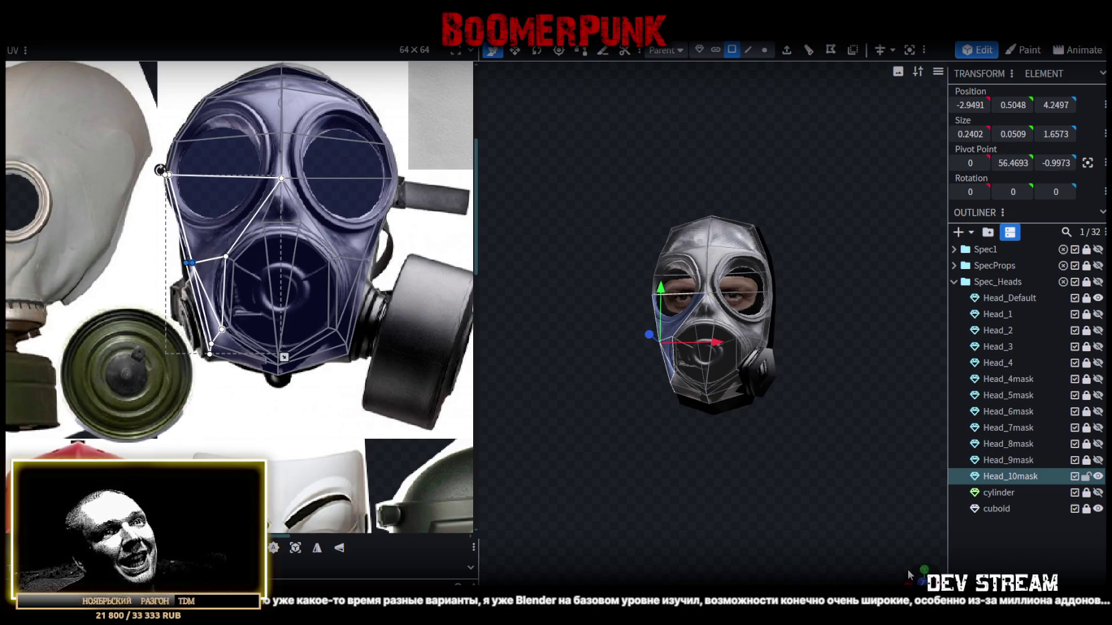
drag(907, 569, 727, 440)
scroll(727, 441, up, 2)
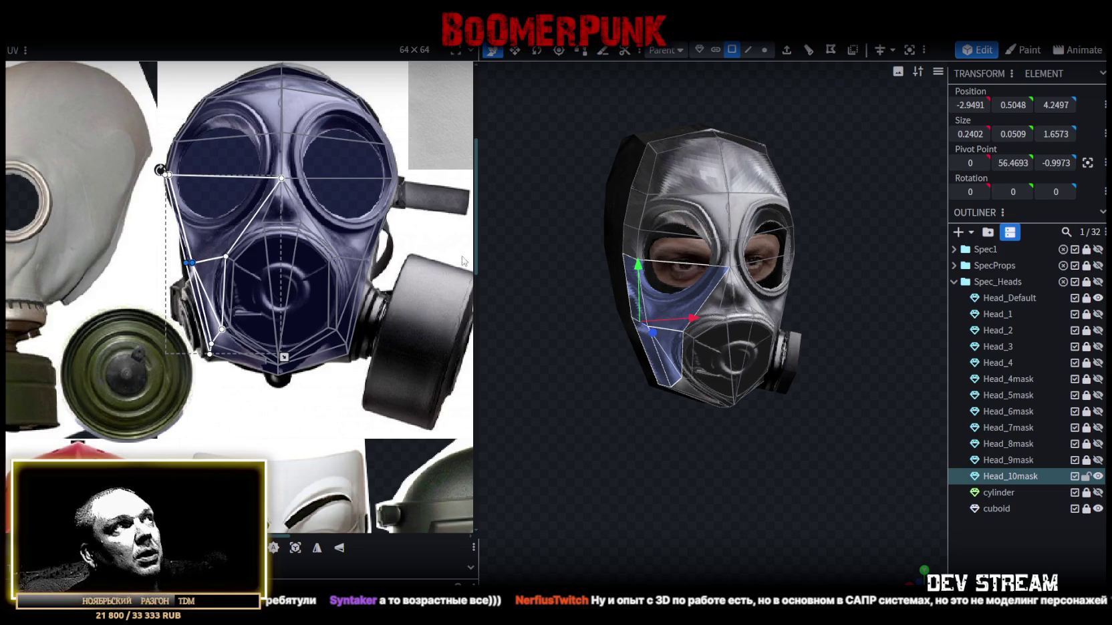
scroll(383, 241, up, 1)
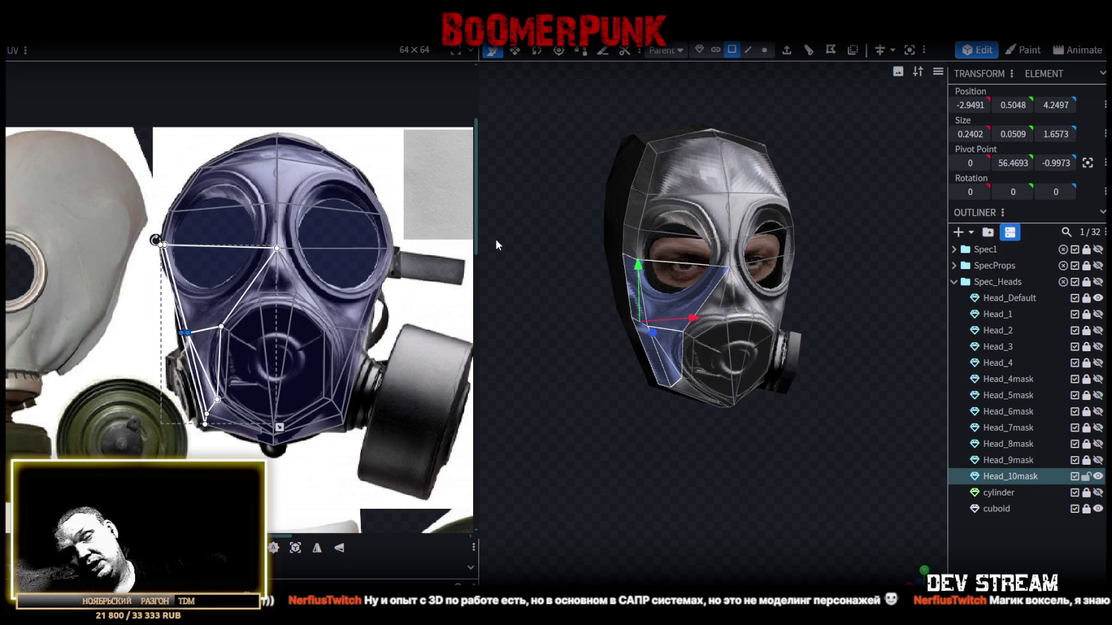
scroll(328, 253, up, 1)
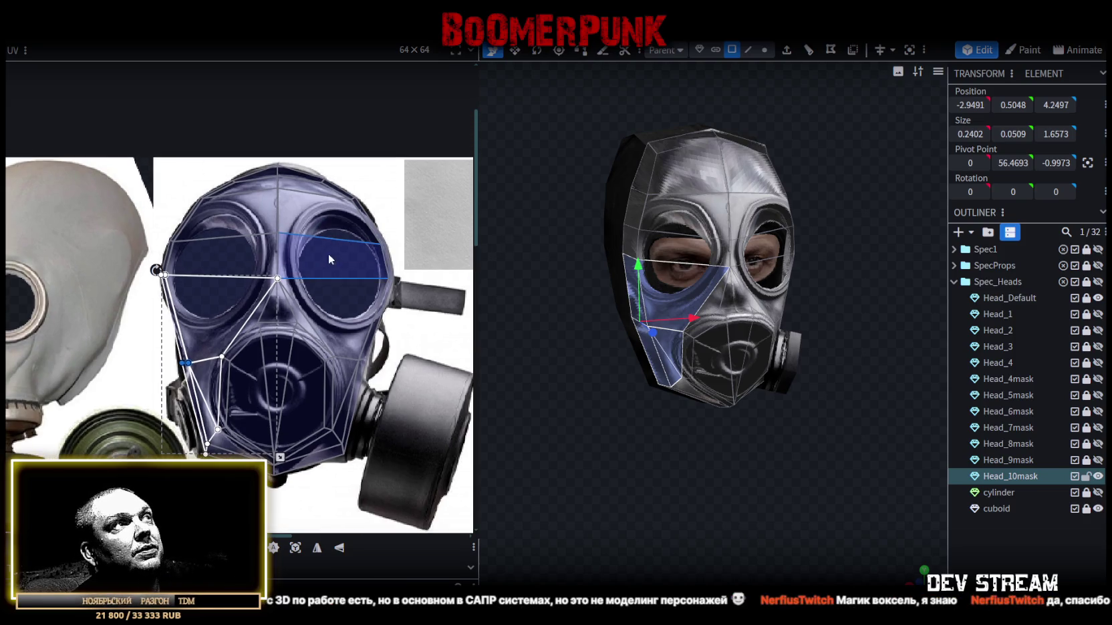
- Lower the eye band's centre UV point onto the gas-mask lenses
drag(181, 219, 296, 246)
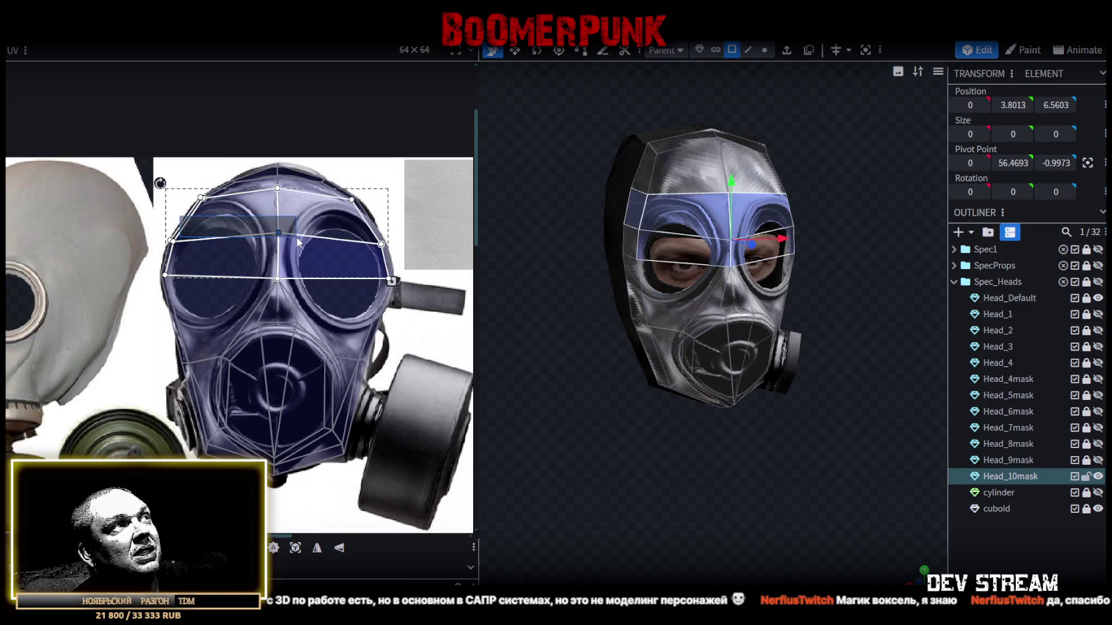
scroll(278, 239, up, 2)
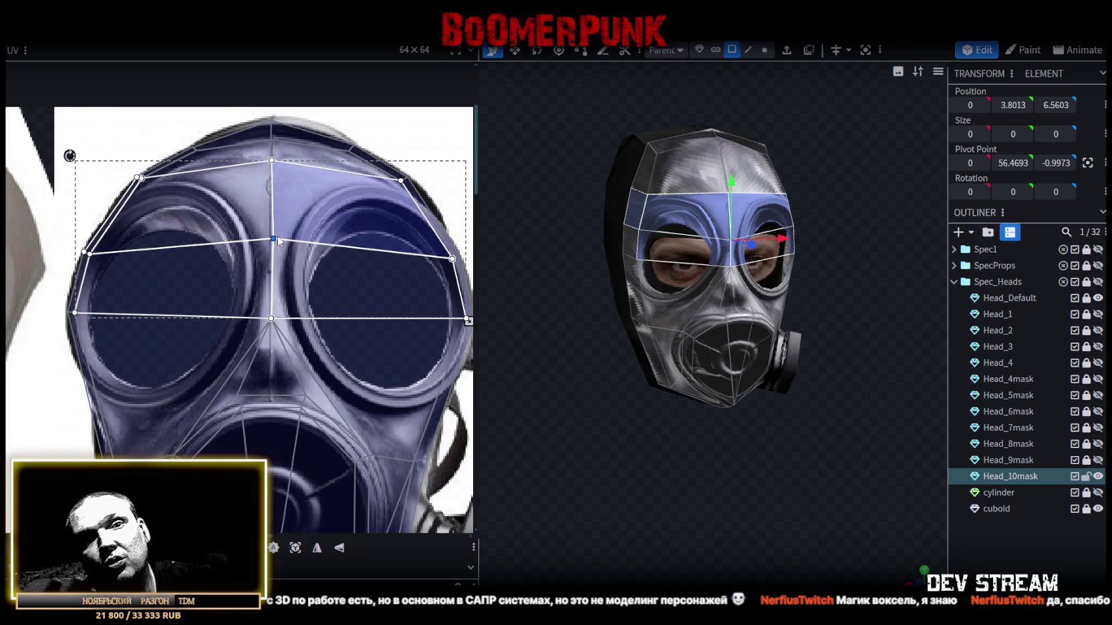
drag(277, 237, 271, 283)
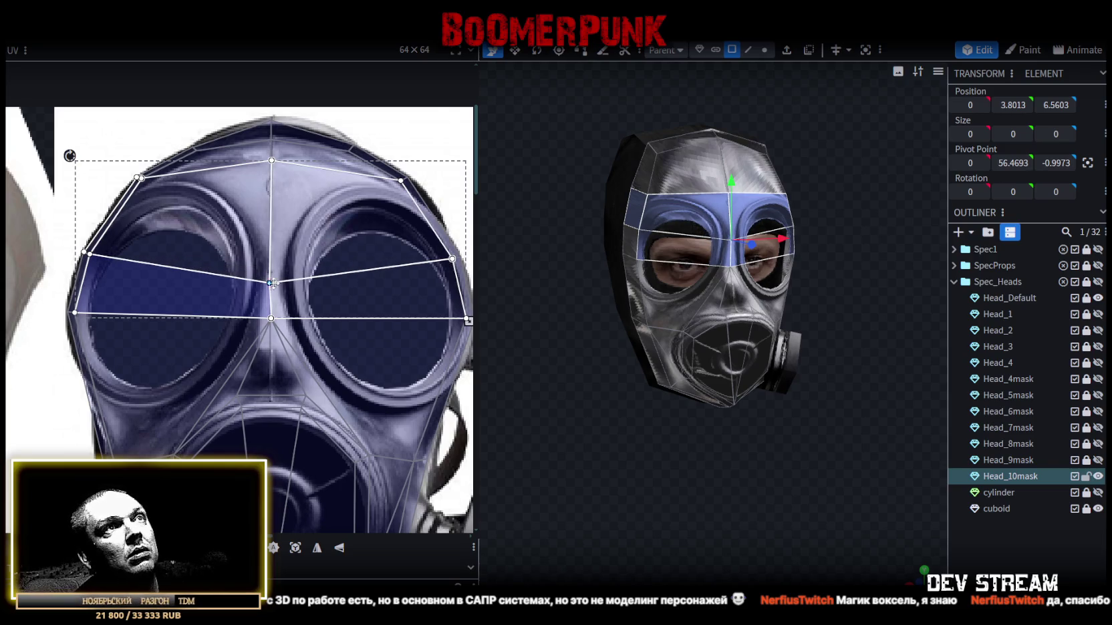
- Select all linked mouth faces, shift them up on the photo, then isolate the bottom strip
drag(789, 459, 742, 441)
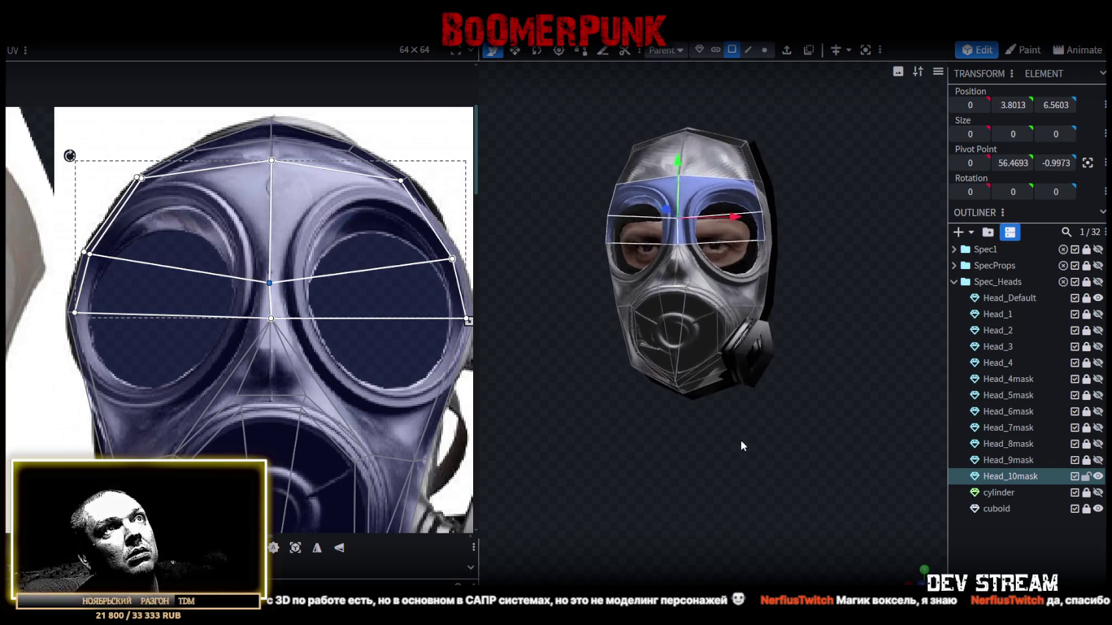
click(682, 356)
scroll(254, 401, down, 3)
scroll(252, 412, up, 2)
scroll(252, 413, up, 1)
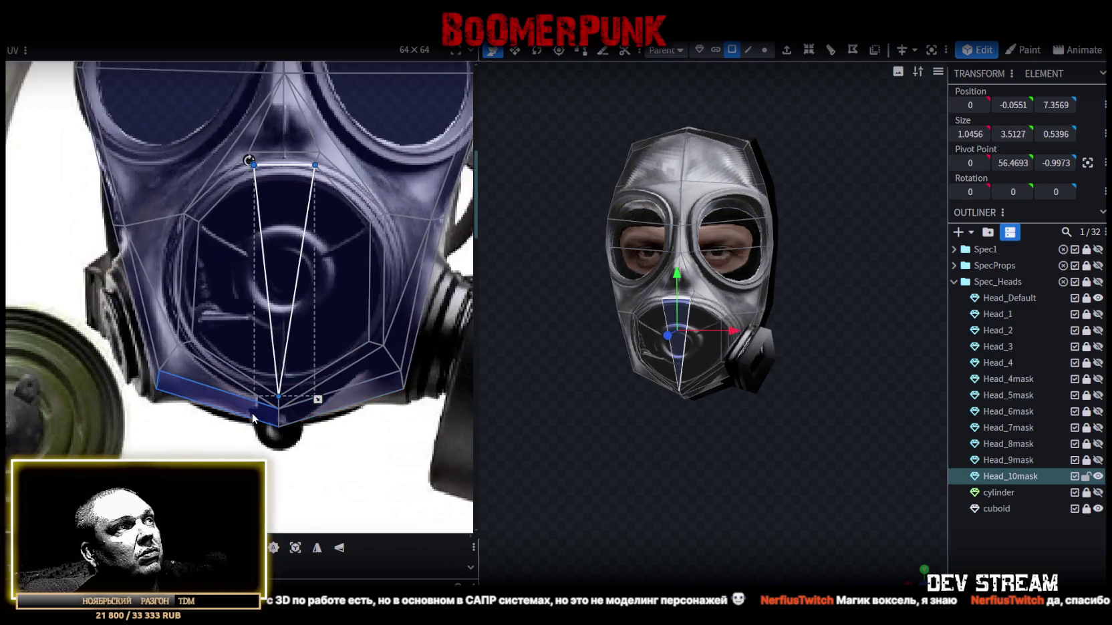
scroll(247, 428, up, 1)
key(ctrl+a)
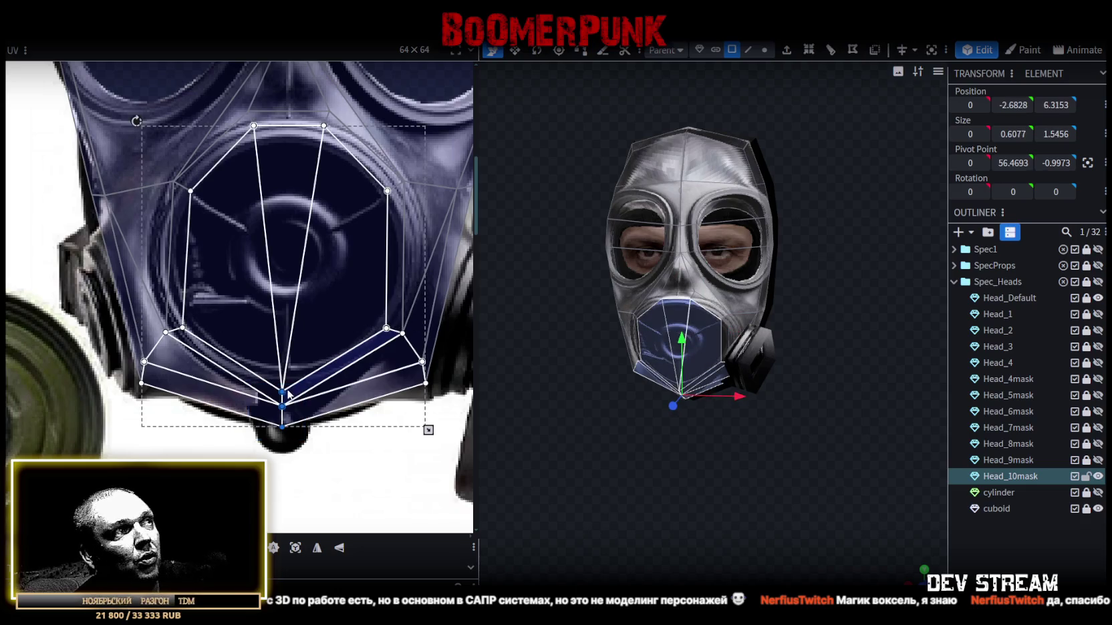
drag(281, 392, 282, 376)
mouse_move(267, 443)
mouse_down()
mouse_move(295, 405)
mouse_move(279, 430)
mouse_up()
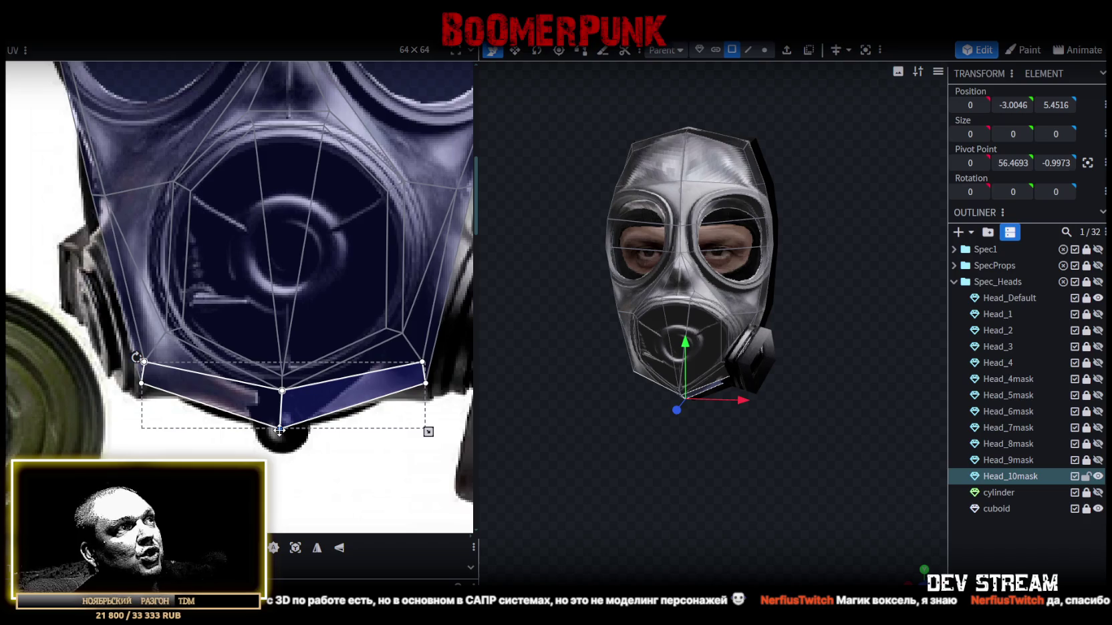
- Drop the nose-underside points onto the filter and deselect to preview the textured mask
scroll(281, 430, down, 2)
scroll(316, 393, down, 2)
scroll(247, 318, up, 3)
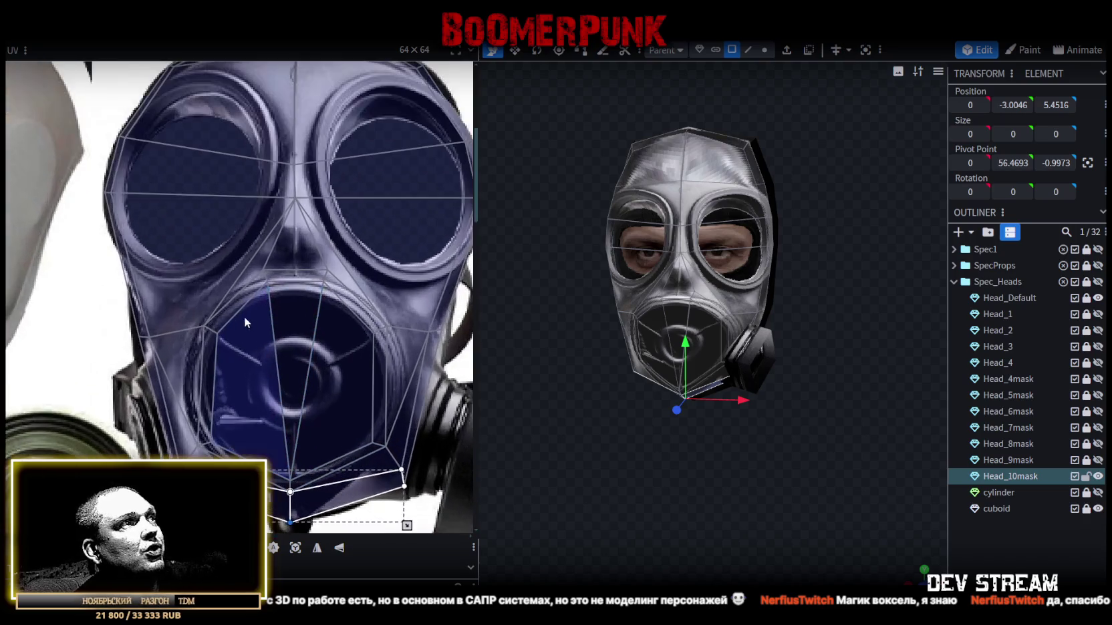
click(375, 289)
click(324, 282)
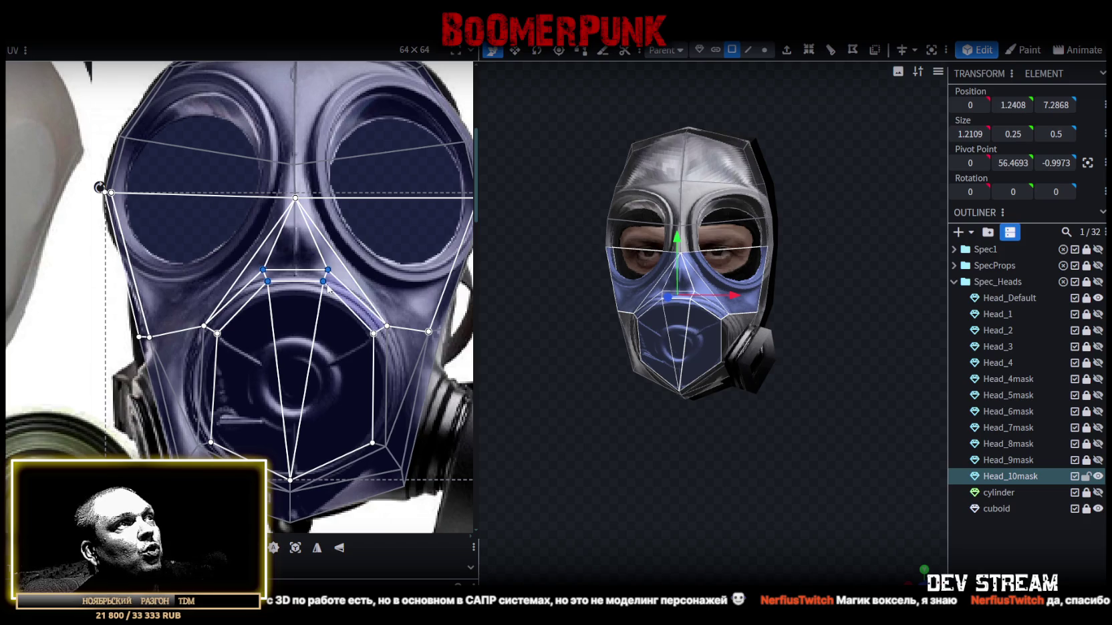
drag(324, 282, 325, 291)
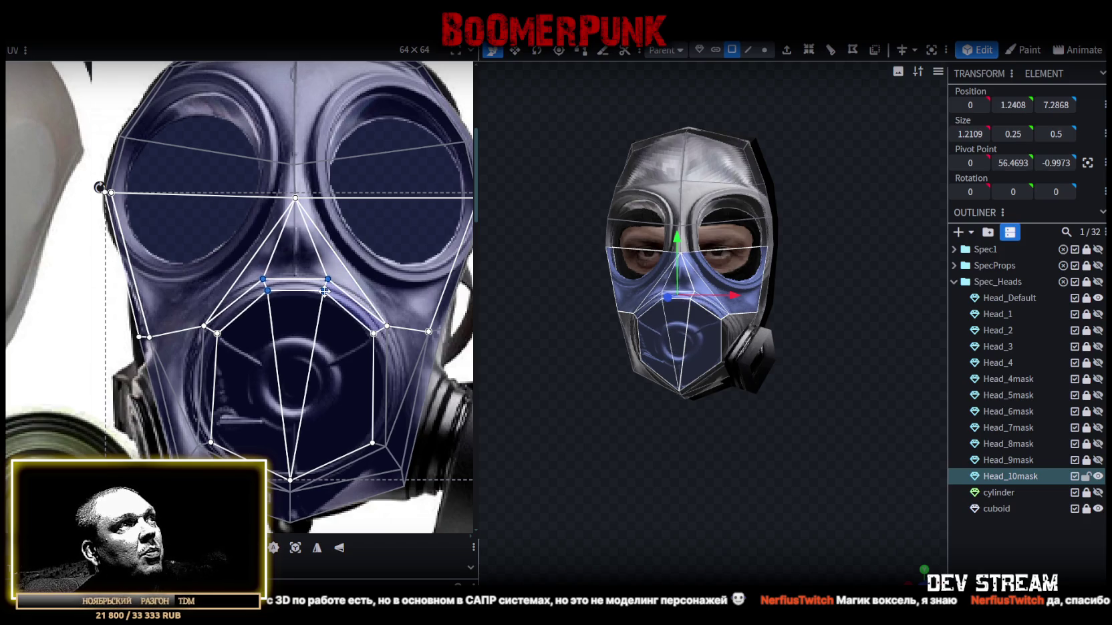
scroll(324, 291, down, 1)
scroll(345, 288, down, 1)
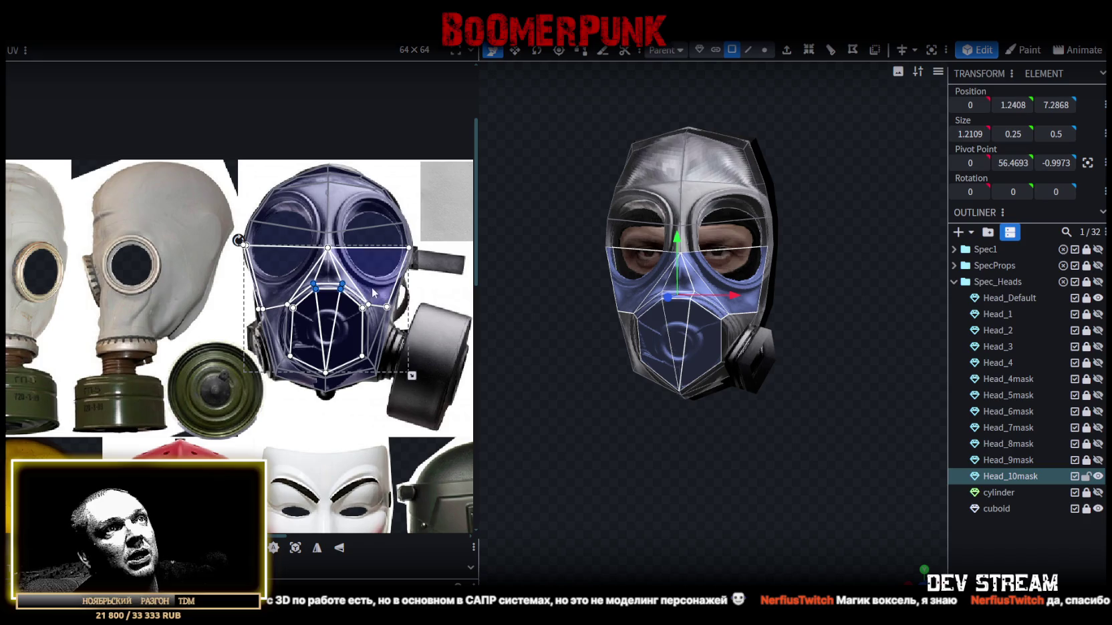
click(922, 548)
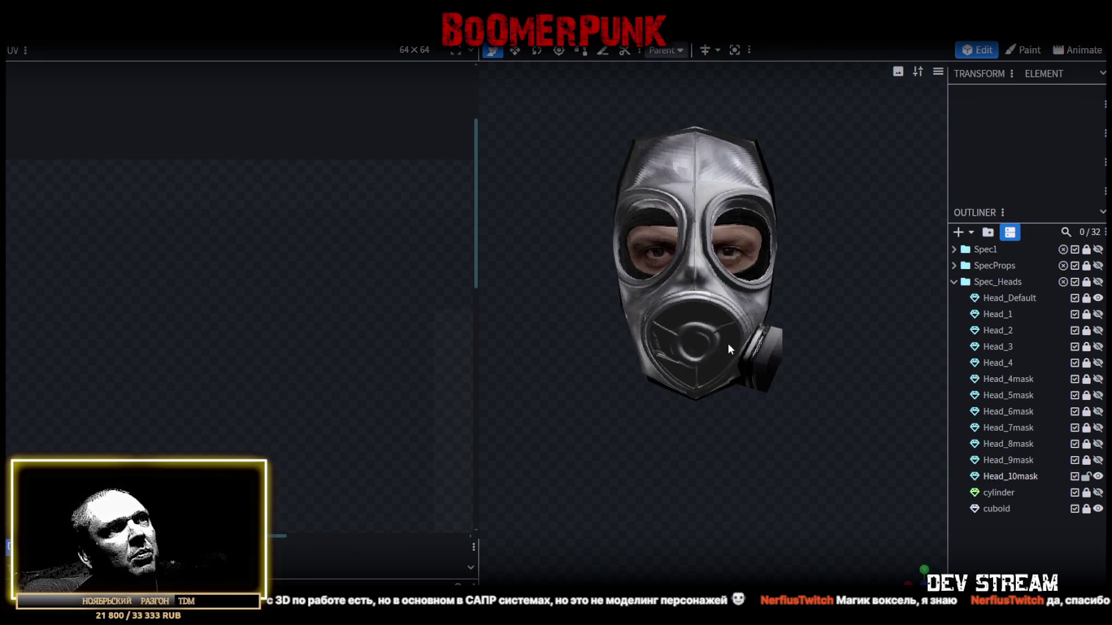
- Select the strip of faces running down both mask sides, the chin and the forehead top
click(728, 342)
mouse_move(796, 438)
mouse_down()
mouse_move(684, 471)
mouse_move(542, 323)
mouse_up()
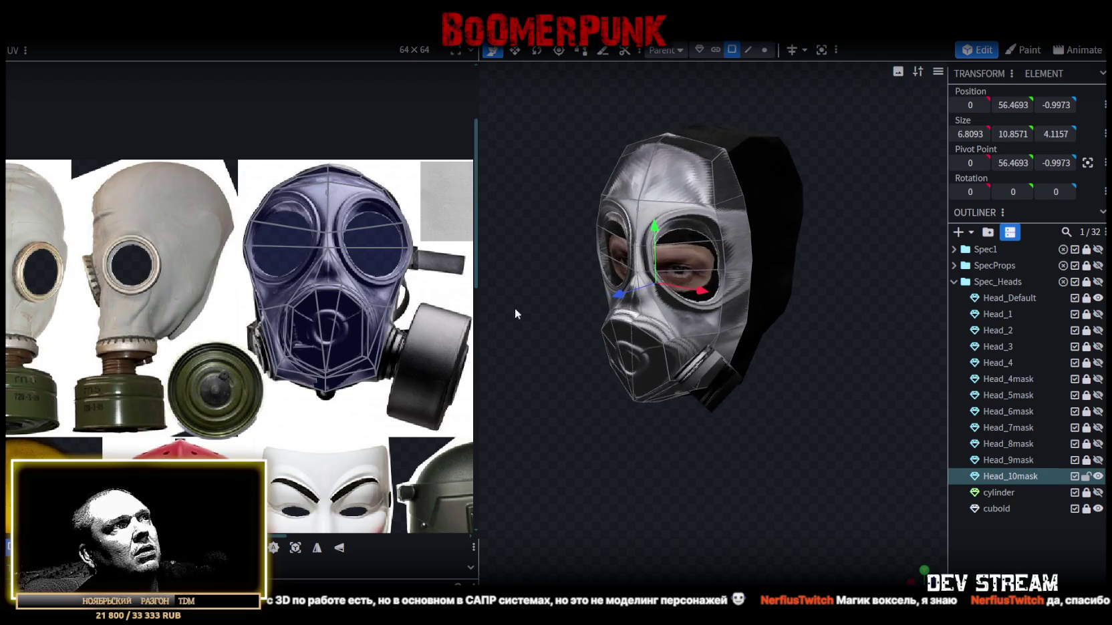
scroll(390, 219, up, 2)
mouse_move(810, 388)
mouse_down()
mouse_move(768, 426)
mouse_move(820, 413)
mouse_move(727, 229)
mouse_up()
click(727, 235)
mouse_move(708, 317)
mouse_down()
mouse_move(645, 438)
mouse_move(825, 412)
mouse_move(799, 415)
mouse_up()
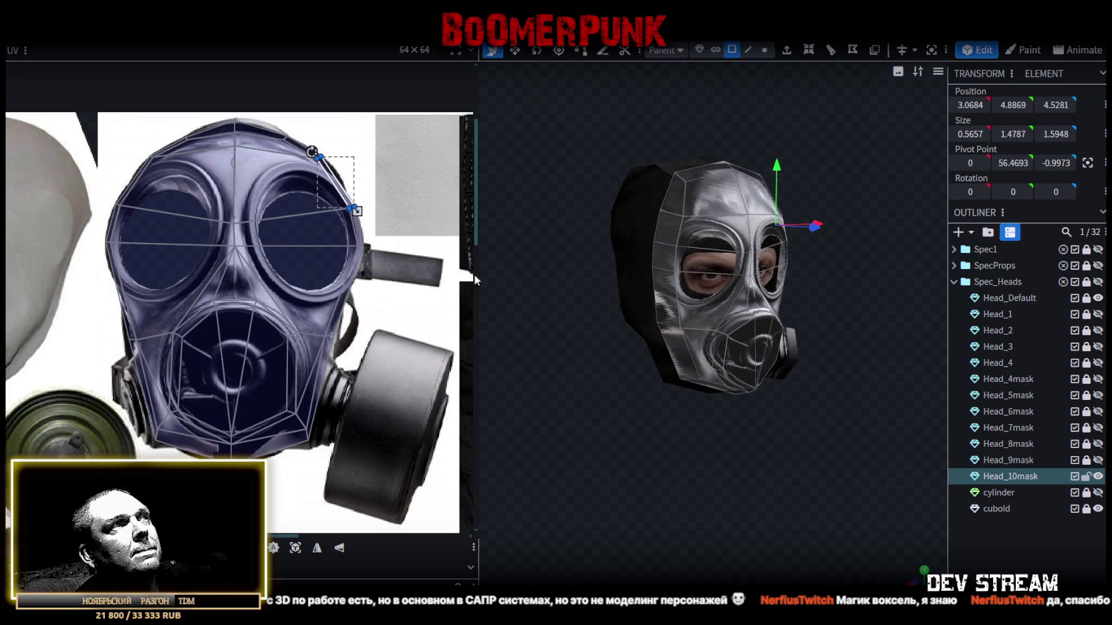
mouse_move(672, 199)
mouse_down()
mouse_move(675, 335)
mouse_move(716, 387)
mouse_up()
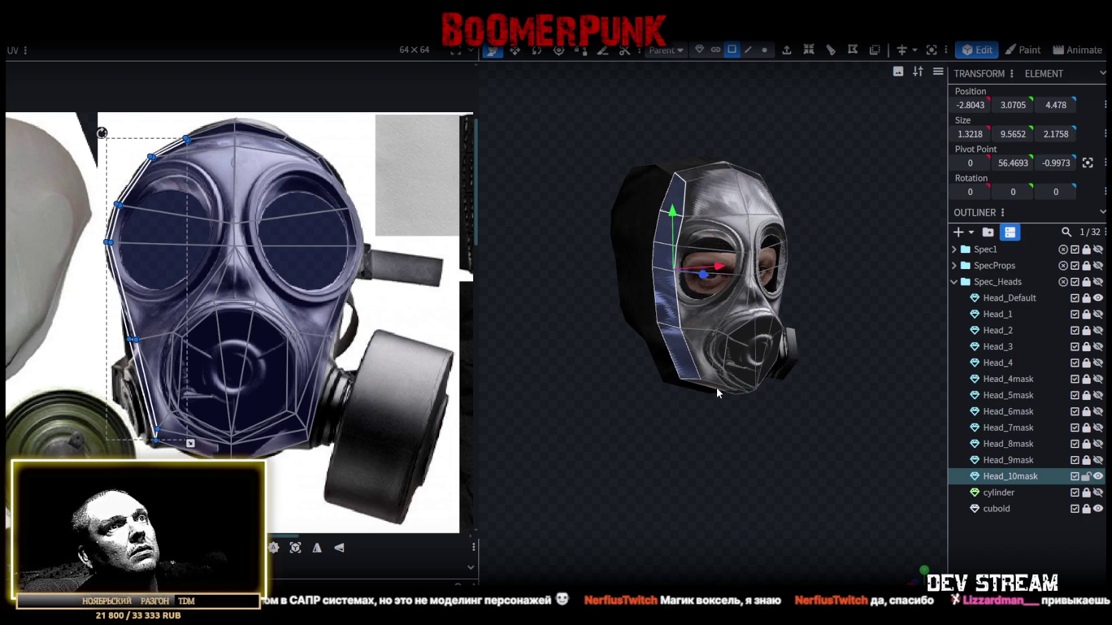
mouse_move(806, 438)
mouse_down()
mouse_move(709, 363)
mouse_move(766, 380)
mouse_move(775, 369)
mouse_move(714, 290)
mouse_up()
shift+click(701, 354)
shift+click(708, 233)
shift+click(698, 191)
drag(646, 151, 690, 200)
shift+click(690, 200)
- Unwrap the side strip and project it flat from the current side view
drag(885, 401, 898, 525)
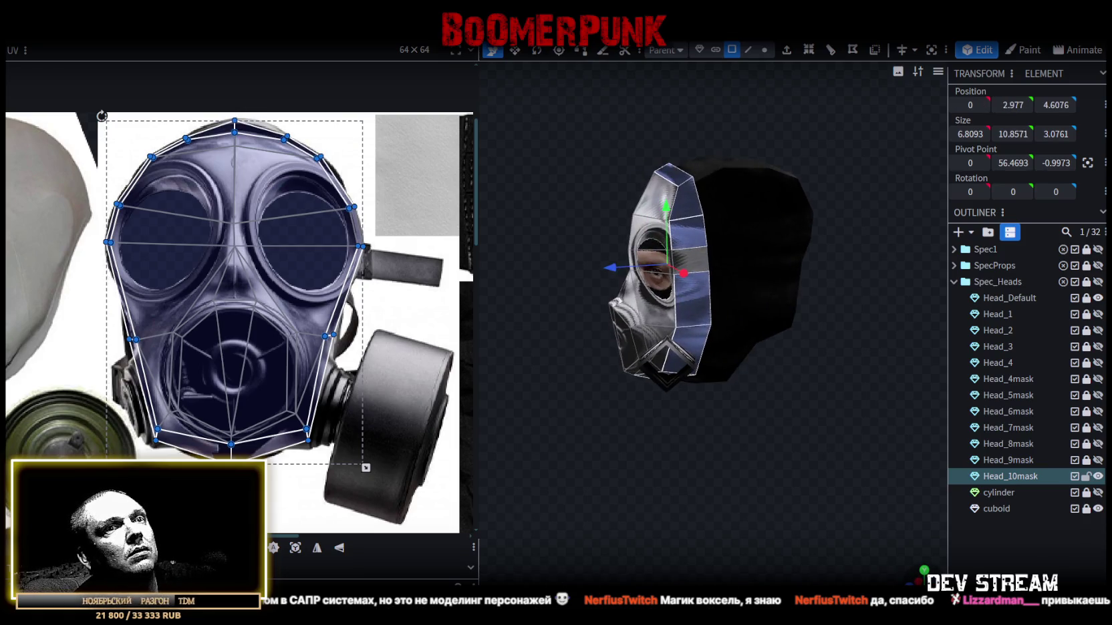
scroll(832, 485, up, 2)
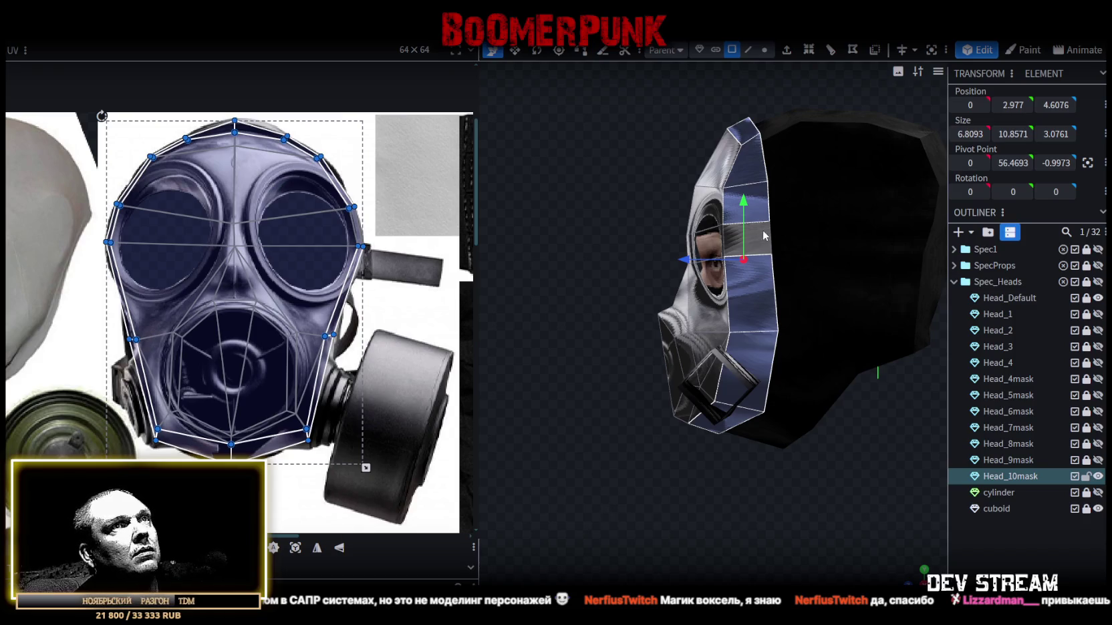
drag(835, 481, 668, 481)
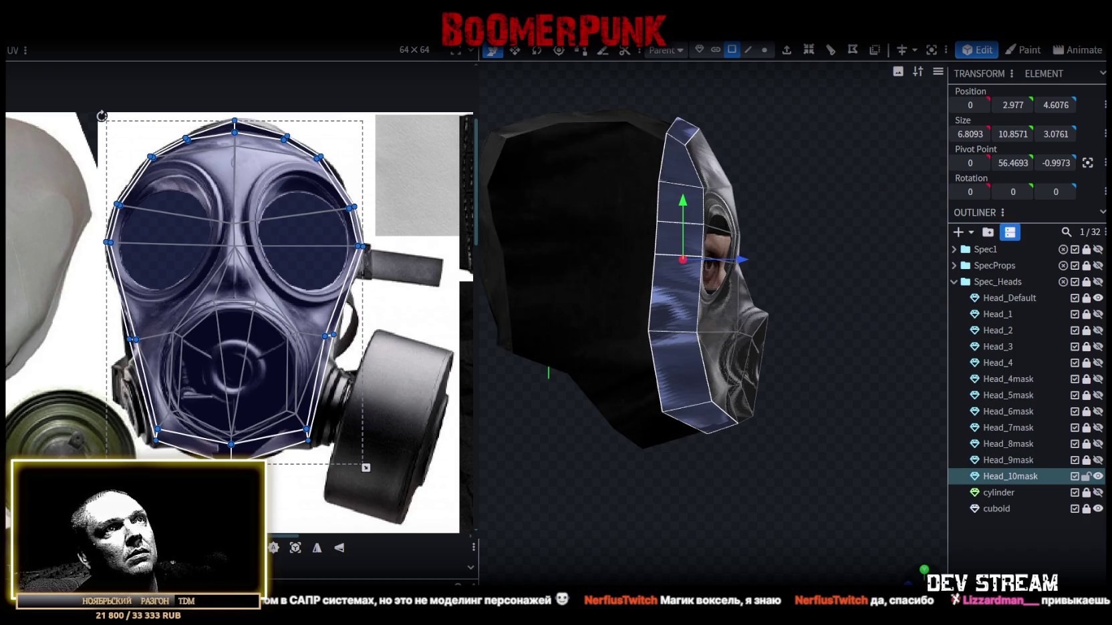
click(273, 549)
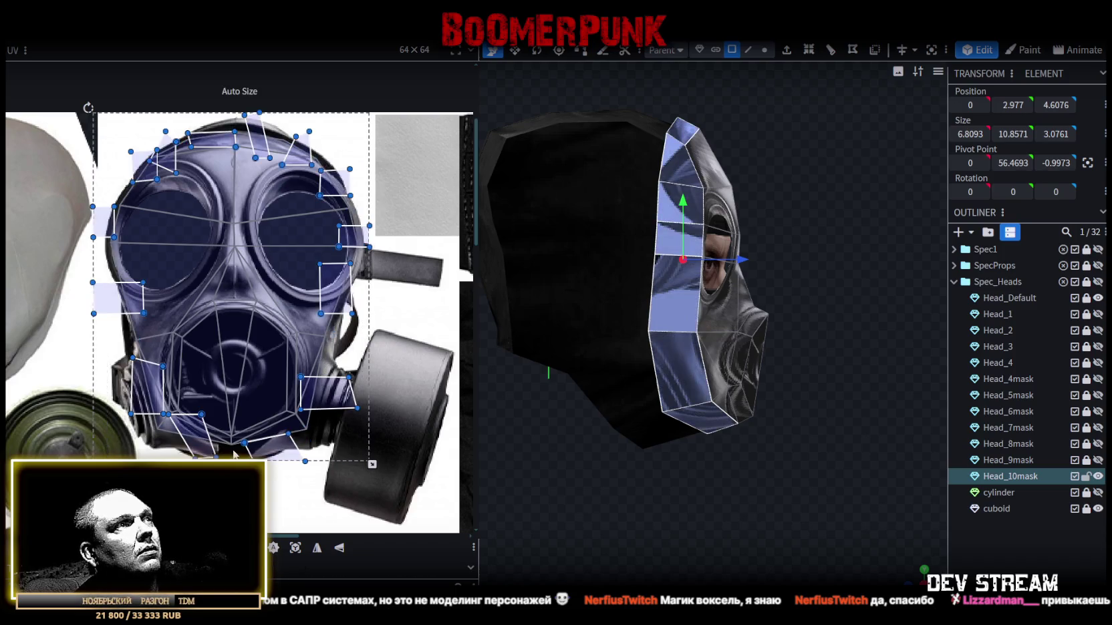
scroll(316, 441, down, 2)
click(291, 550)
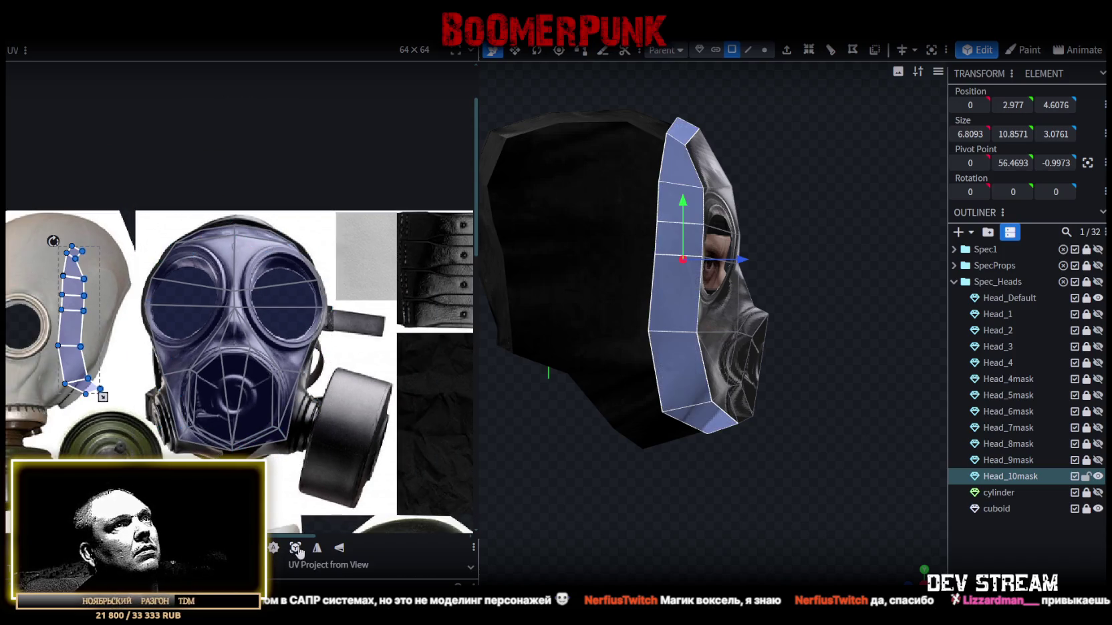
scroll(115, 272, up, 2)
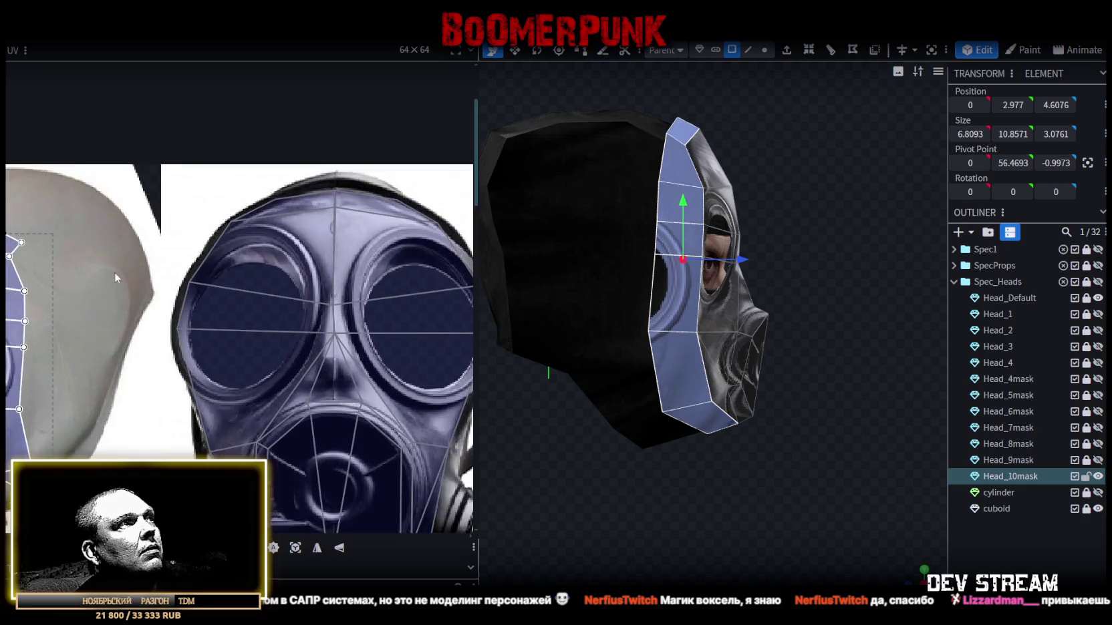
scroll(115, 272, up, 2)
scroll(115, 272, up, 2)
- Pick the faces near the eye, above the lens and on the head's top ridge
click(258, 300)
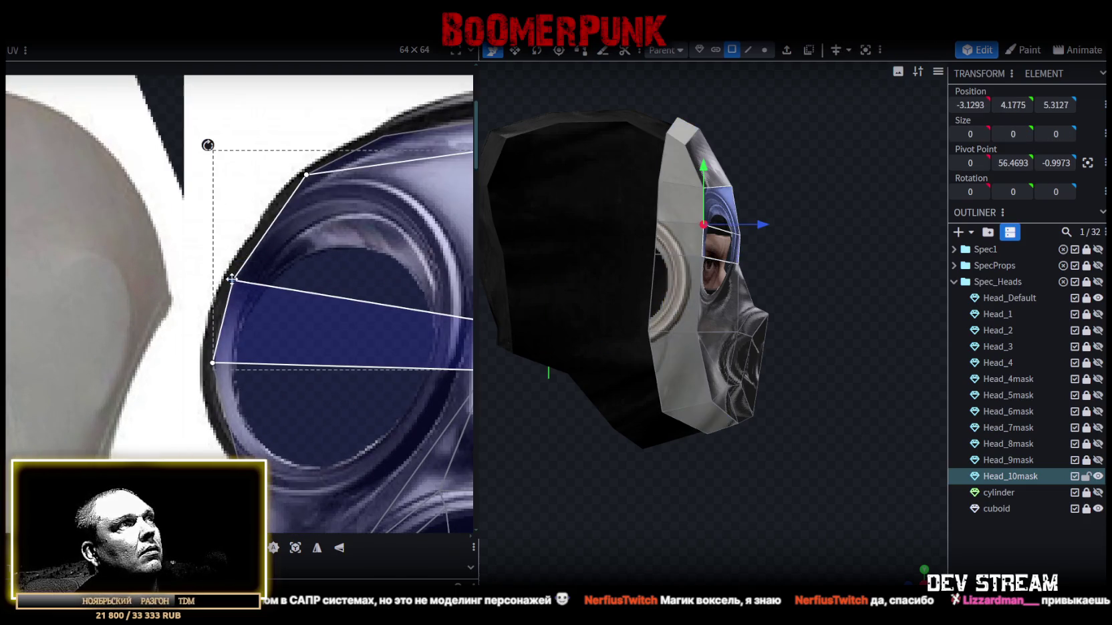
click(308, 173)
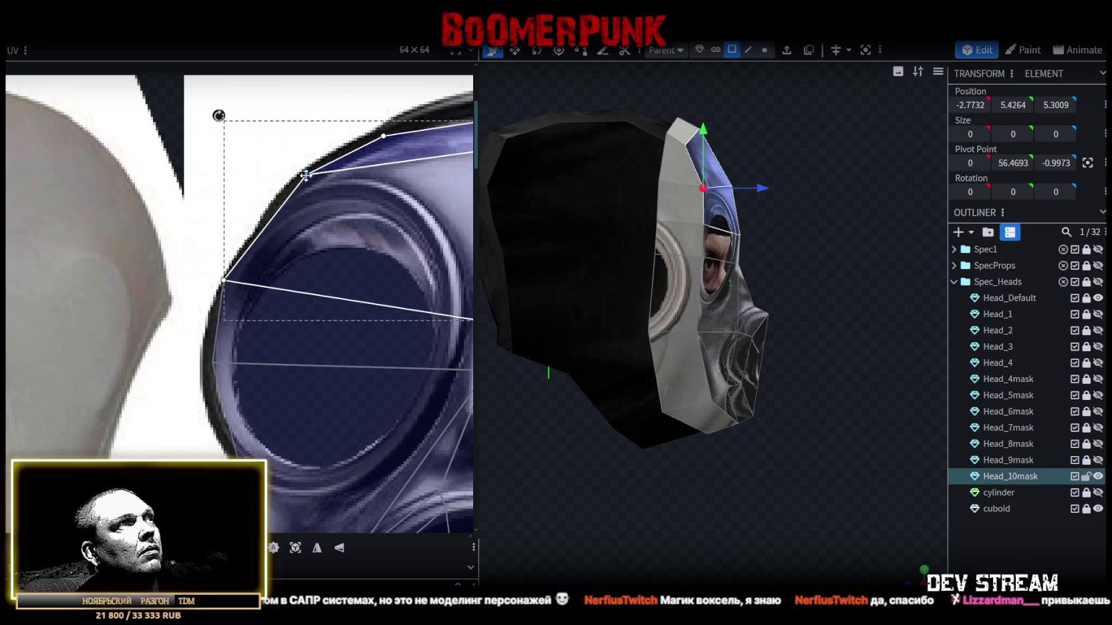
middle_drag(304, 179, 97, 396)
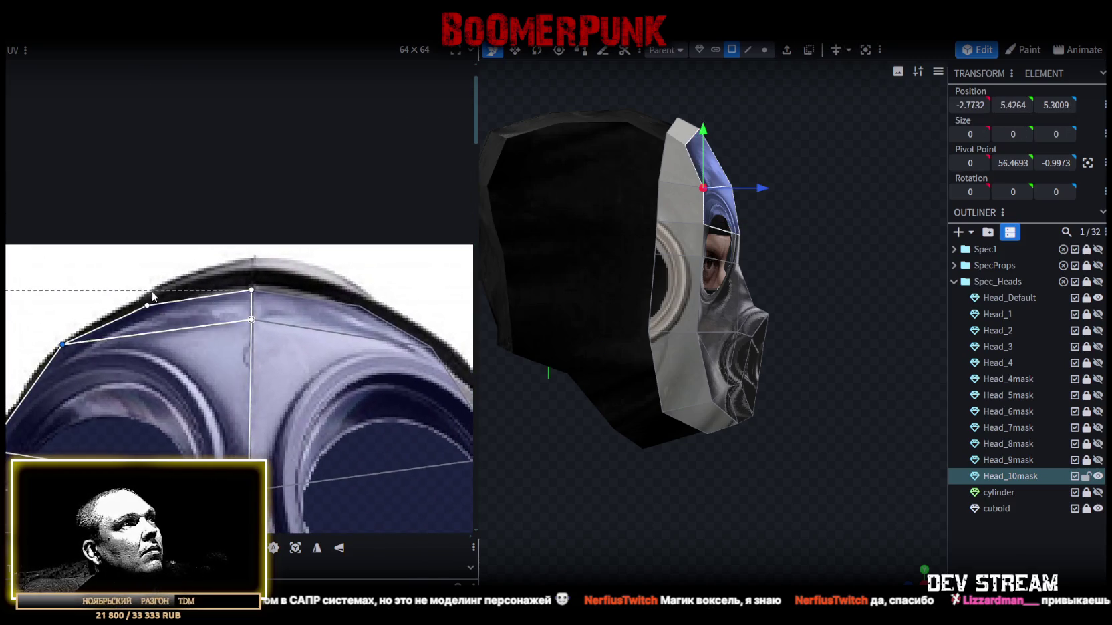
click(155, 317)
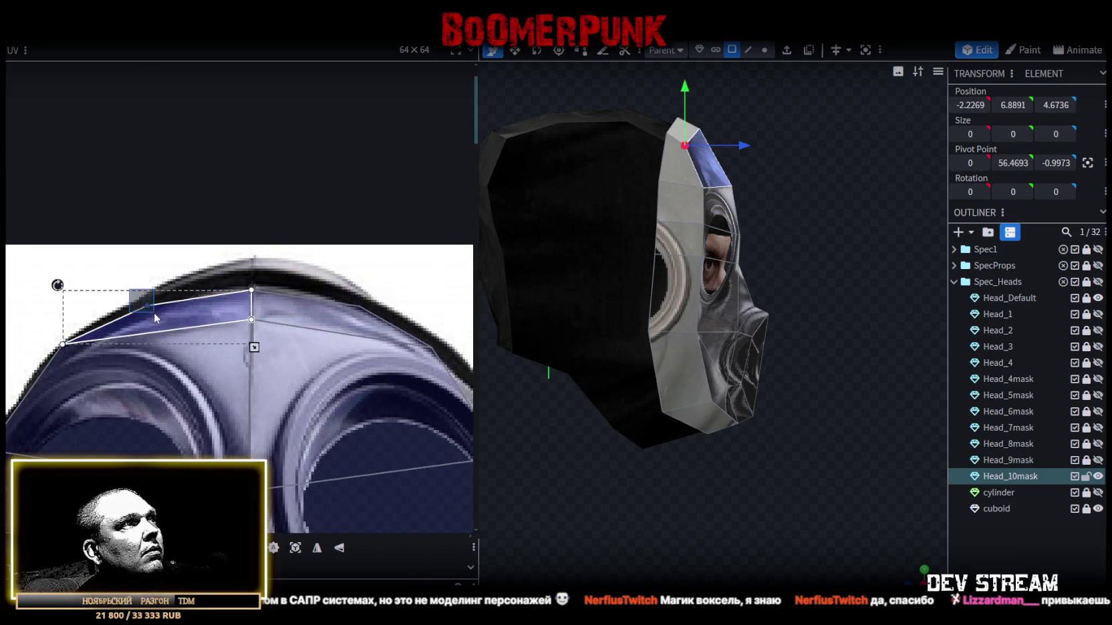
- Move a ridge vertex on the right half of the top ridge onto the mask's outer rim
click(255, 290)
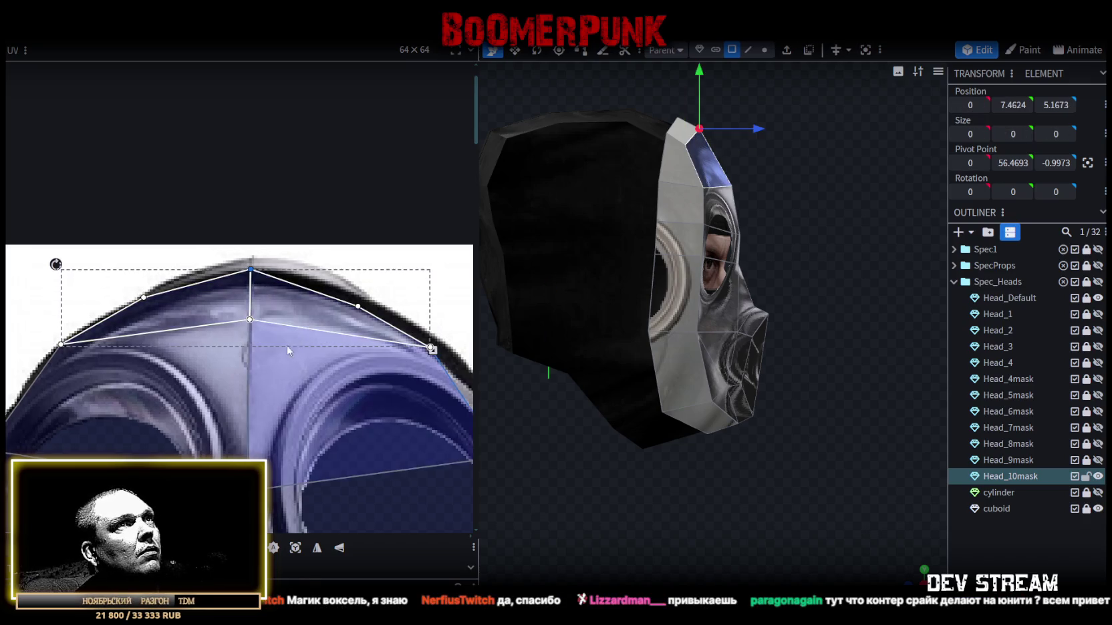
middle_drag(292, 343, 169, 376)
click(229, 348)
click(240, 338)
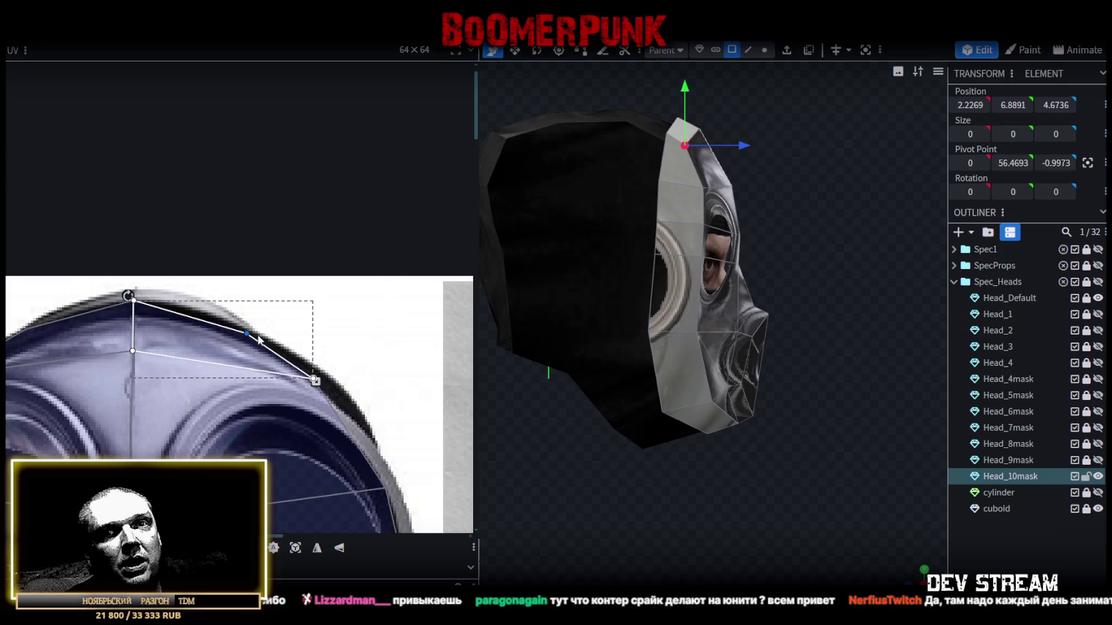
click(312, 378)
drag(312, 379, 321, 377)
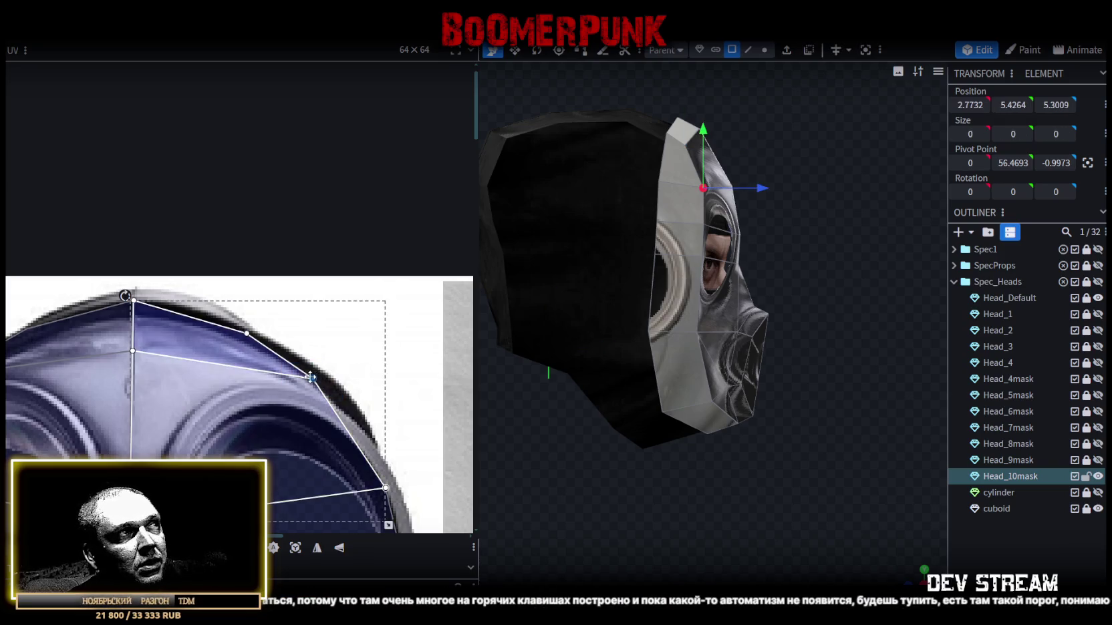
scroll(319, 382, down, 2)
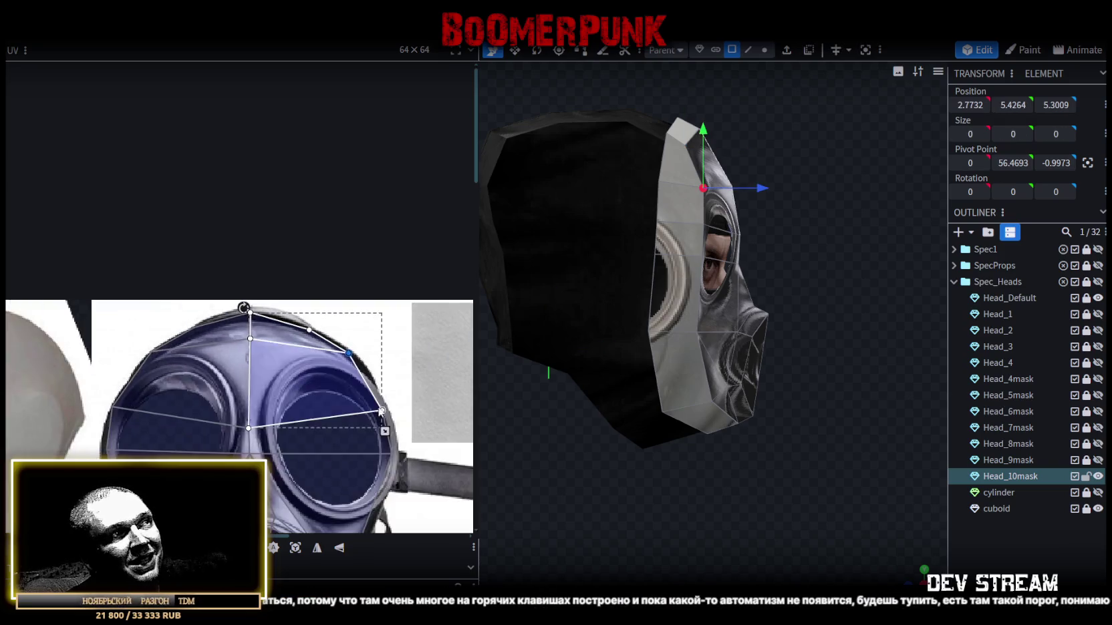
scroll(348, 368, up, 2)
scroll(371, 357, up, 2)
- Shift the lower lens-edge vertex right onto the lens rim
mouse_move(364, 345)
mouse_down()
mouse_move(301, 378)
mouse_move(361, 398)
mouse_up()
scroll(355, 362, up, 2)
scroll(361, 399, down, 2)
scroll(364, 381, down, 2)
click(368, 359)
scroll(372, 366, up, 4)
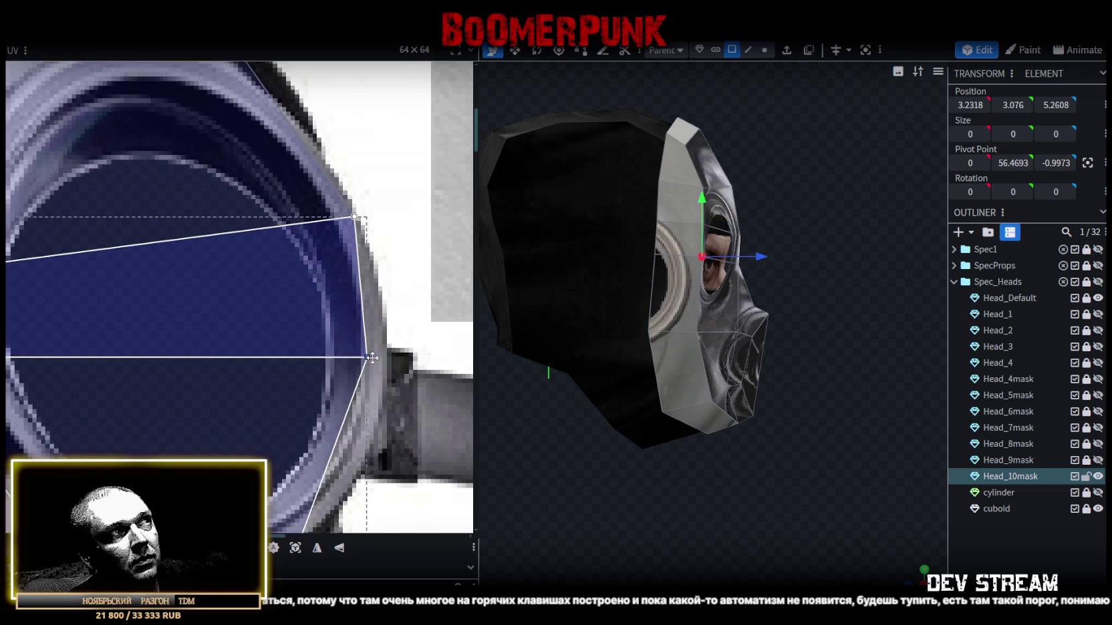
drag(372, 365, 388, 368)
scroll(367, 386, down, 2)
scroll(348, 374, down, 2)
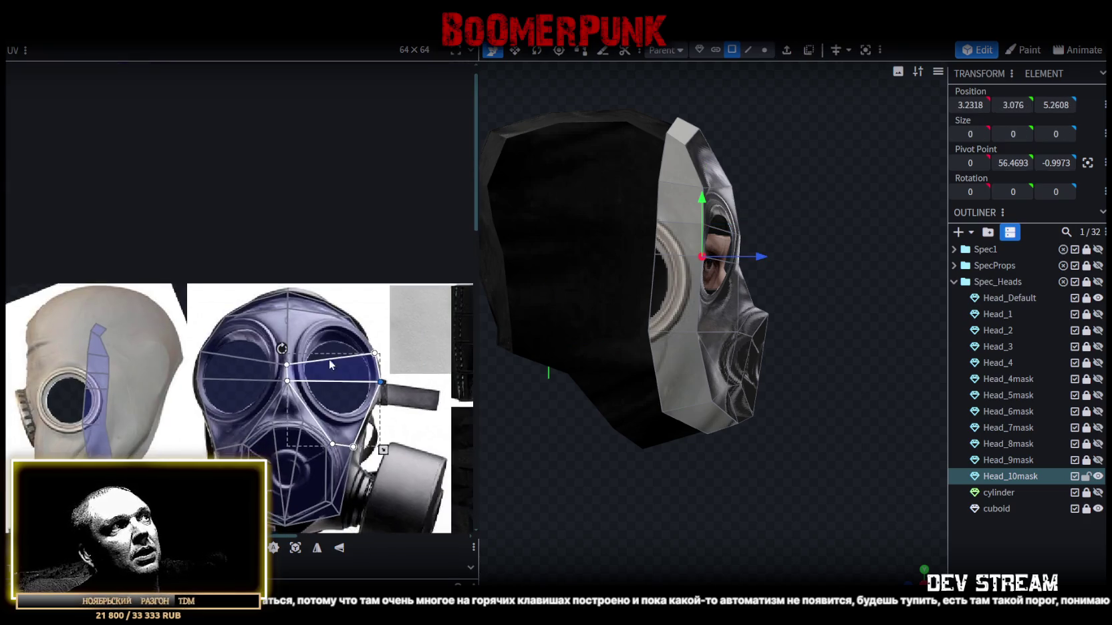
scroll(324, 366, up, 2)
- Nudge the vertex beside the left eye into place
click(251, 324)
scroll(247, 332, up, 2)
drag(243, 332, 237, 332)
scroll(298, 327, down, 2)
scroll(297, 327, down, 2)
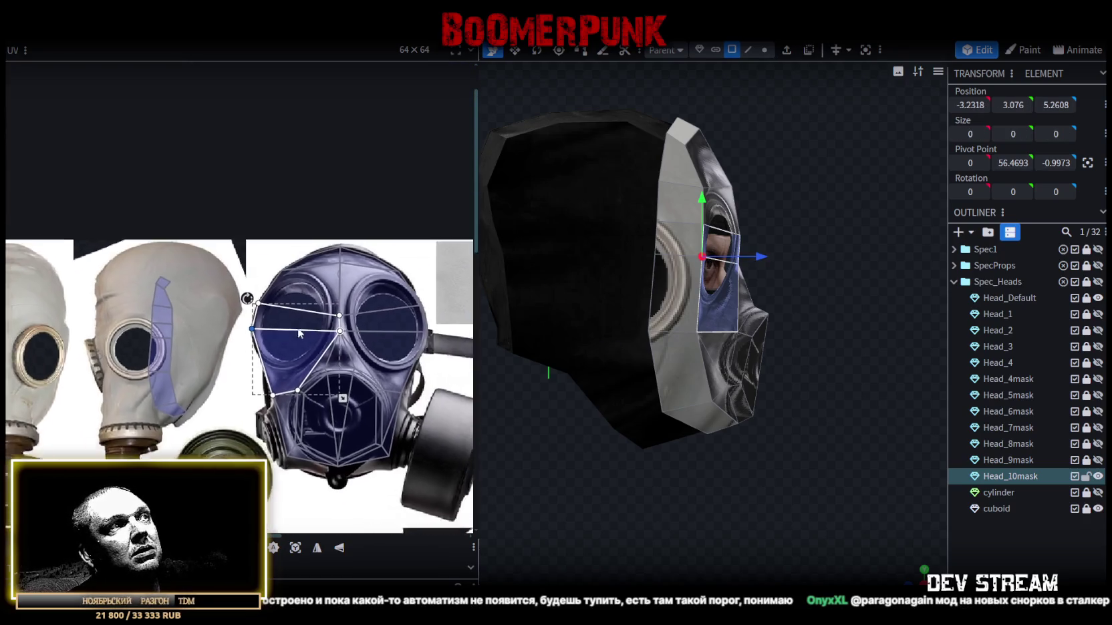
scroll(281, 324, up, 1)
scroll(295, 304, up, 3)
- Move the right-side and filter-side vertices onto the mask's side edge
mouse_move(53, 325)
mouse_down()
mouse_move(81, 364)
mouse_move(72, 346)
mouse_up()
scroll(185, 334, down, 2)
scroll(185, 334, up, 1)
scroll(214, 354, up, 2)
click(209, 353)
scroll(214, 357, up, 2)
drag(223, 354, 249, 372)
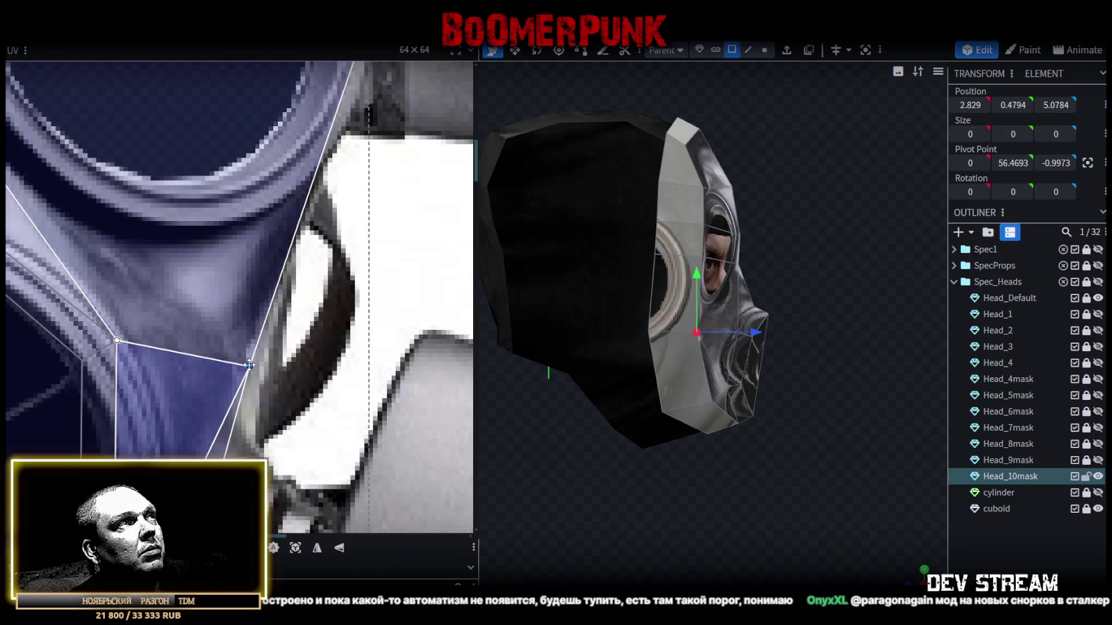
scroll(259, 425, down, 2)
scroll(267, 414, up, 2)
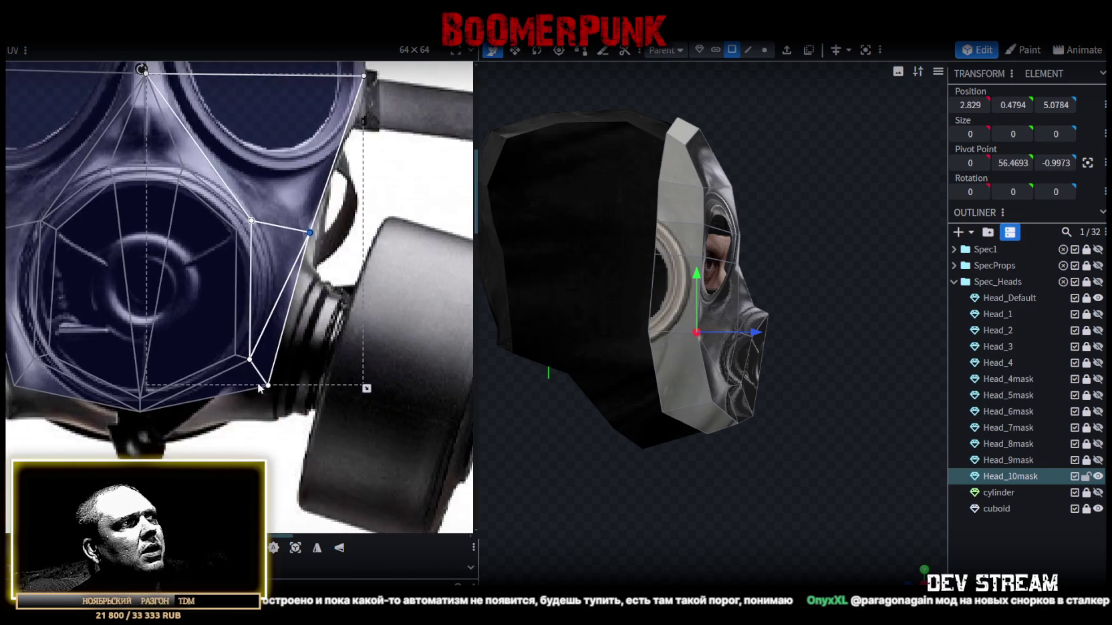
scroll(291, 397, up, 2)
mouse_move(256, 365)
mouse_down()
mouse_move(278, 379)
mouse_move(271, 417)
mouse_up()
- Pull the lower vertices down onto the mask's bottom point and bottom edge
scroll(271, 414, down, 2)
scroll(172, 417, up, 3)
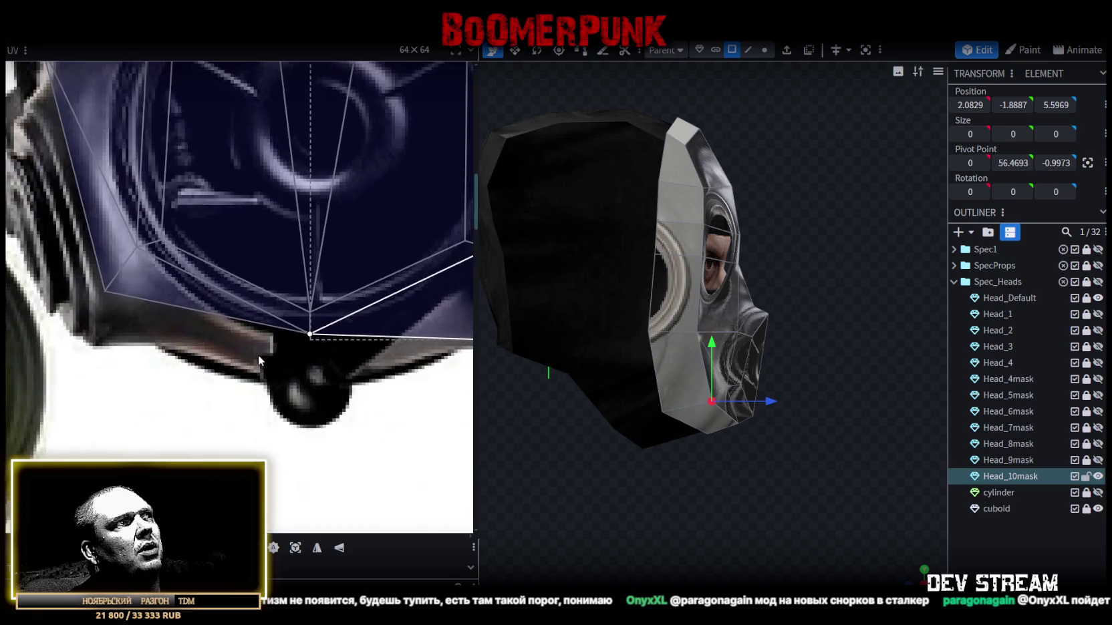
click(312, 335)
drag(309, 333, 309, 346)
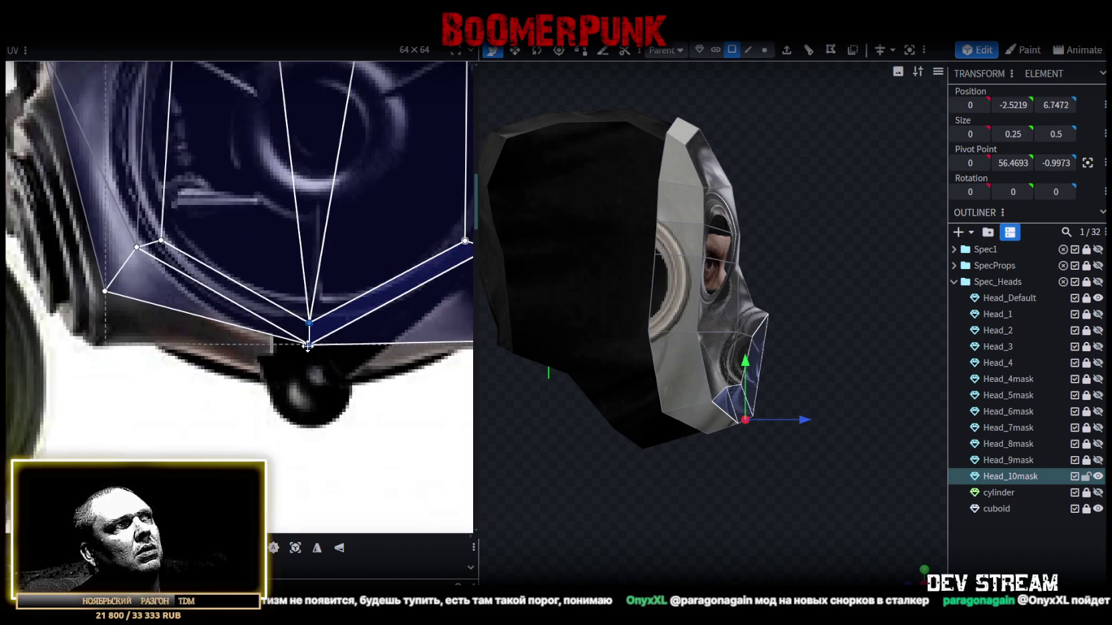
click(105, 292)
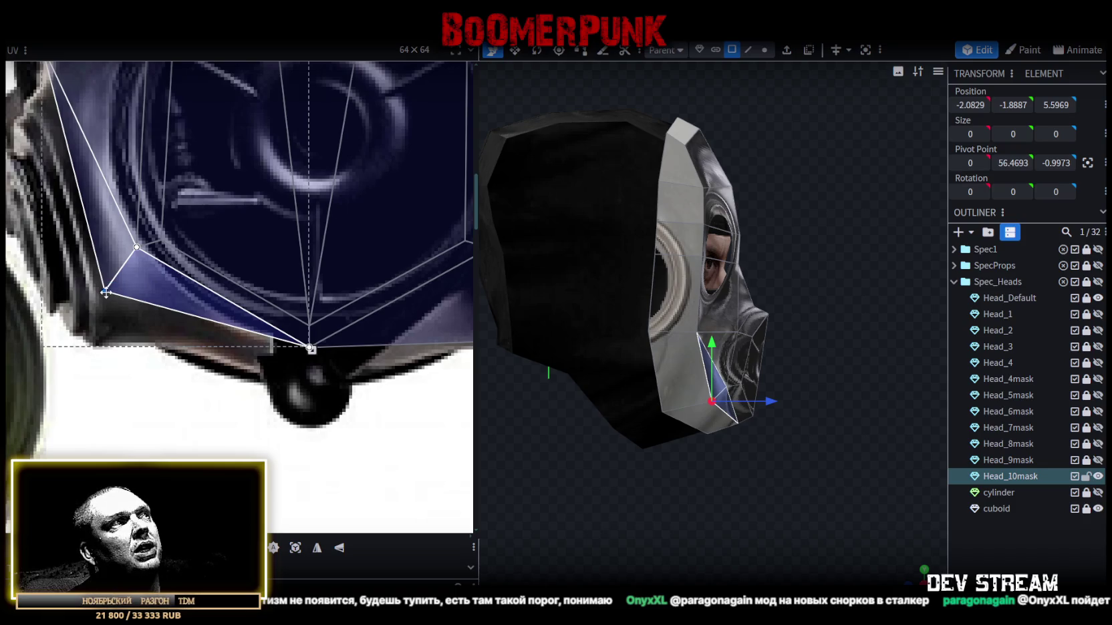
drag(105, 292, 106, 333)
scroll(107, 321, down, 2)
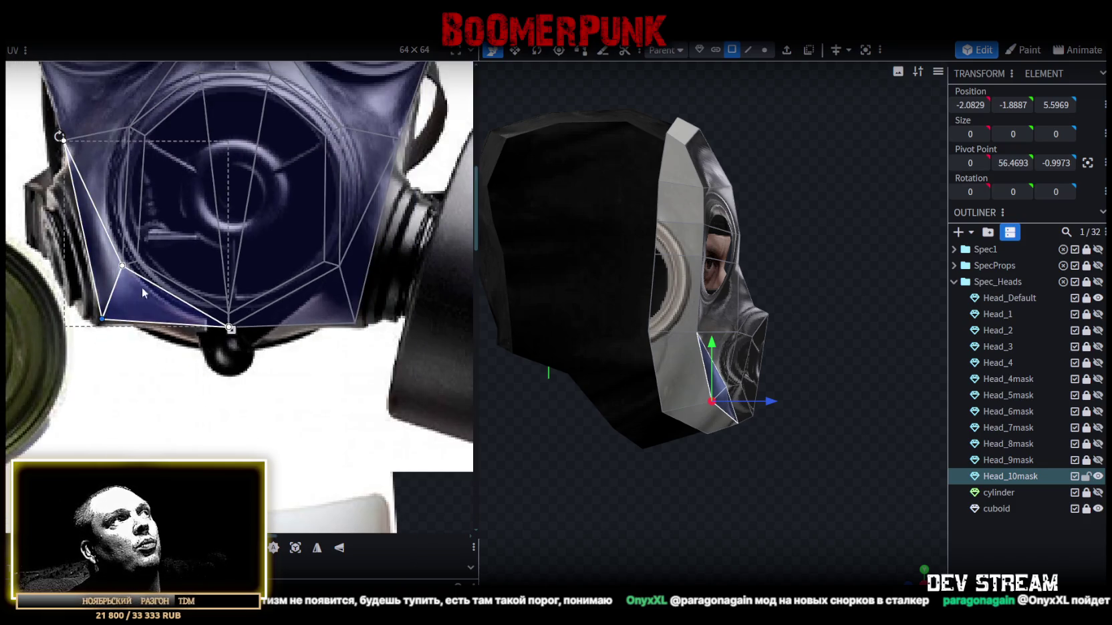
scroll(134, 294, up, 2)
scroll(114, 299, up, 2)
- Check the face groups from the front, then select the side strip in vertex mode
click(77, 247)
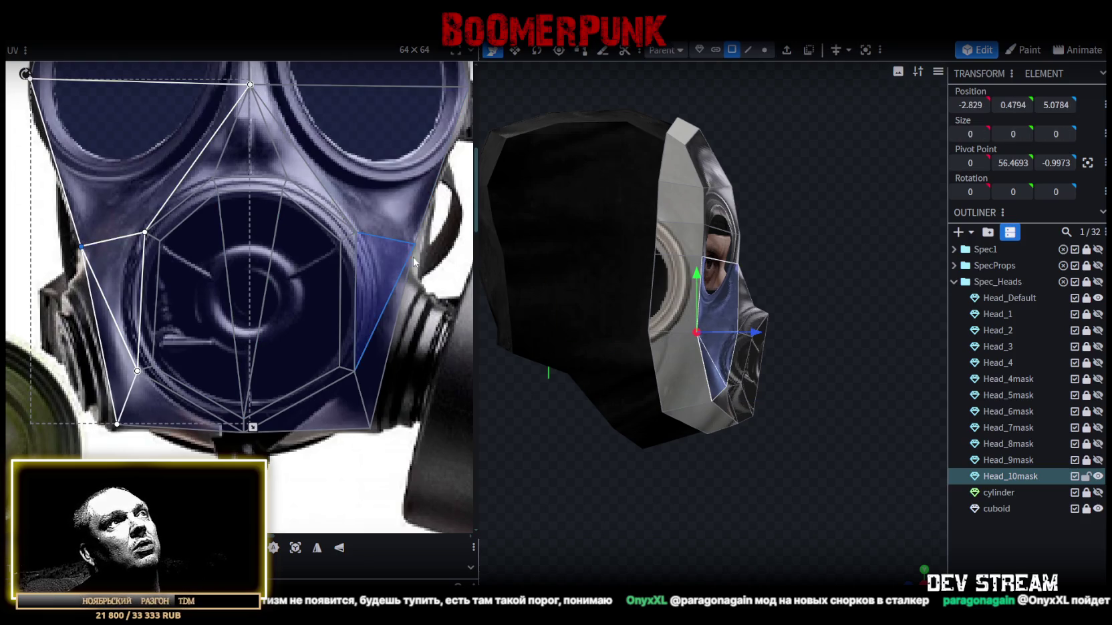
click(435, 260)
click(374, 225)
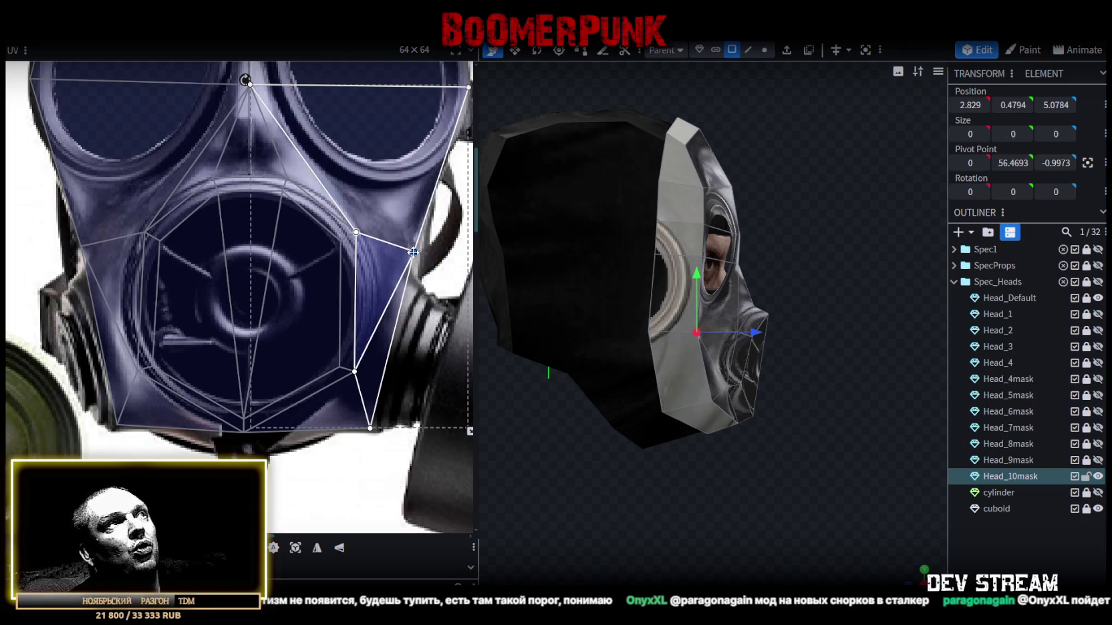
scroll(416, 249, down, 2)
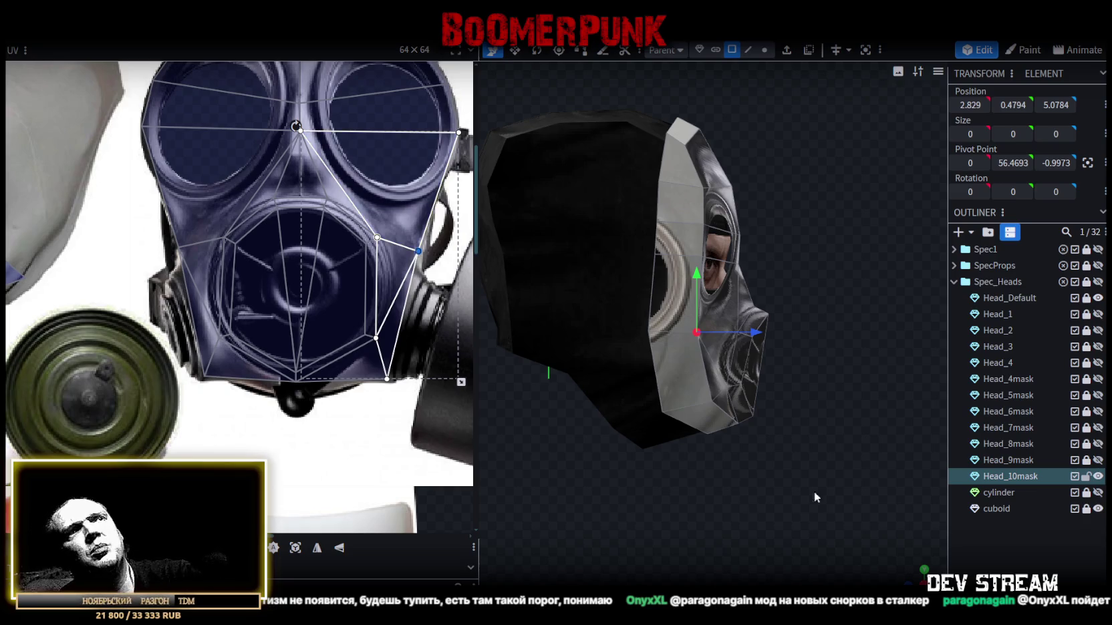
mouse_move(917, 577)
mouse_down()
mouse_move(749, 487)
mouse_move(751, 466)
mouse_up()
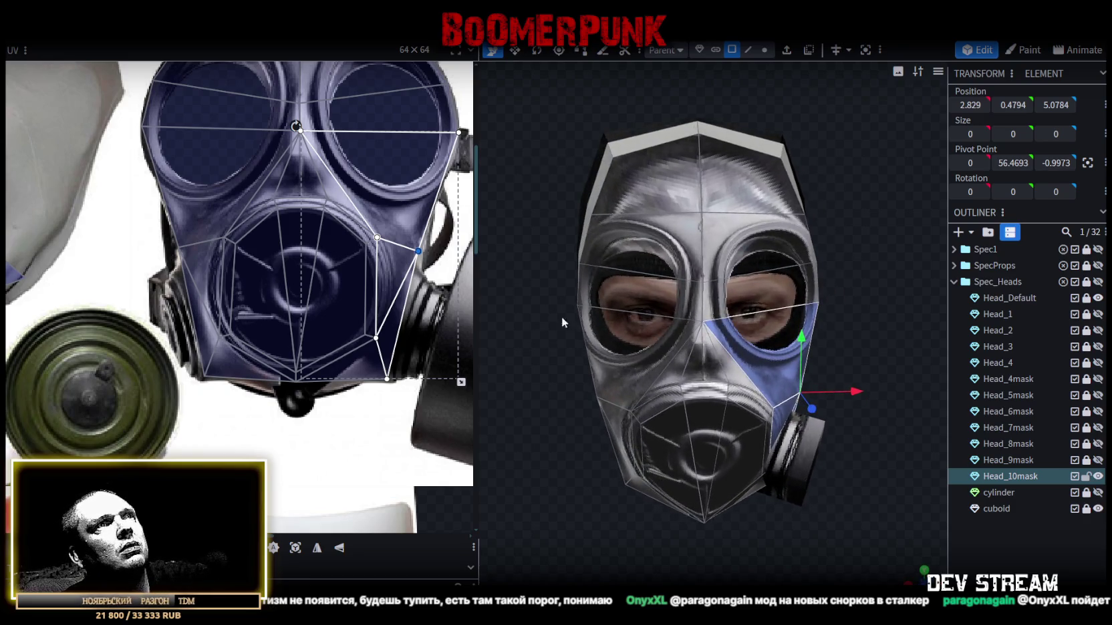
click(762, 50)
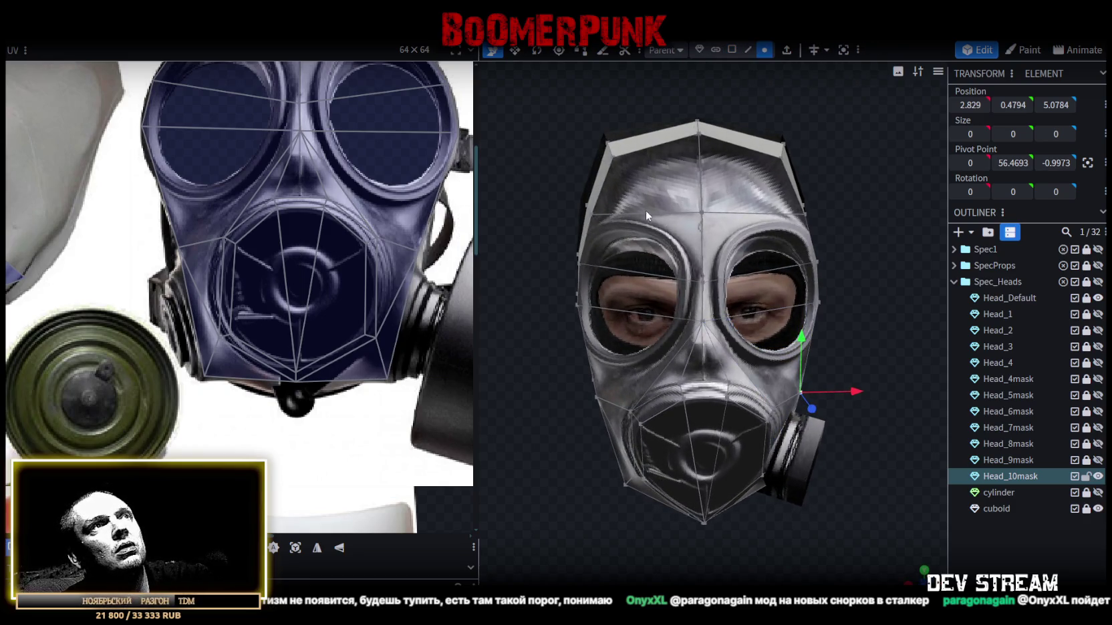
mouse_move(645, 210)
mouse_down()
mouse_move(552, 205)
mouse_move(597, 195)
mouse_move(651, 209)
mouse_up()
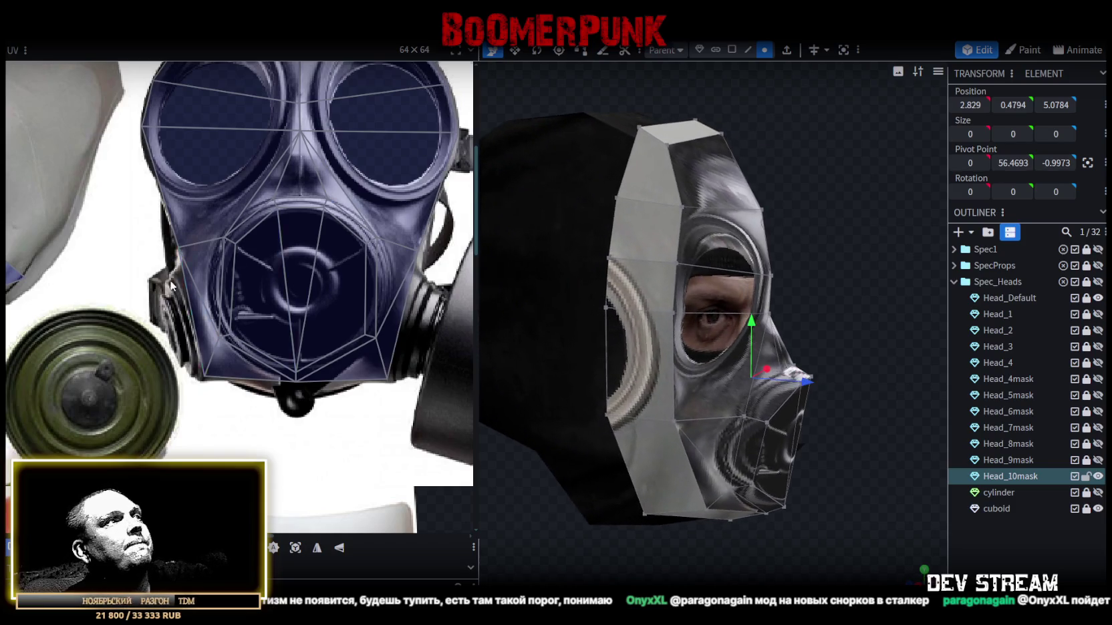
scroll(205, 321, down, 3)
scroll(205, 322, up, 1)
drag(205, 322, 107, 129)
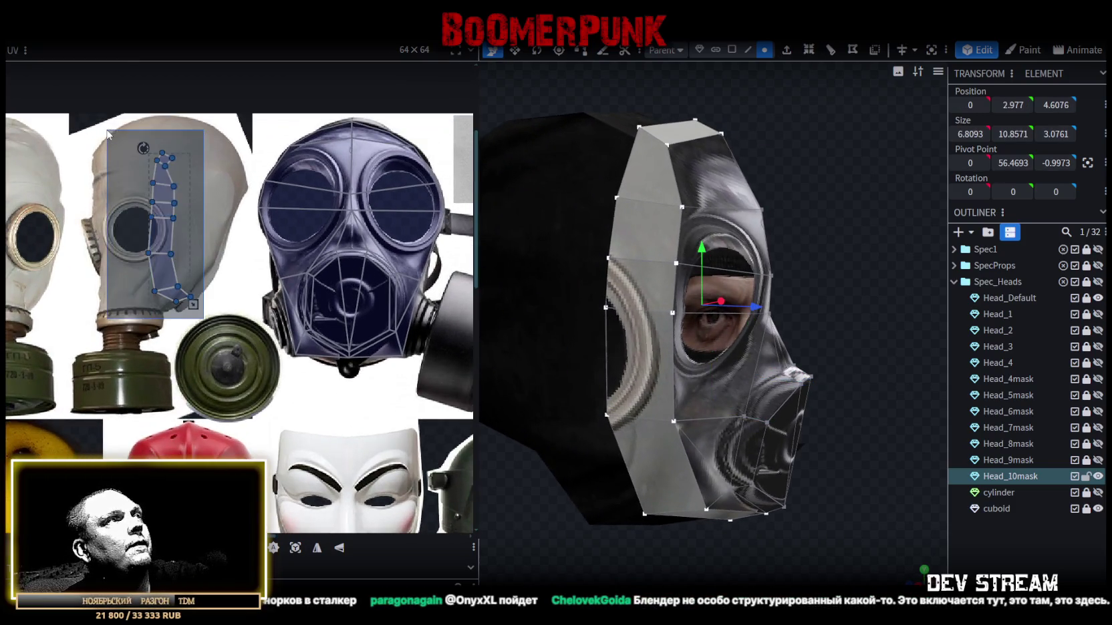
- Move the side-strip island down beside the filter, narrowing and shortening it
middle_drag(220, 213, 163, 180)
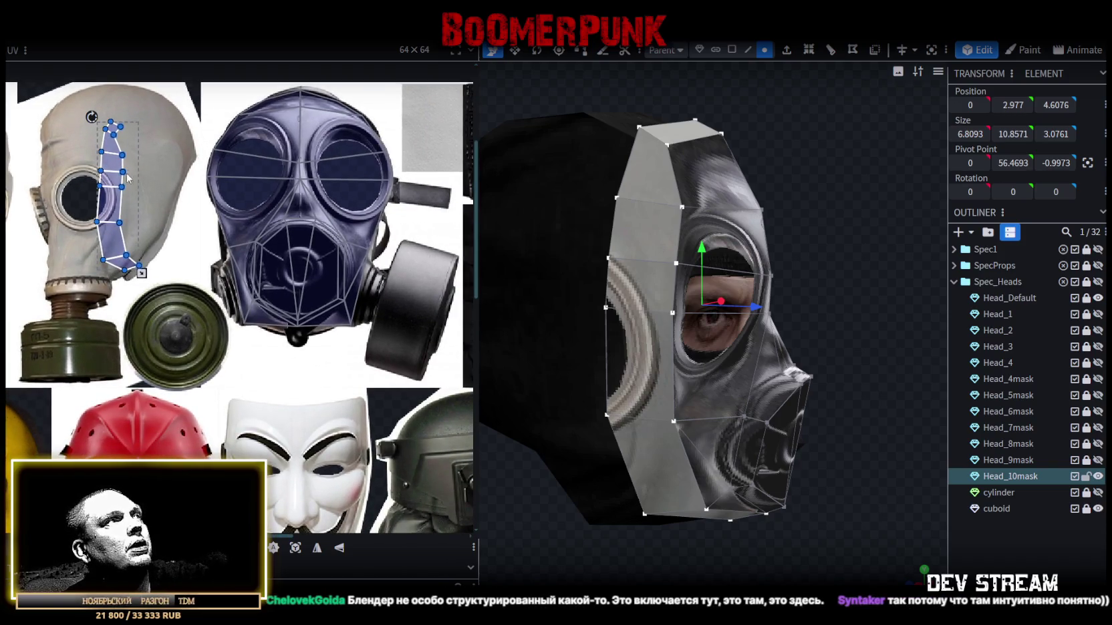
drag(129, 176, 148, 230)
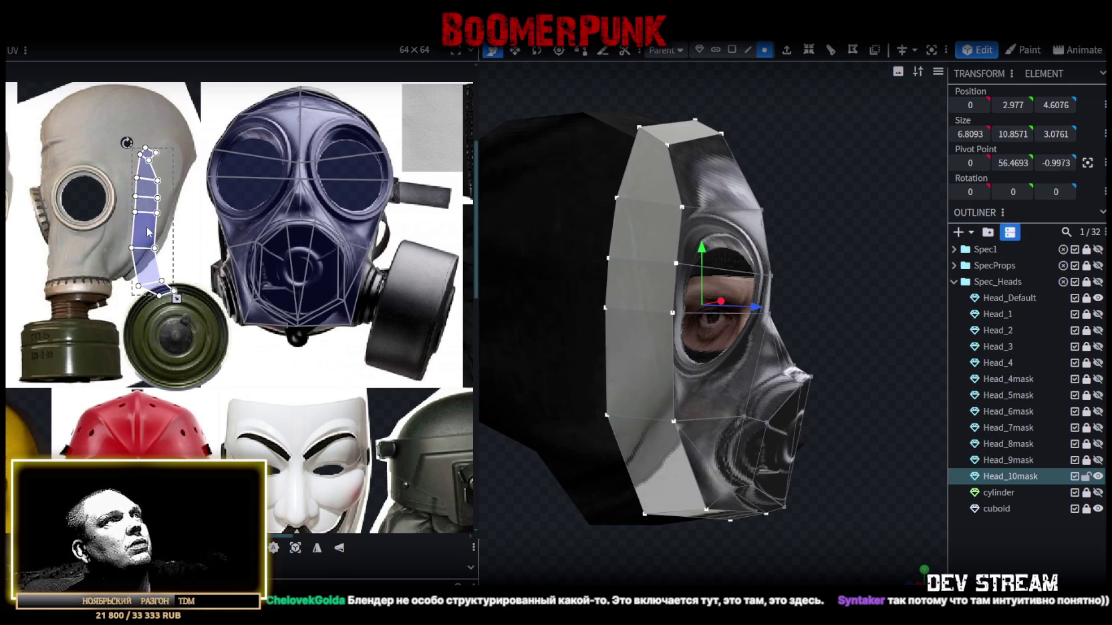
drag(148, 231, 148, 233)
drag(176, 299, 146, 297)
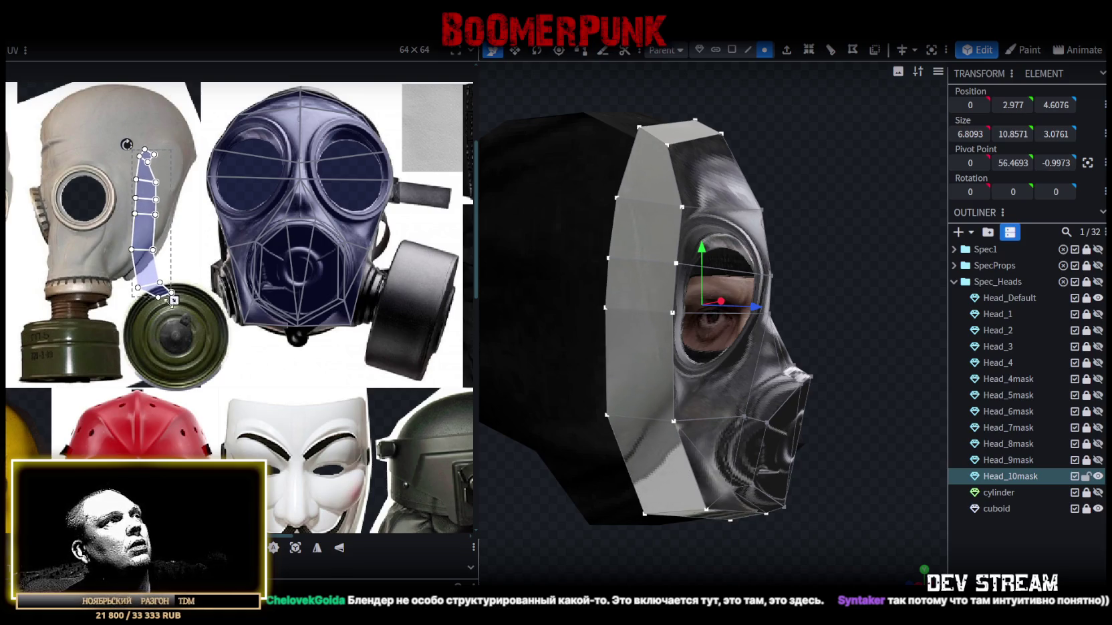
scroll(151, 276, up, 1)
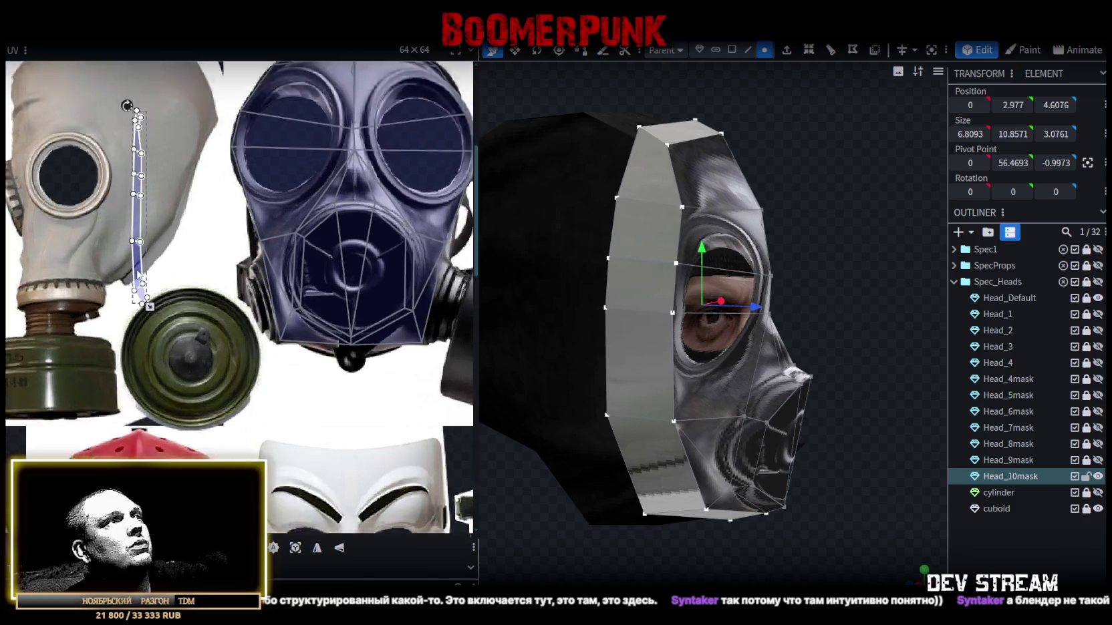
scroll(153, 275, up, 1)
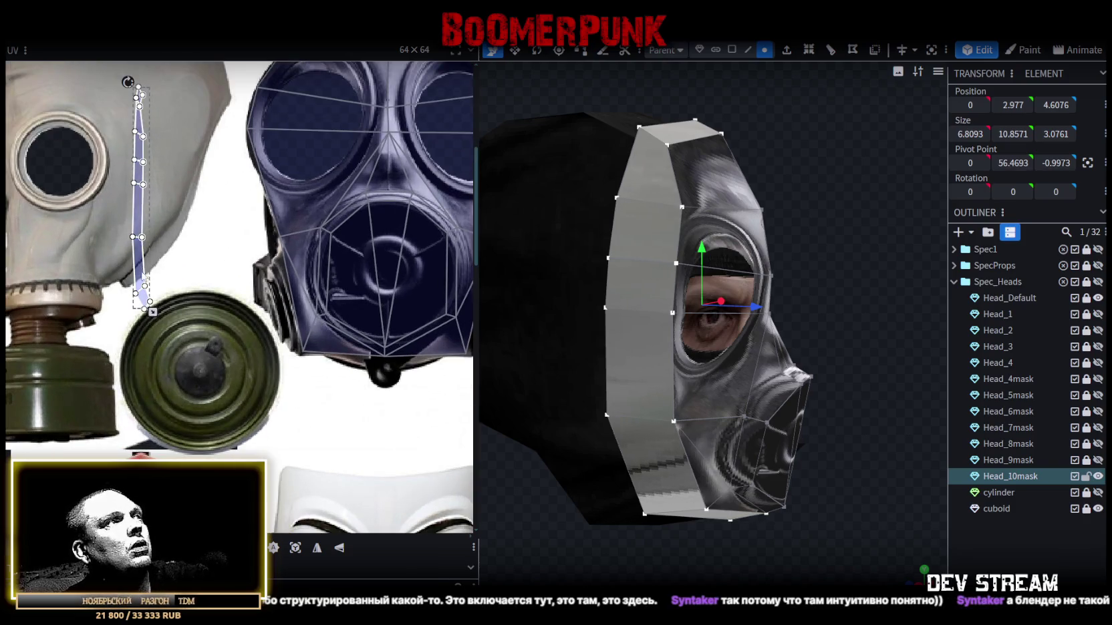
drag(145, 269, 258, 402)
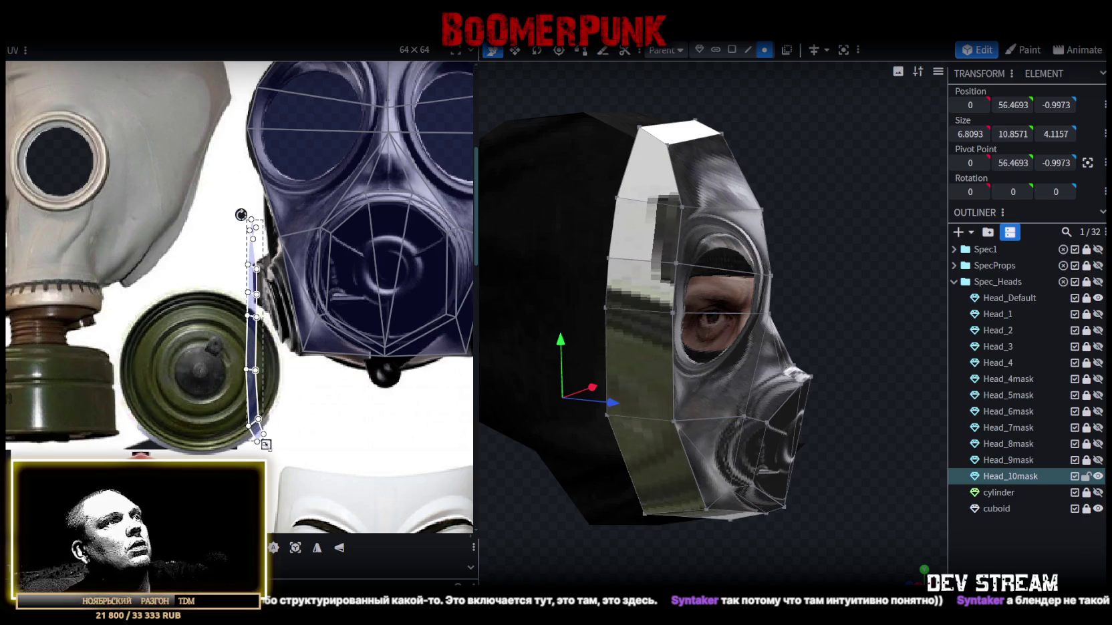
drag(266, 444, 262, 288)
scroll(261, 289, up, 2)
scroll(254, 281, up, 1)
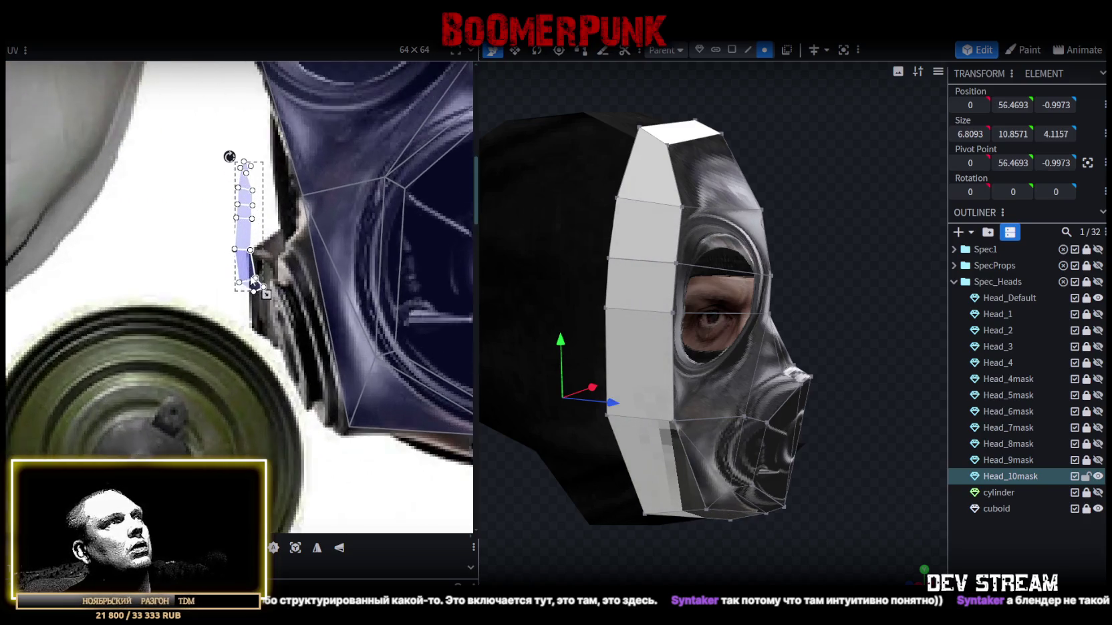
- Rotate the strip island into a tilted band and mirror it with UV Mirror X
drag(252, 284, 295, 356)
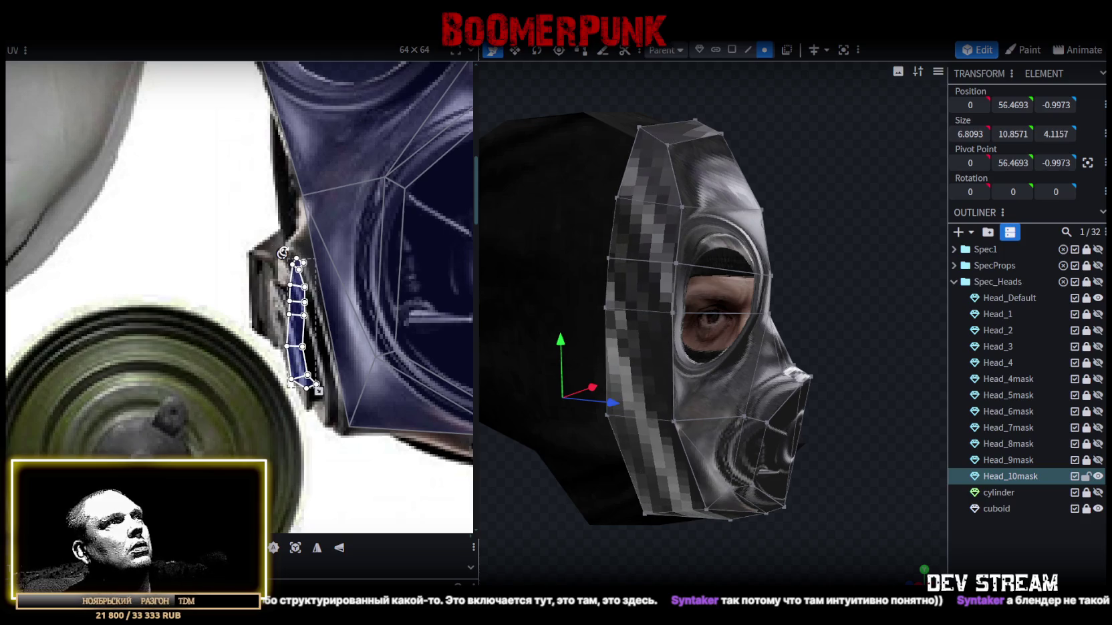
drag(283, 252, 267, 253)
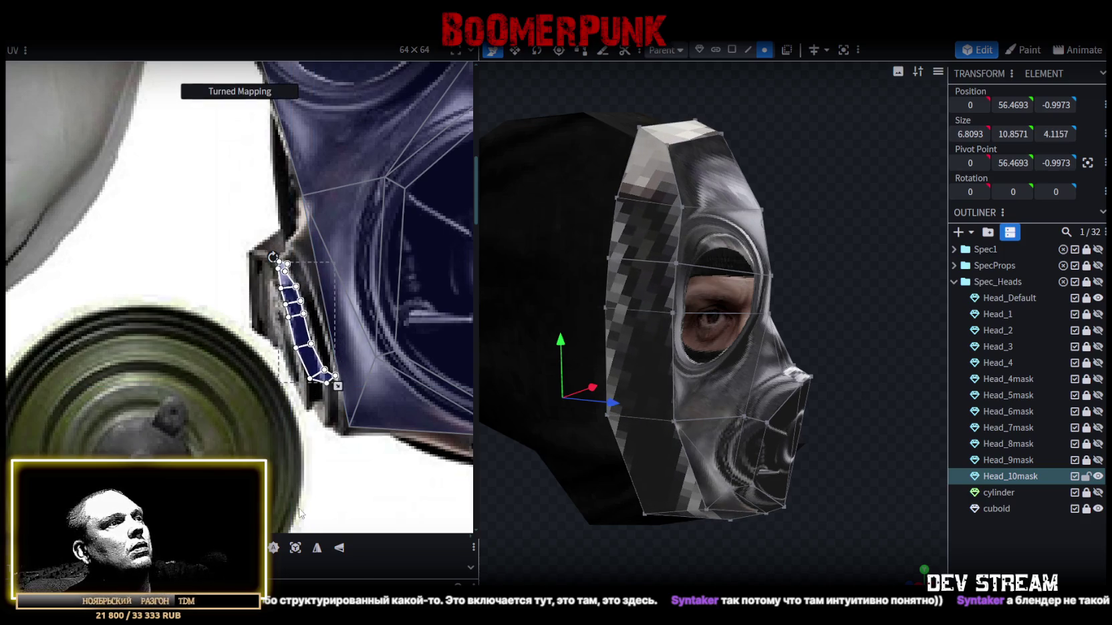
click(318, 548)
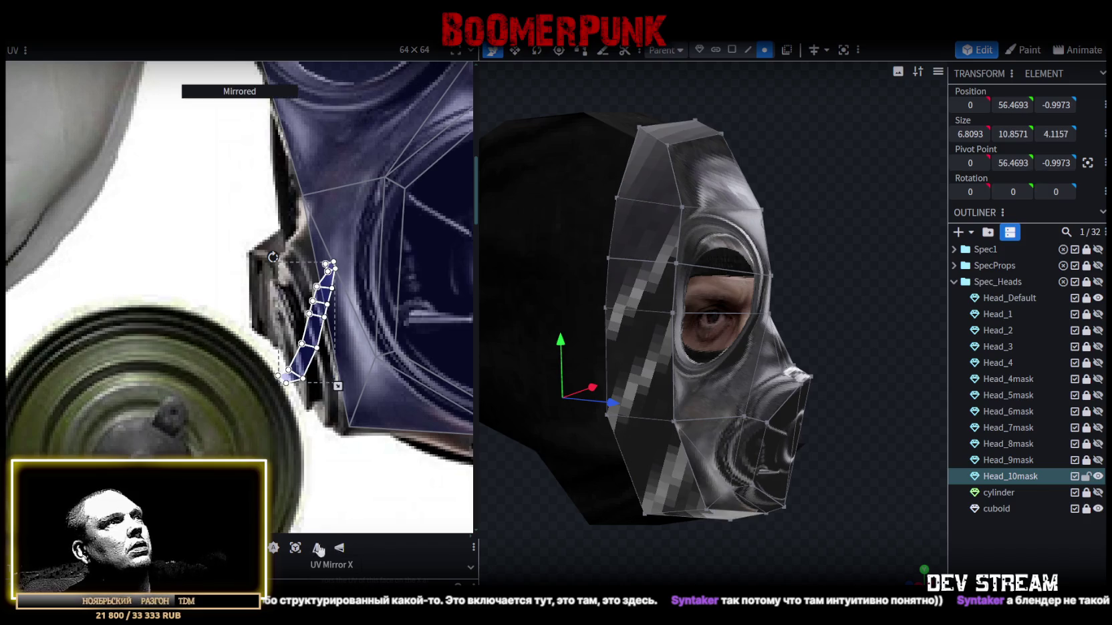
drag(271, 257, 230, 282)
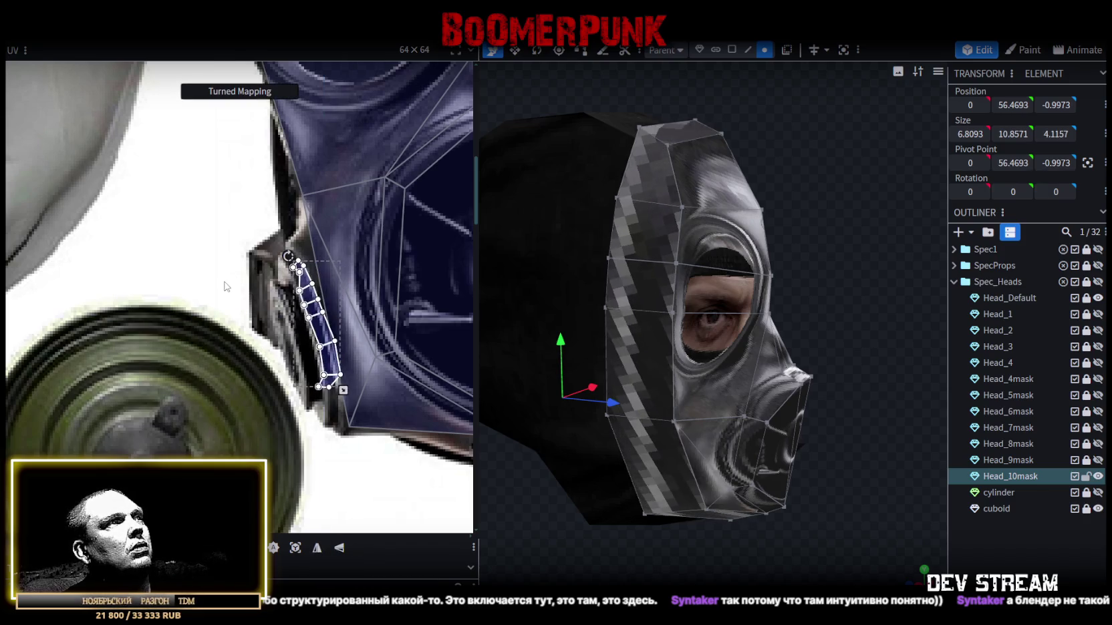
drag(314, 326, 312, 329)
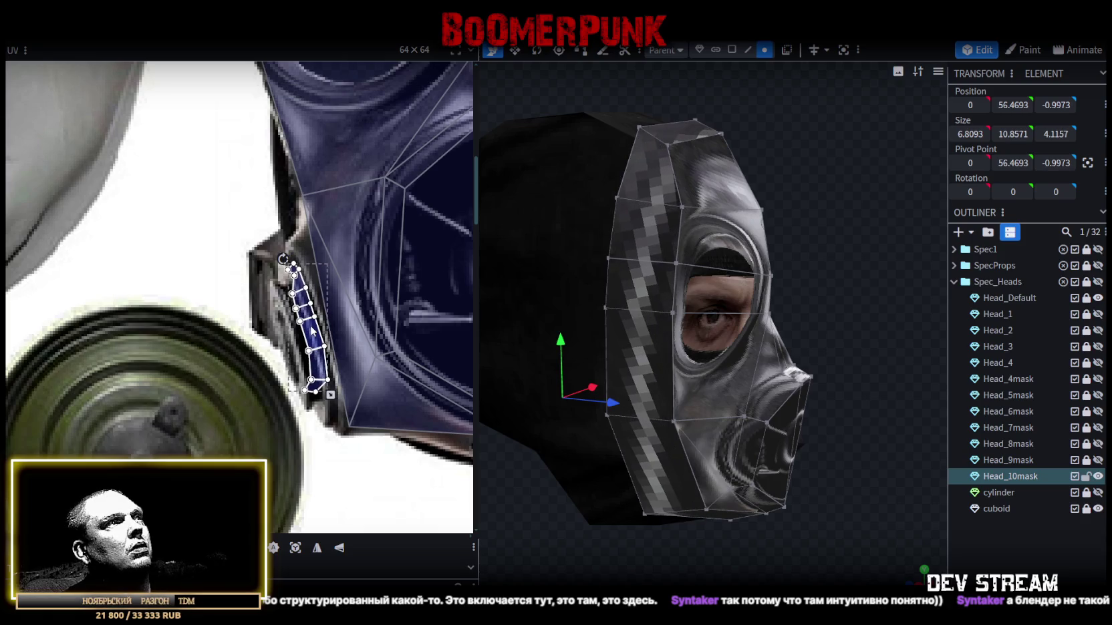
- In face mode, box-select the side strip faces, excluding one, and view the mask front
mouse_move(1007, 560)
mouse_down()
mouse_move(545, 511)
mouse_move(649, 487)
mouse_move(808, 517)
mouse_move(816, 452)
mouse_up()
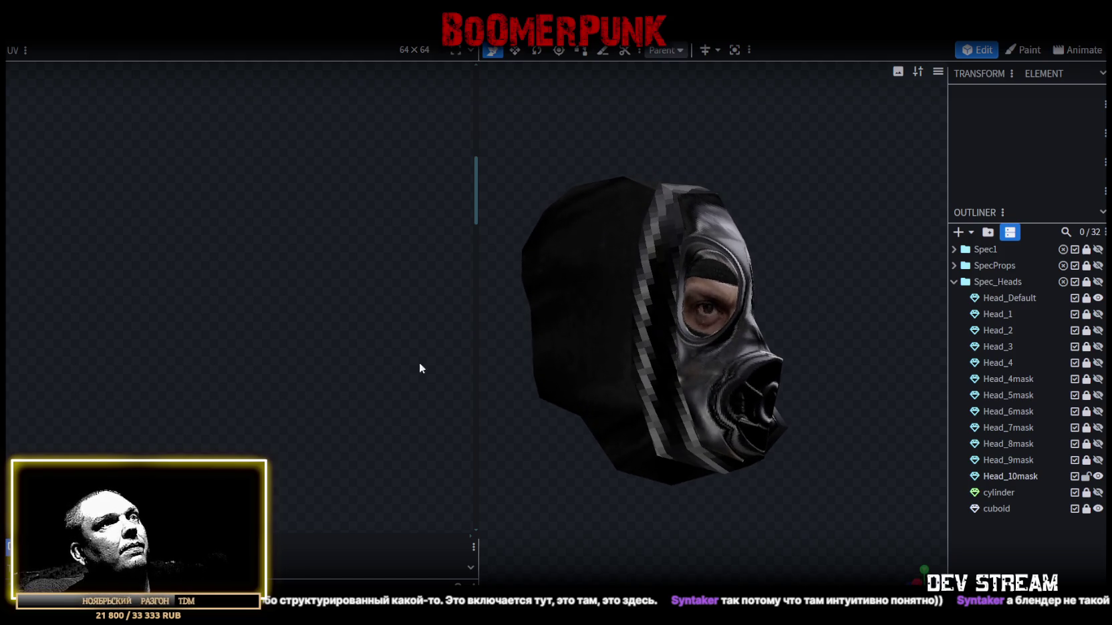
click(658, 349)
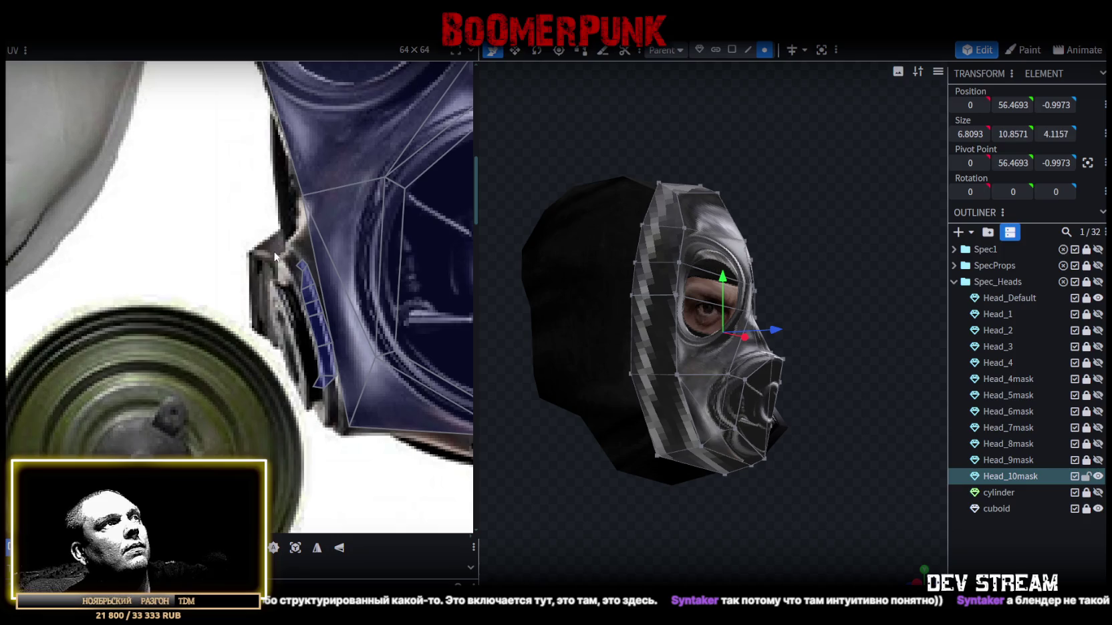
drag(274, 254, 337, 400)
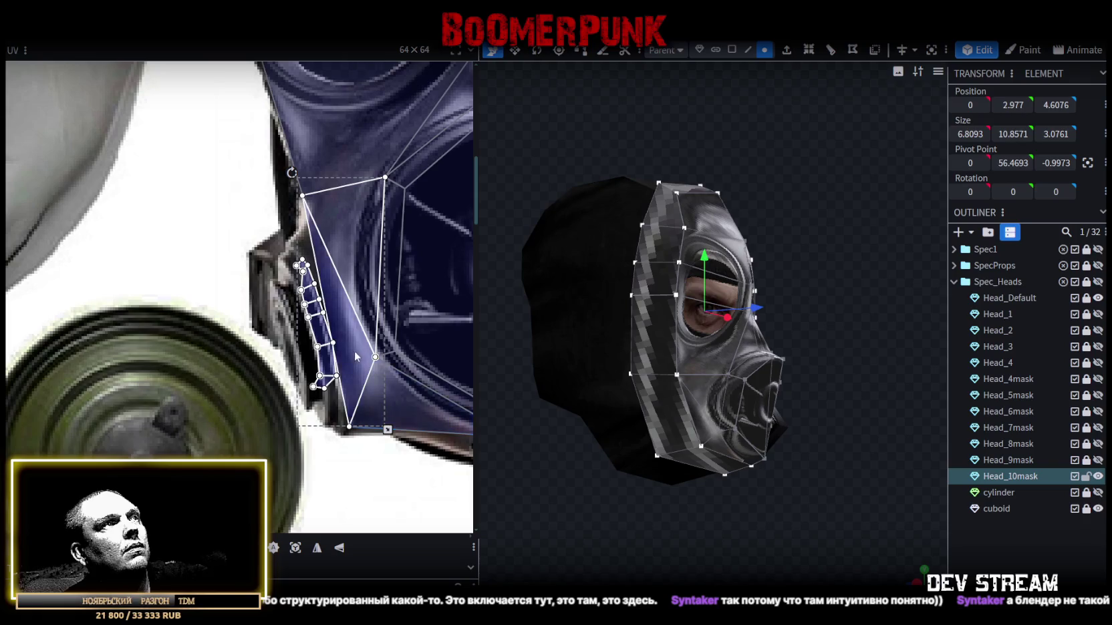
click(355, 351)
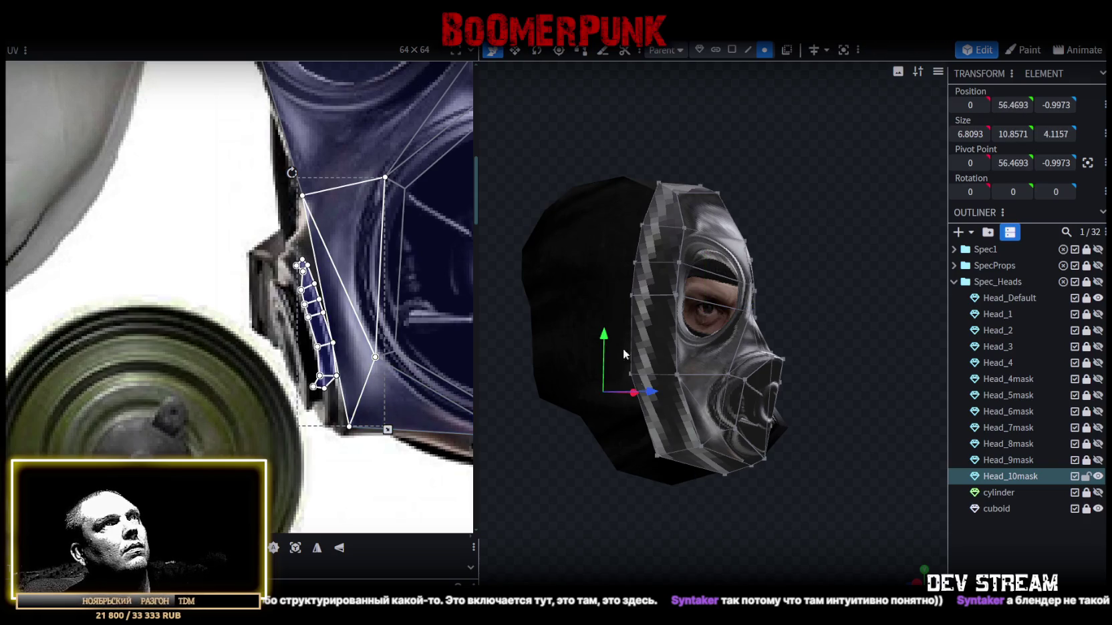
click(731, 50)
drag(261, 248, 332, 399)
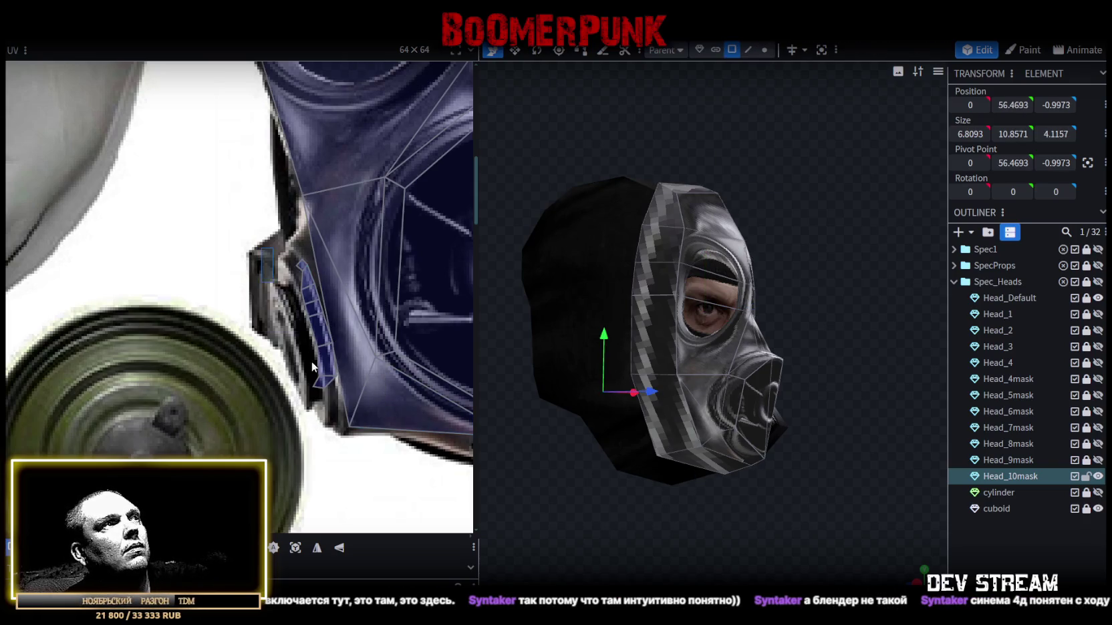
ctrl+click(679, 406)
mouse_move(797, 510)
mouse_down()
mouse_move(625, 524)
mouse_move(614, 508)
mouse_move(574, 527)
mouse_up()
scroll(267, 301, down, 5)
scroll(185, 389, down, 2)
scroll(185, 389, down, 2)
scroll(185, 389, down, 2)
scroll(185, 388, down, 1)
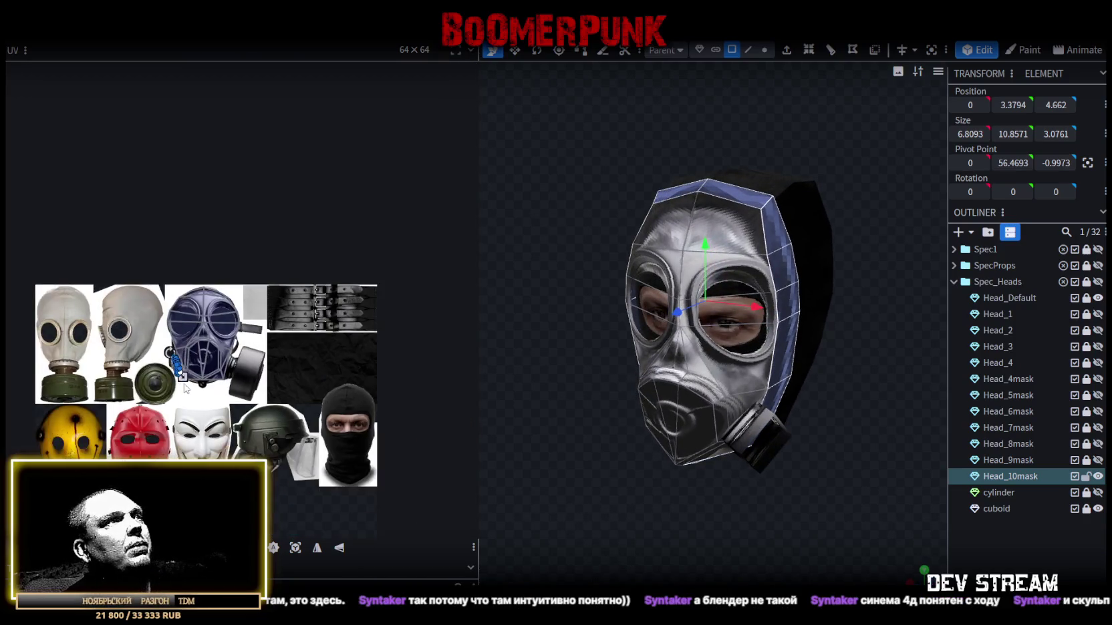
- Move the side strip's UVs off the mask photo onto the leather belt texture
scroll(185, 388, up, 2)
scroll(185, 389, up, 1)
scroll(142, 386, up, 2)
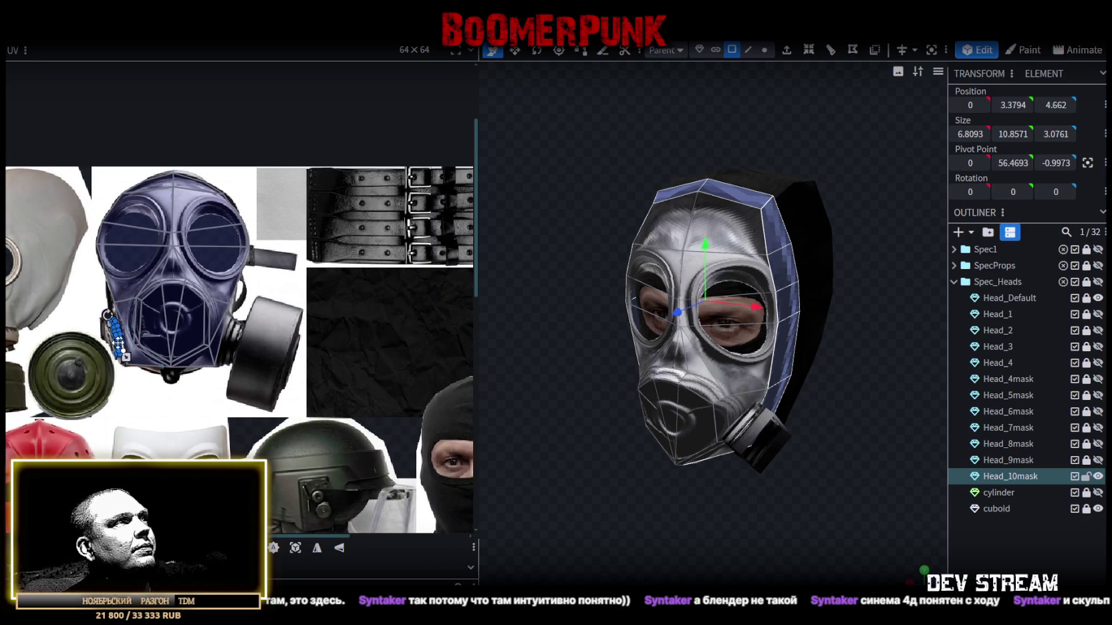
scroll(124, 355, up, 3)
scroll(90, 350, up, 2)
drag(173, 338, 395, 472)
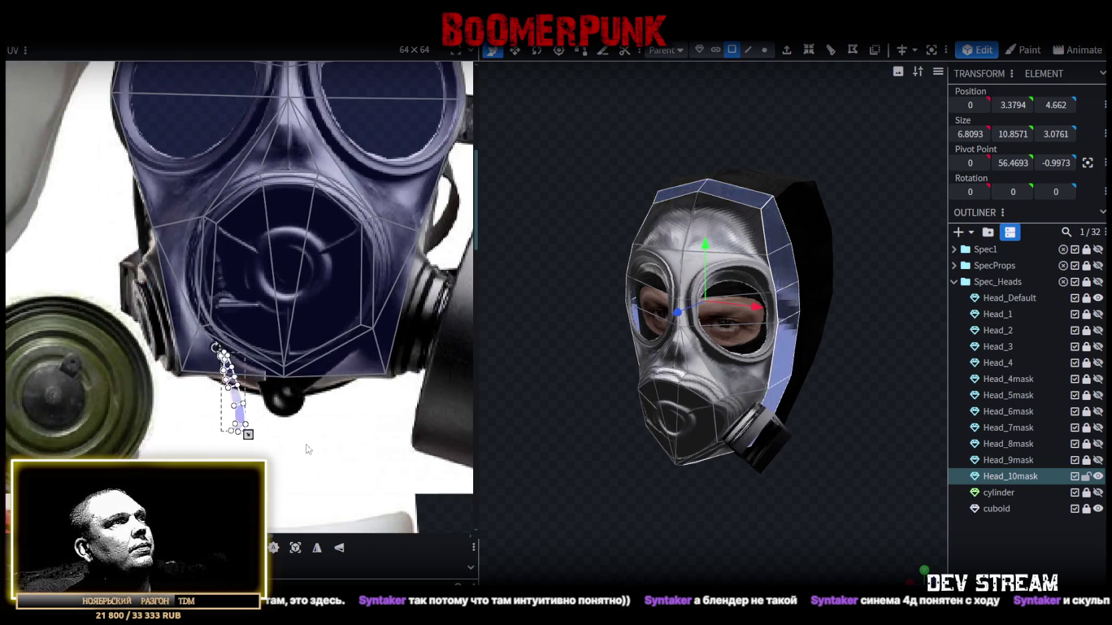
scroll(394, 472, down, 2)
scroll(394, 473, down, 2)
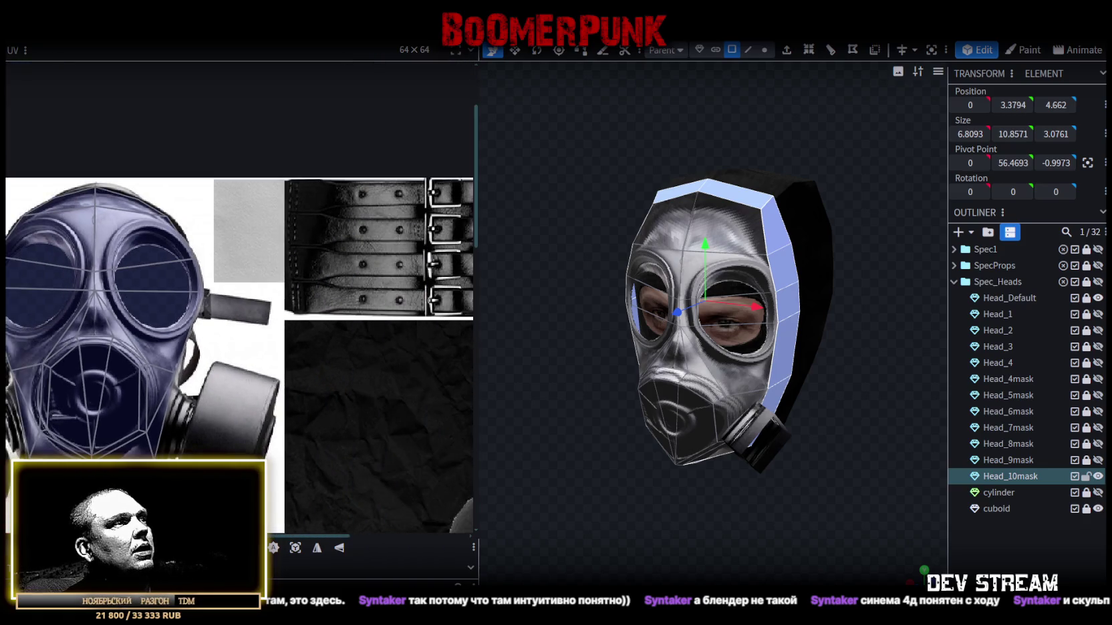
drag(280, 413, 326, 223)
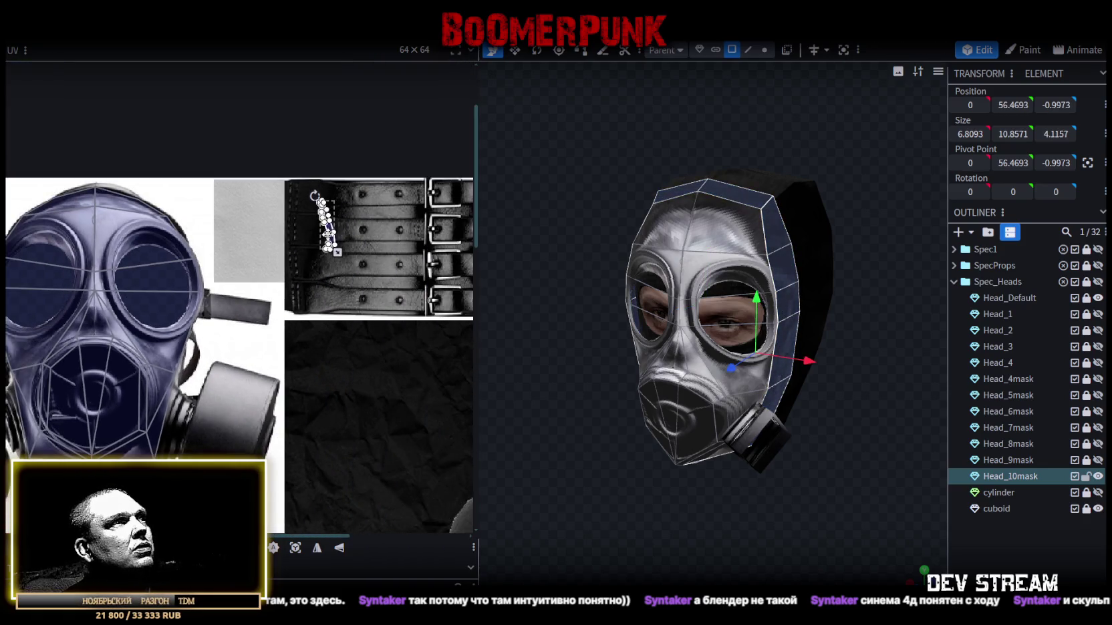
- Rotate the strip's UVs horizontal and stretch them along the belt toward the buckle
scroll(349, 230, up, 2)
scroll(396, 202, up, 1)
scroll(300, 203, right, 1)
drag(228, 203, 146, 271)
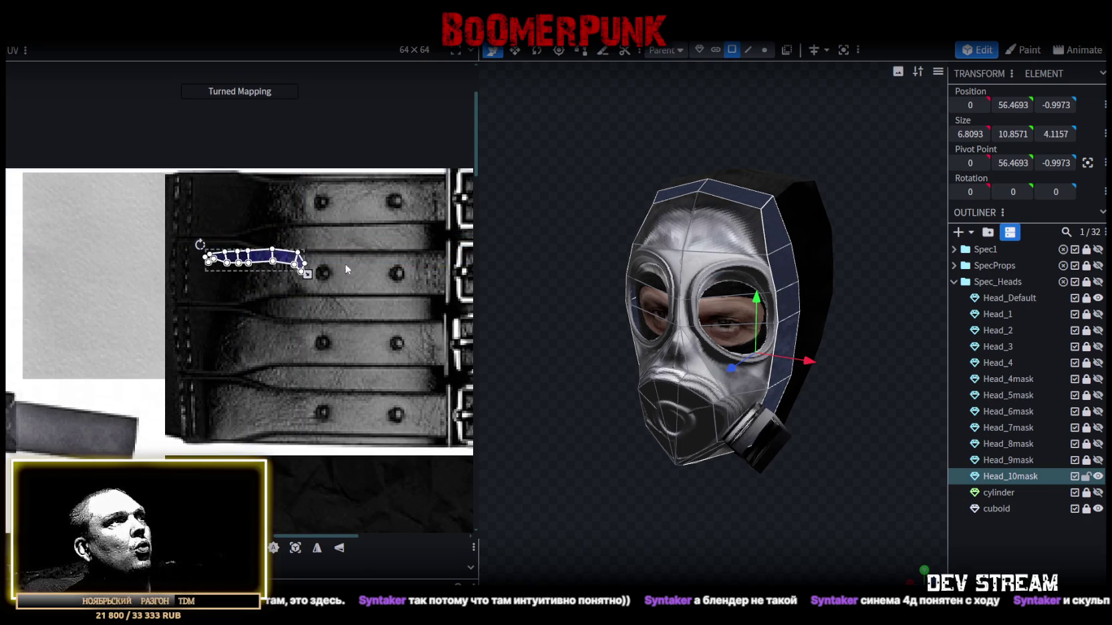
scroll(345, 263, down, 2)
scroll(345, 263, right, 3)
middle_drag(196, 266, 266, 261)
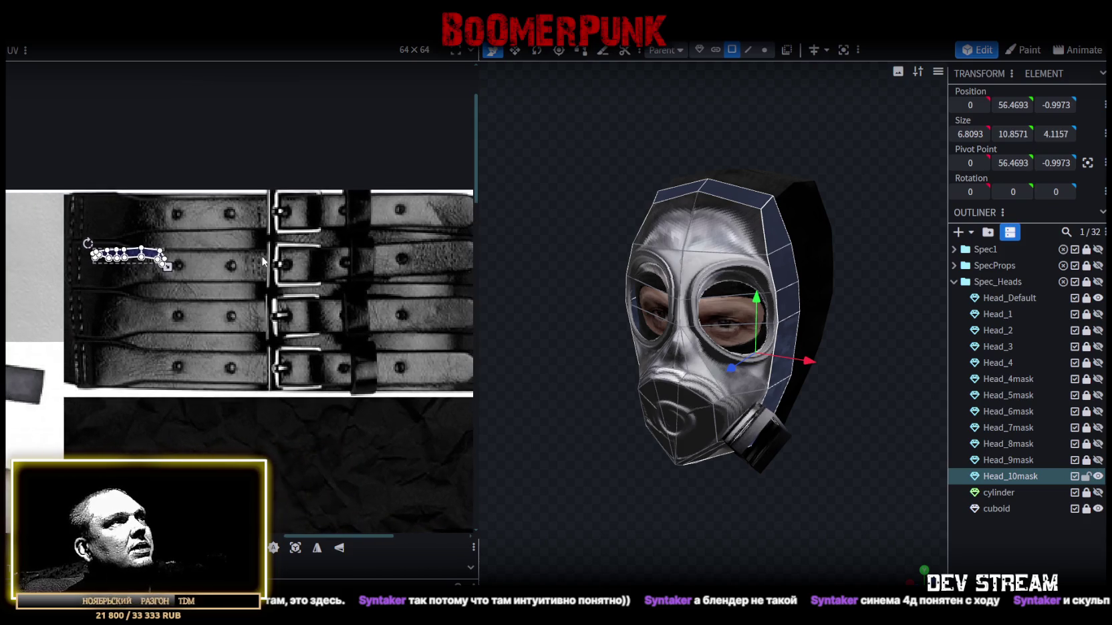
mouse_move(167, 266)
mouse_down()
mouse_move(274, 272)
mouse_move(234, 252)
mouse_up()
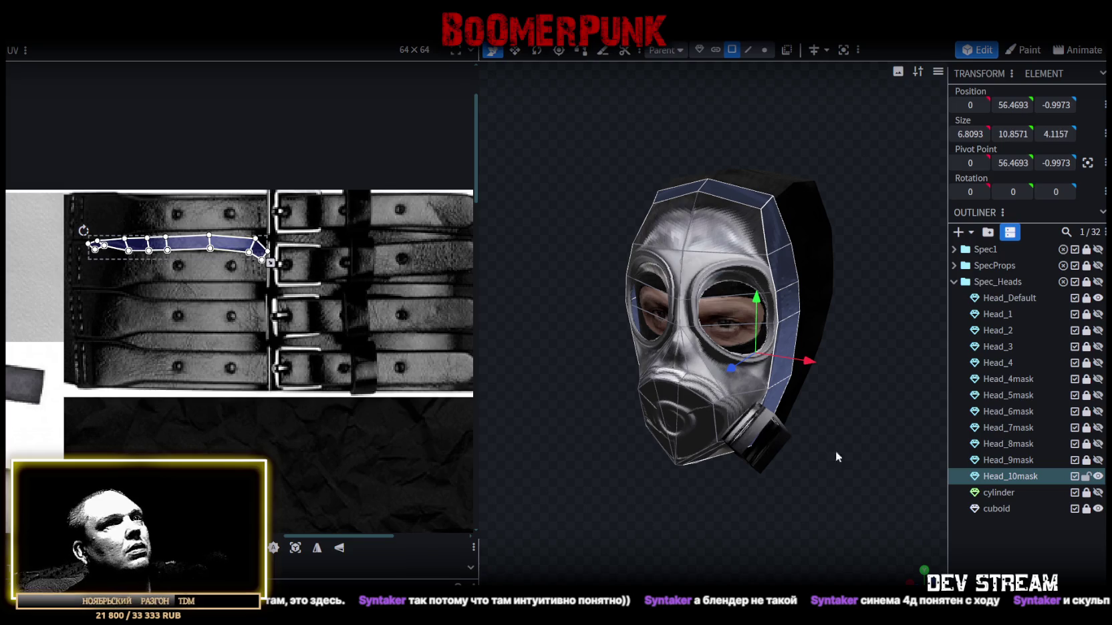
- Reselect the Head_10mask mesh and, in vertex mode, select the head's top vertex
click(1007, 554)
mouse_move(668, 527)
mouse_down()
mouse_move(708, 527)
mouse_move(681, 440)
mouse_move(648, 426)
mouse_move(600, 451)
mouse_move(666, 486)
mouse_move(721, 475)
mouse_move(691, 345)
mouse_move(724, 511)
mouse_move(739, 500)
mouse_up()
click(691, 345)
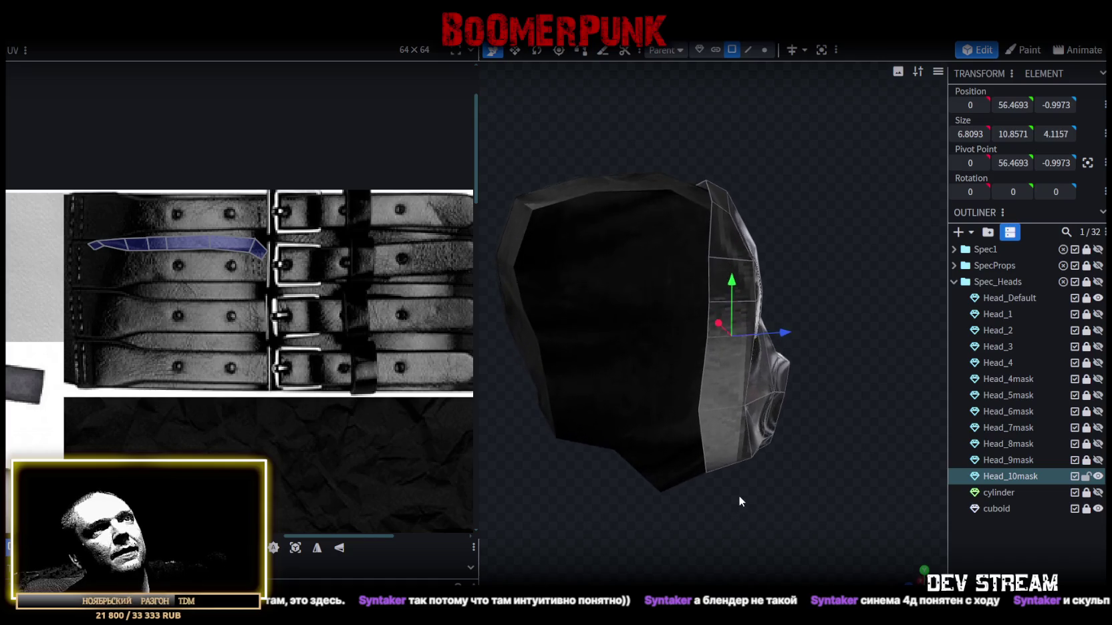
mouse_move(742, 134)
mouse_down()
mouse_move(740, 212)
mouse_move(635, 209)
mouse_move(808, 245)
mouse_up()
click(770, 49)
scroll(705, 292, up, 2)
click(690, 312)
mouse_move(695, 317)
mouse_down()
mouse_move(810, 282)
mouse_move(797, 272)
mouse_up()
scroll(146, 332, down, 2)
middle_drag(182, 324, 357, 274)
scroll(677, 281, up, 2)
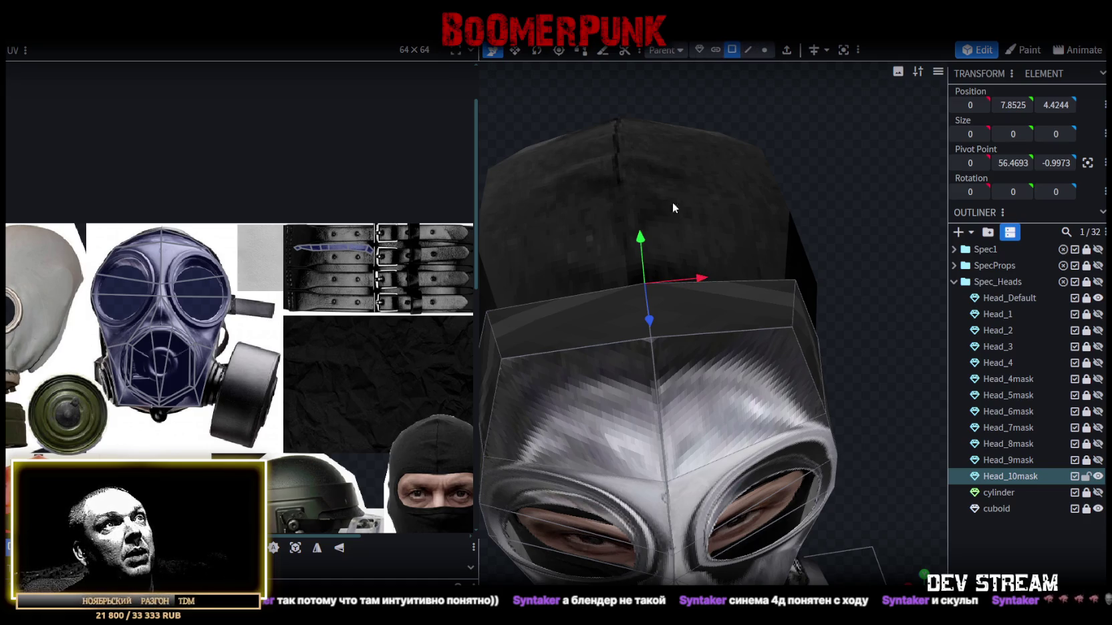
- Split the mask's top band faces off into their own mesh
shift+click(716, 320)
right_click(741, 310)
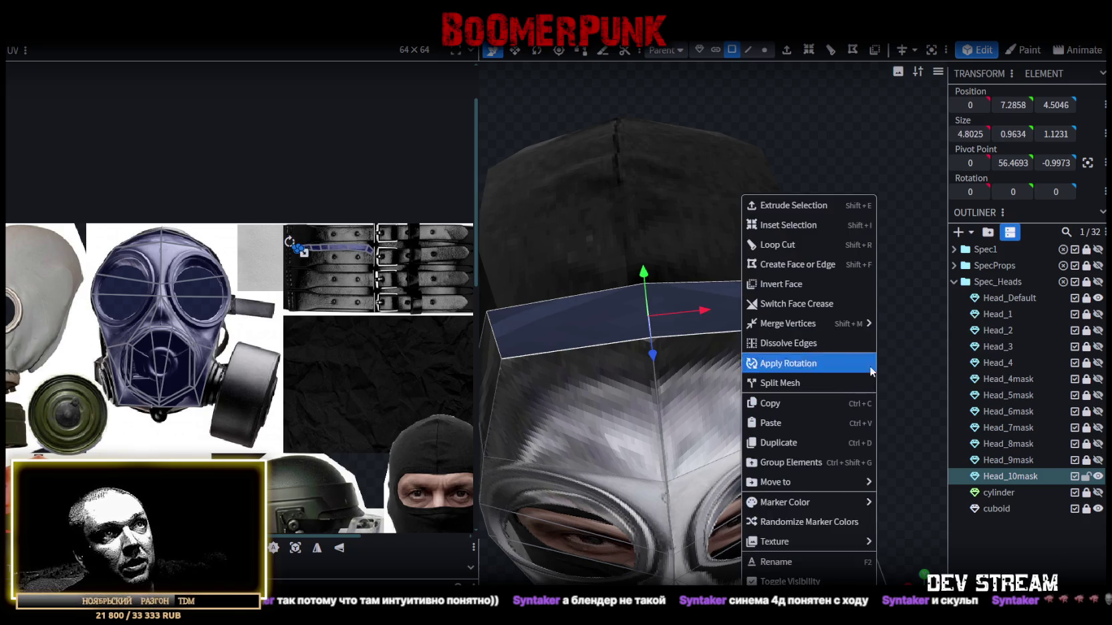
click(801, 383)
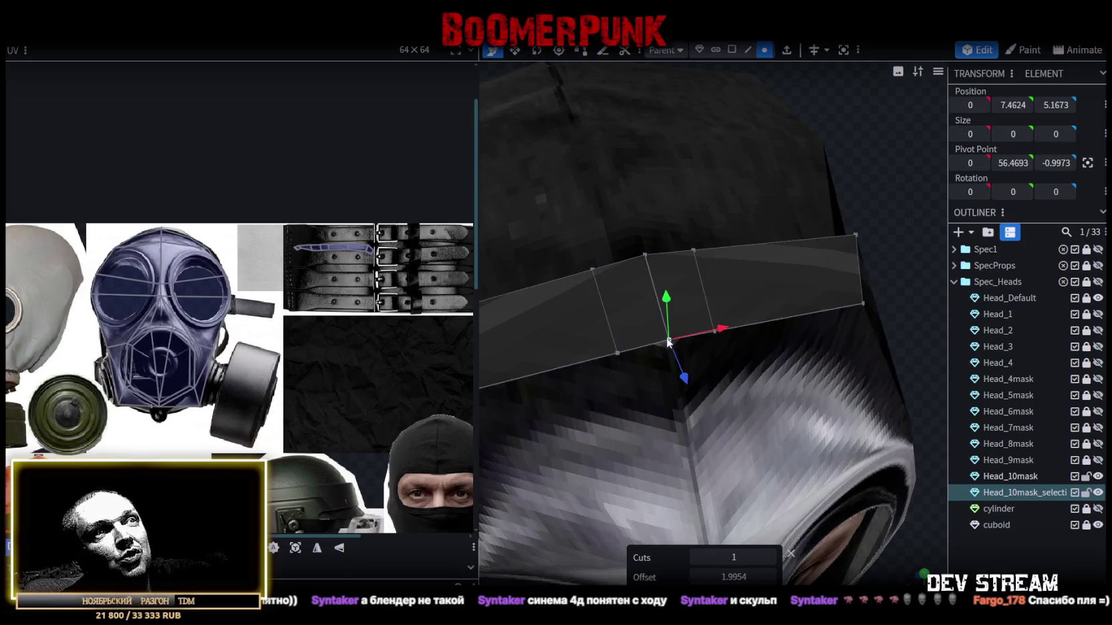
- Merge a pair of vertices on the band's lower edge into one point
shift+click(616, 353)
shift+click(715, 332)
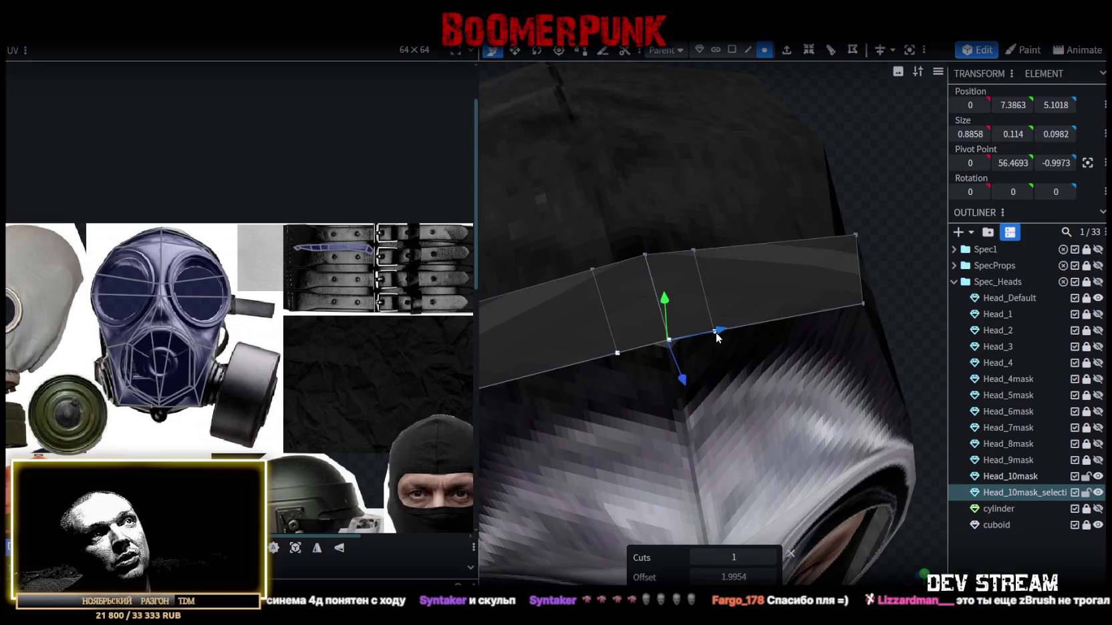
right_click(715, 332)
click(875, 326)
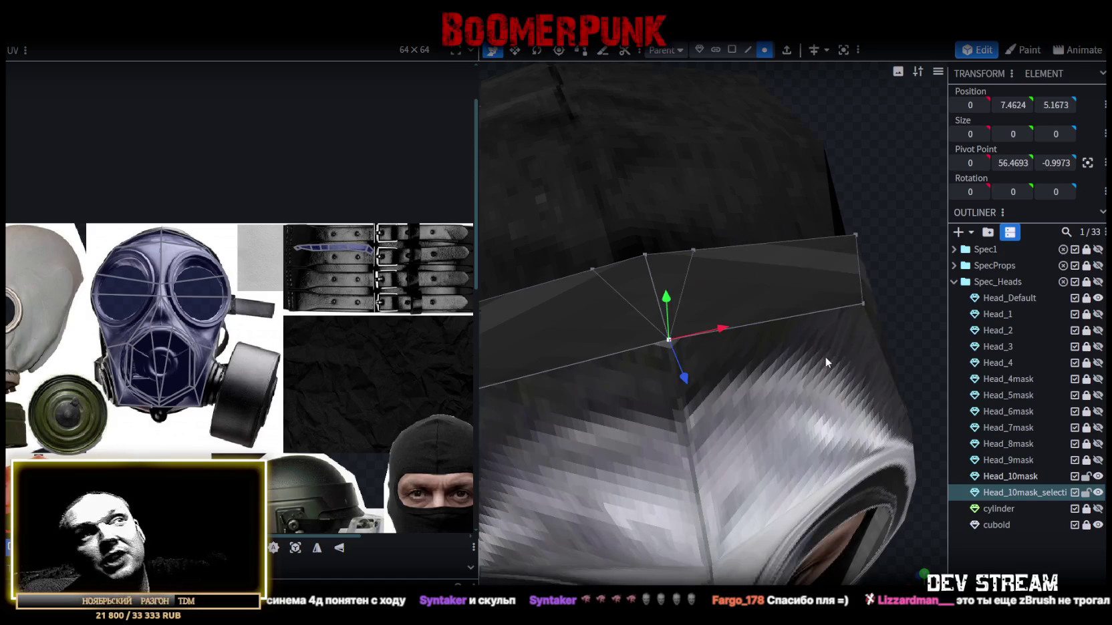
scroll(824, 308, down, 3)
scroll(822, 266, up, 1)
- Merge another stray pair of band vertices into a single point
click(650, 310)
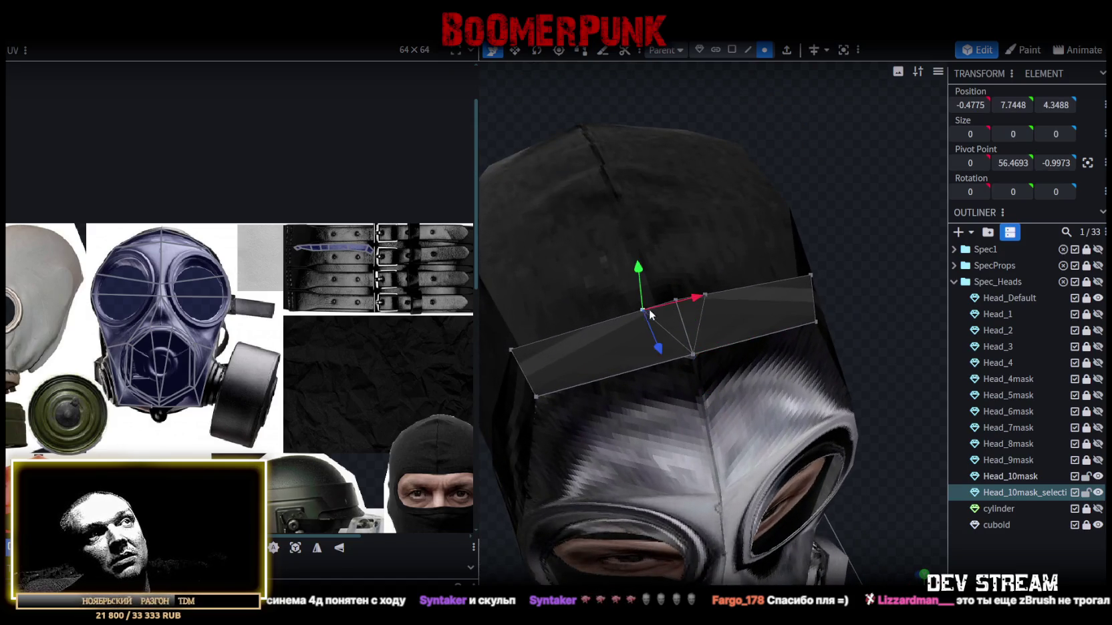
scroll(681, 292, up, 2)
scroll(663, 274, up, 2)
shift+click(635, 263)
right_click(635, 263)
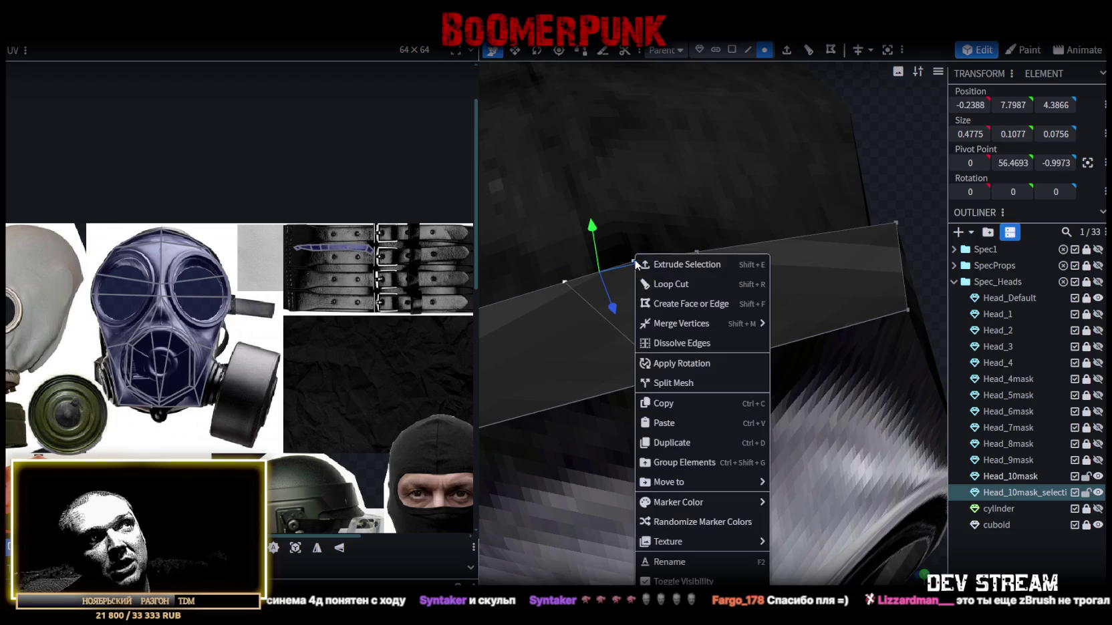
click(802, 325)
scroll(677, 361, down, 1)
scroll(838, 323, down, 3)
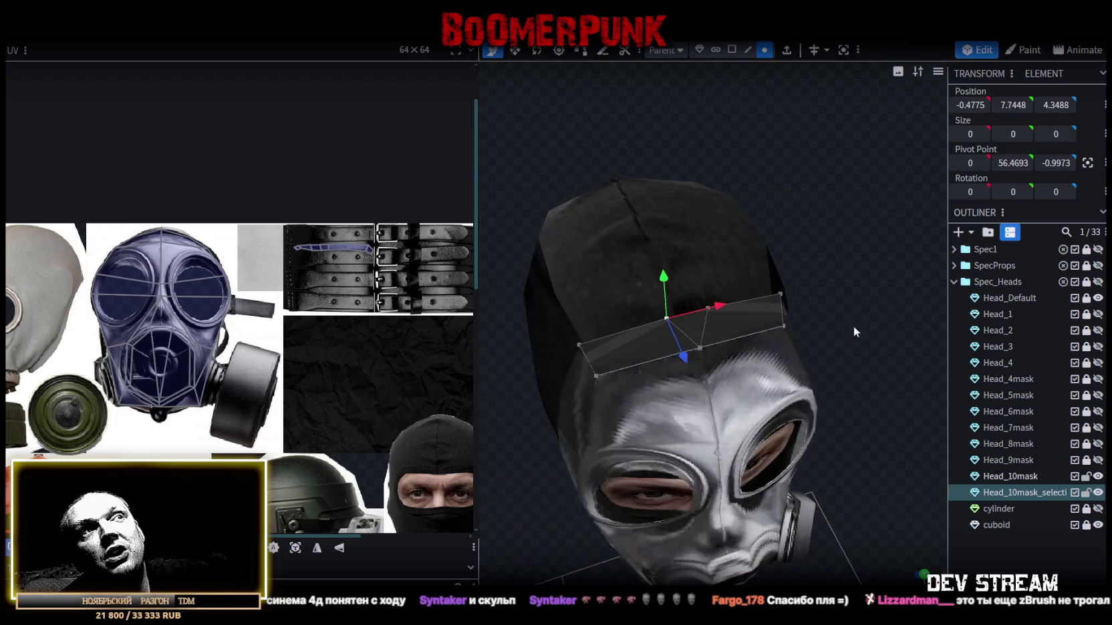
drag(837, 323, 879, 291)
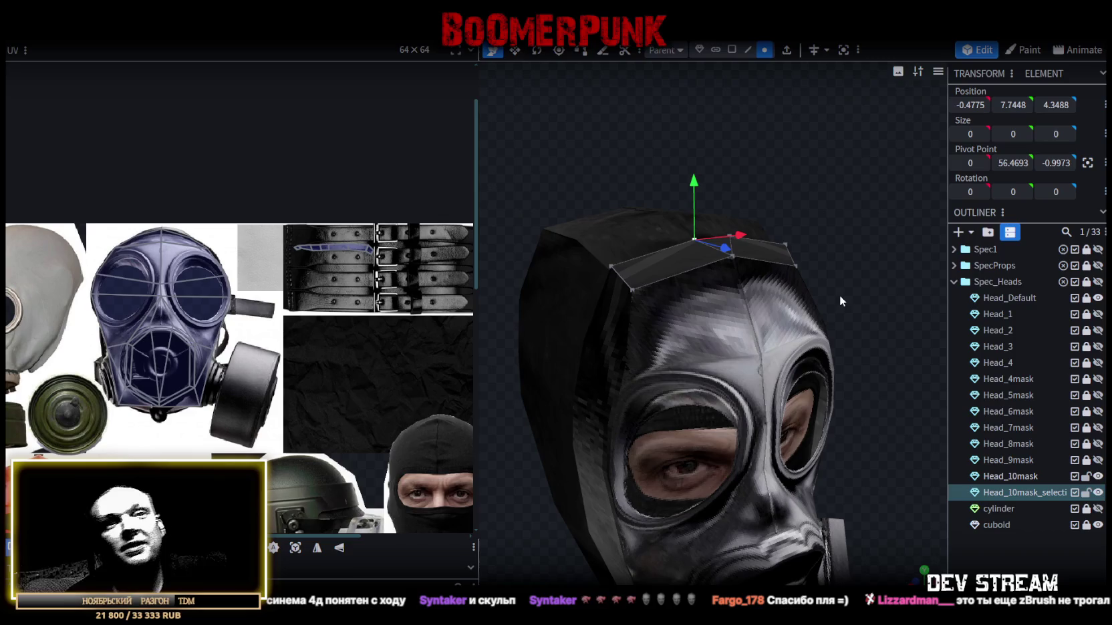
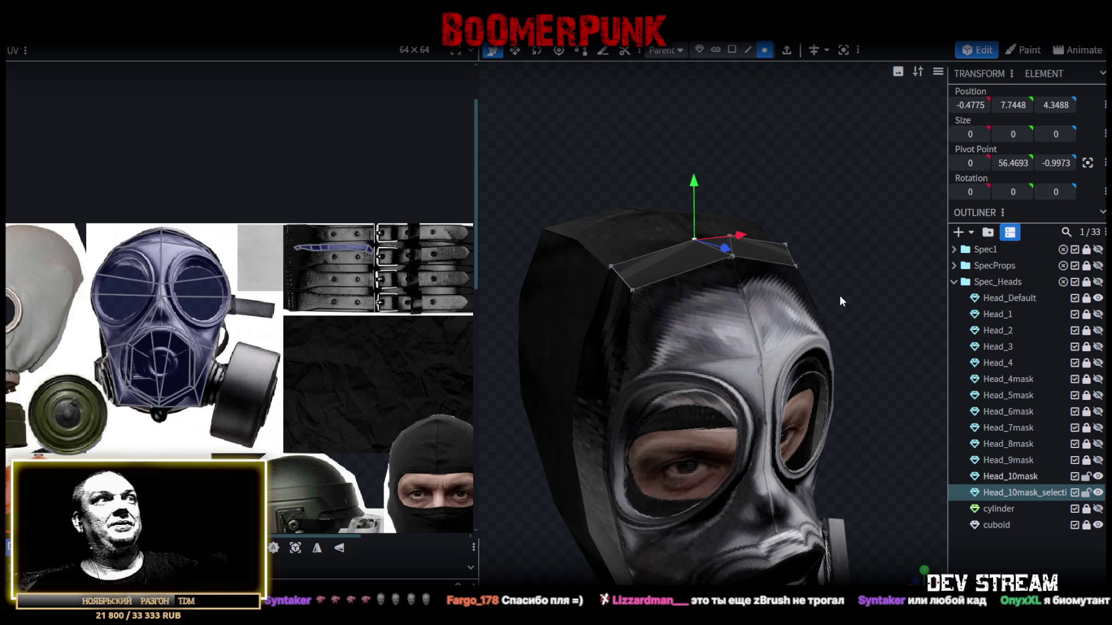
- Pick a face on top of the mask head and try raising it vertically
mouse_move(805, 227)
mouse_down()
mouse_move(595, 154)
mouse_move(661, 180)
mouse_move(756, 187)
mouse_move(698, 277)
mouse_up()
click(678, 280)
drag(681, 230, 682, 228)
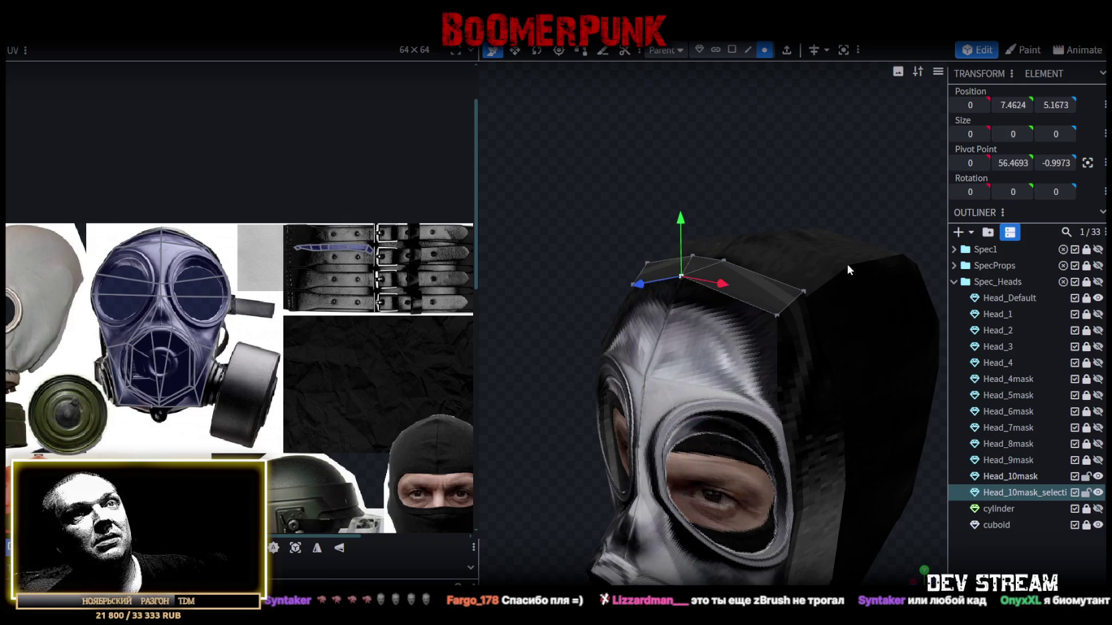
- Merge the top patch into Head_10mask and weld its 5 duplicate vertices onto the head top
click(1022, 475)
ctrl+click(1023, 493)
right_click(1021, 492)
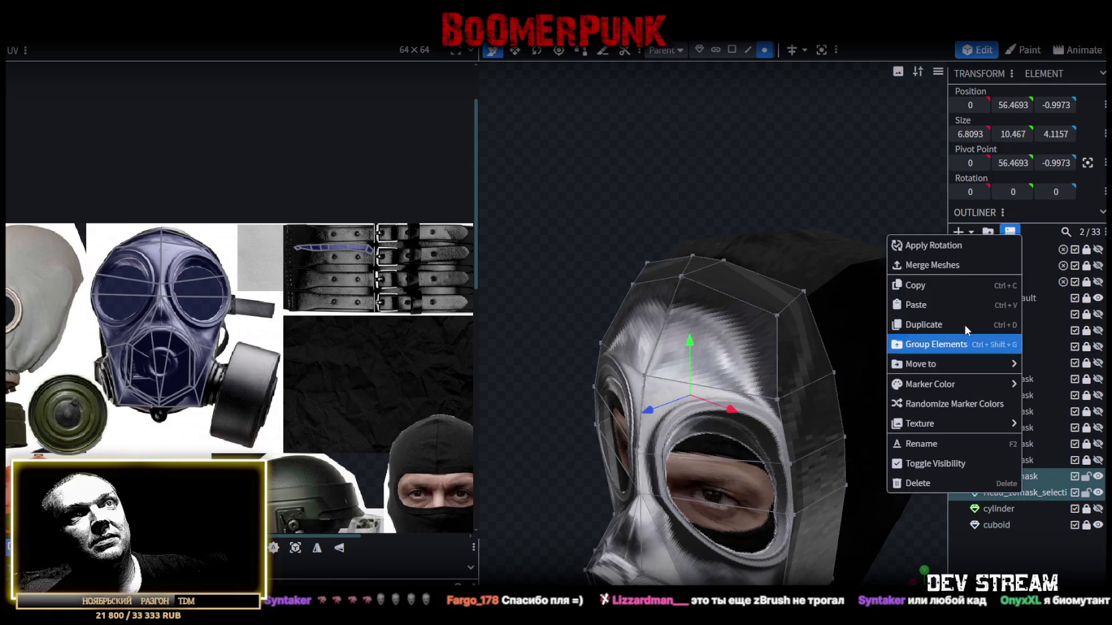
click(932, 265)
mouse_move(690, 387)
mouse_down()
mouse_move(685, 223)
mouse_move(679, 234)
mouse_up()
click(601, 144)
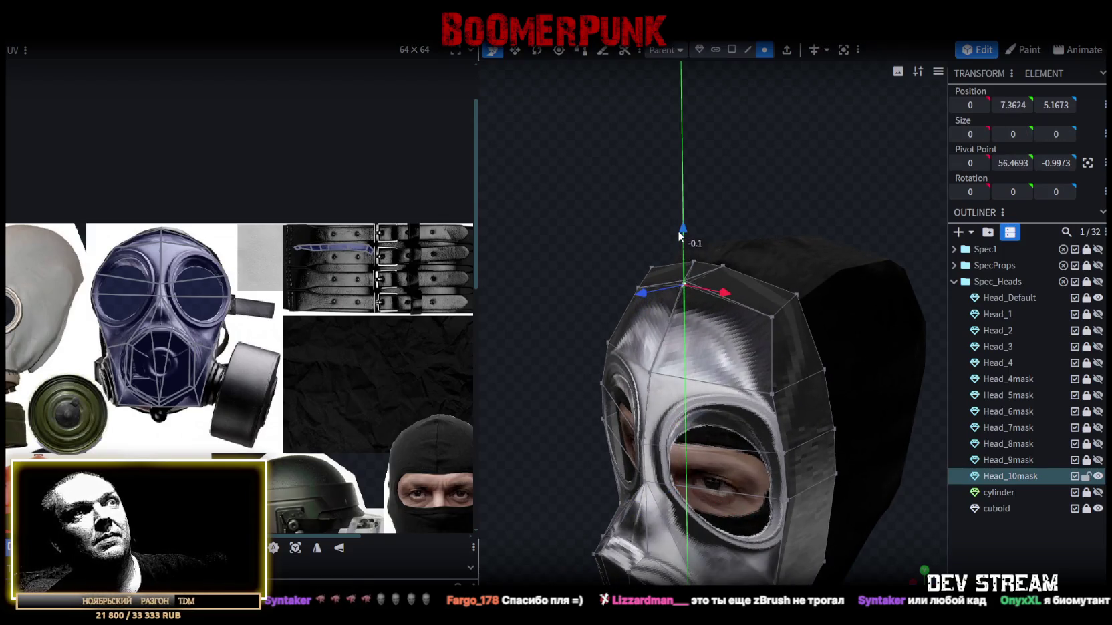
- In Edge mode, select the mask's rear border edge and extrude it outward
drag(761, 187, 837, 189)
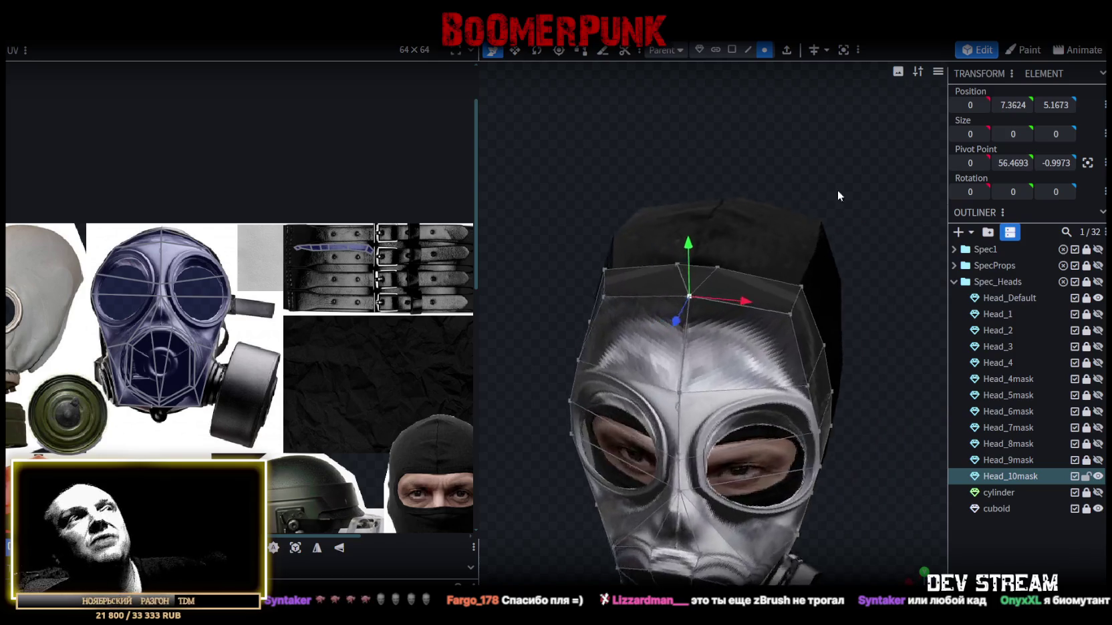
mouse_move(762, 369)
mouse_down()
mouse_move(869, 420)
mouse_move(708, 385)
mouse_move(730, 475)
mouse_up()
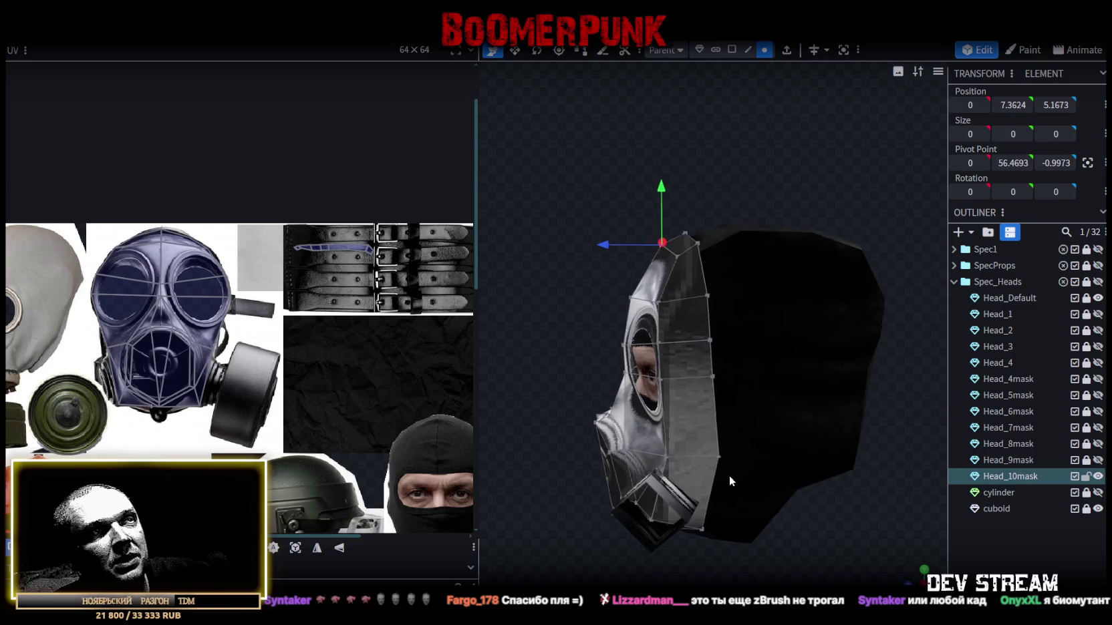
click(747, 50)
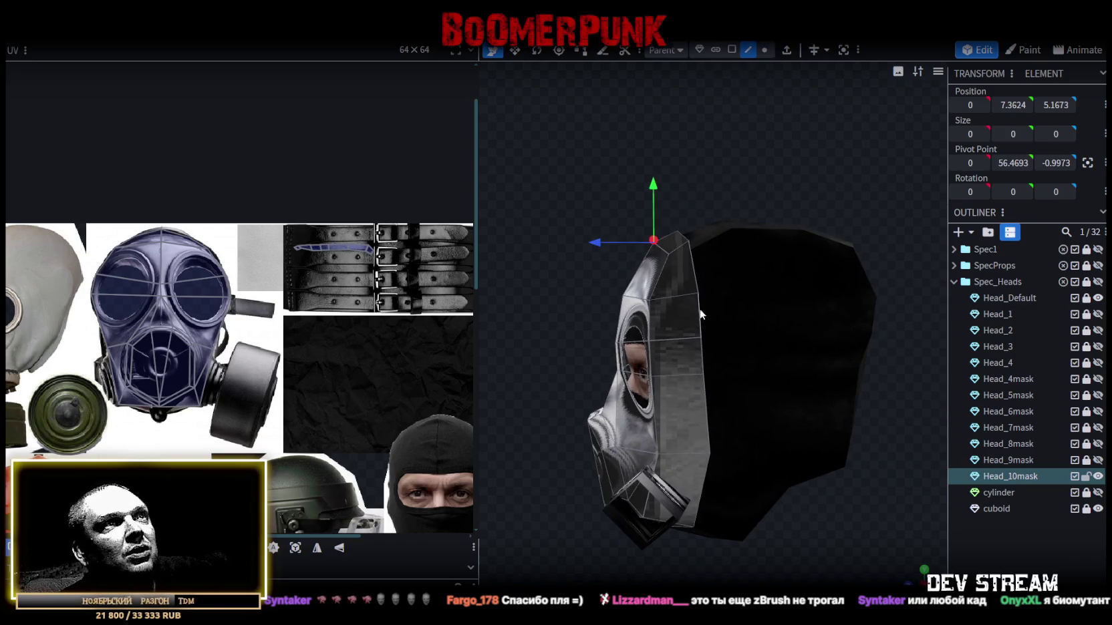
click(704, 348)
mouse_move(598, 284)
mouse_down()
mouse_move(834, 274)
mouse_move(747, 358)
mouse_move(820, 205)
mouse_up()
click(787, 50)
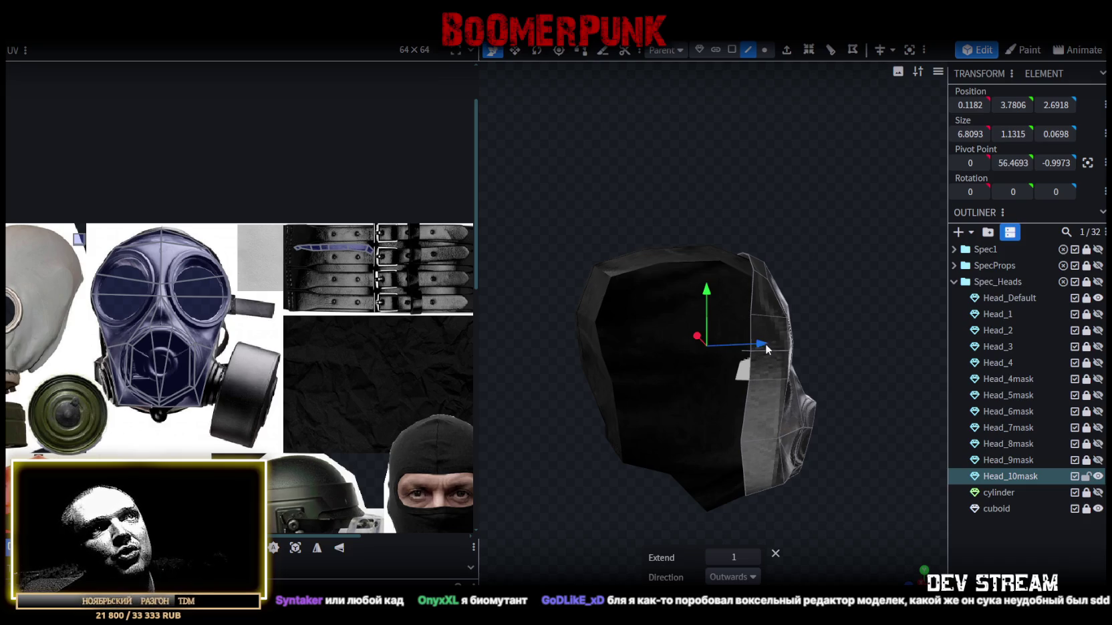
- Extrude the rear edges backward along Z- and push the new strips back along the head
click(750, 580)
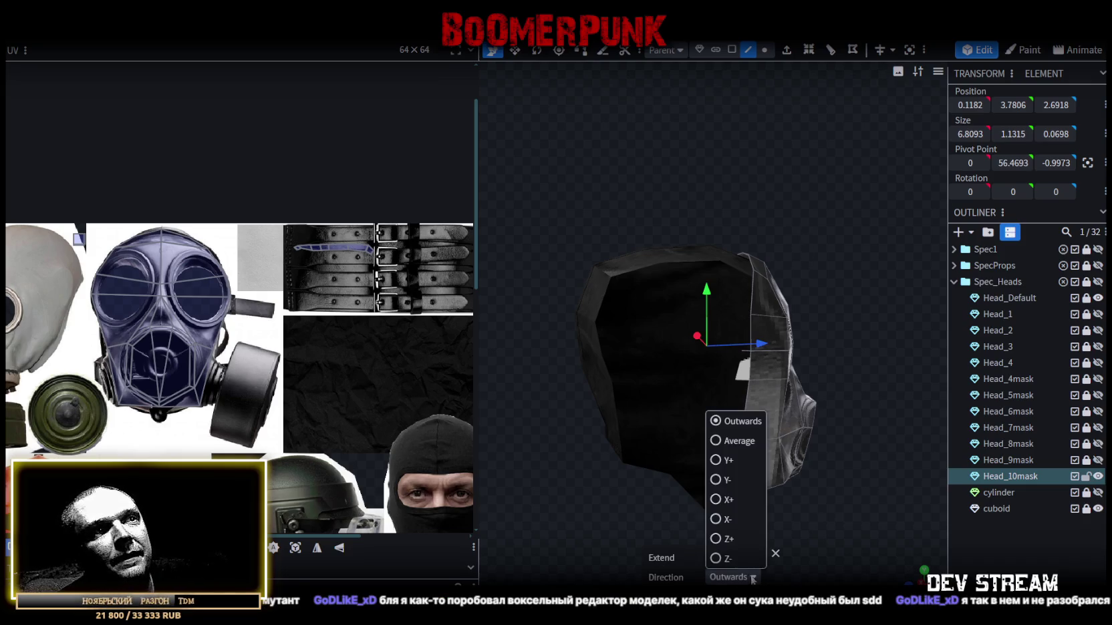
click(713, 559)
mouse_move(761, 460)
mouse_down()
mouse_move(835, 469)
mouse_move(809, 481)
mouse_move(790, 361)
mouse_move(745, 351)
mouse_up()
key(v)
drag(865, 359, 730, 405)
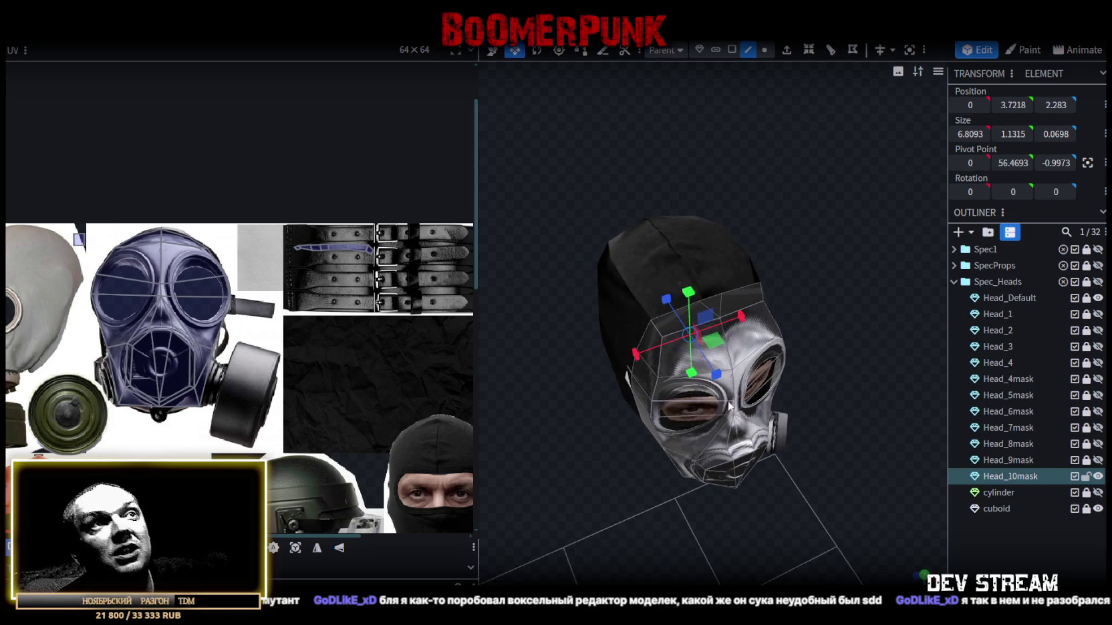
drag(739, 316, 742, 318)
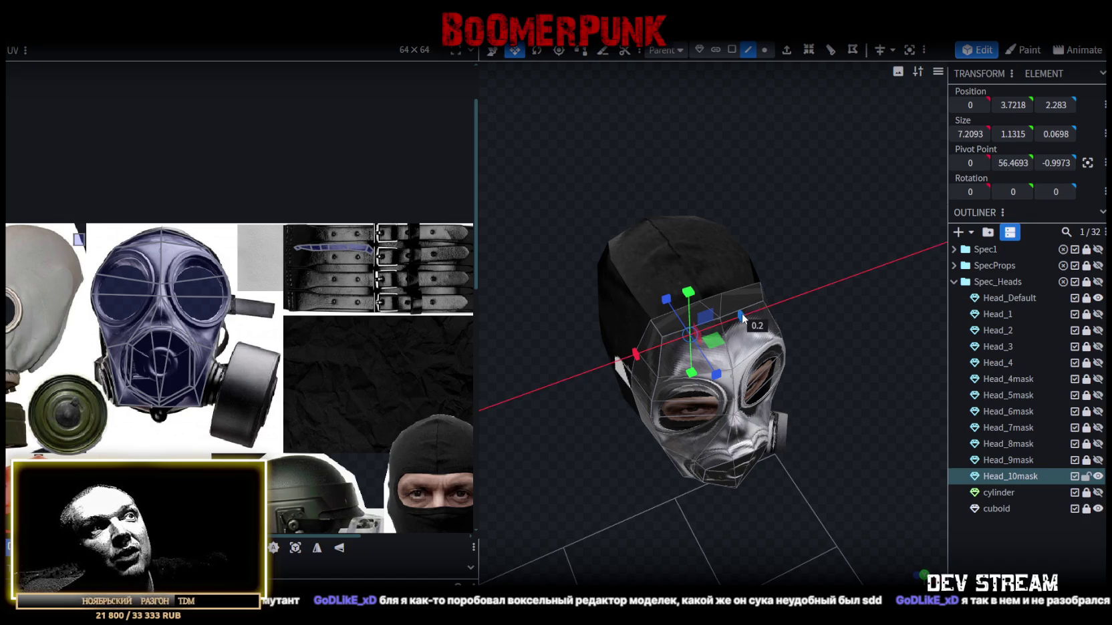
mouse_move(634, 424)
mouse_down()
mouse_move(779, 438)
mouse_move(622, 480)
mouse_move(691, 511)
mouse_move(716, 489)
mouse_up()
key(v)
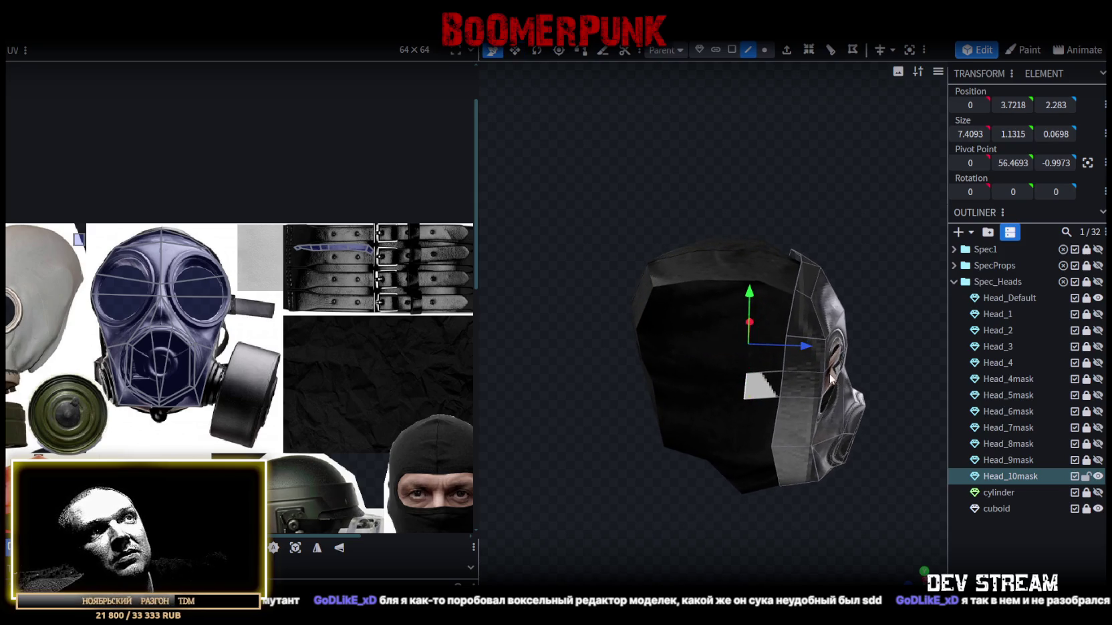
drag(804, 349, 792, 344)
- Widen the side strips and select their outer edges on both sides
mouse_move(748, 435)
mouse_down()
mouse_move(698, 529)
mouse_move(594, 511)
mouse_move(626, 475)
mouse_up()
click(648, 383)
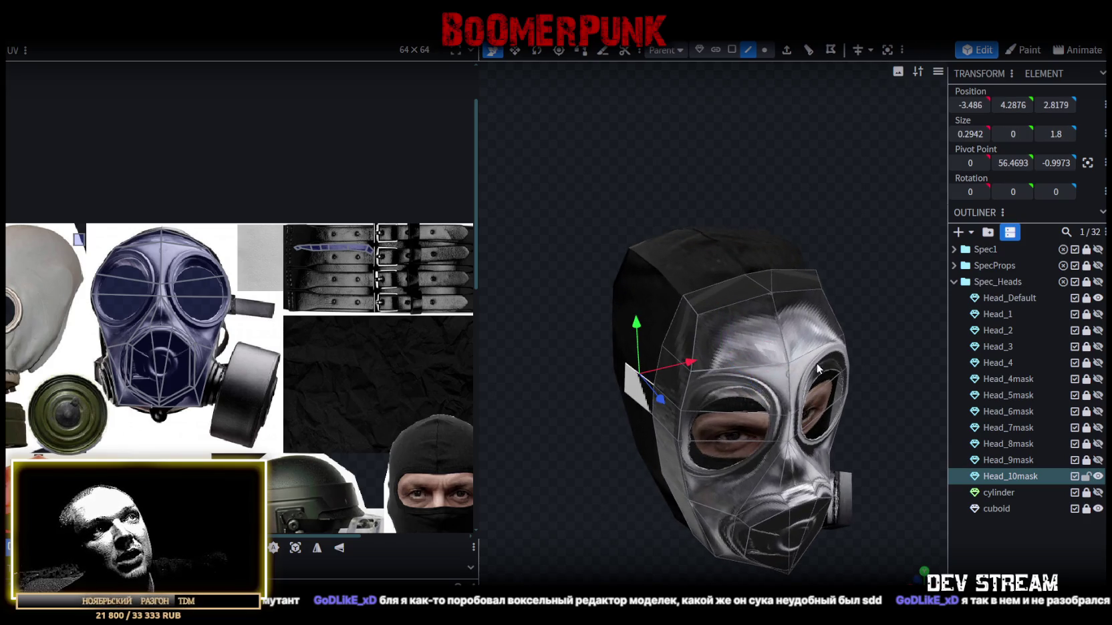
drag(648, 383, 797, 364)
key(s)
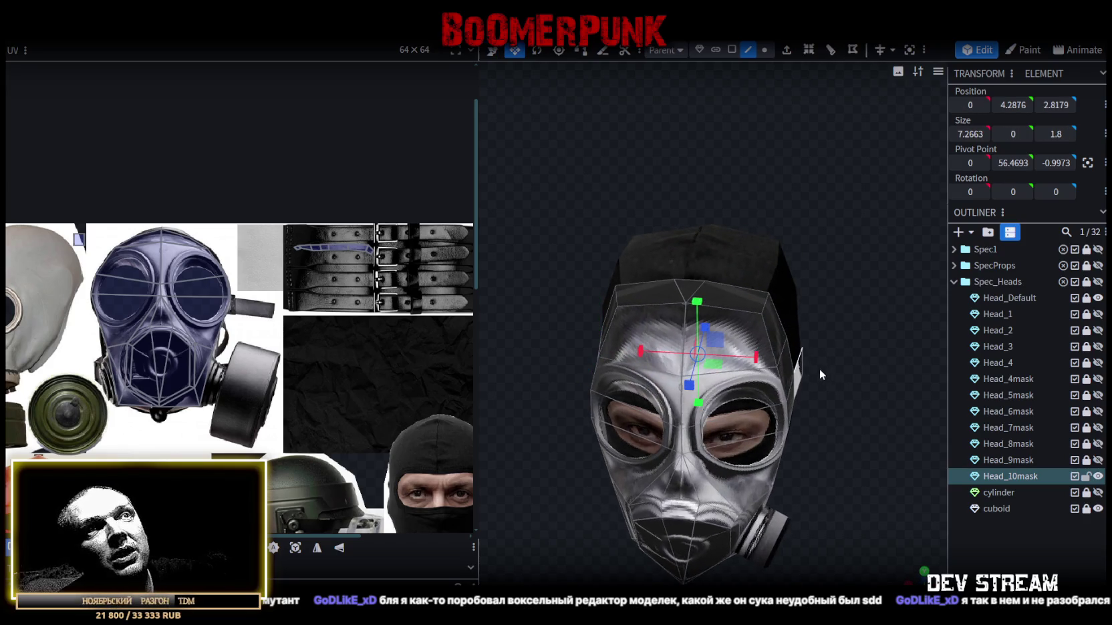
mouse_move(762, 360)
mouse_down()
mouse_move(777, 367)
mouse_move(761, 410)
mouse_move(777, 307)
mouse_up()
click(721, 385)
mouse_move(721, 386)
mouse_down()
mouse_move(751, 350)
mouse_move(538, 353)
mouse_up()
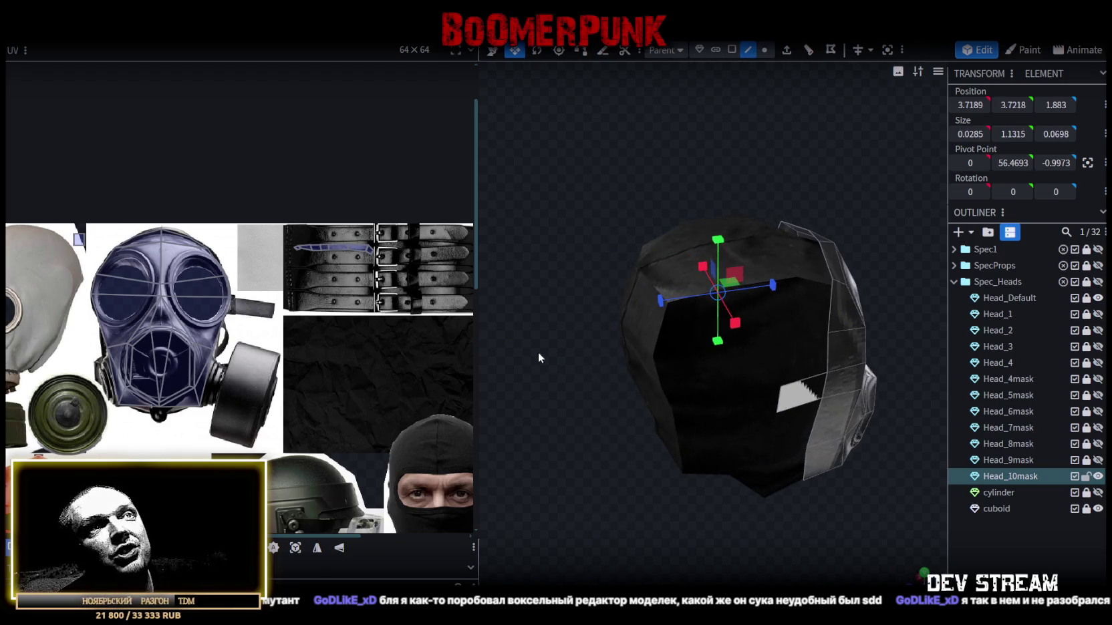
click(780, 394)
drag(645, 478, 646, 380)
- Extrude the strap edges backward along Z- again and narrow the ends from 7.4663 to 6.0663
click(786, 52)
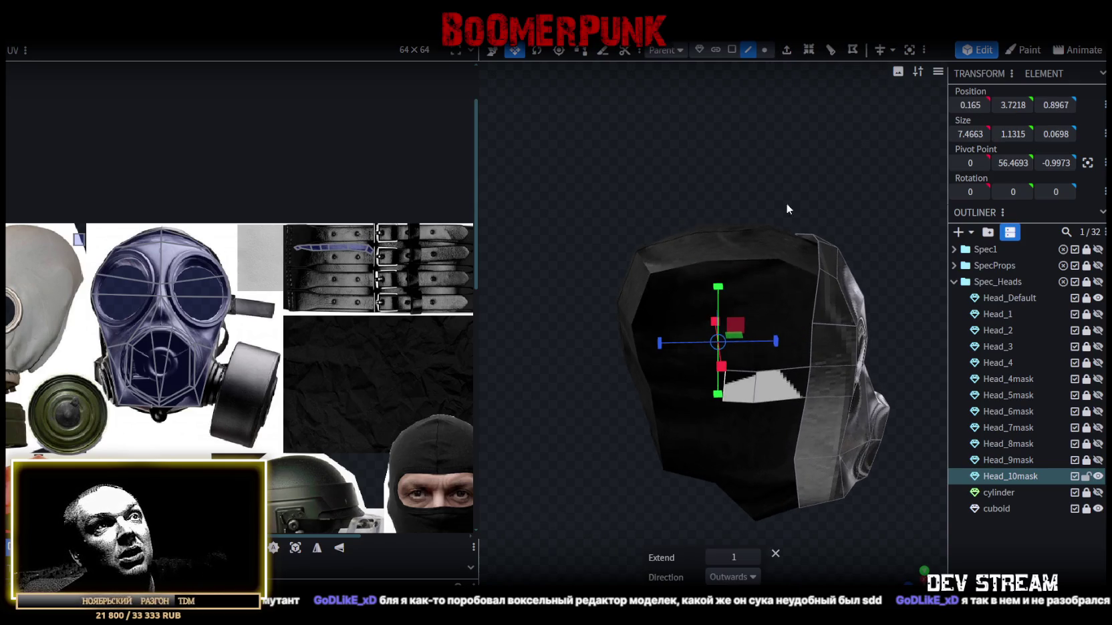
click(753, 578)
click(719, 561)
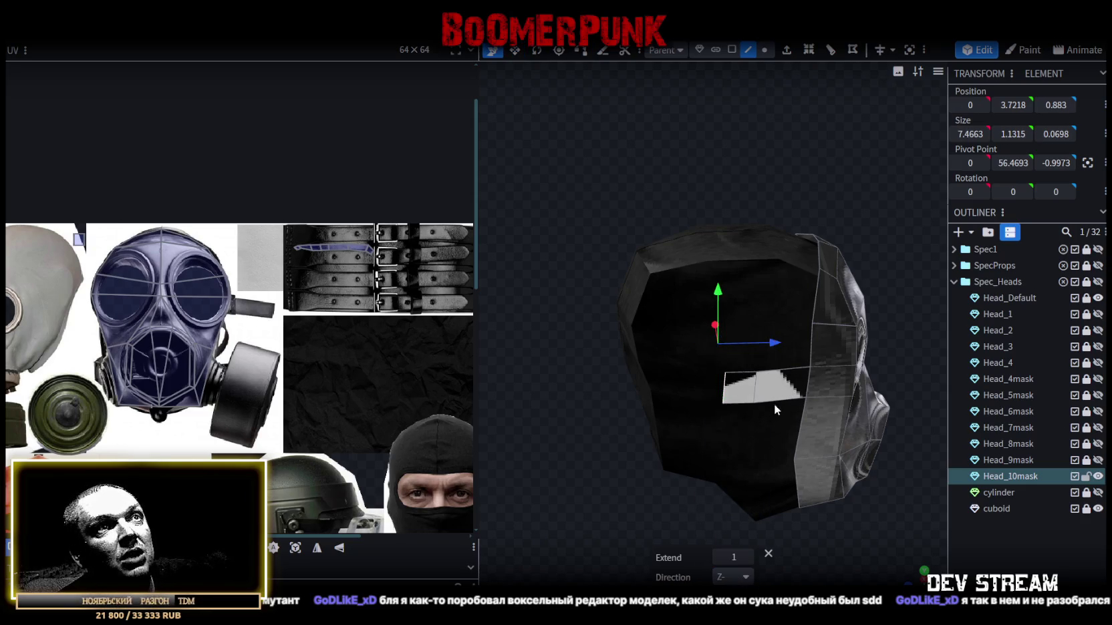
drag(772, 352, 710, 344)
mouse_move(596, 508)
mouse_down()
mouse_move(755, 522)
mouse_move(790, 555)
mouse_move(771, 430)
mouse_up()
key(s)
drag(780, 382, 762, 392)
- Push the strap ends 0.4 further back along the head
mouse_move(598, 539)
mouse_down()
mouse_move(704, 500)
mouse_move(712, 534)
mouse_move(698, 508)
mouse_move(743, 509)
mouse_up()
key(v)
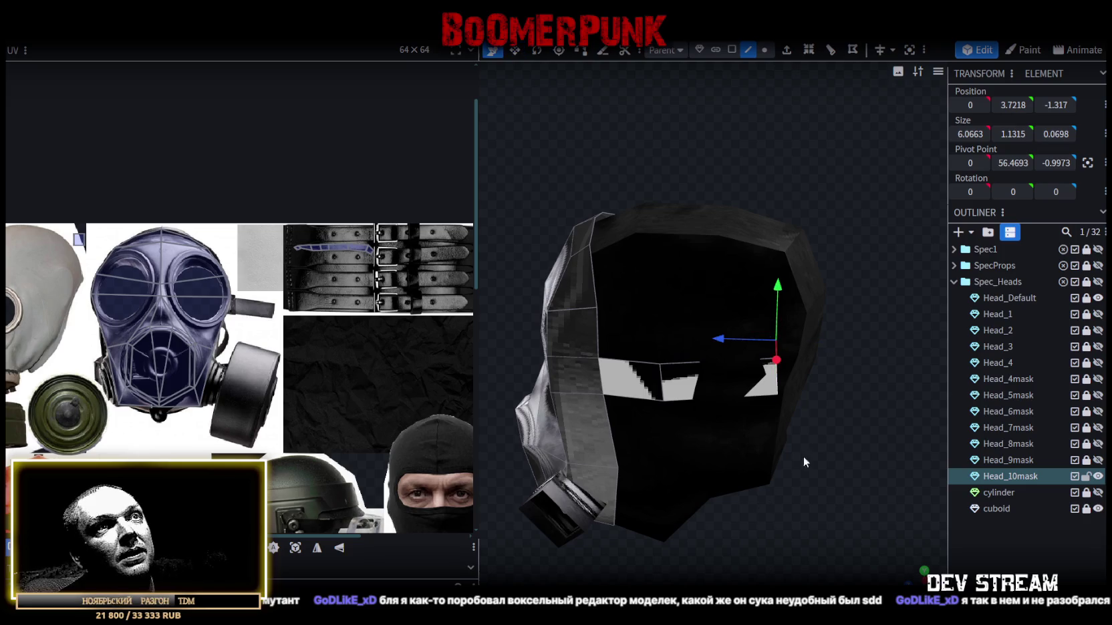
mouse_move(752, 338)
mouse_down()
mouse_move(743, 343)
mouse_move(868, 521)
mouse_move(775, 373)
mouse_up()
click(759, 383)
drag(889, 505, 615, 536)
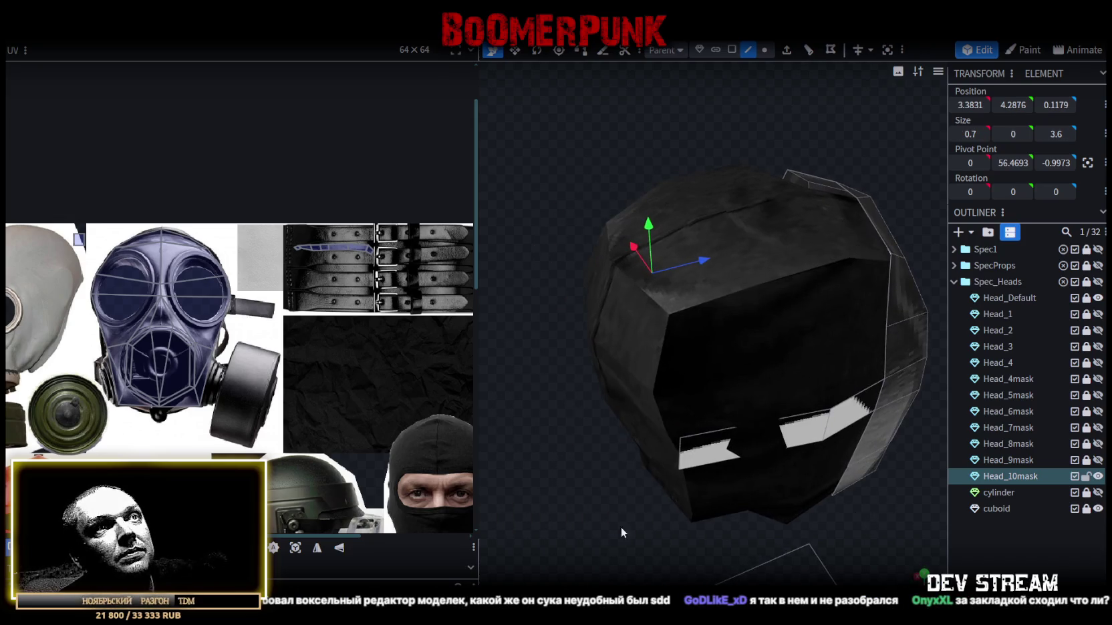
- Add a loop cut across the side strap
click(796, 420)
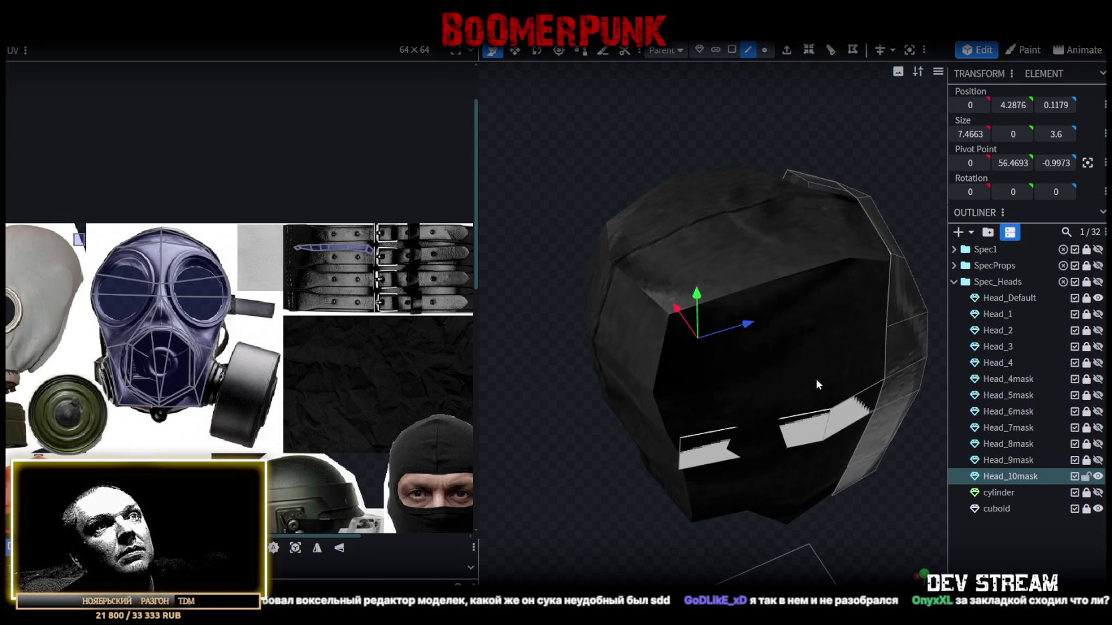
click(804, 418)
click(808, 49)
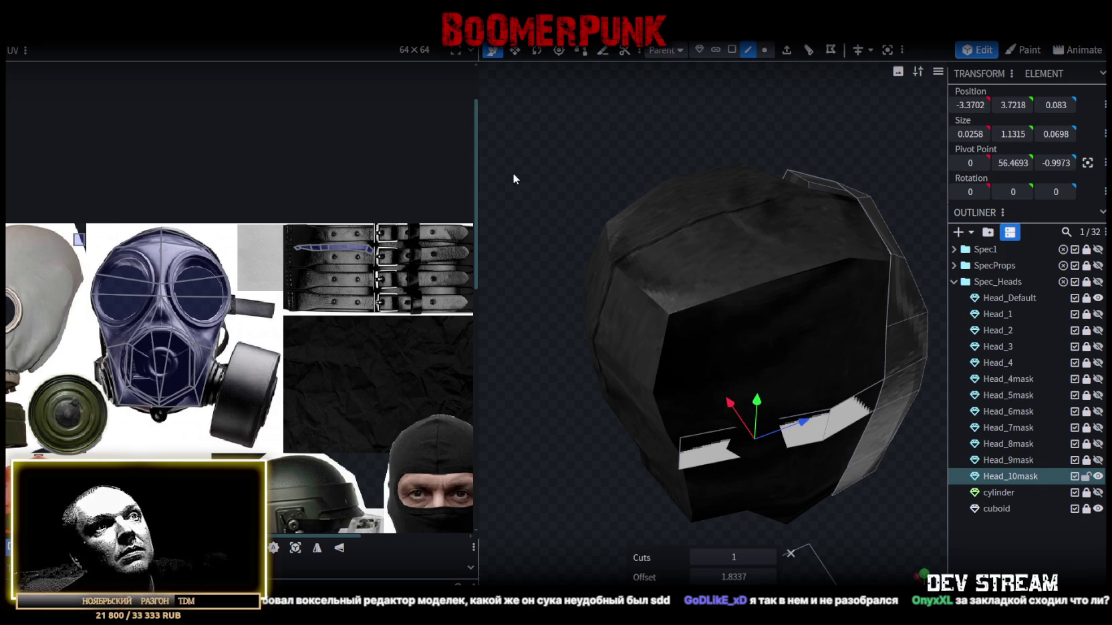
drag(513, 175, 741, 168)
mouse_move(868, 401)
mouse_down()
mouse_move(749, 401)
mouse_move(794, 370)
mouse_move(795, 439)
mouse_move(877, 433)
mouse_up()
click(633, 383)
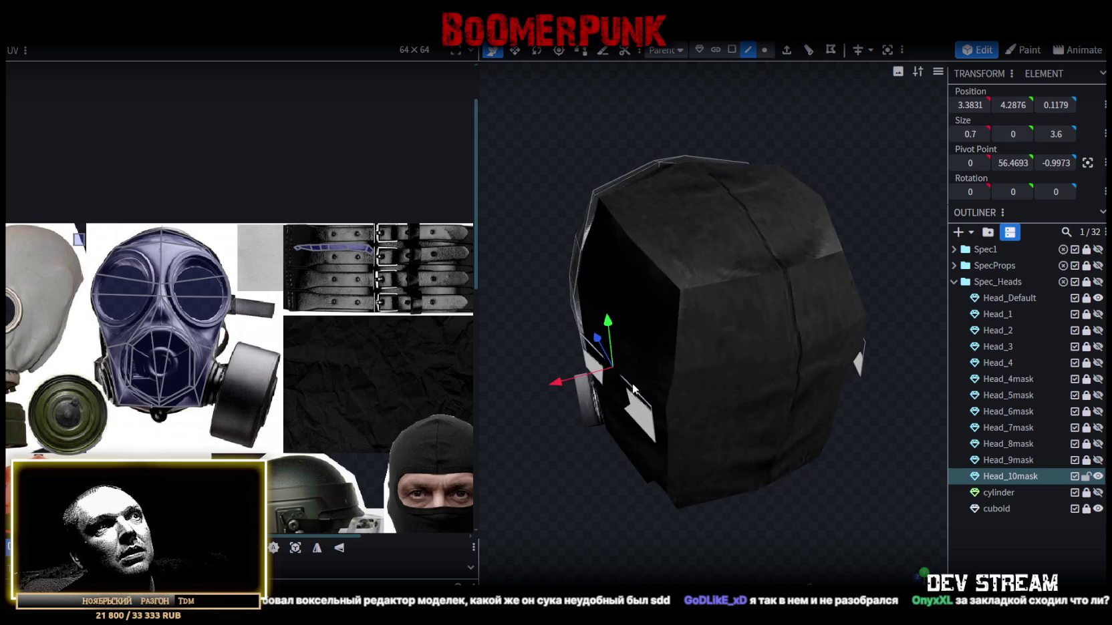
click(831, 50)
mouse_move(557, 405)
mouse_down()
mouse_move(726, 479)
mouse_move(888, 465)
mouse_up()
scroll(763, 440, up, 2)
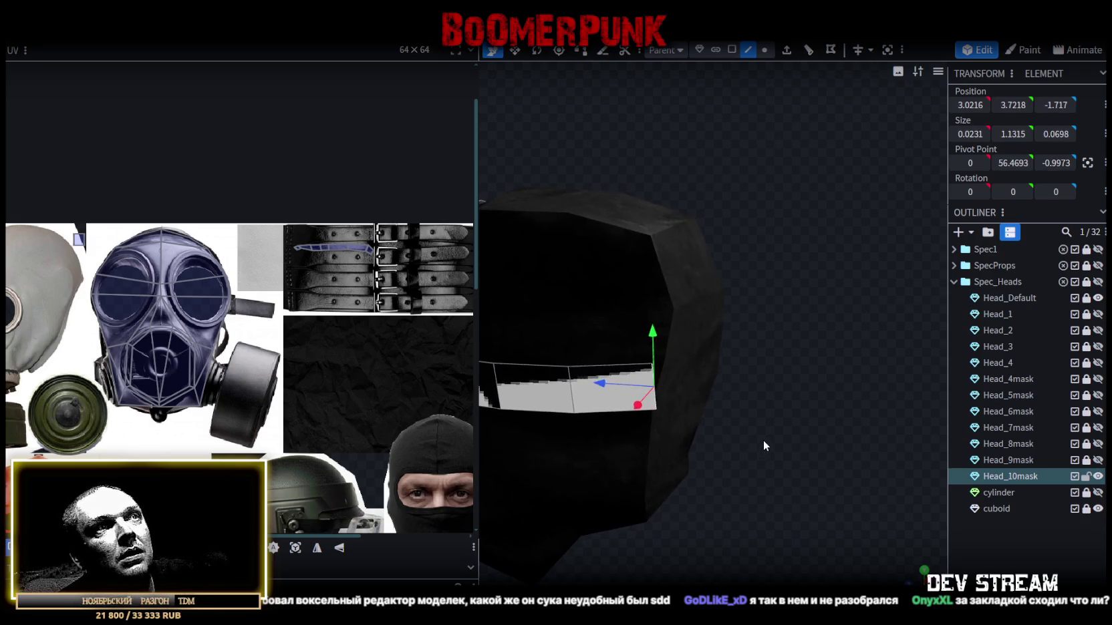
scroll(764, 440, up, 2)
- Select both strap-end vertices in Vertex mode and push them backward along Z
click(766, 50)
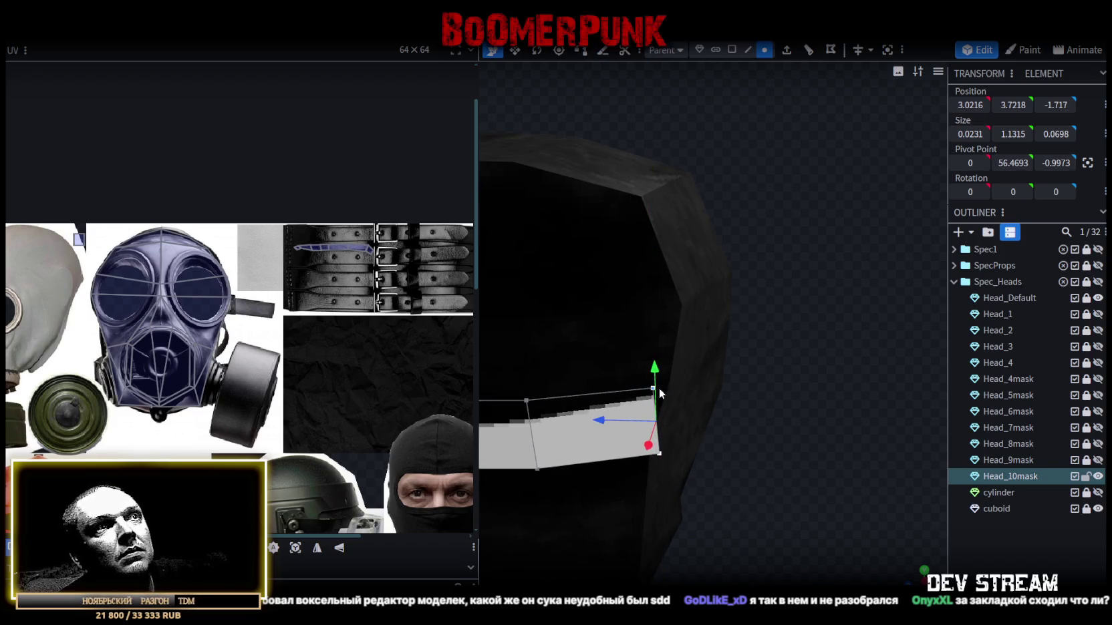
drag(652, 391, 690, 405)
scroll(691, 406, down, 3)
click(813, 300)
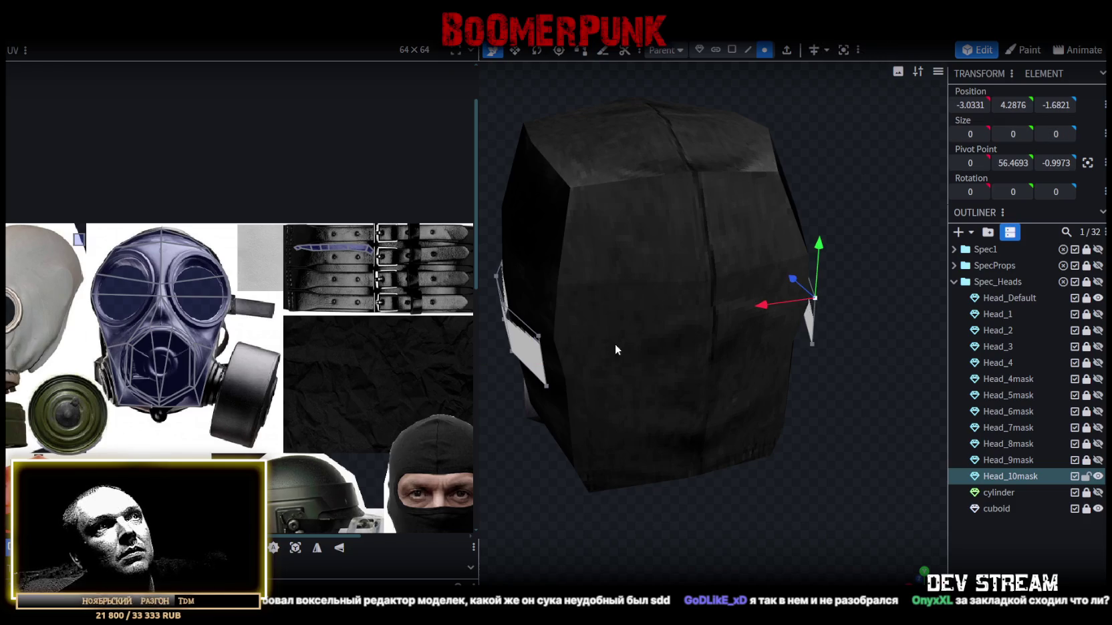
shift+click(540, 337)
drag(541, 337, 704, 521)
scroll(703, 520, up, 3)
drag(620, 334, 630, 332)
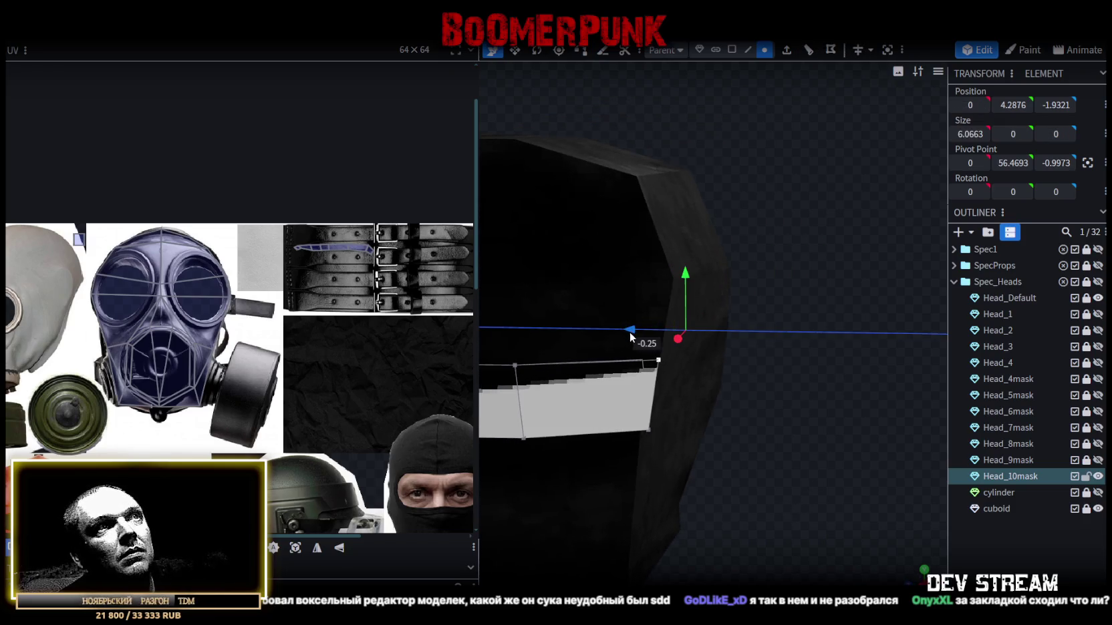
drag(762, 473, 792, 470)
drag(619, 336, 637, 328)
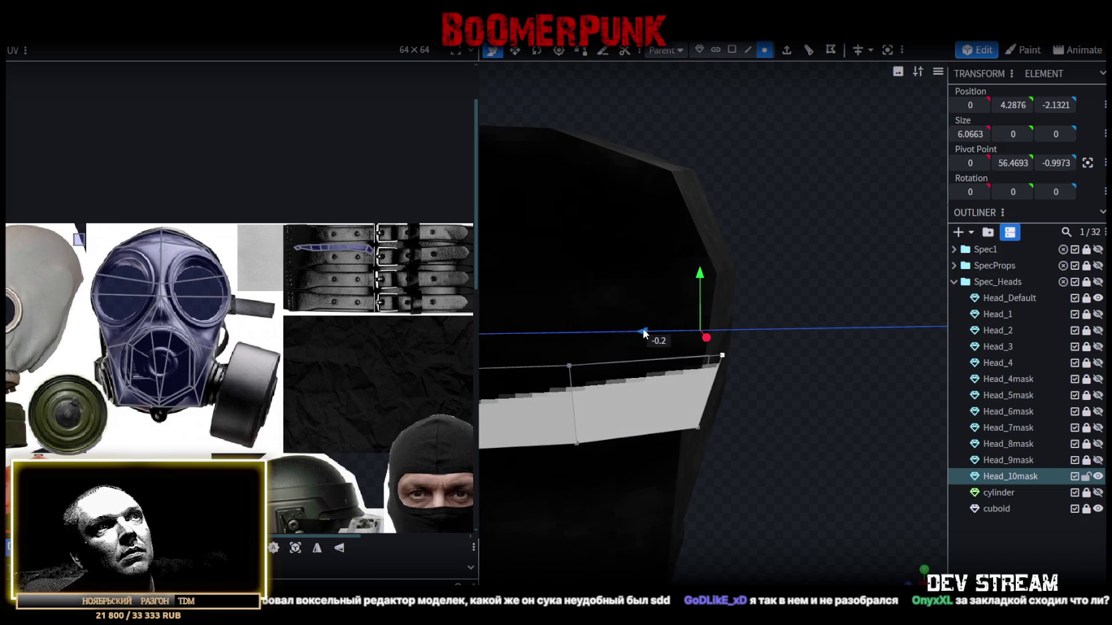
- Draw the strap's lower corner vertices inward, narrowing the strip to 5.62 wide
click(696, 428)
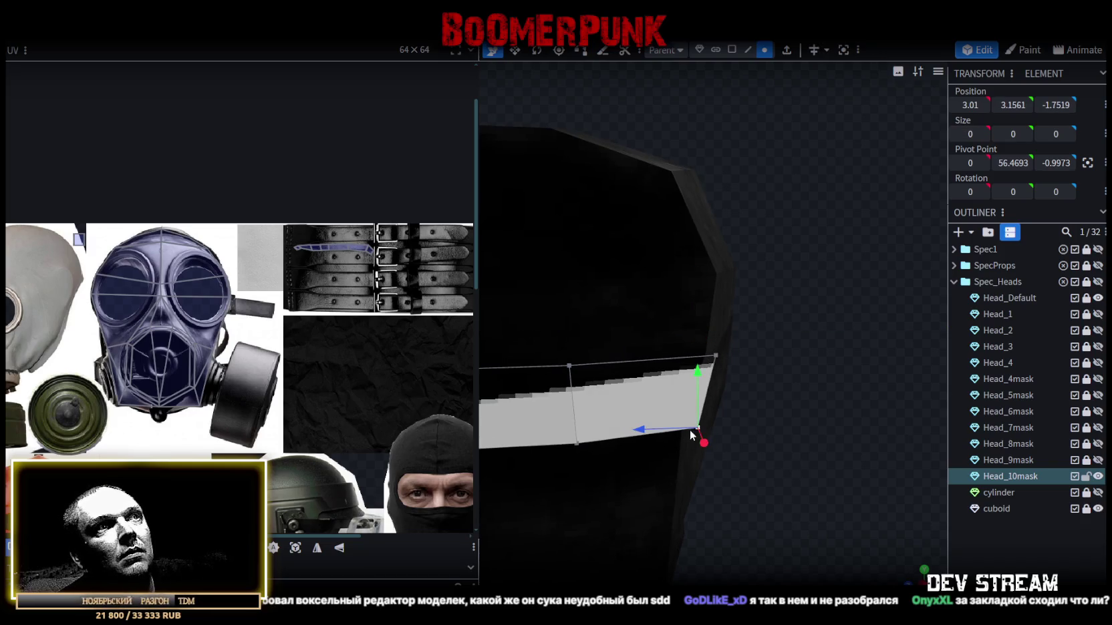
drag(697, 428, 749, 441)
mouse_move(743, 374)
mouse_down()
mouse_move(765, 445)
mouse_move(829, 512)
mouse_up()
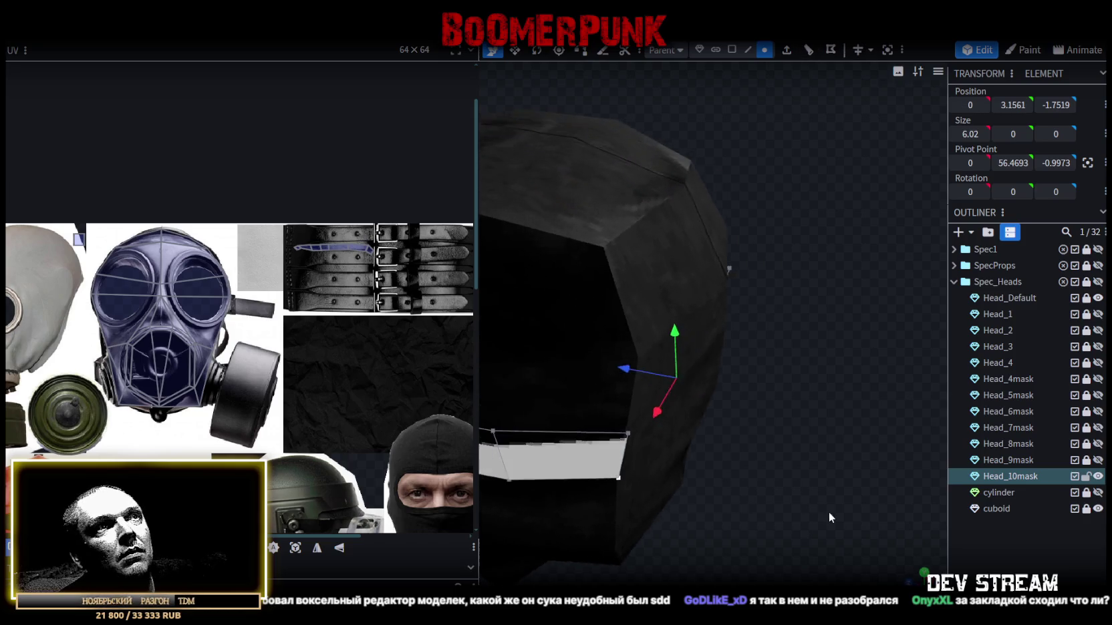
drag(628, 372, 622, 376)
key(s)
mouse_move(814, 480)
mouse_down()
mouse_move(656, 429)
mouse_move(675, 403)
mouse_move(743, 381)
mouse_up()
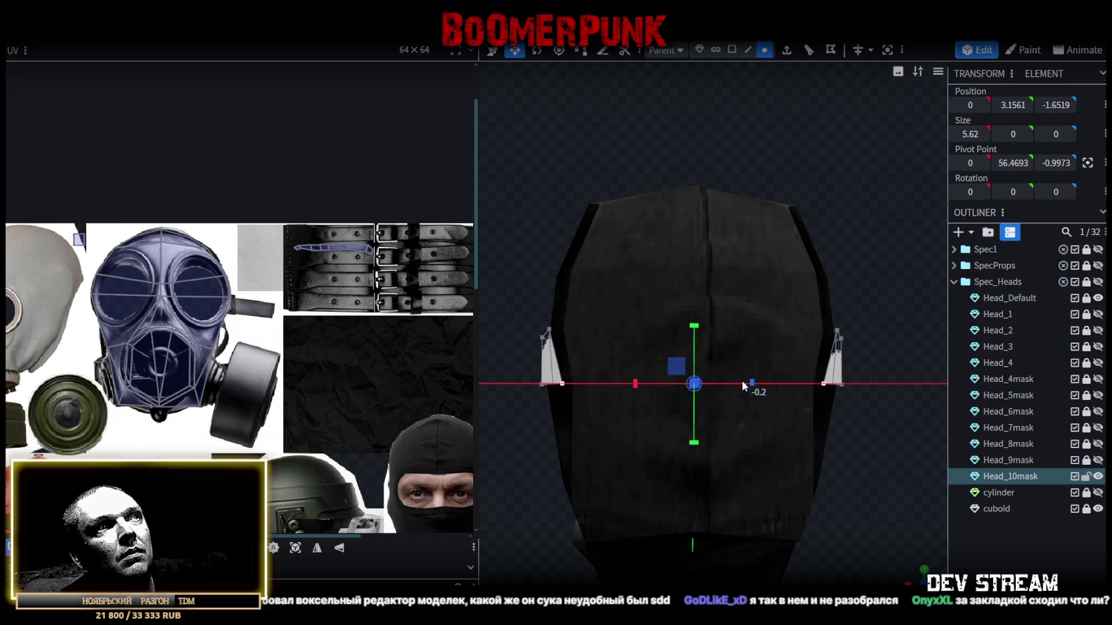
mouse_move(519, 232)
mouse_down()
mouse_move(652, 260)
mouse_move(805, 262)
mouse_up()
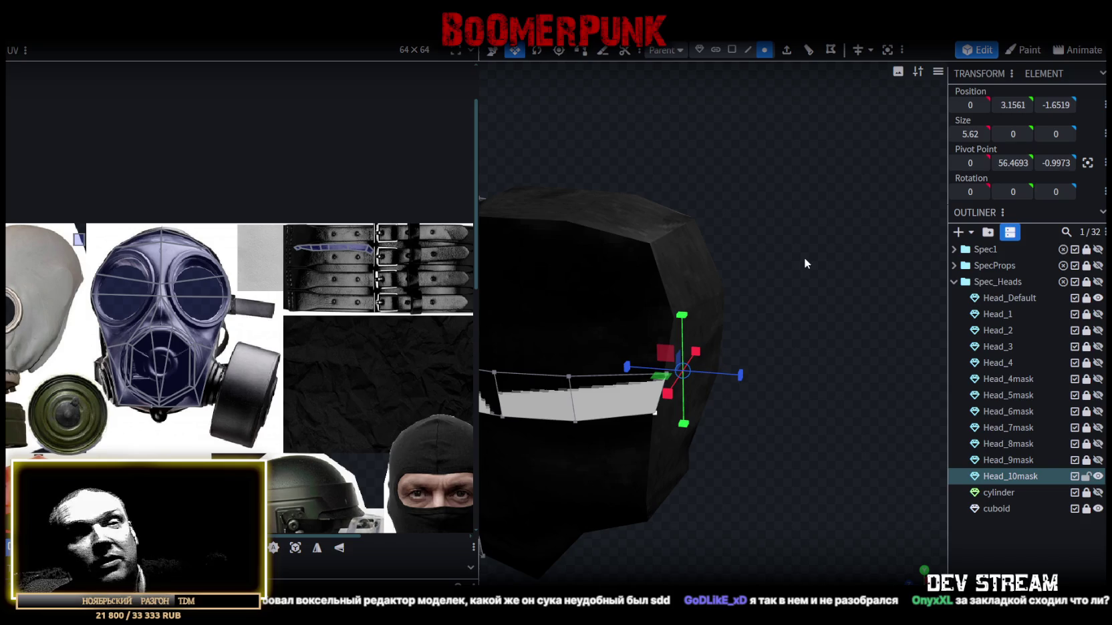
- Loop-cut the mask band's front edge loop and push it back 0.8 along Z
drag(804, 258, 768, 320)
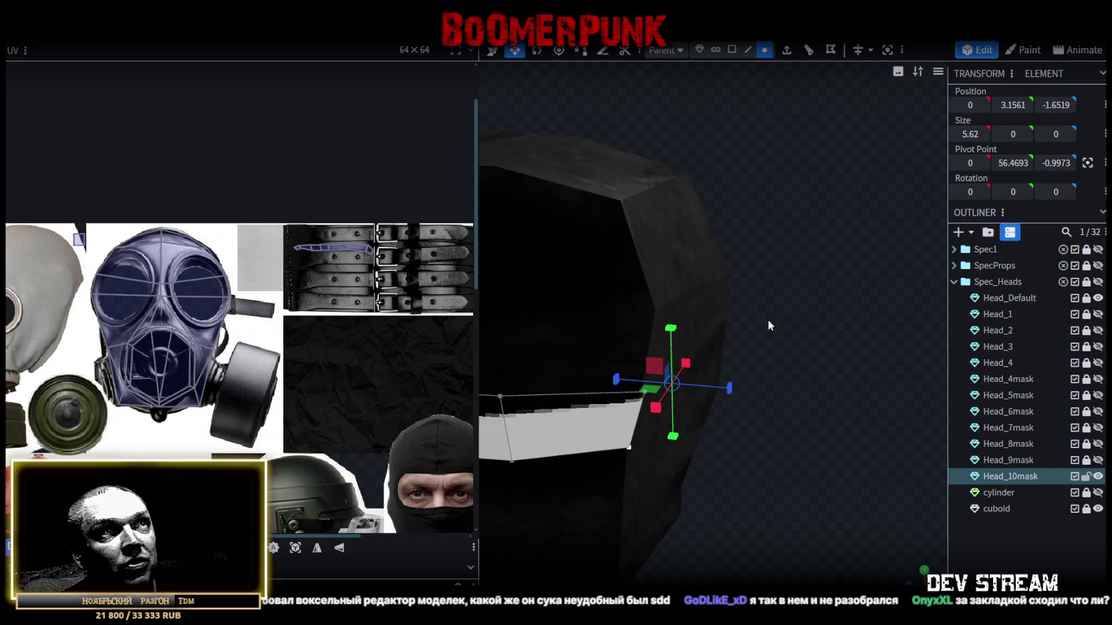
click(622, 453)
drag(621, 453, 631, 363)
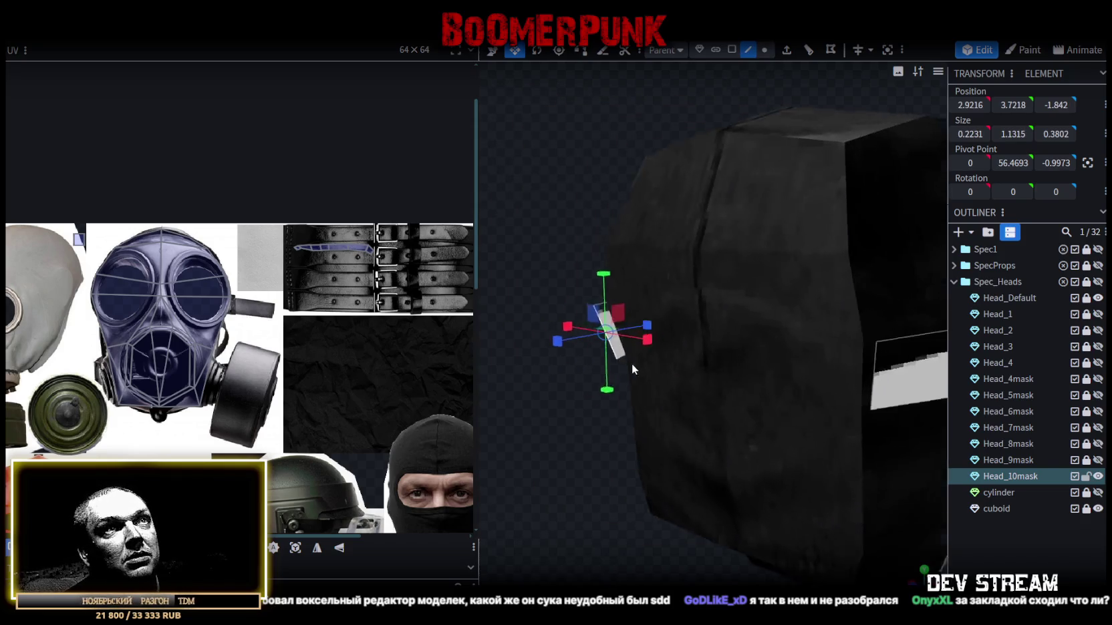
click(882, 355)
mouse_move(661, 409)
mouse_down()
mouse_move(646, 471)
mouse_move(543, 318)
mouse_up()
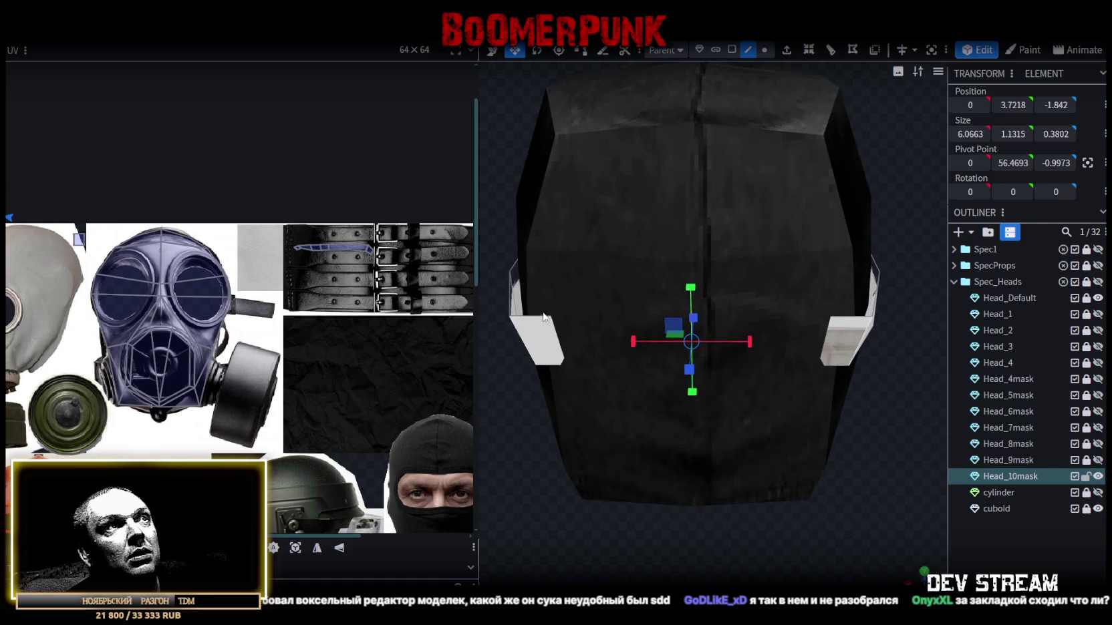
click(540, 321)
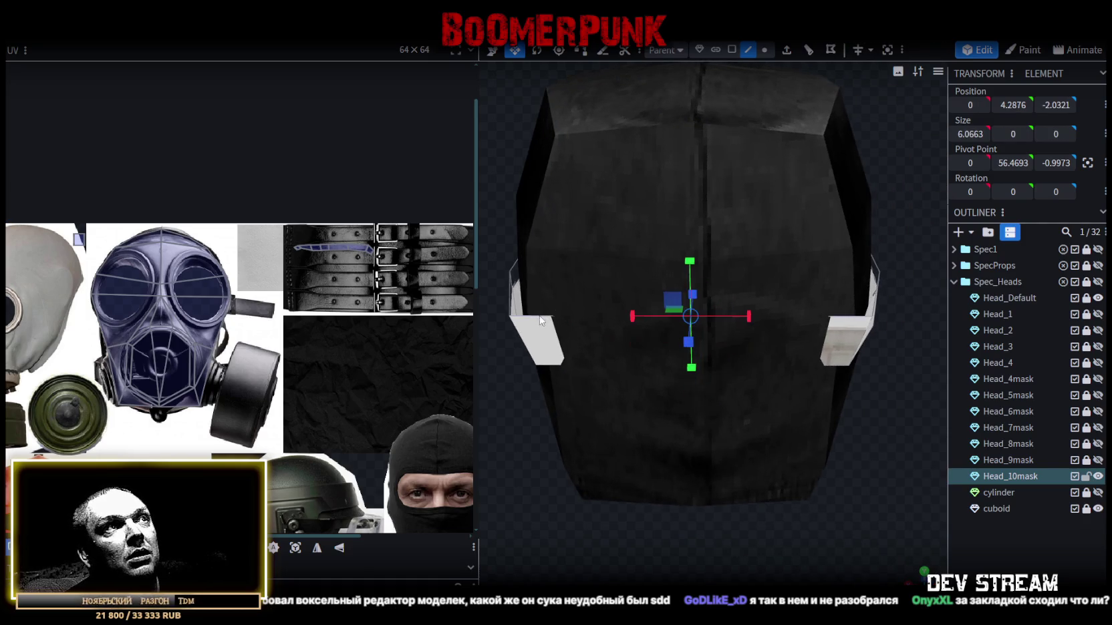
click(808, 49)
drag(886, 513, 784, 478)
drag(755, 315, 724, 326)
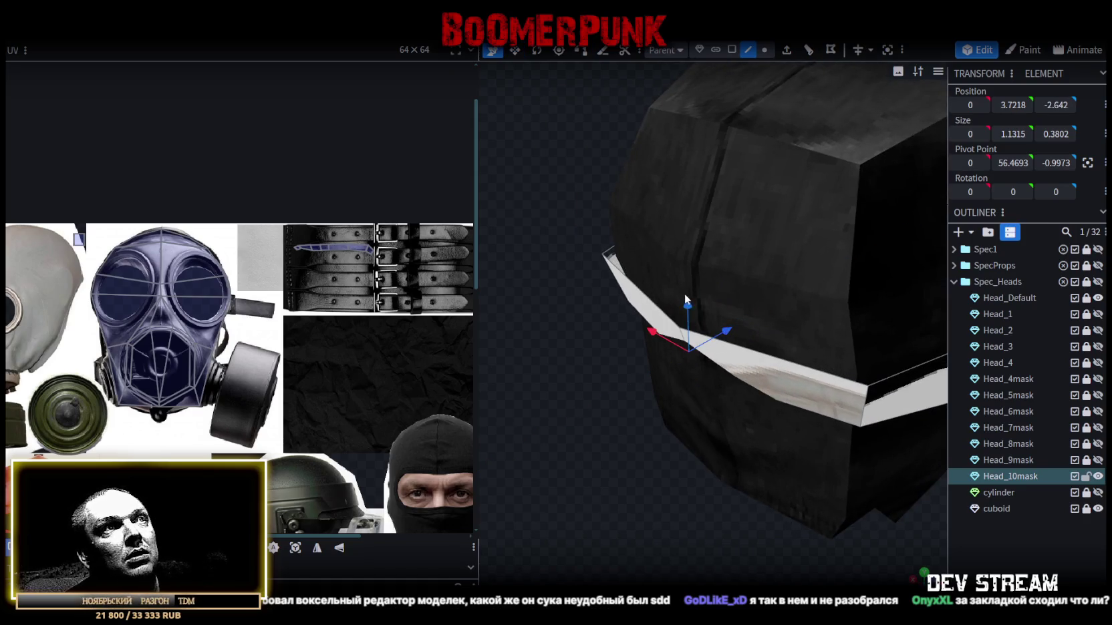
- Tilt the band's faces with a rotation and push them 0.2 further back
key(r)
drag(667, 336, 671, 357)
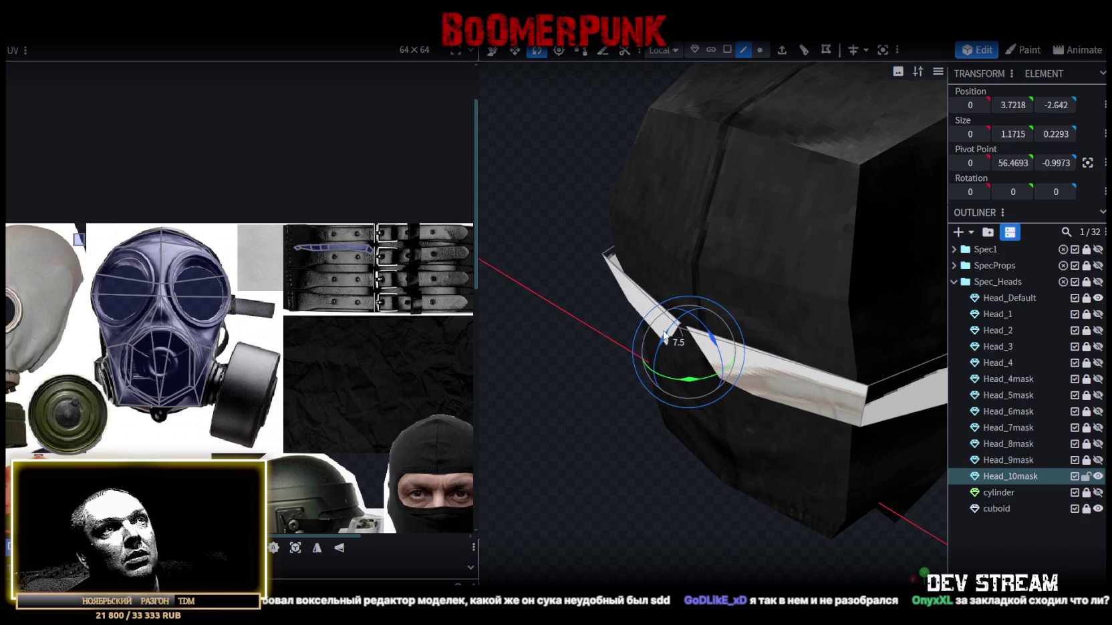
key(v)
drag(725, 334, 717, 338)
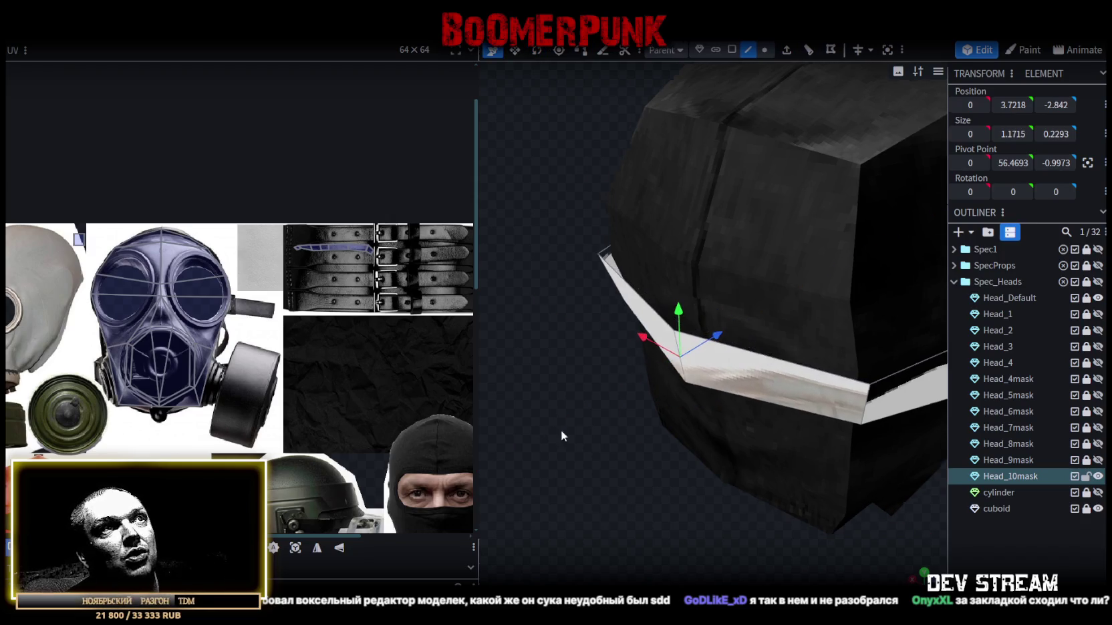
drag(554, 431, 640, 412)
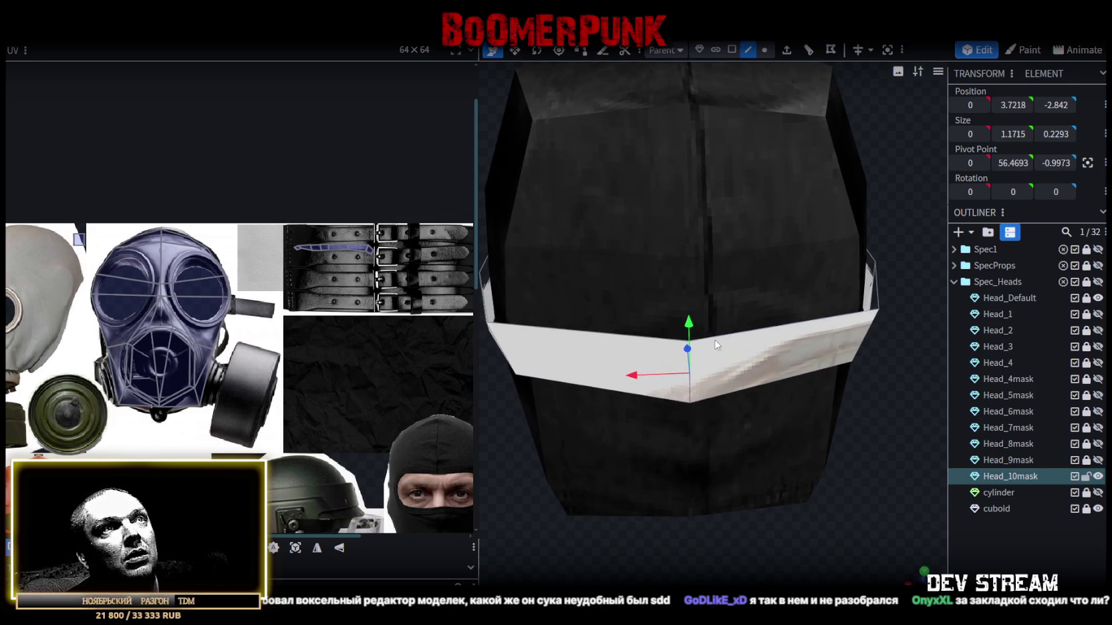
- Split the band's left front face off into its own mesh, Head_10mask_selection
scroll(640, 414, down, 3)
click(607, 344)
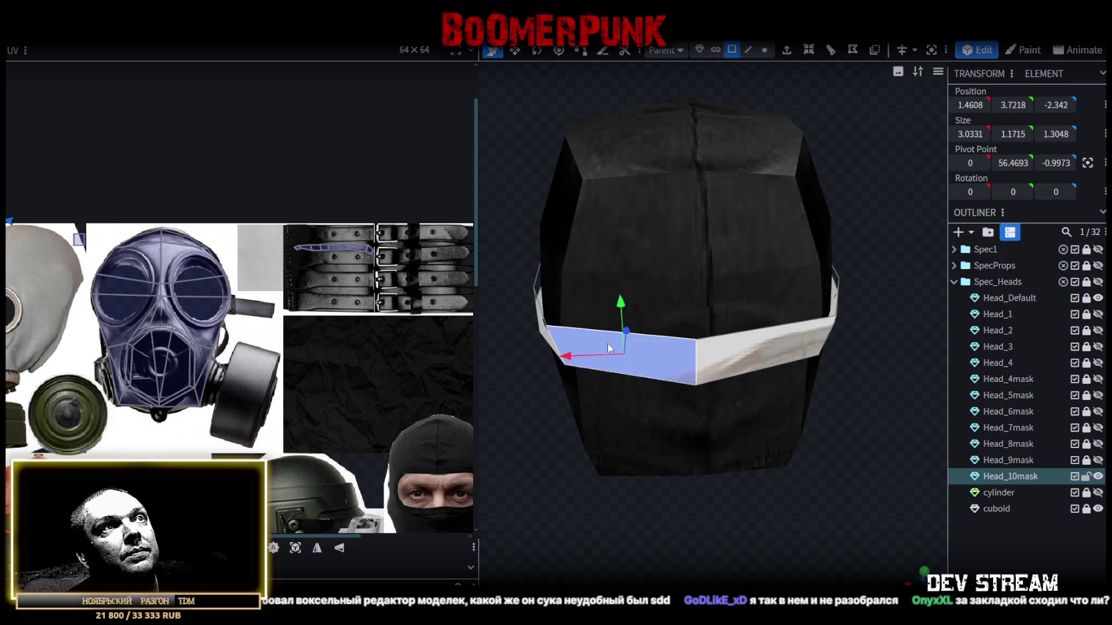
right_click(608, 344)
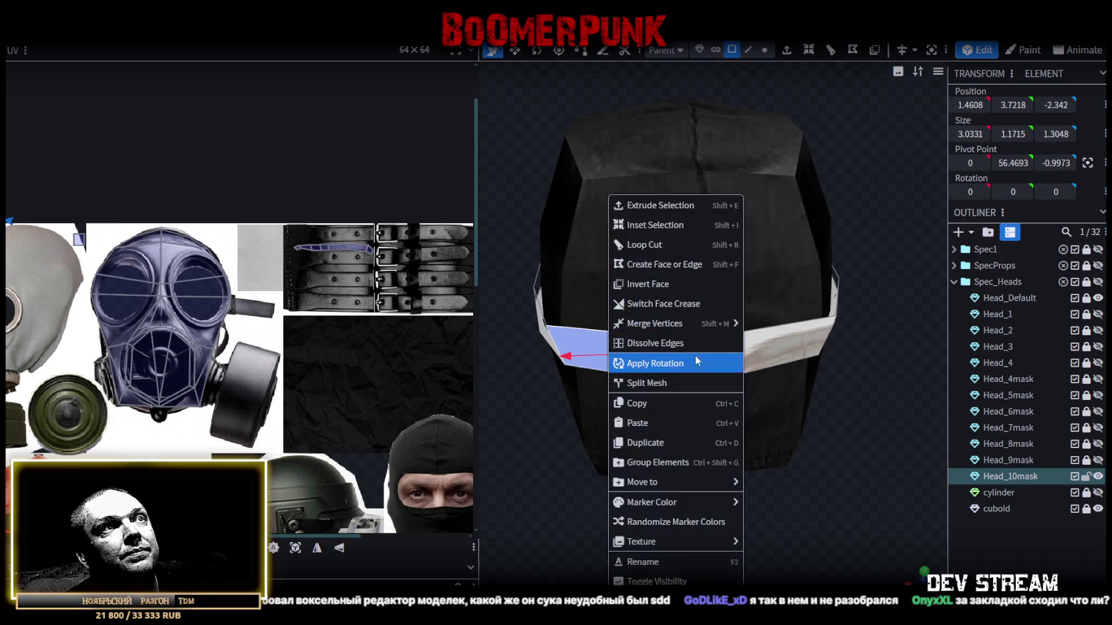
click(670, 388)
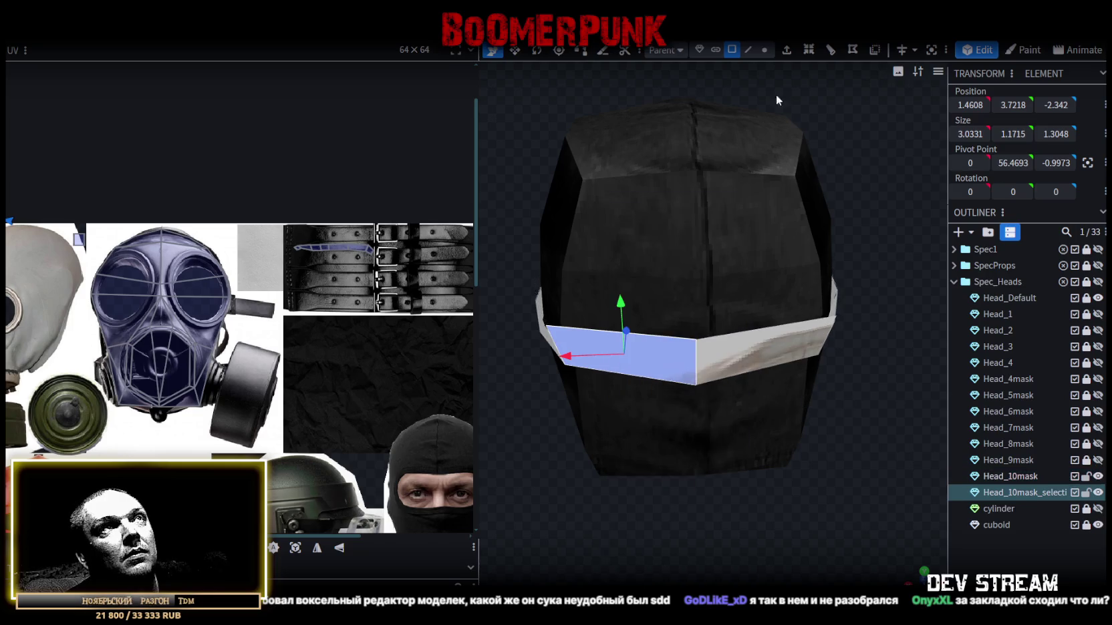
- Slide the split piece's front vertex 0.25 along X
click(764, 49)
scroll(695, 343, up, 1)
click(695, 340)
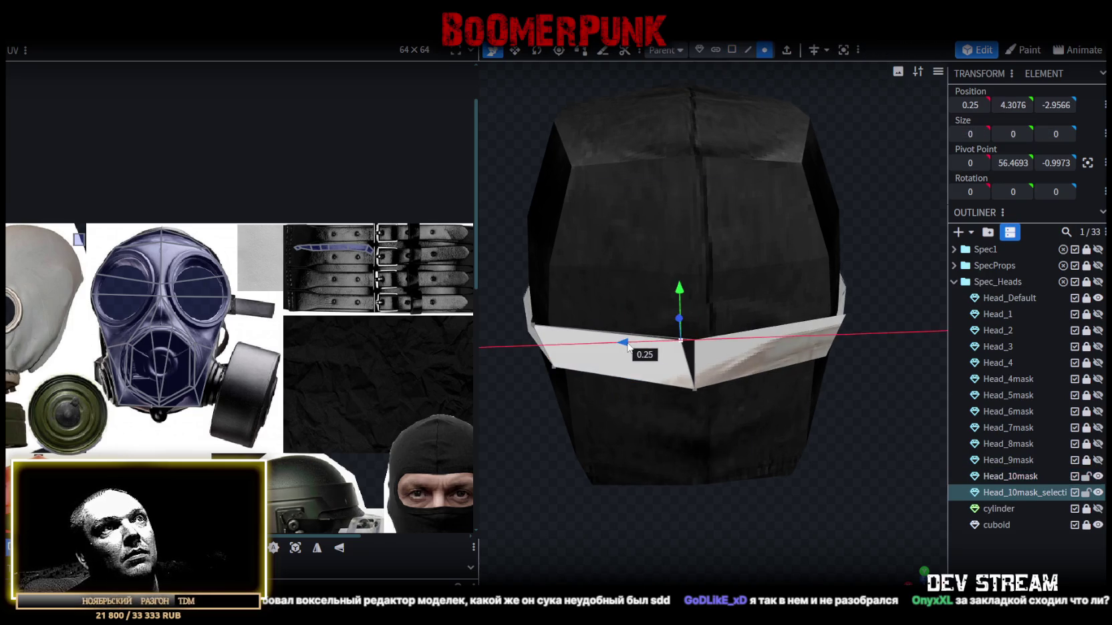
click(696, 343)
click(695, 343)
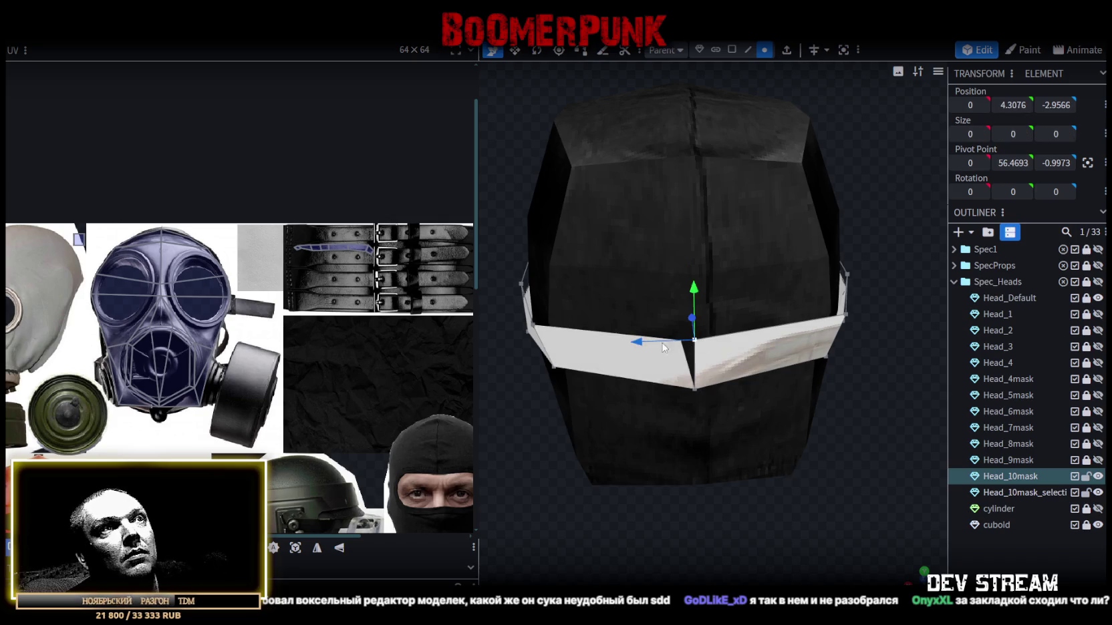
drag(673, 343, 633, 346)
- Merge the split-off band piece back into Head_10mask, leaving 32 elements
click(695, 342)
click(680, 341)
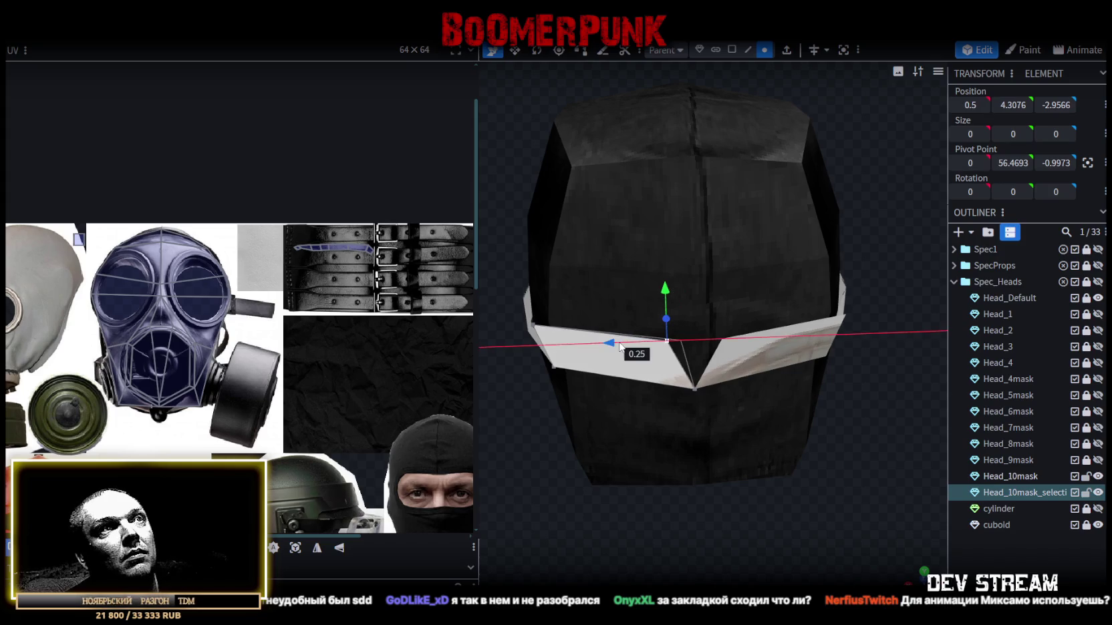
click(1037, 476)
right_click(1021, 494)
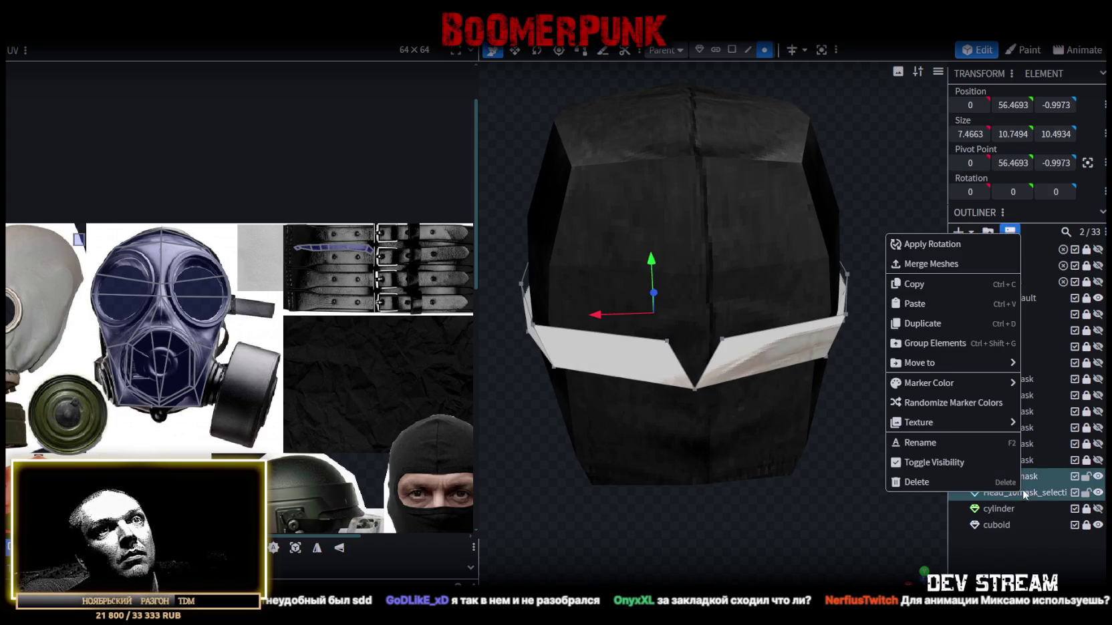
click(935, 262)
- Add the opposite band corner vertex to the selection, ready to move it
drag(535, 331, 579, 500)
shift+click(833, 273)
mouse_move(855, 394)
mouse_down()
mouse_move(791, 374)
mouse_move(836, 278)
mouse_up()
key(v)
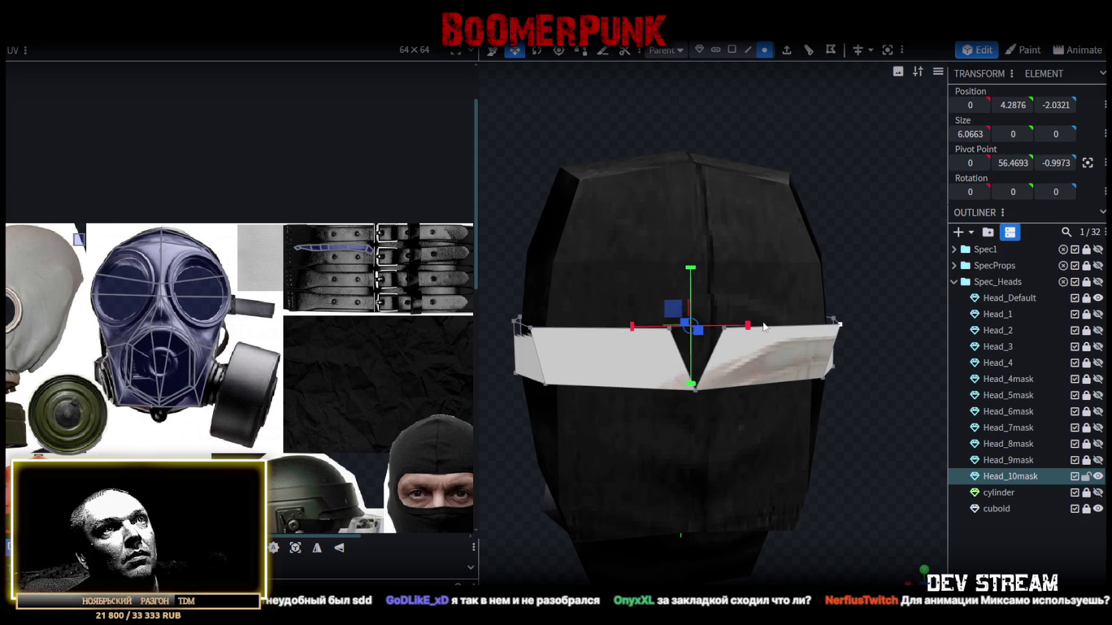
- Select all mask vertices, nudge them up and back, and merge the three duplicate vertices
drag(763, 326, 743, 334)
key(ctrl+z)
mouse_move(541, 455)
mouse_down()
mouse_move(569, 521)
mouse_move(696, 502)
mouse_up()
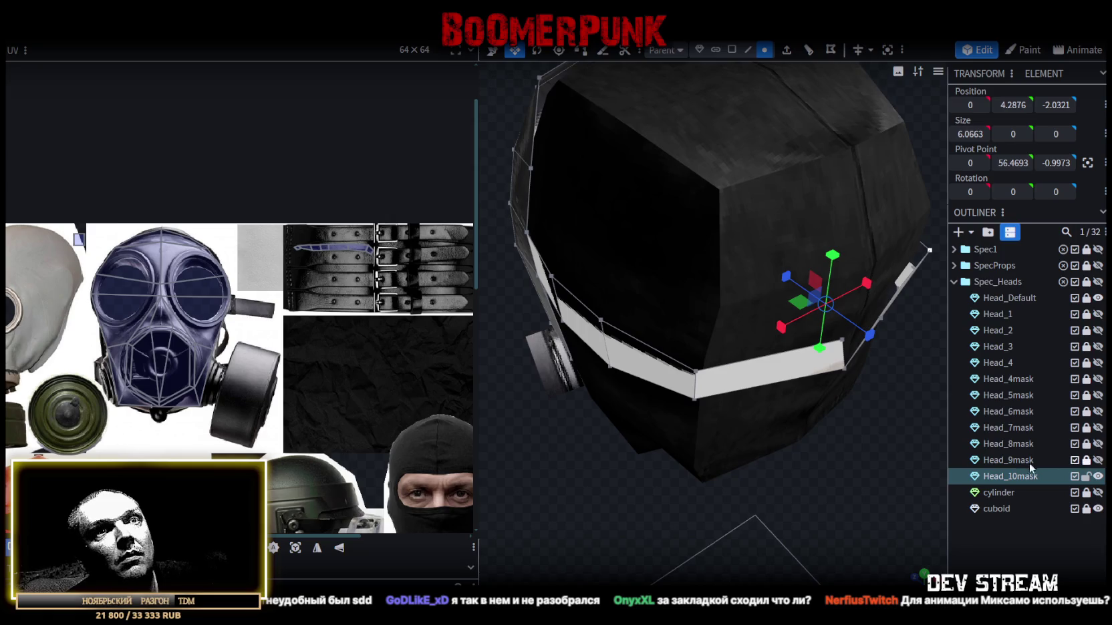
key(v)
key(ctrl+a)
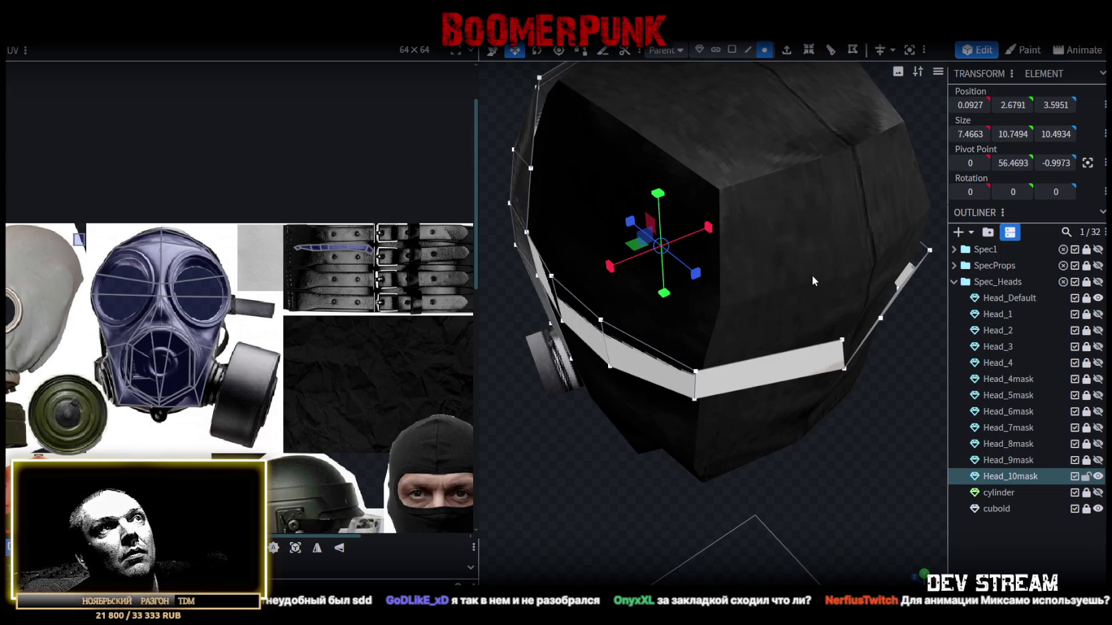
drag(657, 205, 663, 198)
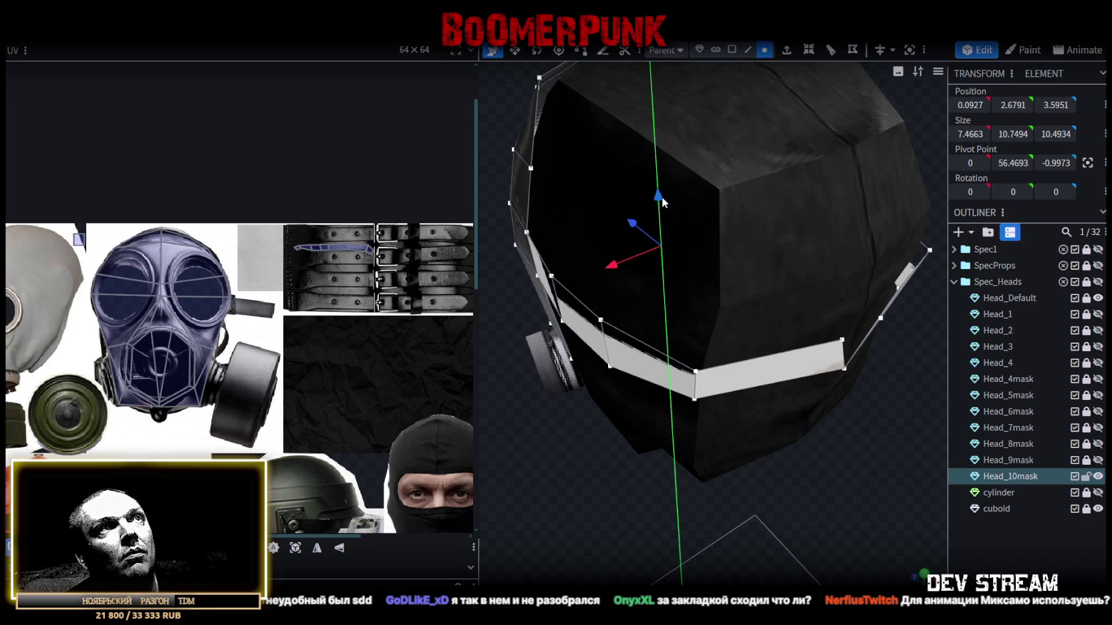
drag(664, 197, 666, 208)
click(555, 144)
- In edge mode, shrink a selected band edge slightly with the Resize tool
mouse_move(751, 492)
mouse_down()
mouse_move(761, 497)
mouse_move(615, 481)
mouse_move(650, 475)
mouse_up()
drag(597, 140, 738, 63)
click(748, 50)
mouse_move(644, 363)
mouse_down()
mouse_move(847, 370)
mouse_move(890, 444)
mouse_up()
click(847, 370)
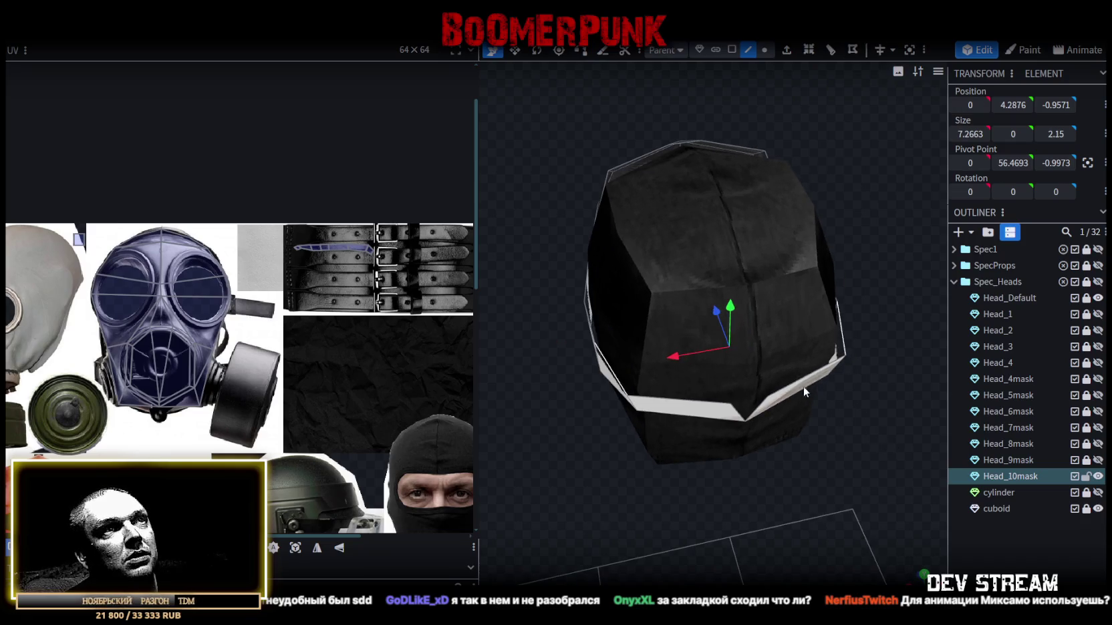
key(s)
drag(771, 341, 776, 334)
- Select the band's left and right corner vertices and other band vertices from several angles
mouse_move(607, 522)
mouse_down()
mouse_move(686, 465)
mouse_move(561, 524)
mouse_up()
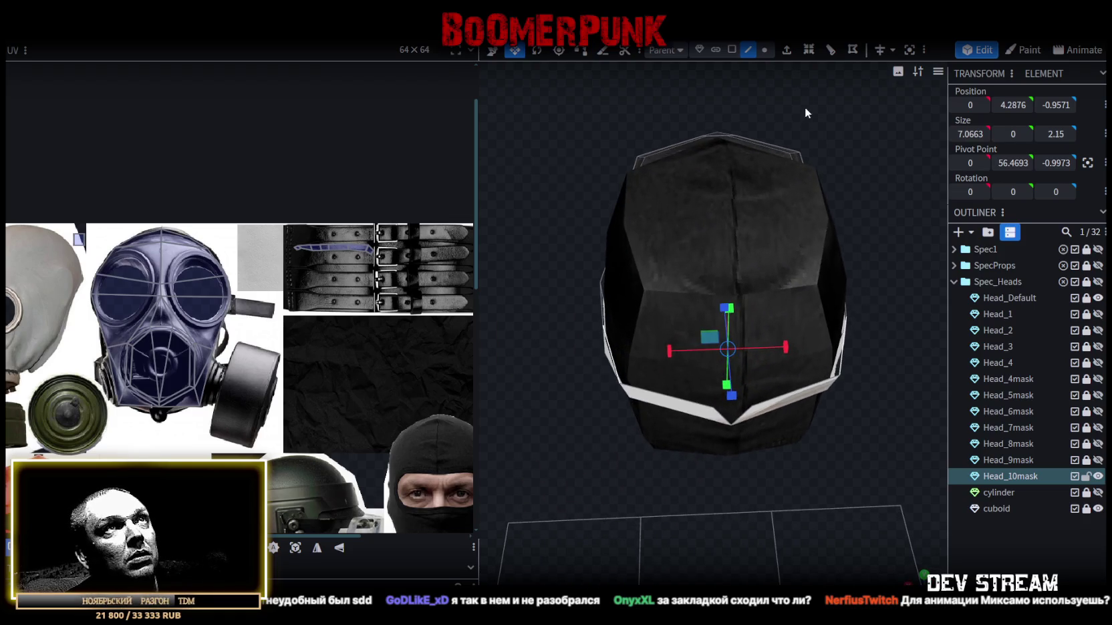
click(620, 383)
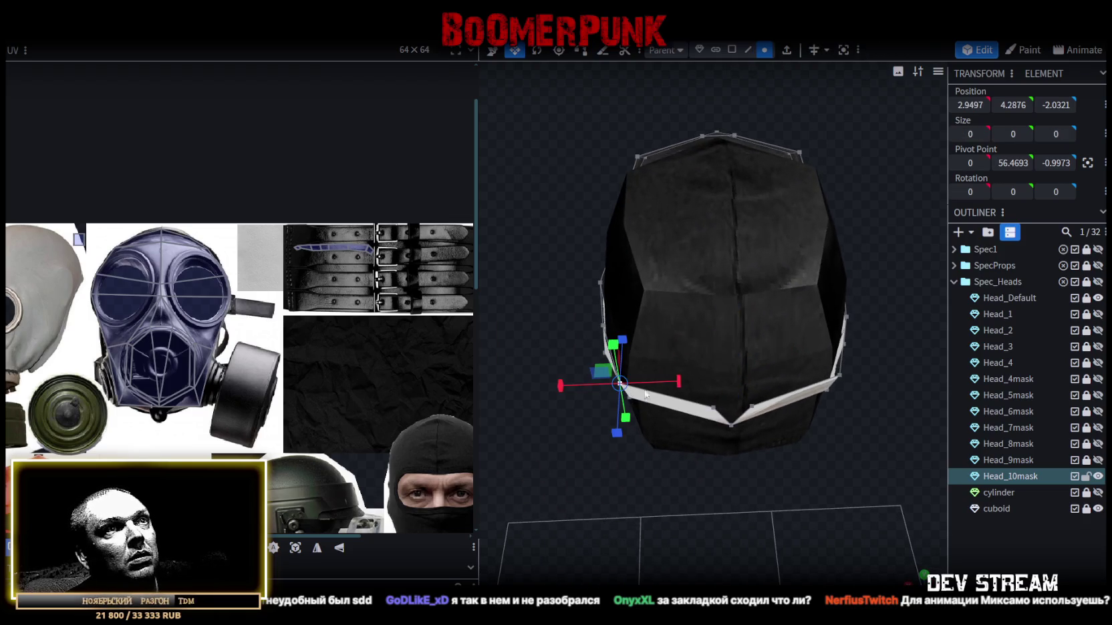
shift+click(839, 377)
middle_drag(785, 378, 768, 379)
mouse_move(840, 480)
middle_down()
mouse_move(882, 450)
mouse_move(840, 423)
mouse_move(666, 413)
mouse_move(606, 358)
mouse_move(555, 351)
mouse_move(623, 350)
mouse_move(899, 431)
mouse_move(914, 424)
mouse_move(876, 407)
middle_up()
click(622, 336)
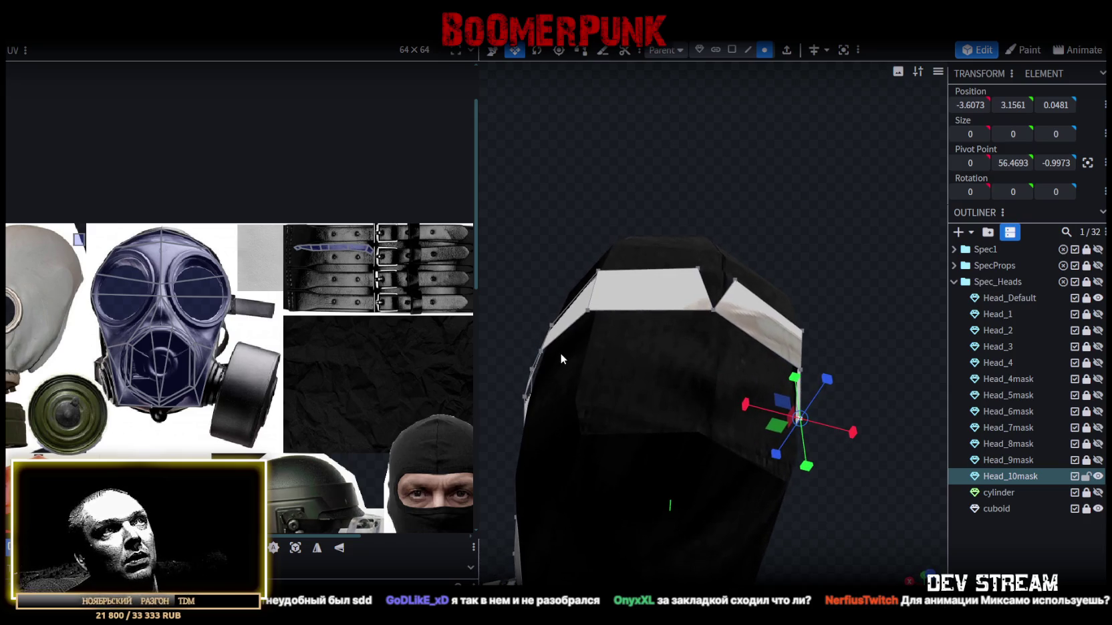
shift+click(542, 350)
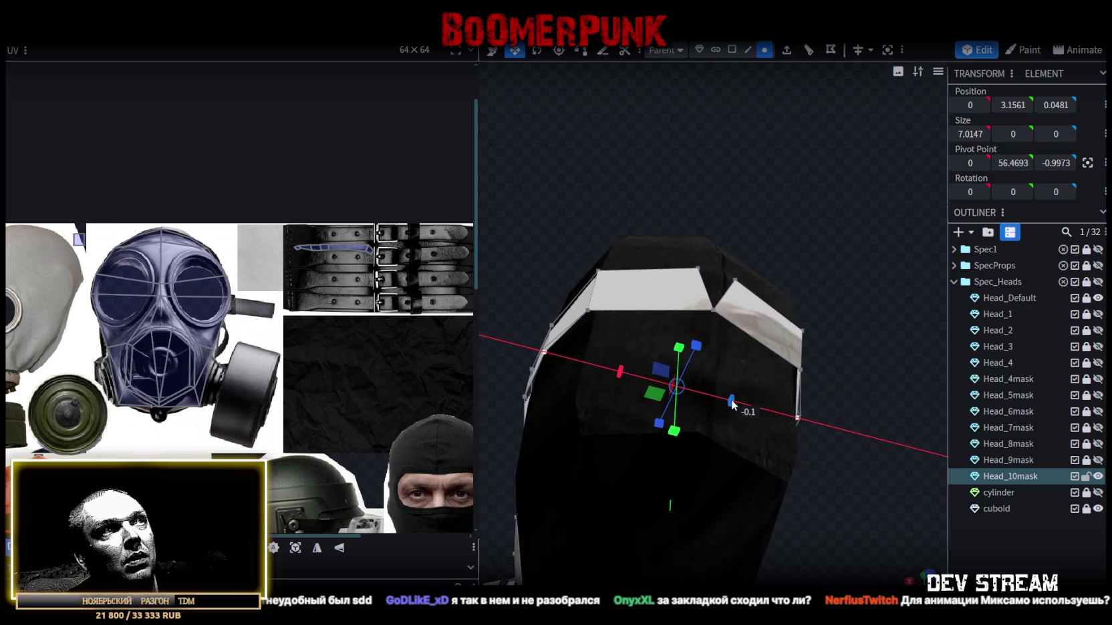
mouse_move(731, 405)
middle_down()
mouse_move(857, 345)
mouse_move(736, 359)
mouse_move(829, 442)
mouse_move(837, 475)
mouse_move(701, 469)
mouse_move(714, 441)
middle_up()
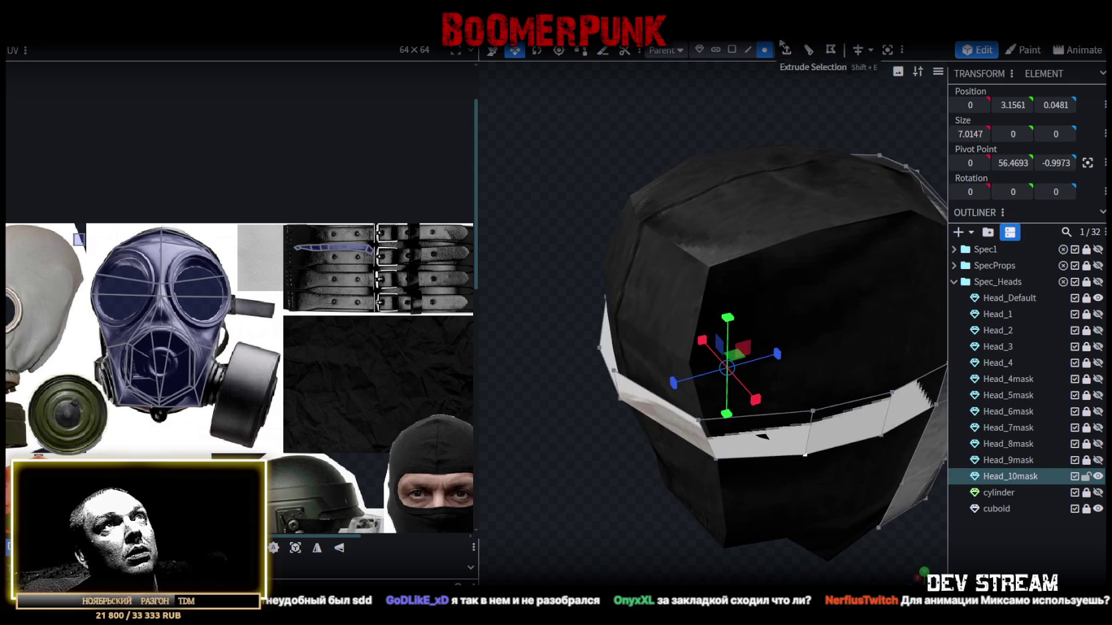
click(698, 427)
shift+click(805, 457)
- Pick band vertices, then switch to edge mode and select the edges at the mask's crease
mouse_move(729, 484)
middle_down()
mouse_move(748, 523)
mouse_move(717, 465)
middle_up()
click(708, 442)
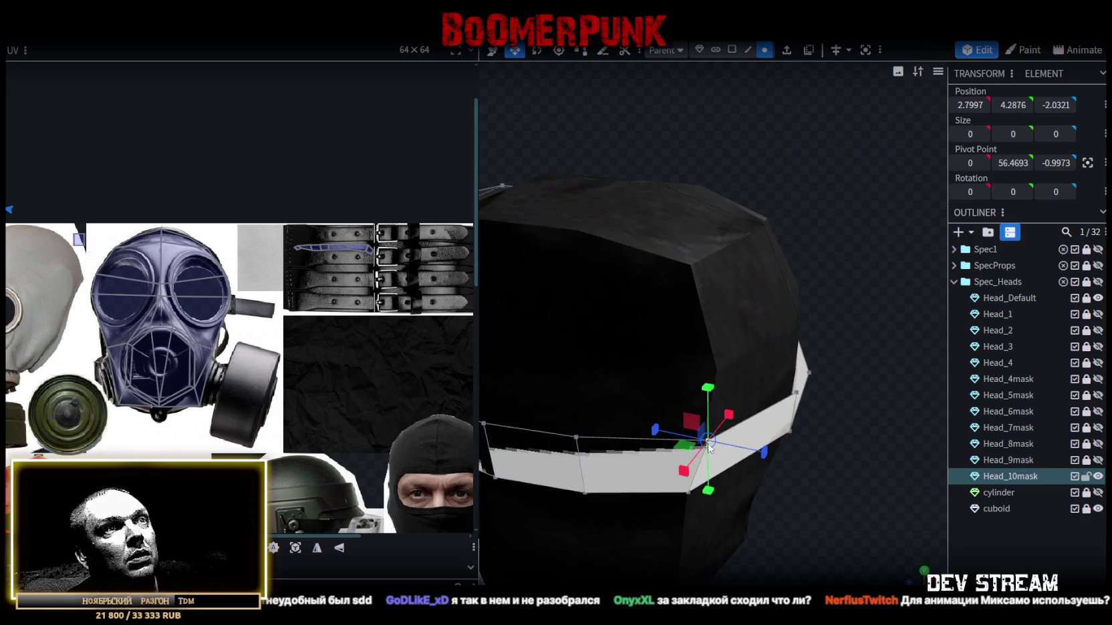
shift+click(590, 497)
middle_drag(590, 497, 809, 490)
mouse_move(657, 548)
middle_down()
mouse_move(828, 530)
mouse_move(856, 493)
mouse_move(684, 532)
mouse_move(709, 456)
middle_up()
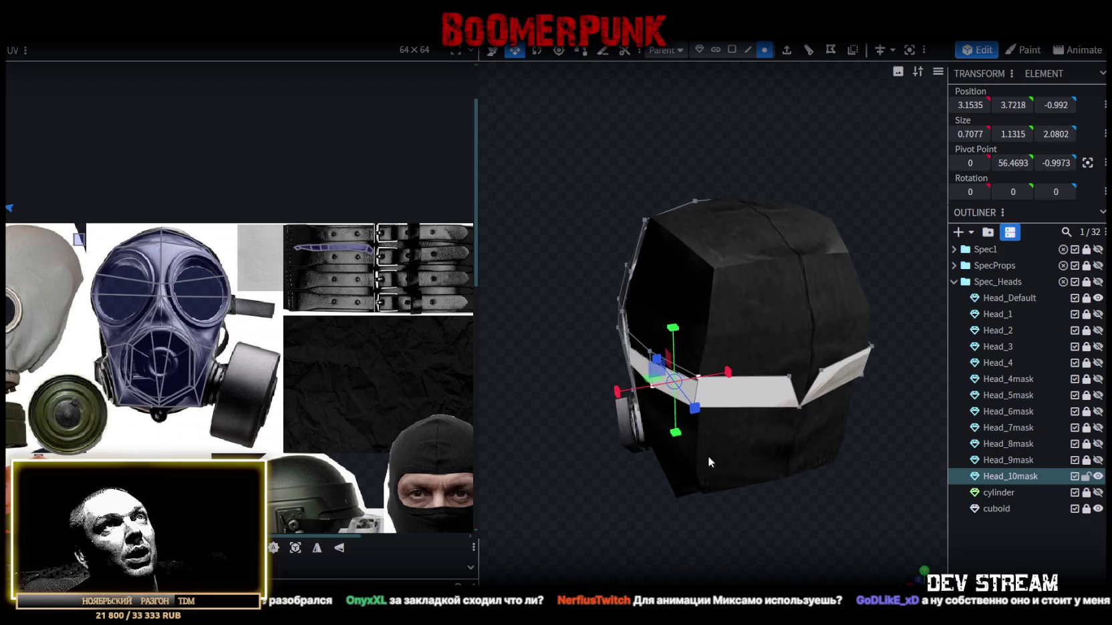
click(747, 50)
scroll(776, 402, up, 2)
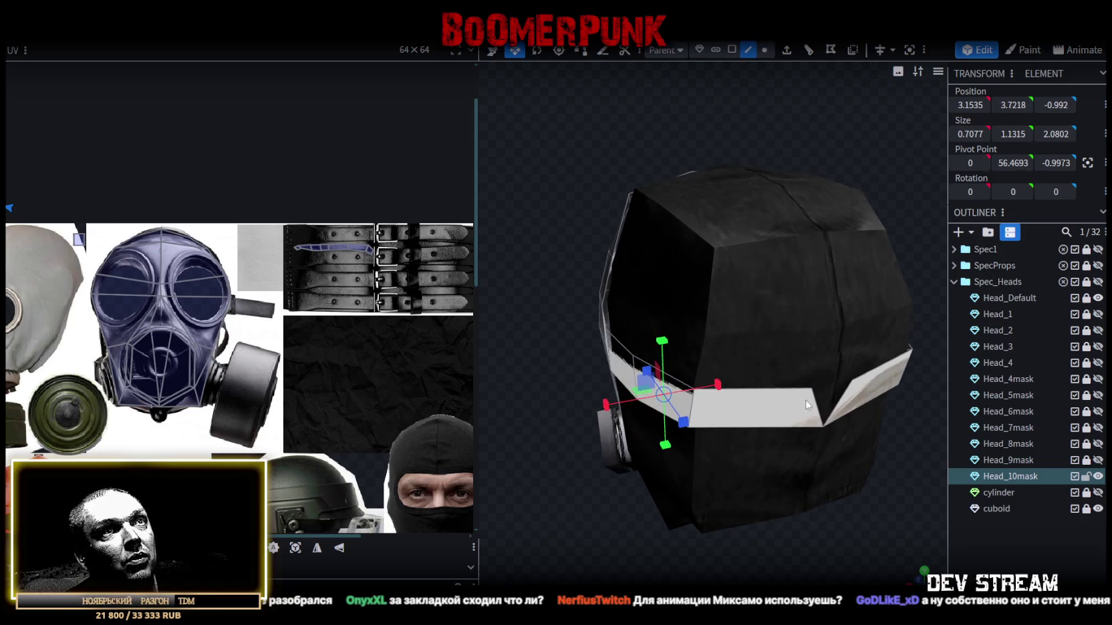
click(826, 403)
click(841, 417)
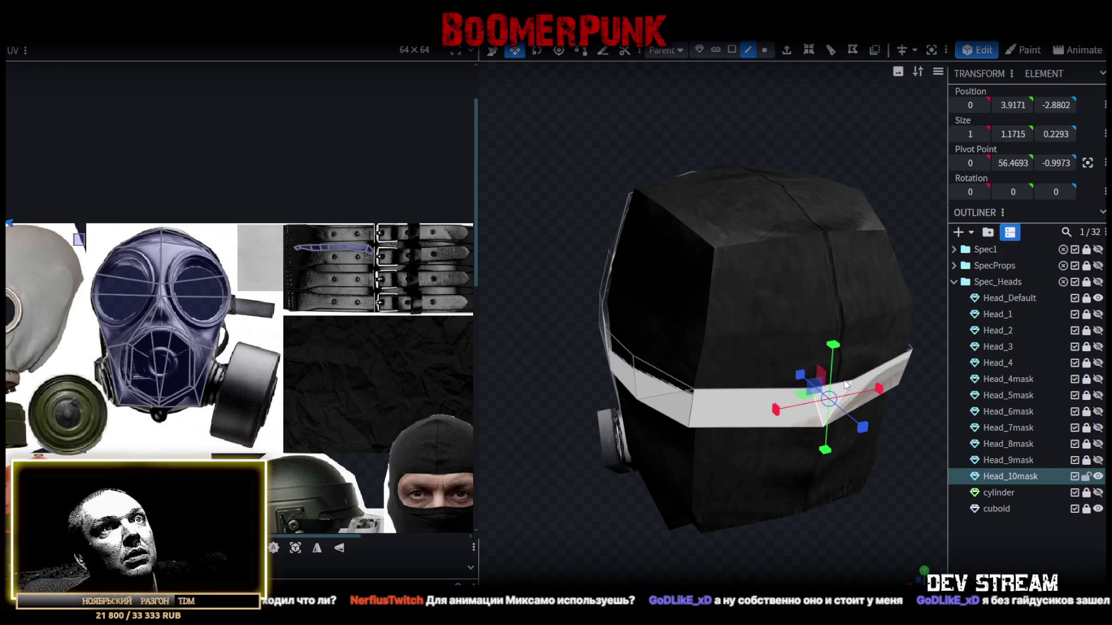
click(845, 385)
mouse_move(760, 508)
mouse_down()
mouse_move(889, 473)
mouse_move(786, 194)
mouse_up()
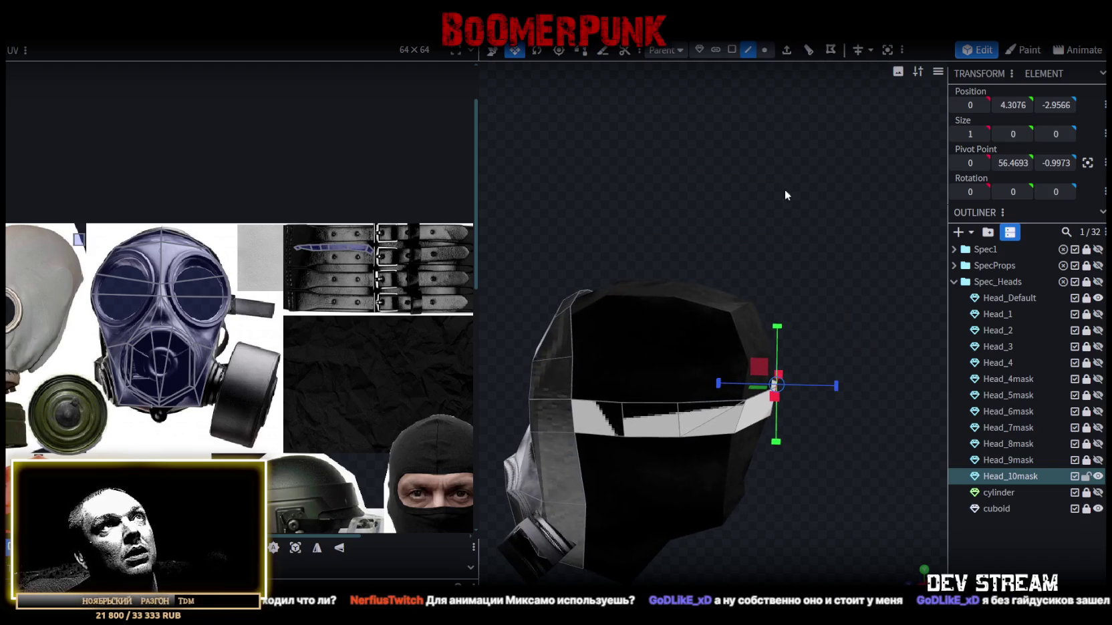
- Extrude the band vertex with Direction Y+ and raise the new section by 0.75
click(786, 57)
click(748, 577)
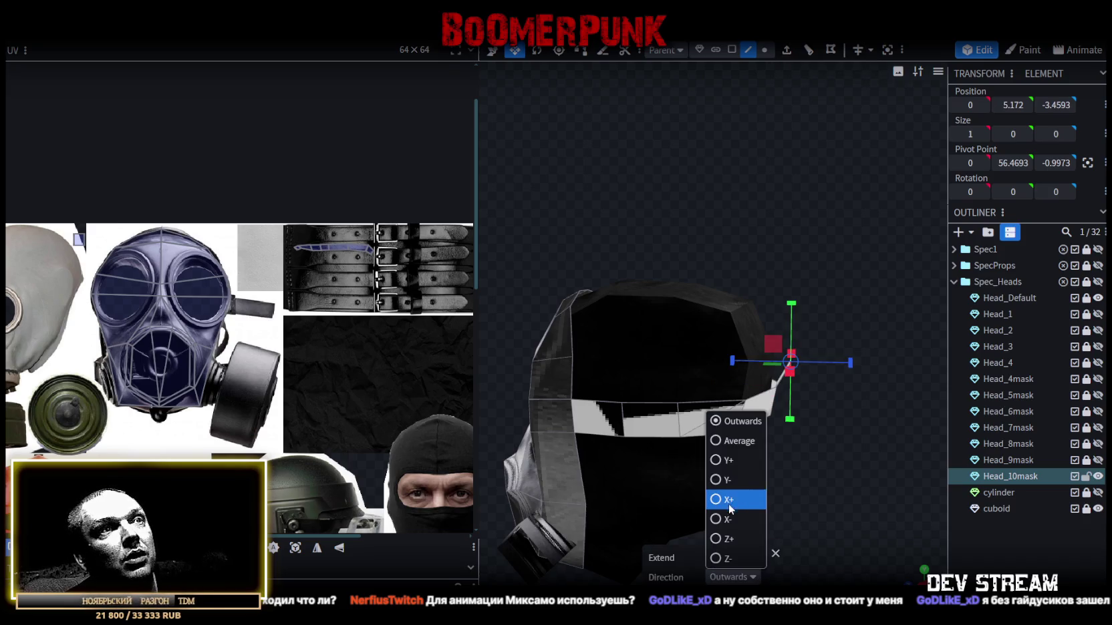
click(729, 459)
mouse_move(838, 401)
mouse_down()
mouse_move(878, 390)
mouse_move(800, 388)
mouse_up()
drag(749, 321, 744, 293)
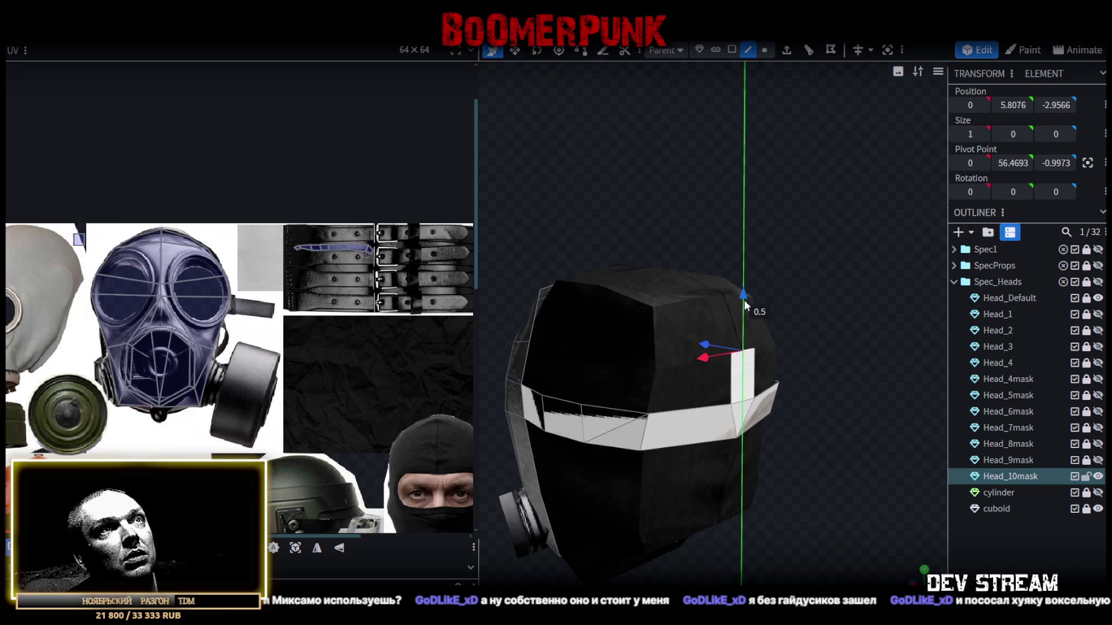
mouse_move(871, 372)
mouse_down()
mouse_move(791, 371)
mouse_move(785, 86)
mouse_up()
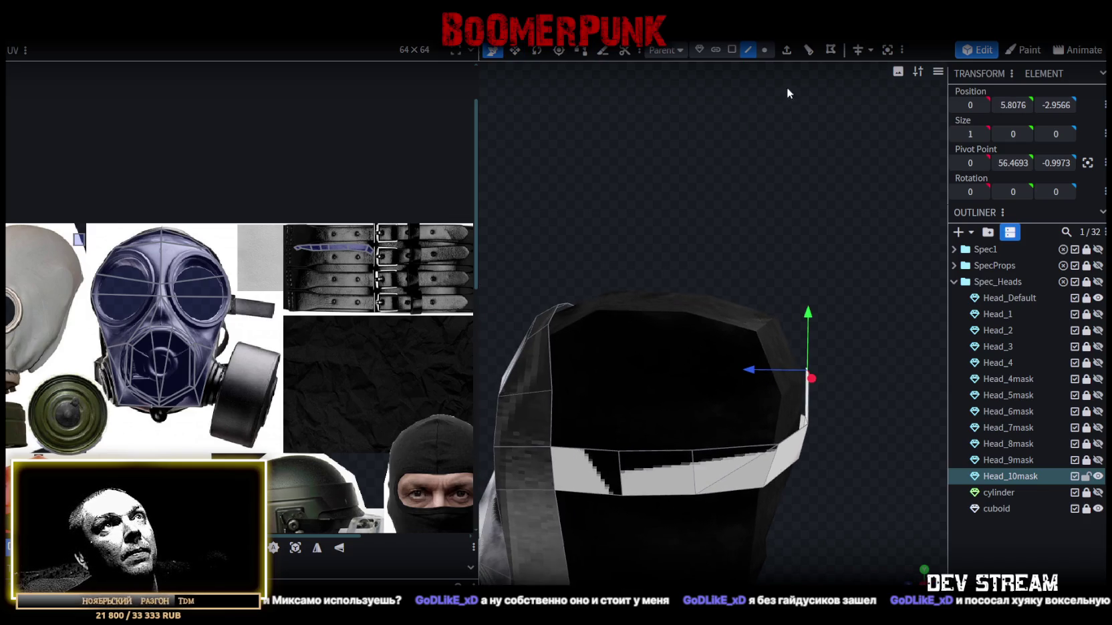
- Extrude the strip upward again and push the new section back along Z
click(787, 52)
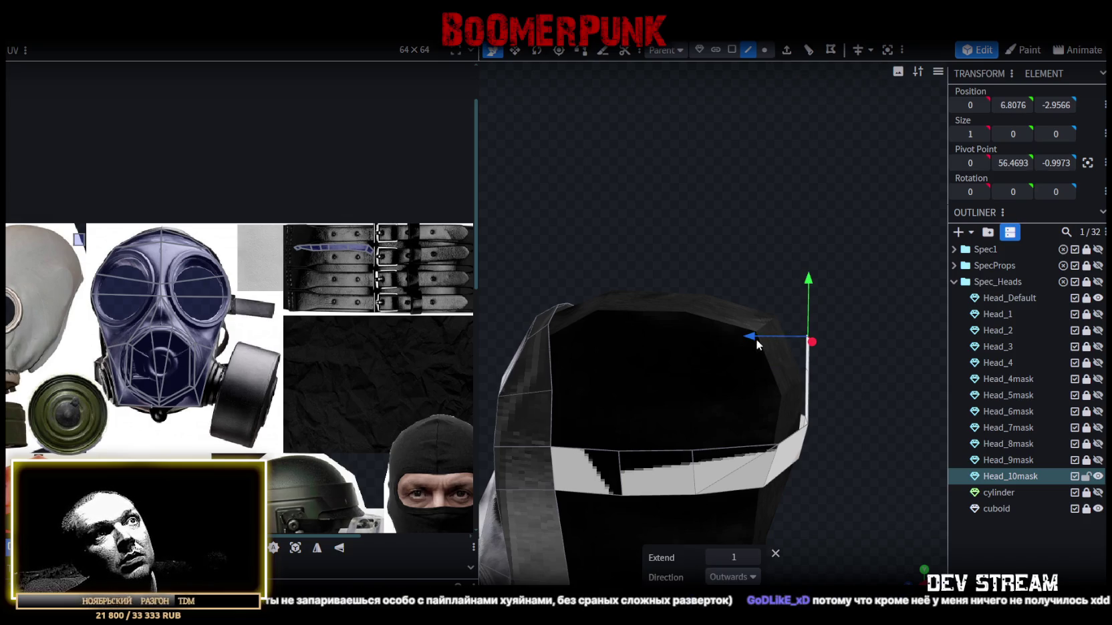
drag(810, 281, 812, 248)
drag(747, 304, 735, 299)
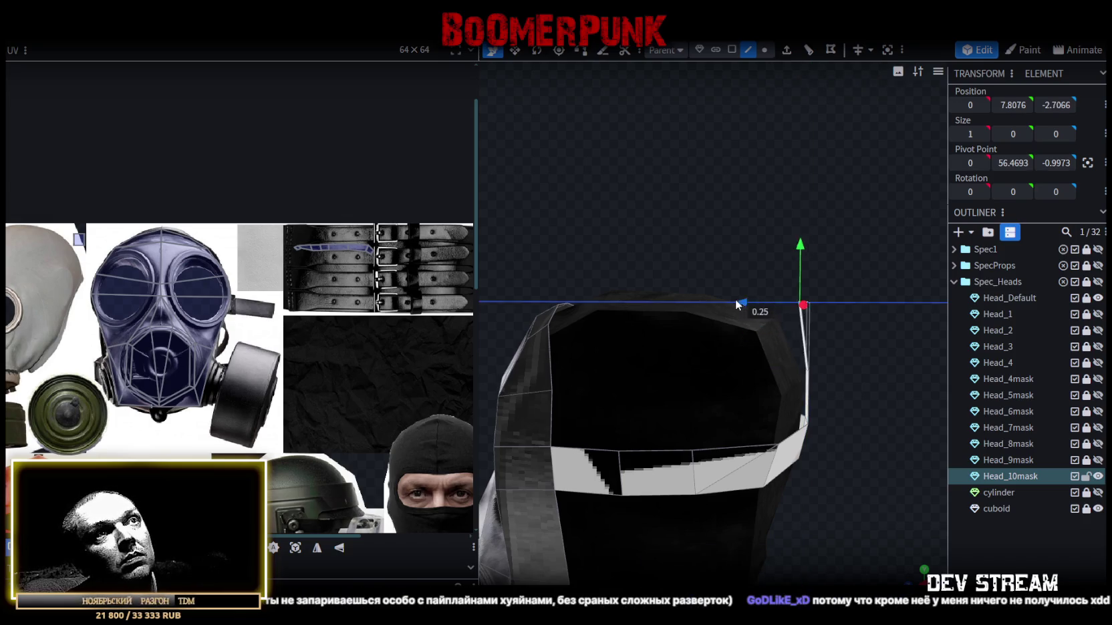
drag(818, 324, 862, 316)
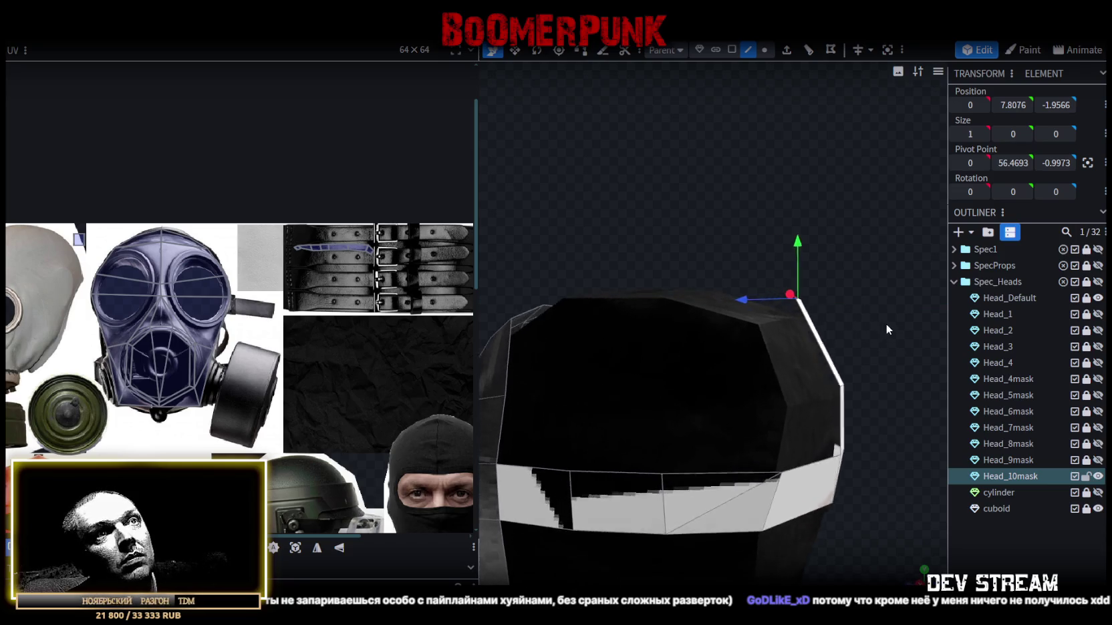
- Lower the new strip face slightly and narrow it to 0.8 width
click(825, 341)
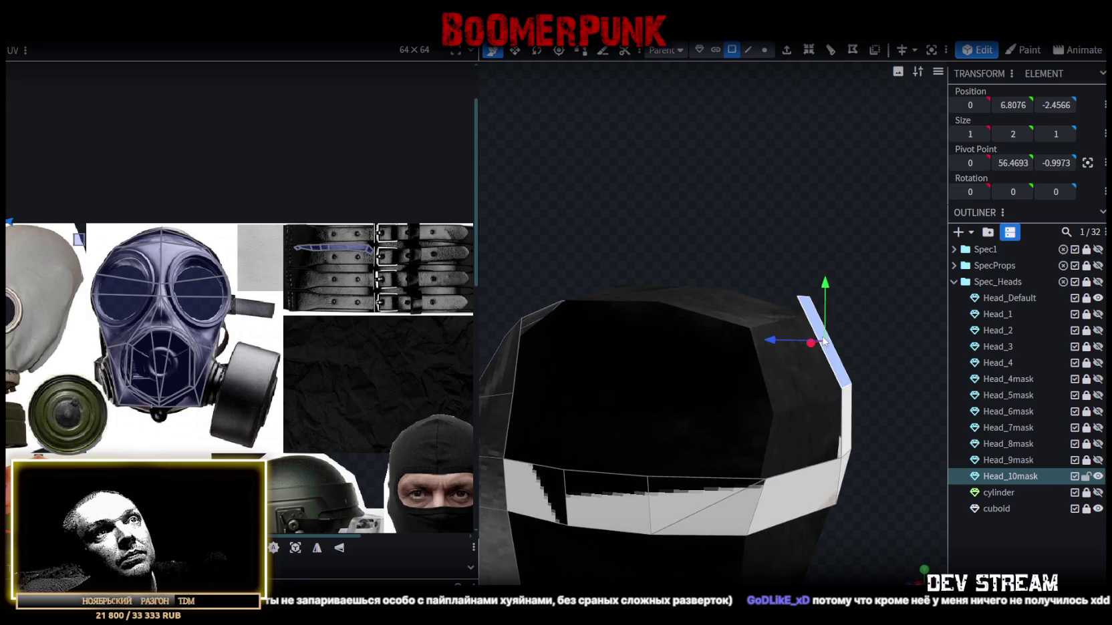
drag(823, 282, 820, 287)
mouse_move(819, 197)
mouse_down()
mouse_move(690, 285)
mouse_move(730, 273)
mouse_up()
drag(823, 432, 820, 428)
mouse_move(612, 256)
mouse_down()
mouse_move(728, 261)
mouse_move(819, 389)
mouse_move(654, 348)
mouse_up()
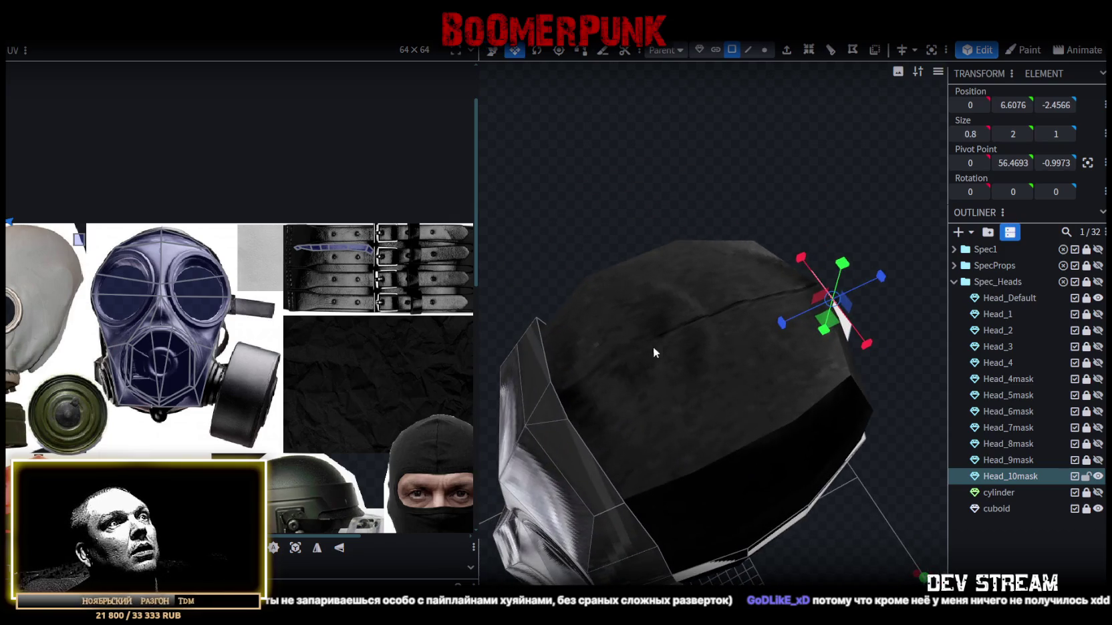
- Loop Cut the top strip with 2 cuts and raise it 0.4 on Y
click(560, 398)
click(822, 286)
mouse_move(853, 297)
mouse_down()
mouse_move(882, 377)
mouse_move(819, 322)
mouse_up()
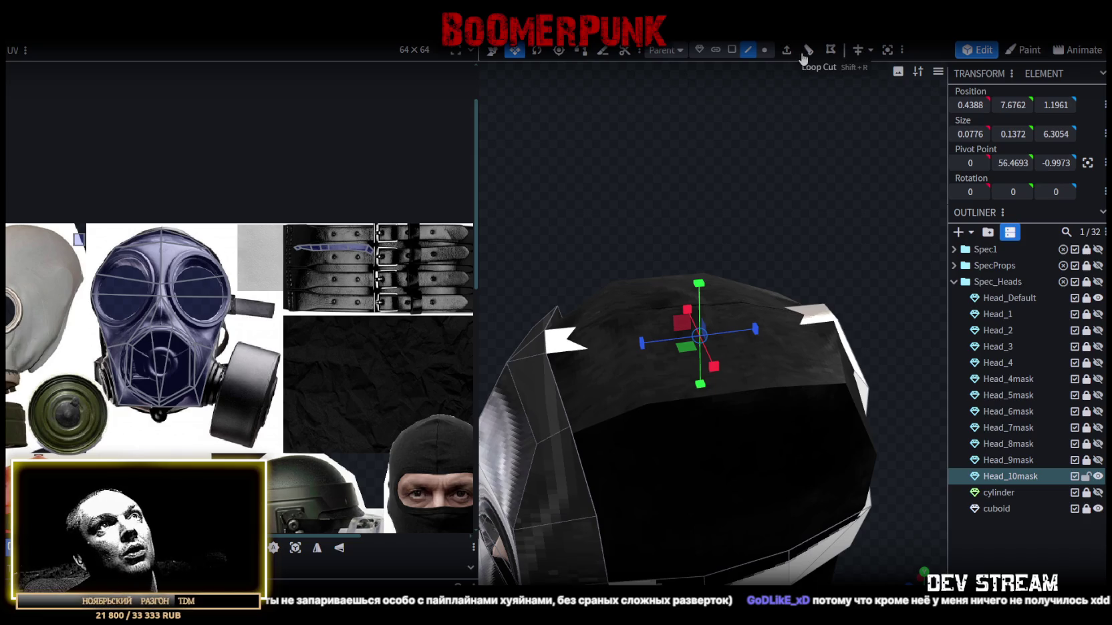
click(809, 51)
drag(787, 296, 863, 240)
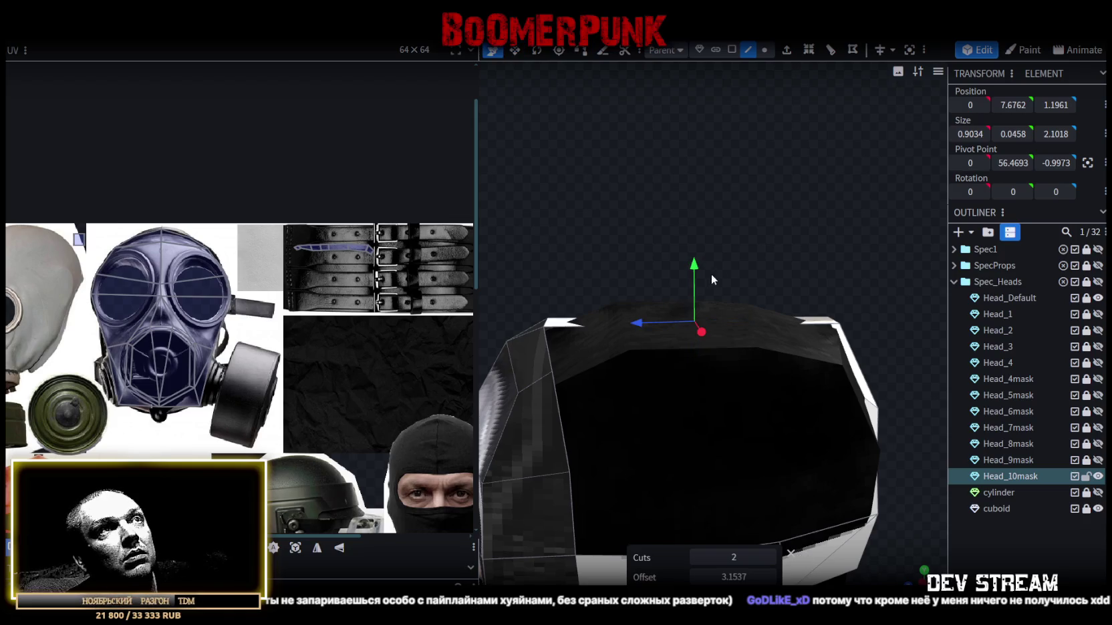
drag(694, 264, 692, 247)
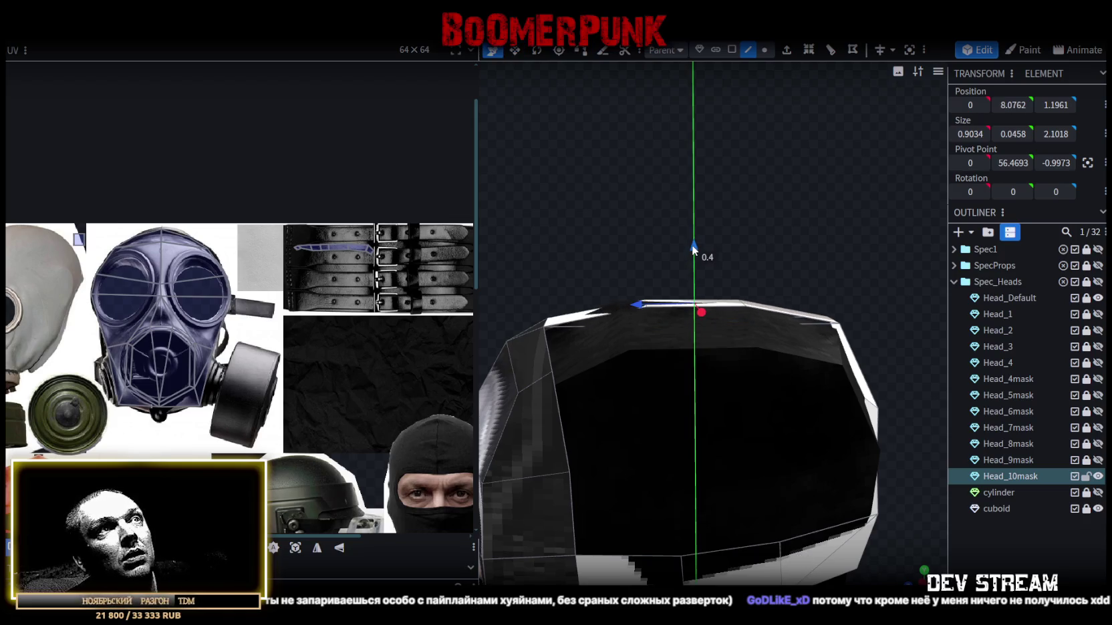
- Raise the top strip a little more, then shift its end edge 0.1 along Z
key(s)
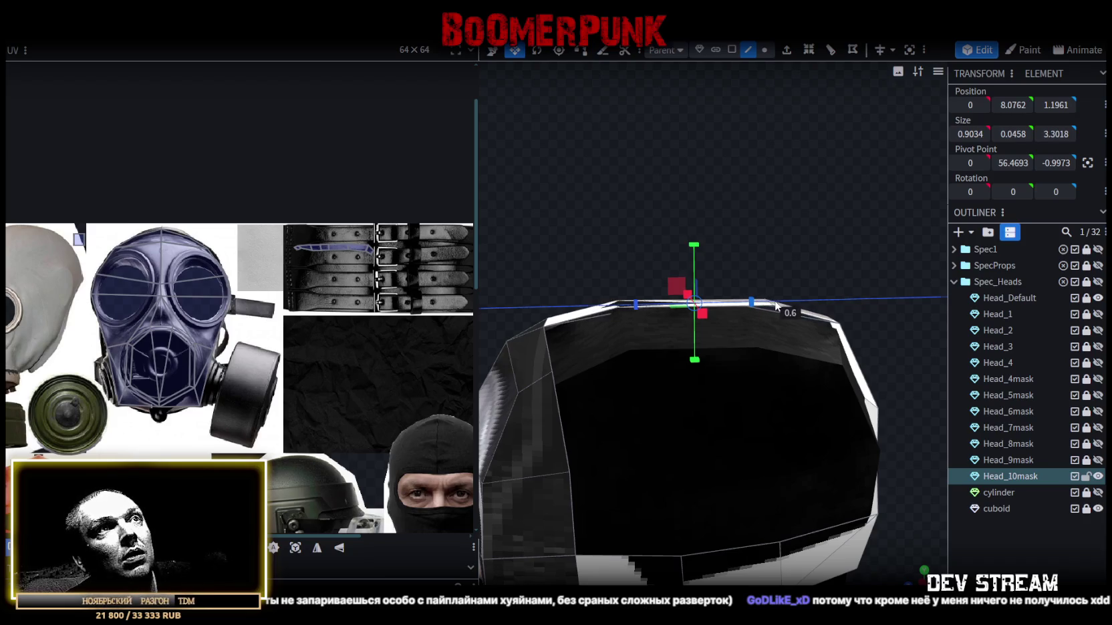
drag(693, 247, 693, 245)
mouse_move(781, 245)
mouse_down()
mouse_move(749, 231)
mouse_move(787, 322)
mouse_up()
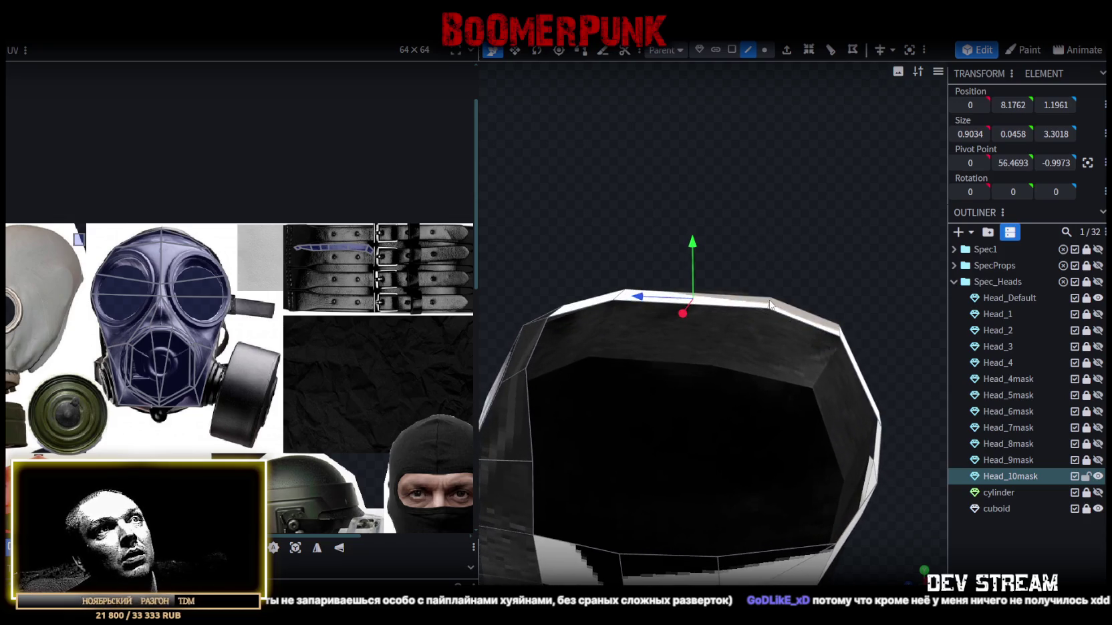
click(769, 305)
drag(726, 305, 691, 306)
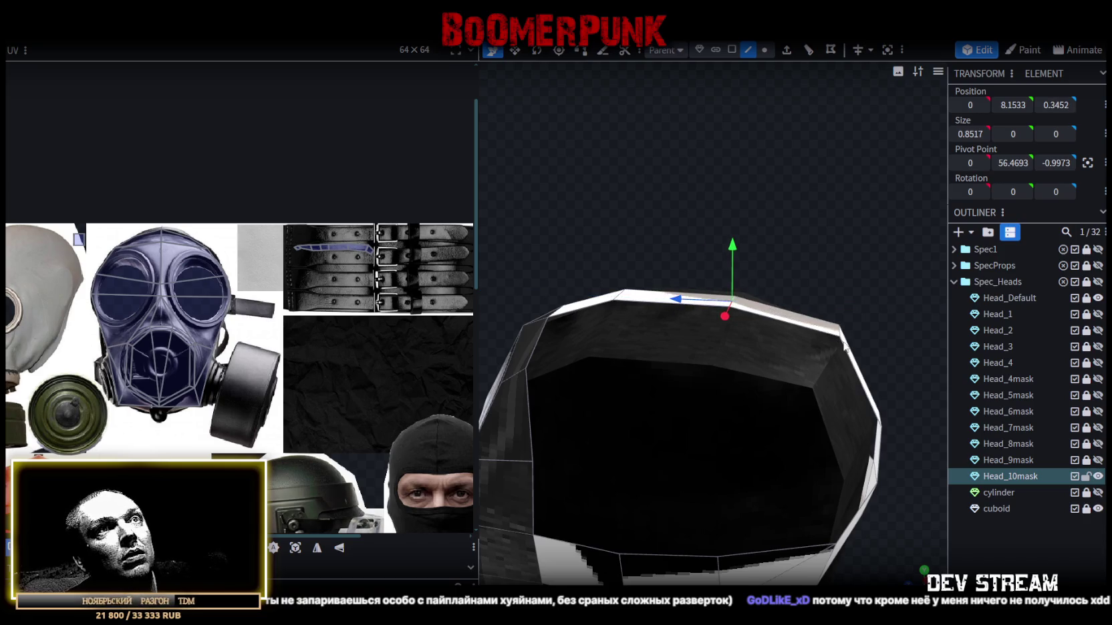
mouse_move(840, 339)
mouse_down()
mouse_move(897, 276)
mouse_move(841, 276)
mouse_move(806, 350)
mouse_move(789, 337)
mouse_move(842, 553)
mouse_move(749, 489)
mouse_move(530, 481)
mouse_move(786, 510)
mouse_move(777, 480)
mouse_move(645, 489)
mouse_move(819, 349)
mouse_move(845, 130)
mouse_up()
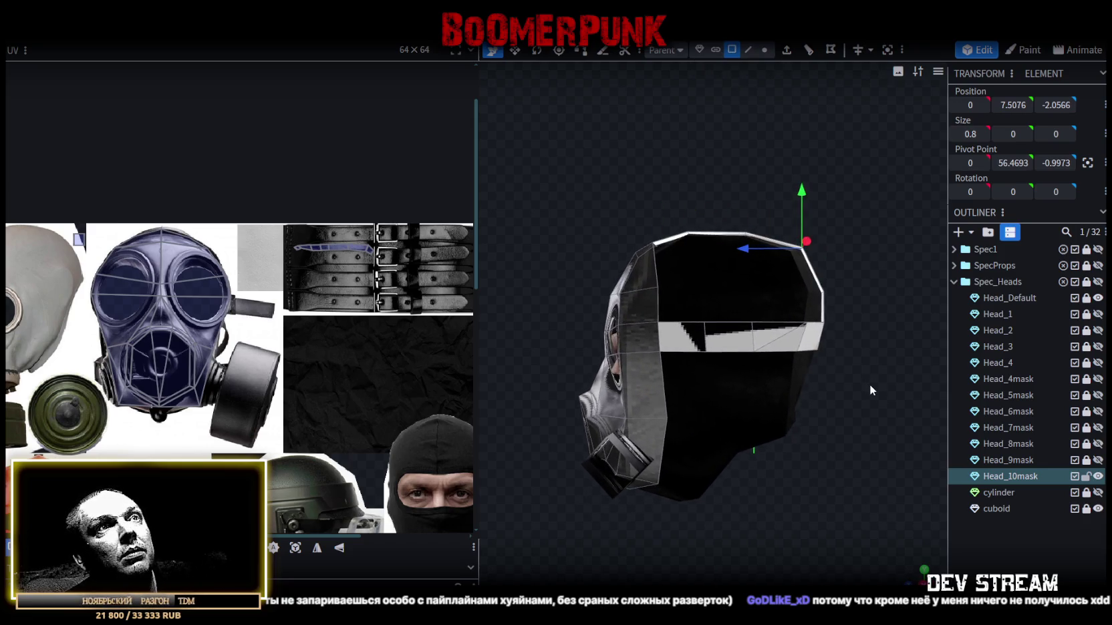
- Select all the band's faces, reset their UV mapping, and place it on the belt texture
mouse_move(686, 284)
ctrl+mouse_down()
mouse_move(799, 386)
mouse_move(751, 405)
mouse_move(704, 402)
mouse_move(795, 428)
mouse_move(822, 415)
ctrl+mouse_up()
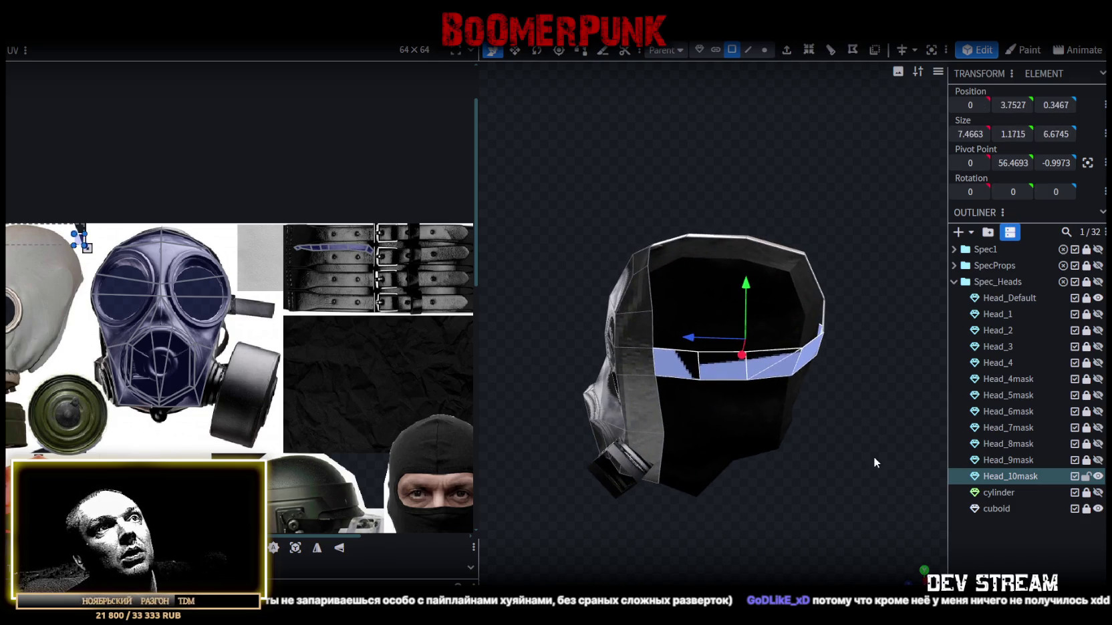
drag(874, 458, 806, 367)
drag(803, 417, 882, 510)
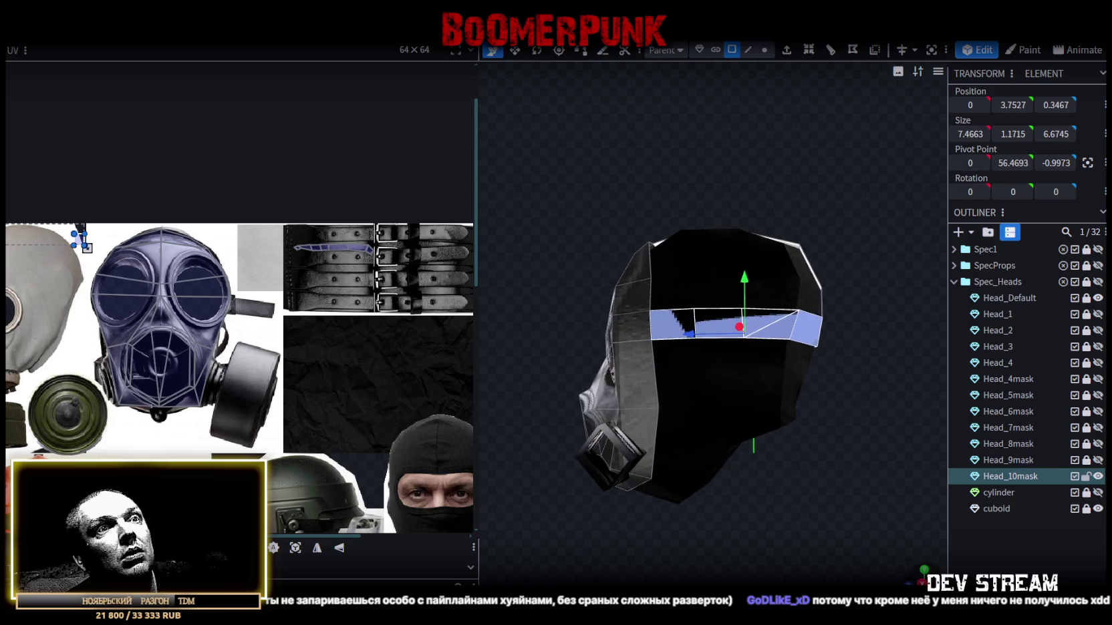
drag(835, 468, 889, 414)
click(295, 543)
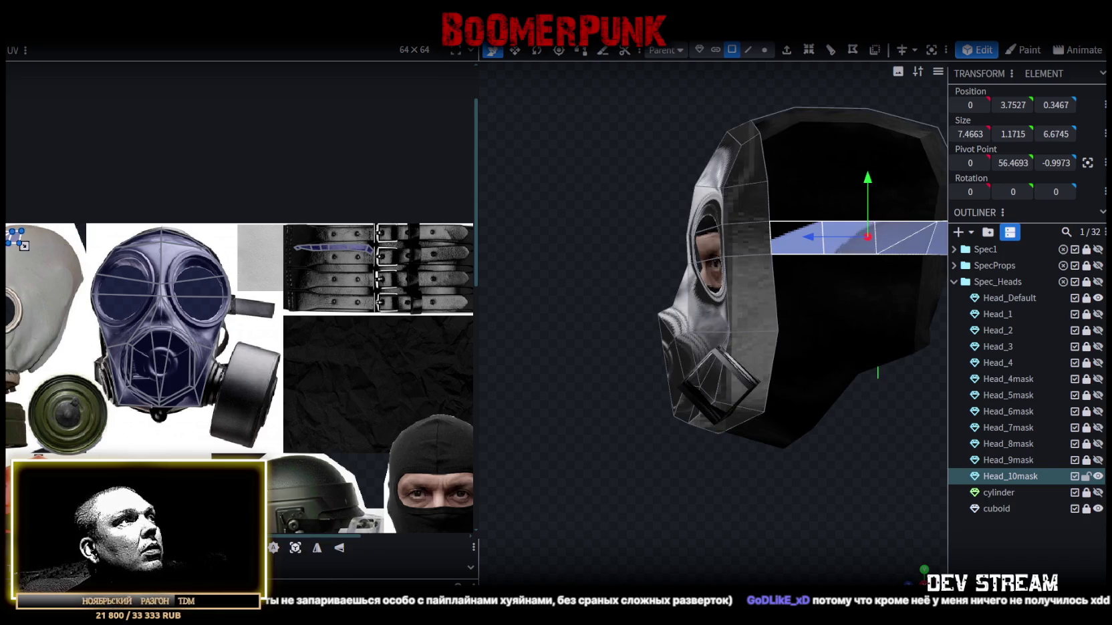
scroll(103, 350, down, 3)
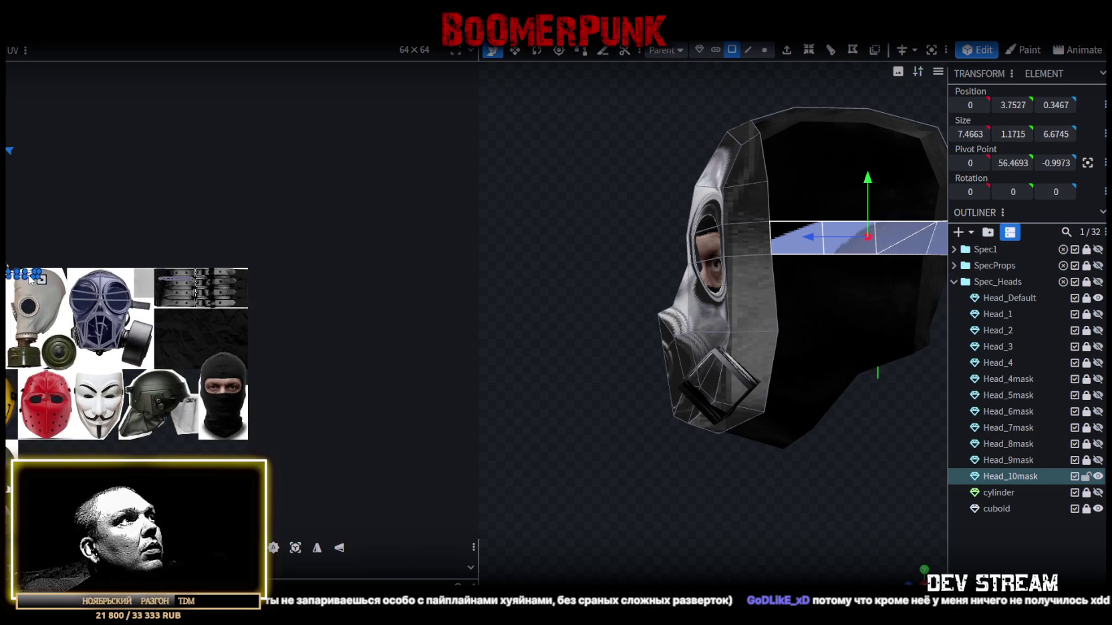
drag(30, 279, 208, 284)
scroll(208, 283, up, 3)
scroll(185, 272, up, 2)
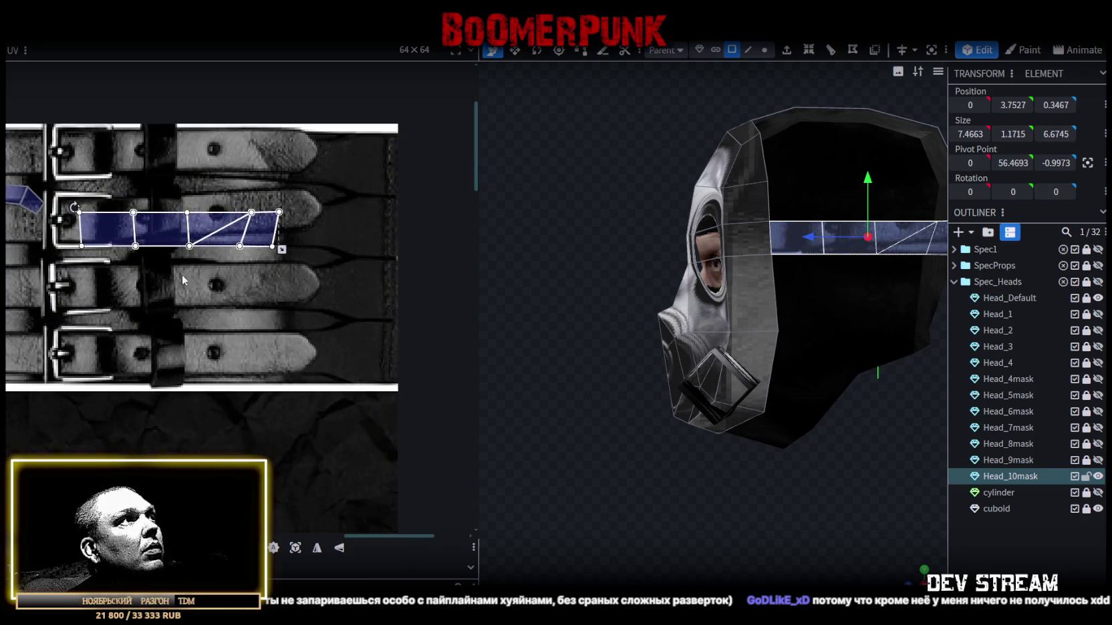
- Fit the band's UVs onto another belt strap, adjusting width and straightening the last quad's edge
drag(184, 286, 142, 342)
drag(325, 361, 251, 358)
scroll(251, 356, down, 2)
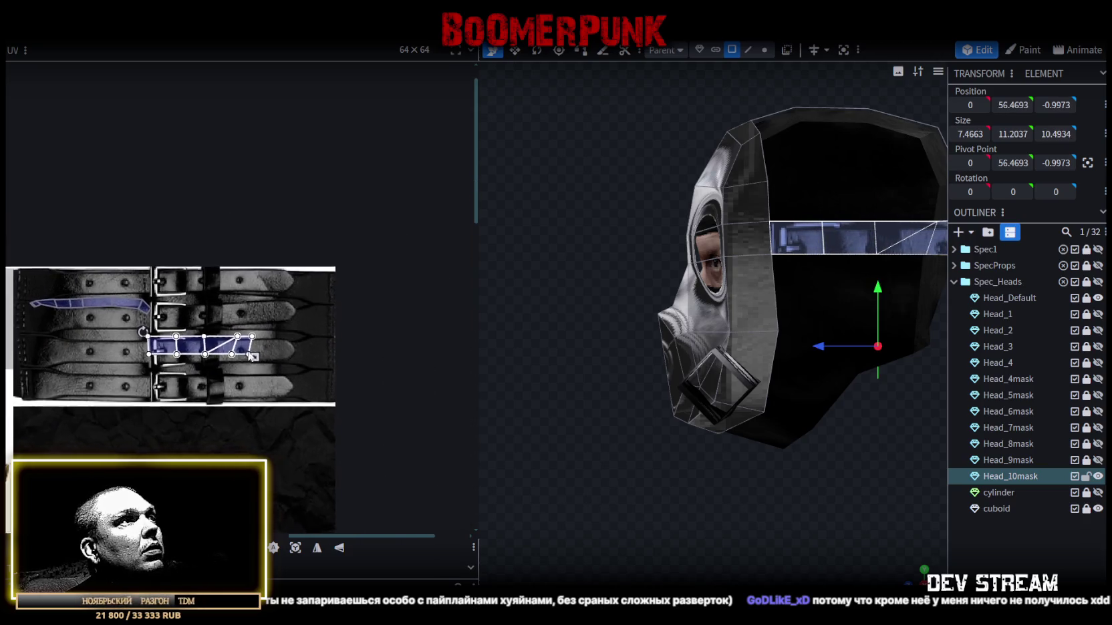
drag(252, 356, 318, 365)
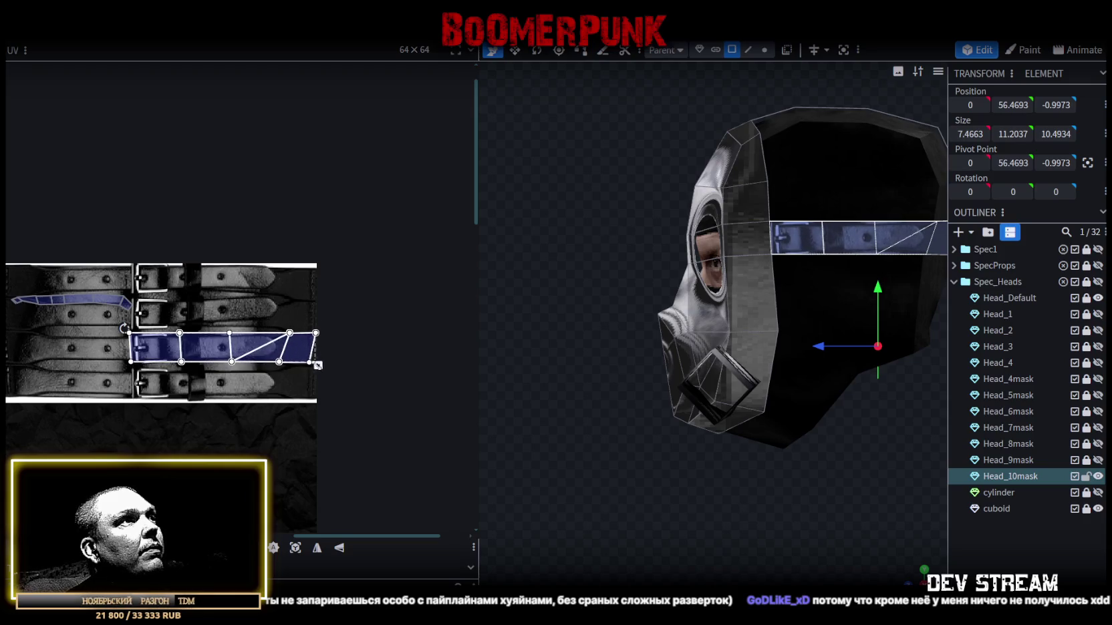
scroll(308, 365, up, 2)
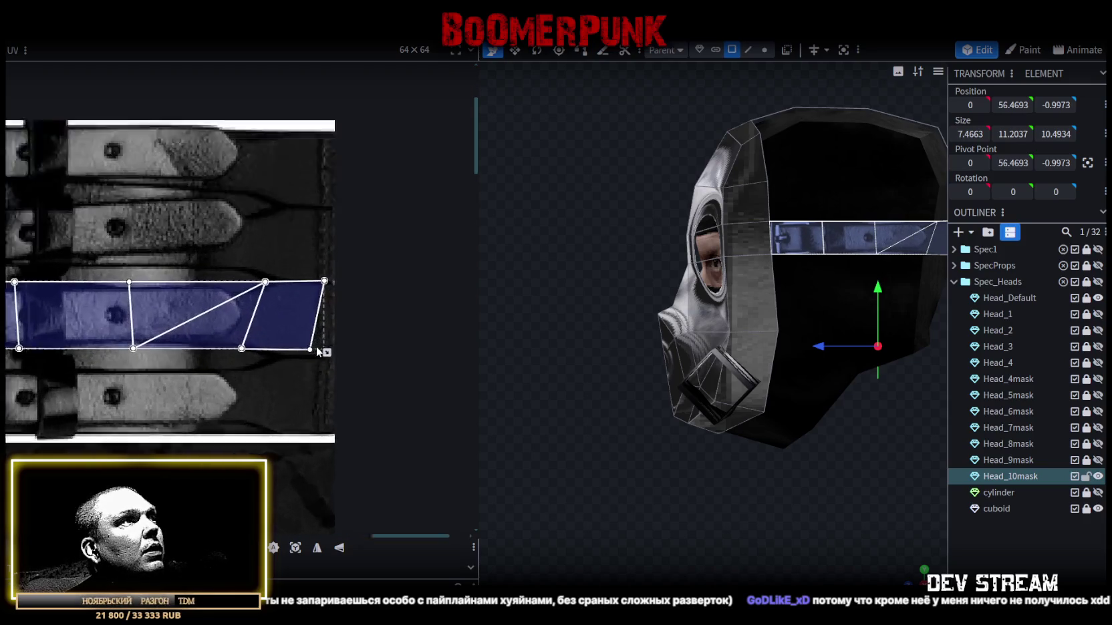
scroll(314, 362, up, 2)
drag(324, 360, 336, 363)
click(288, 336)
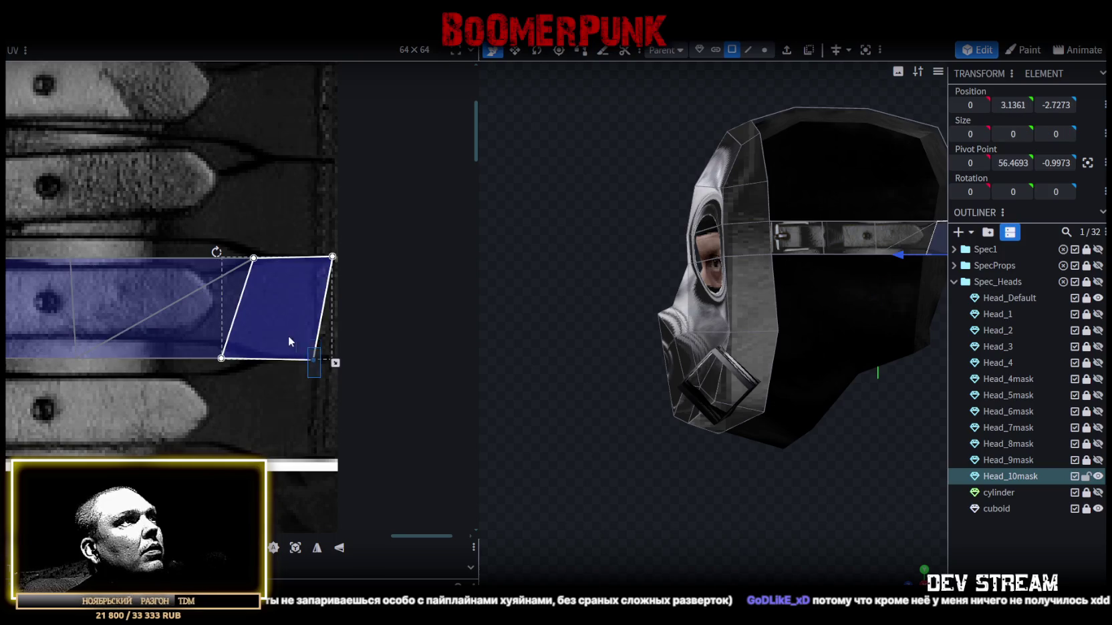
scroll(309, 360, up, 2)
drag(312, 359, 360, 362)
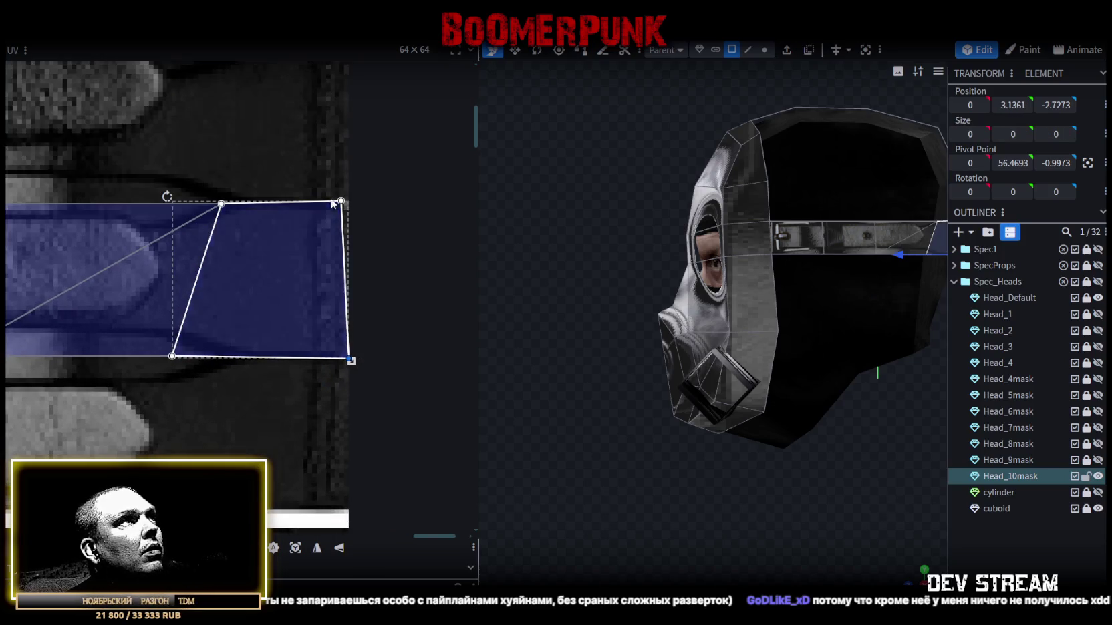
scroll(300, 299, down, 2)
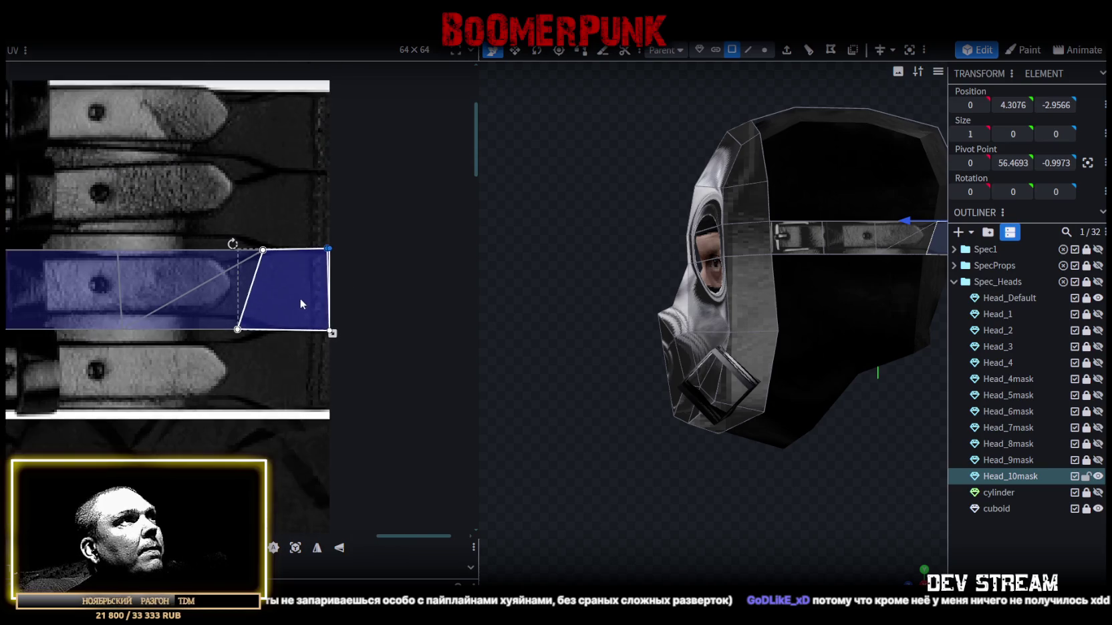
- Select the whole white strip and reproject its UV mapping from the top view
drag(868, 314, 765, 314)
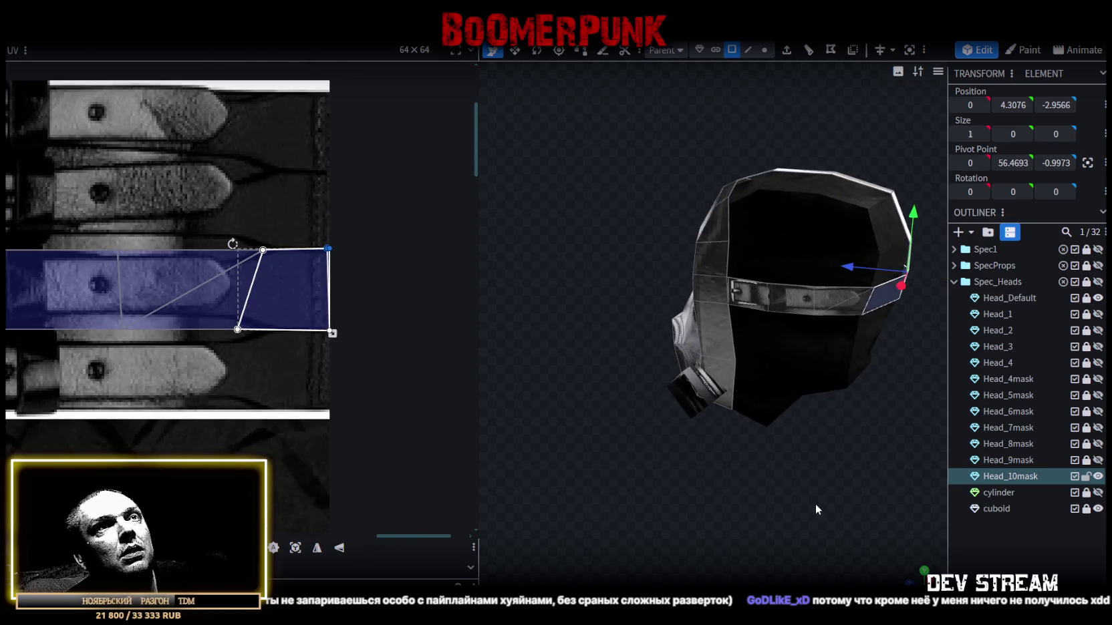
click(775, 323)
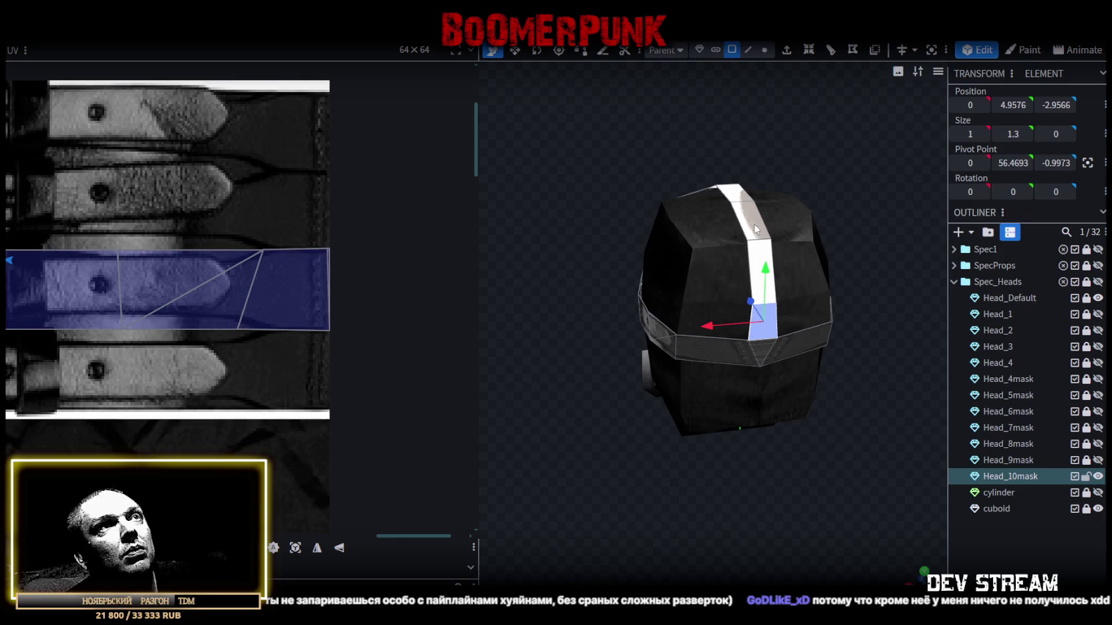
shift+click(754, 229)
drag(699, 213, 650, 219)
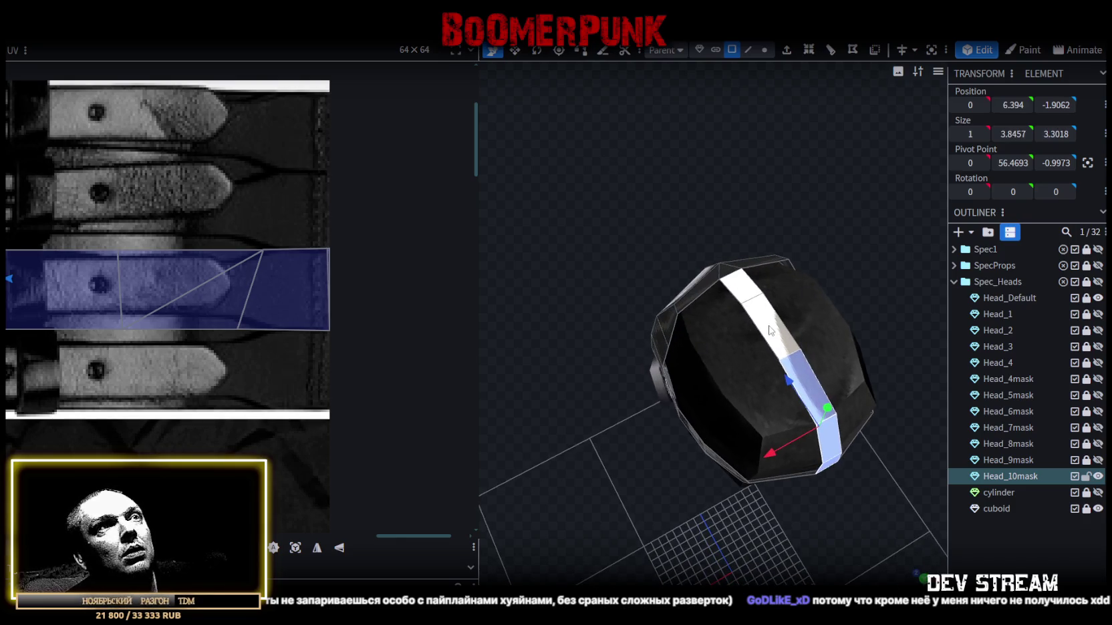
shift+click(786, 339)
key(KP_7)
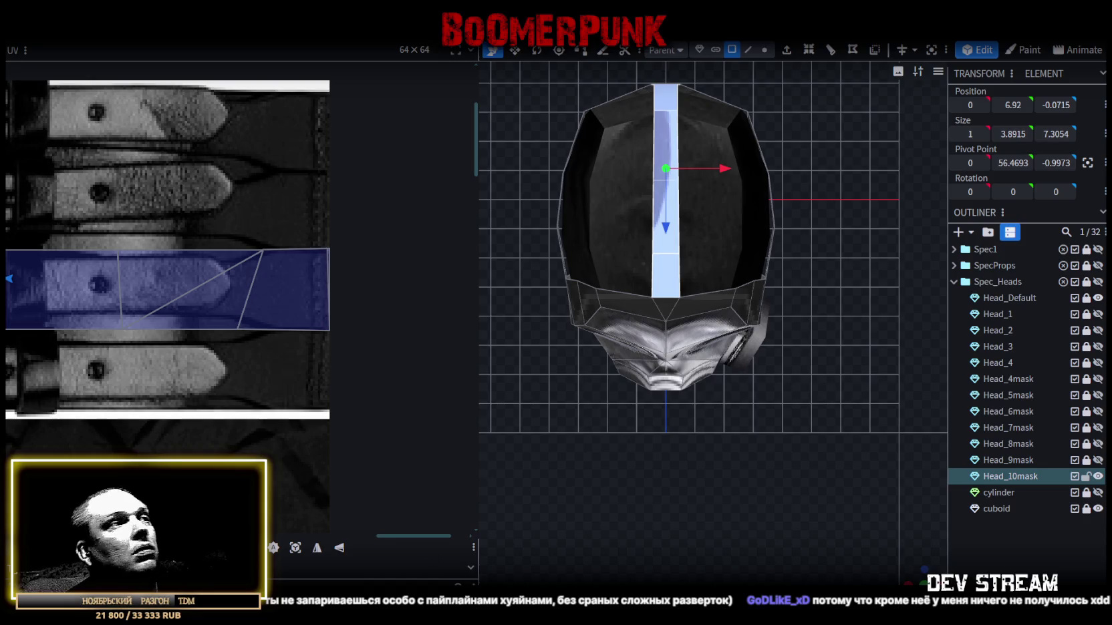
click(296, 548)
scroll(496, 396, down, 3)
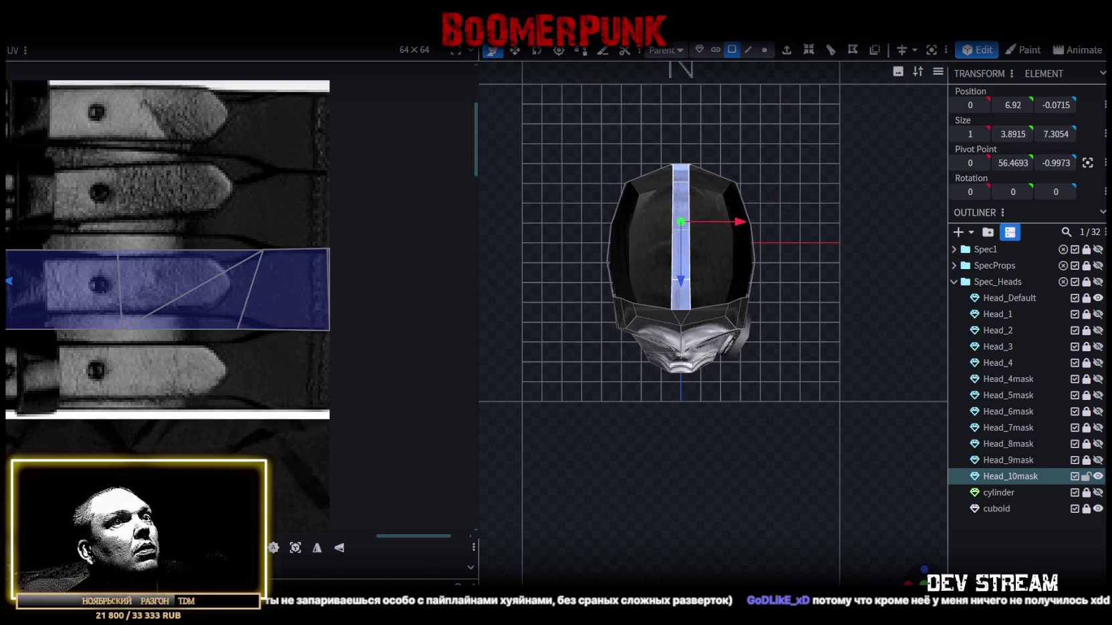
drag(602, 401, 842, 519)
scroll(843, 519, down, 3)
scroll(759, 530, down, 2)
scroll(759, 448, down, 3)
key(KP_Decimal)
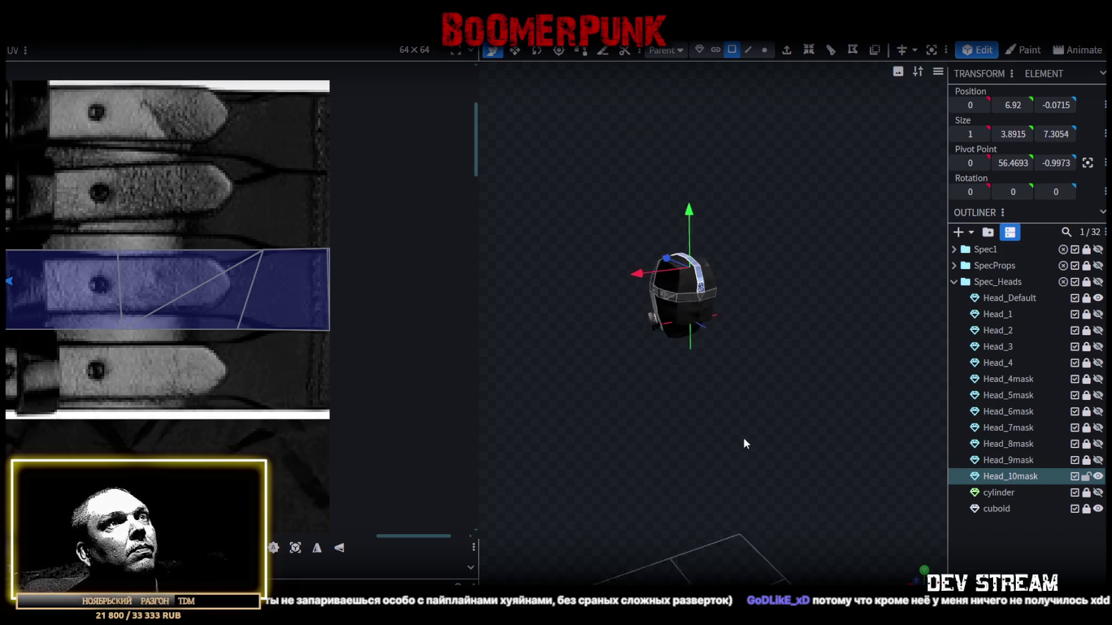
- Move the strap's UV mapping onto the gas-mask texture
scroll(288, 302, down, 3)
scroll(194, 315, down, 2)
scroll(242, 374, up, 3)
scroll(242, 374, down, 3)
scroll(134, 314, up, 2)
scroll(201, 288, up, 2)
mouse_move(229, 277)
mouse_down()
mouse_move(264, 312)
mouse_move(332, 286)
mouse_up()
scroll(320, 288, up, 2)
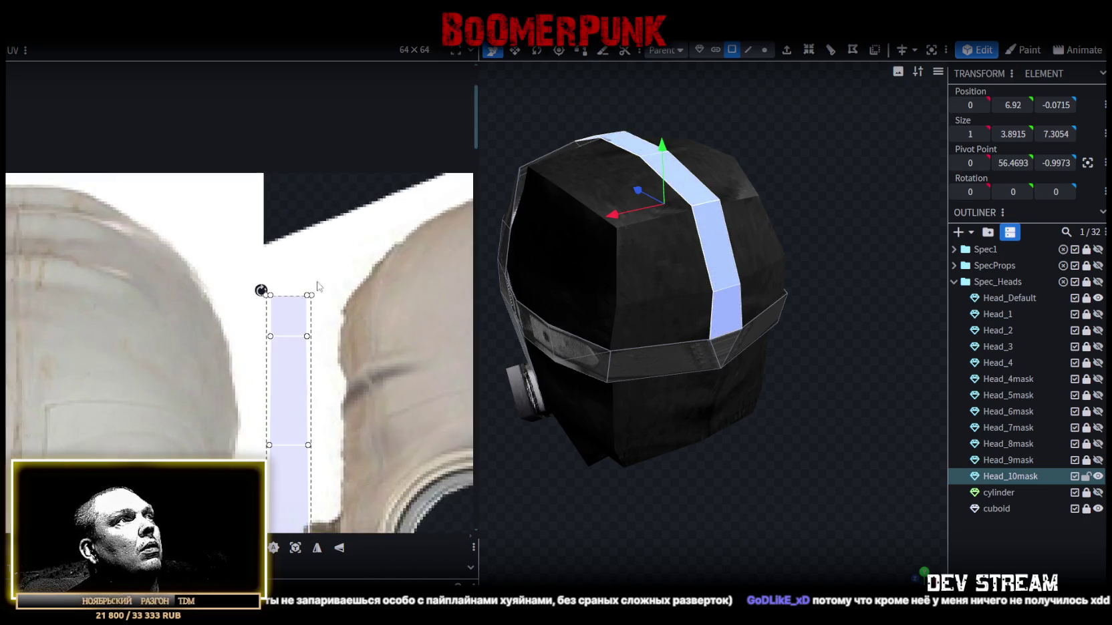
scroll(290, 291, up, 3)
scroll(304, 314, down, 1)
scroll(304, 315, down, 3)
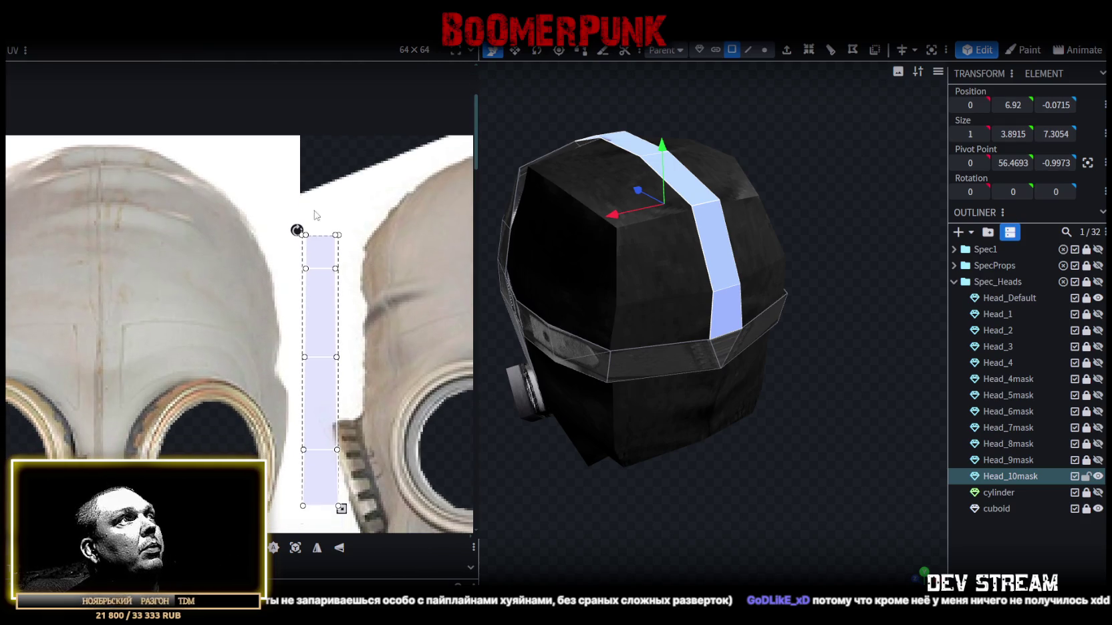
scroll(321, 231, up, 2)
- Reshape one strap face's UVs by pulling its top-right corner upward
click(352, 253)
click(342, 262)
scroll(336, 272, up, 3)
drag(335, 265, 335, 239)
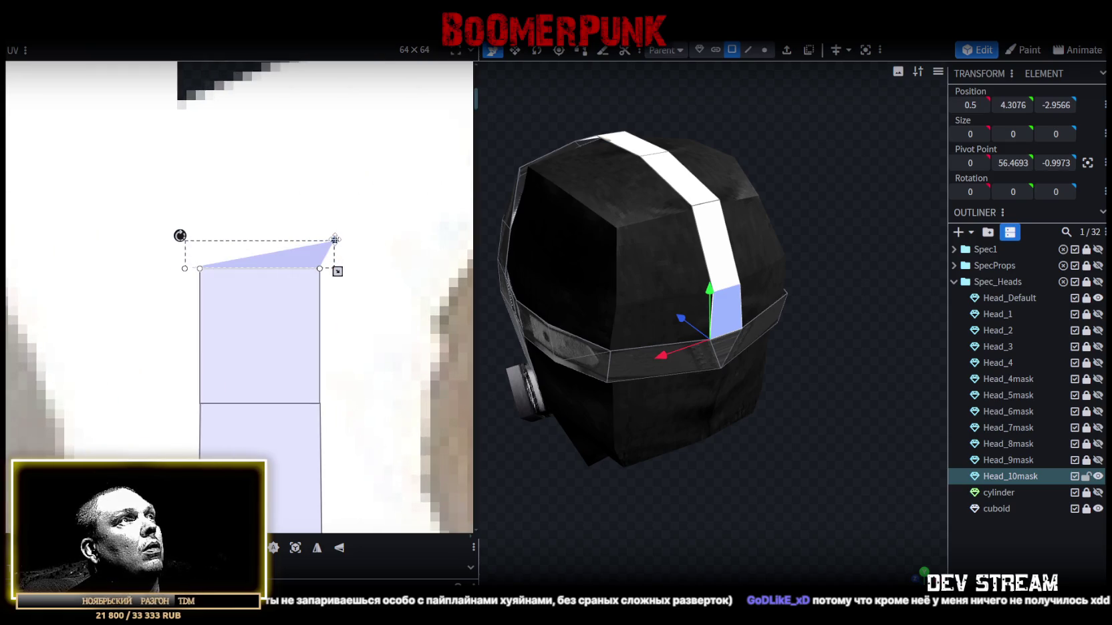
mouse_move(142, 224)
mouse_down()
mouse_move(191, 287)
mouse_move(186, 231)
mouse_up()
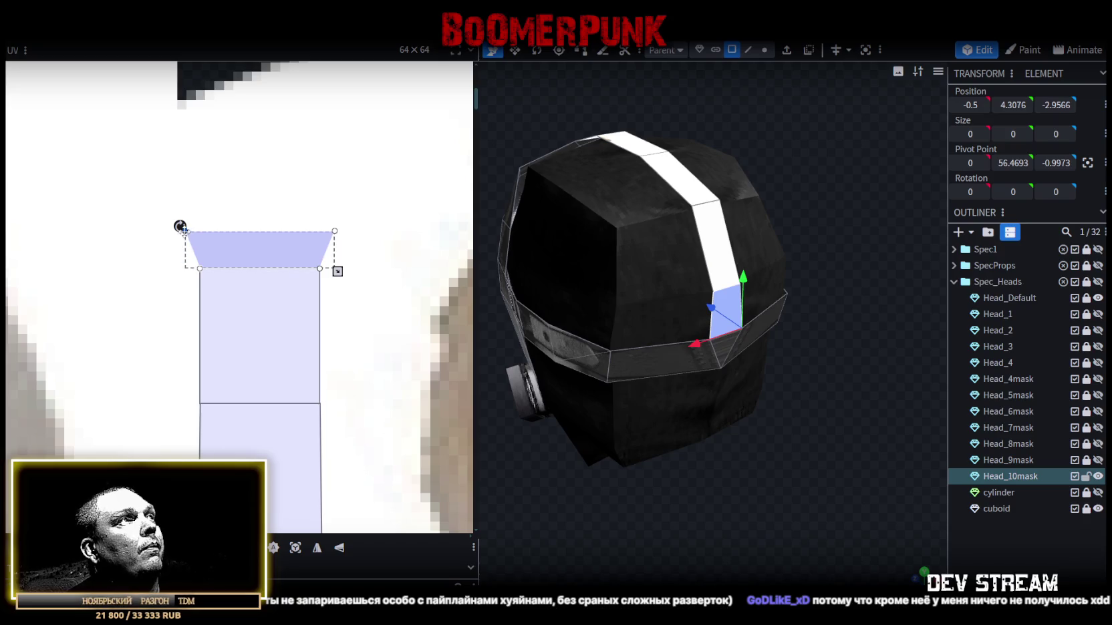
scroll(163, 271, down, 2)
scroll(170, 295, down, 3)
- Select the entire strap UV mapping and rotate it to lie horizontally
drag(119, 261, 239, 456)
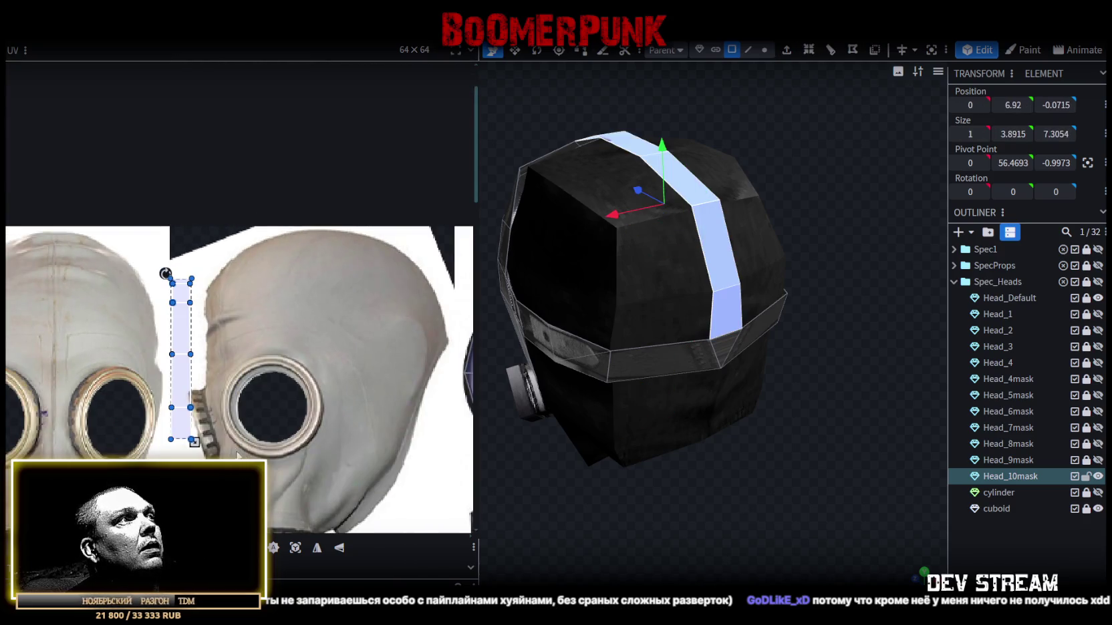
right_click(173, 386)
click(201, 491)
scroll(156, 393, down, 3)
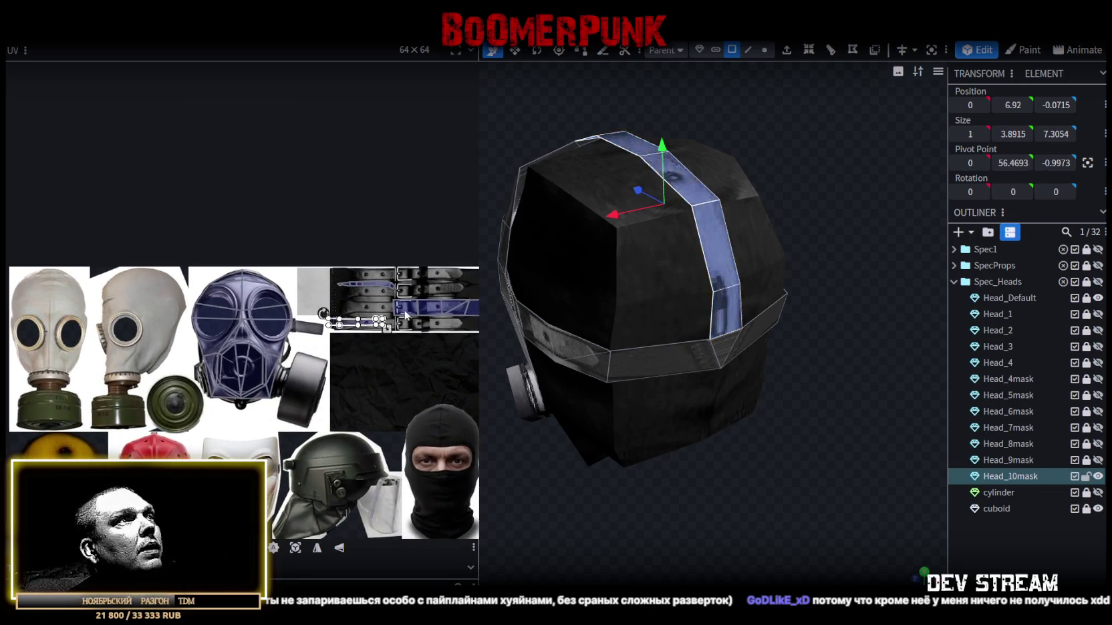
- Move the top strap's UV mapping down onto the lower belt row of the texture
drag(109, 319, 453, 293)
scroll(454, 292, up, 2)
scroll(428, 321, up, 3)
middle_drag(412, 343, 369, 279)
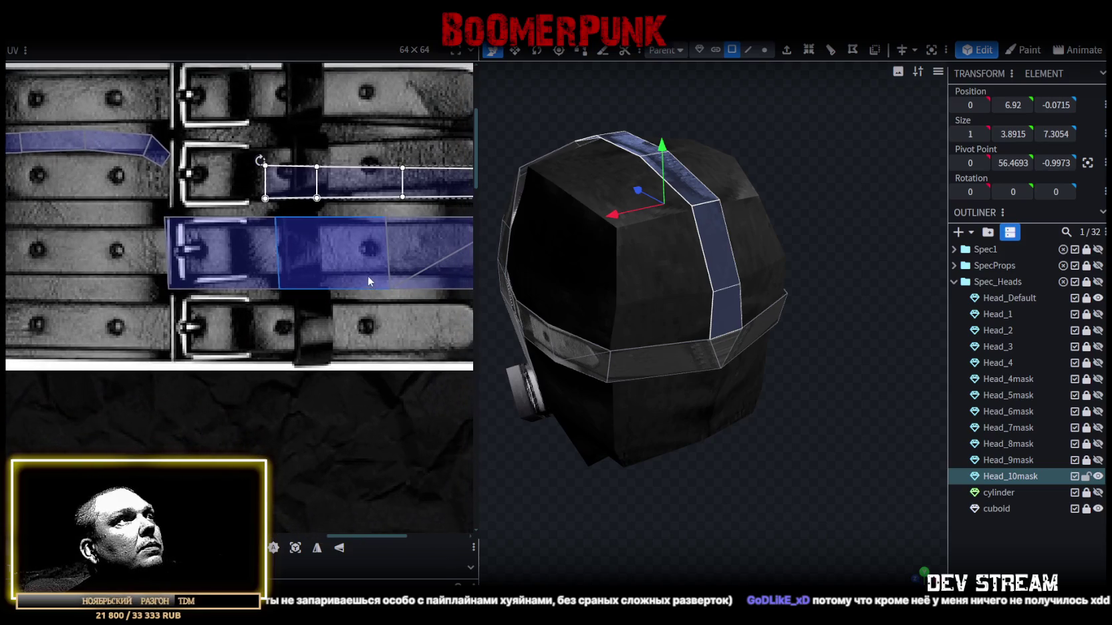
mouse_move(309, 182)
mouse_down()
mouse_move(222, 328)
mouse_move(195, 310)
mouse_move(215, 316)
mouse_up()
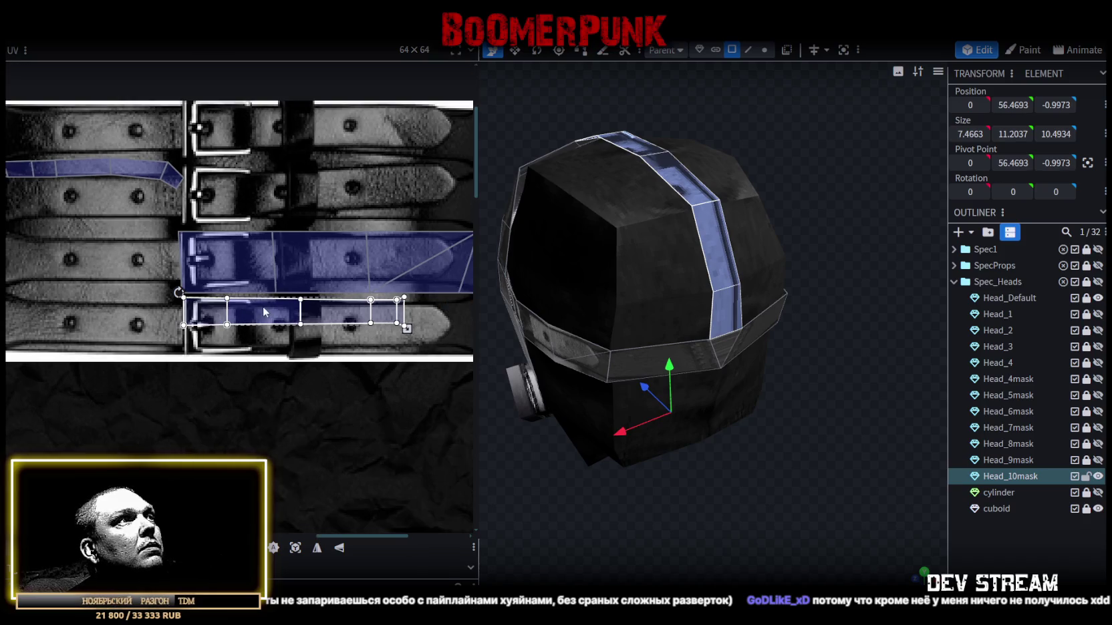
- Stretch and shift the head band's UVs along the belt row so they cover it
scroll(200, 304, up, 2)
drag(204, 313, 205, 310)
scroll(326, 314, down, 4)
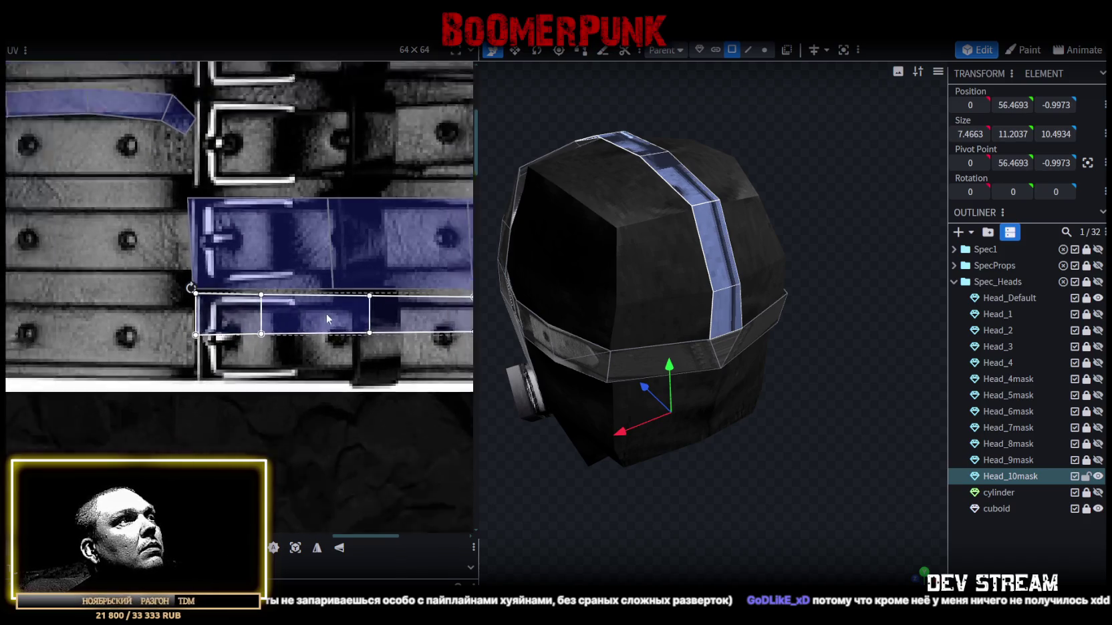
drag(189, 262, 252, 294)
scroll(78, 268, up, 1)
scroll(78, 267, up, 3)
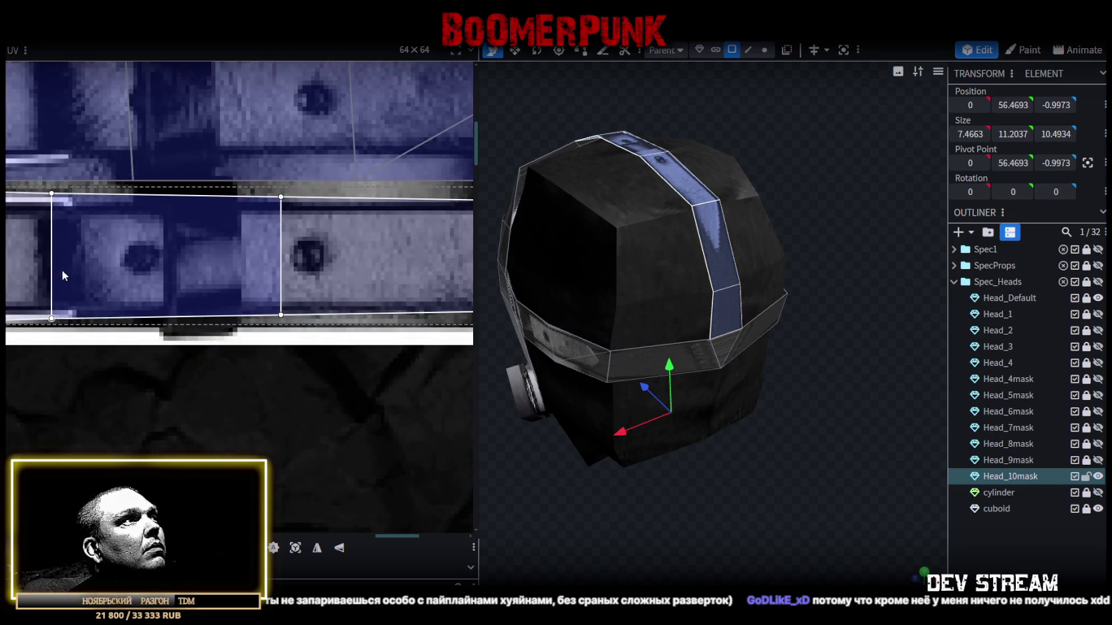
scroll(127, 267, down, 3)
scroll(213, 269, up, 2)
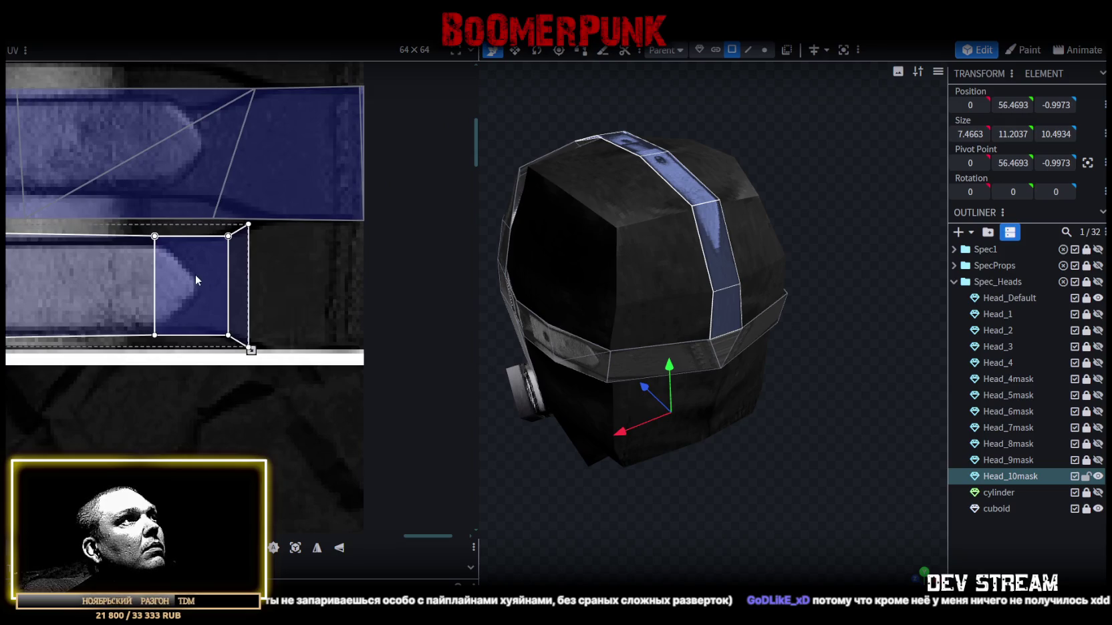
drag(195, 274, 210, 275)
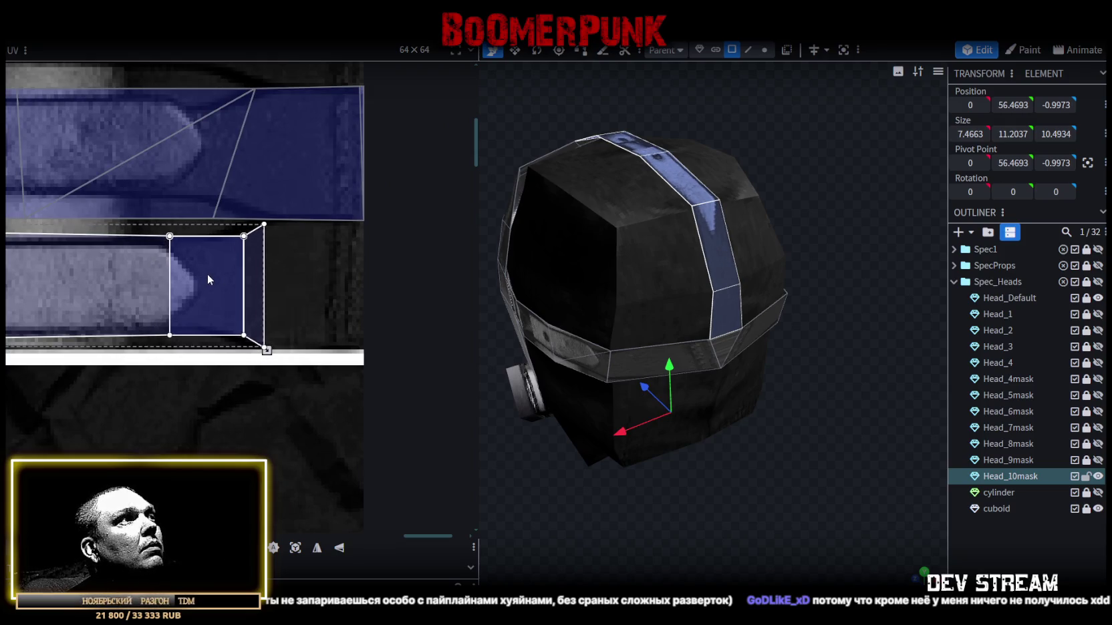
scroll(206, 274, down, 2)
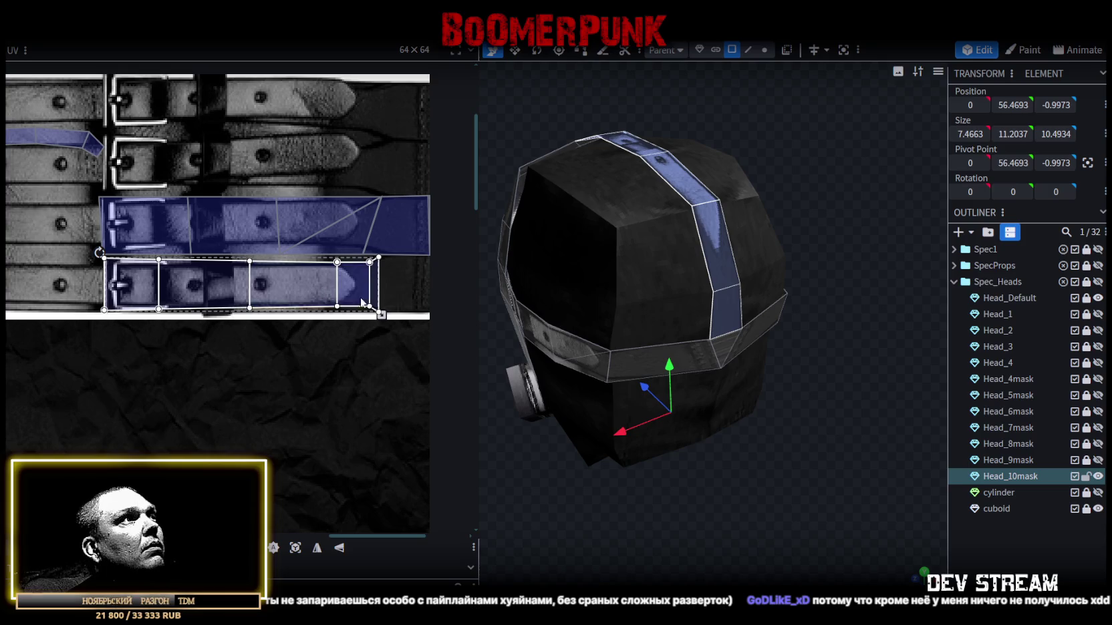
scroll(368, 277, up, 2)
scroll(351, 324, up, 1)
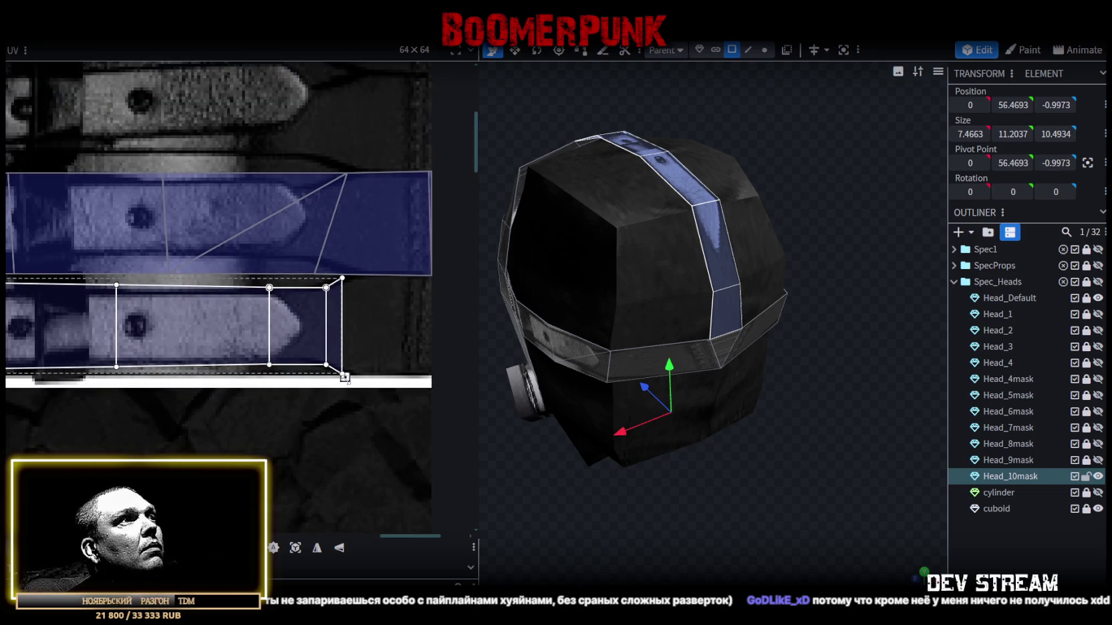
scroll(364, 368, up, 2)
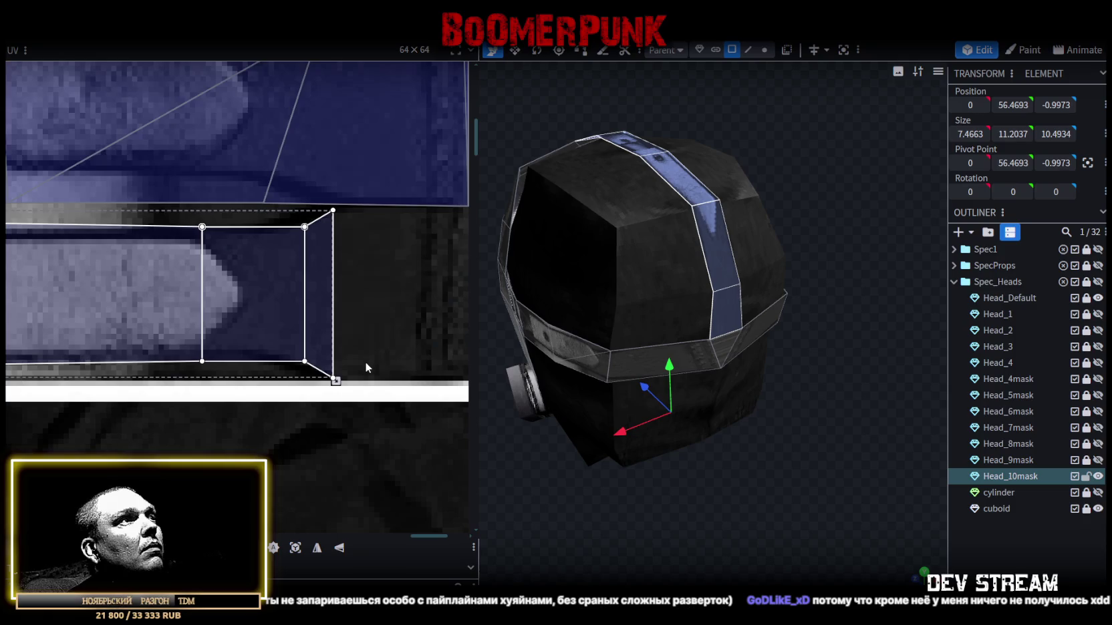
- Widen the small strap face's UVs out to the belt's tip, then deselect everything
middle_drag(366, 367, 297, 347)
drag(294, 393, 255, 221)
drag(258, 384, 395, 384)
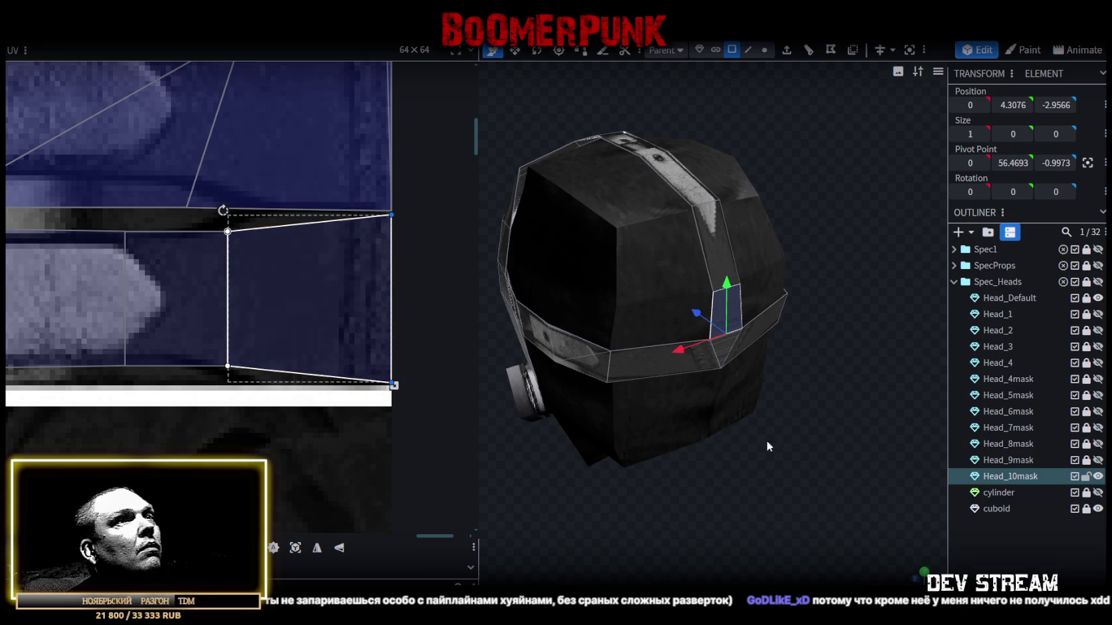
click(993, 556)
scroll(660, 489, down, 3)
mouse_move(660, 489)
mouse_down()
mouse_move(746, 503)
mouse_move(764, 446)
mouse_move(677, 478)
mouse_move(663, 441)
mouse_move(754, 456)
mouse_move(588, 484)
mouse_move(666, 444)
mouse_move(654, 431)
mouse_move(698, 333)
mouse_up()
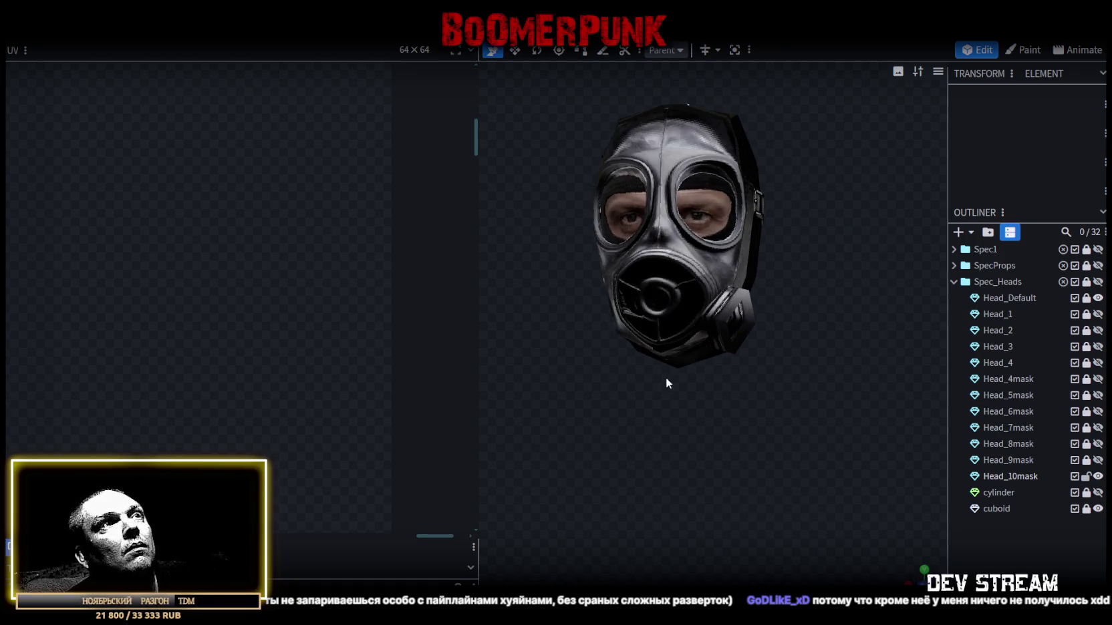
click(666, 312)
scroll(191, 278, down, 2)
scroll(156, 264, down, 2)
scroll(145, 268, down, 2)
scroll(145, 269, down, 2)
scroll(284, 268, up, 5)
scroll(242, 270, down, 4)
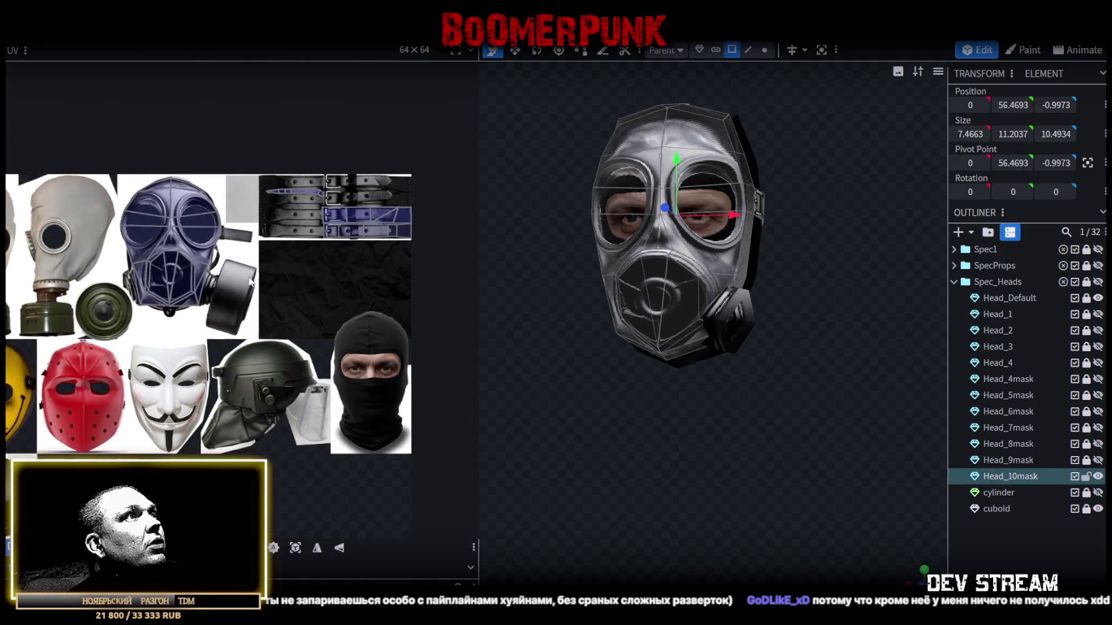
scroll(304, 270, up, 1)
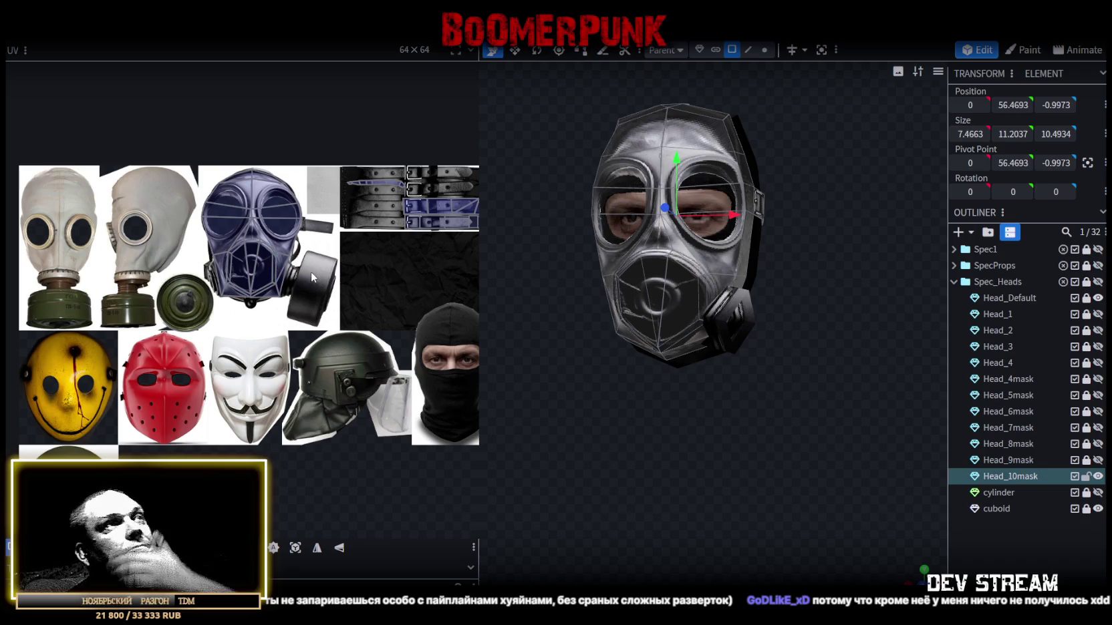
scroll(320, 281, right, 3)
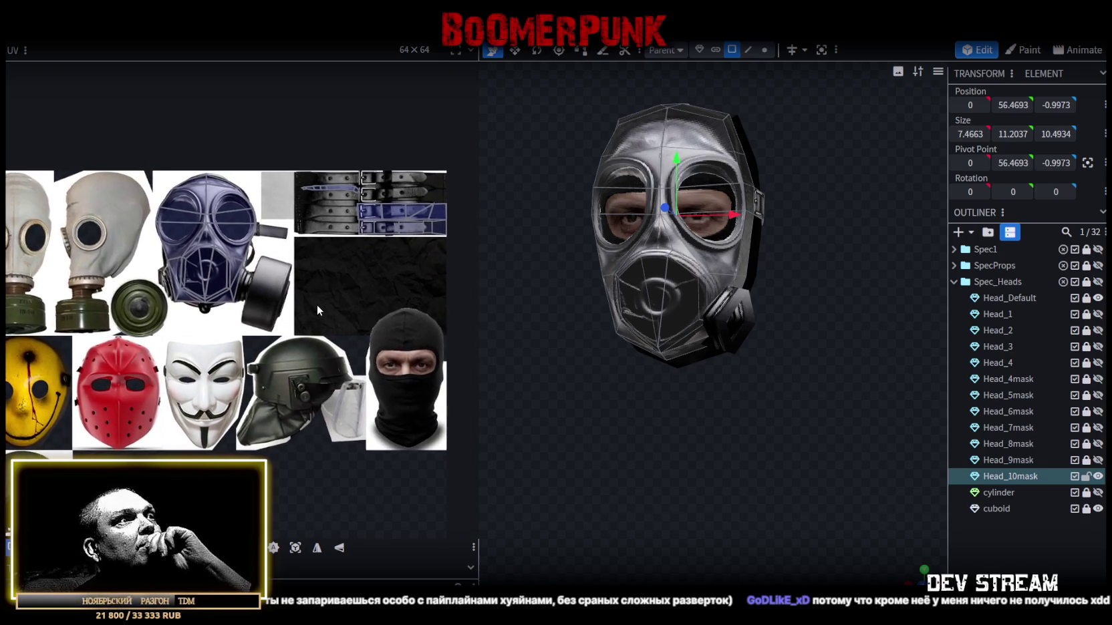
middle_drag(318, 304, 332, 304)
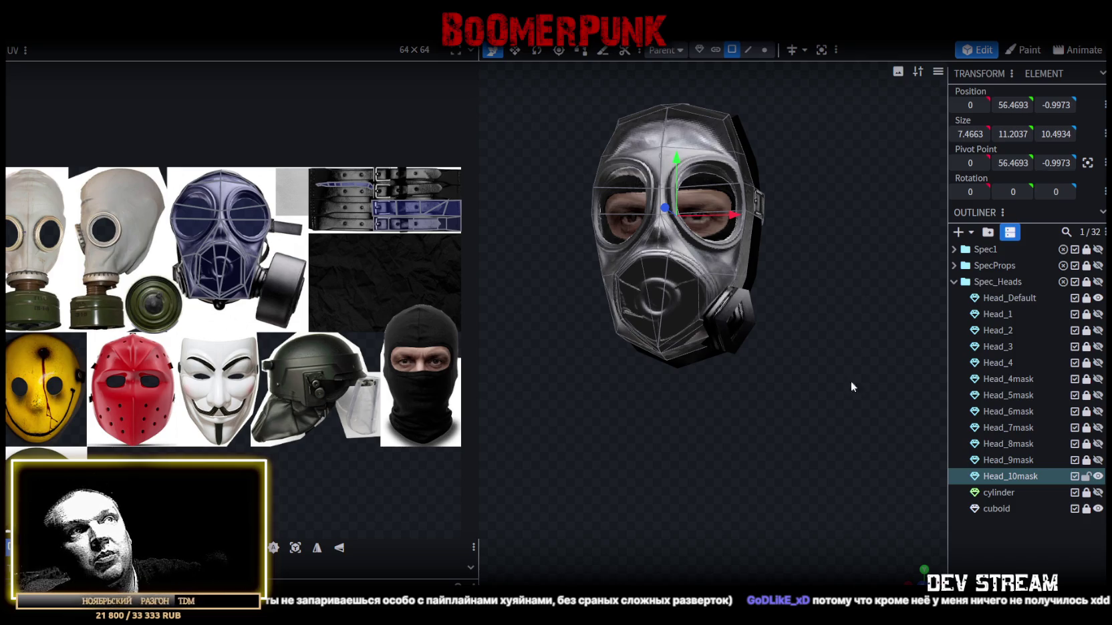
scroll(851, 385, up, 2)
drag(721, 504, 768, 472)
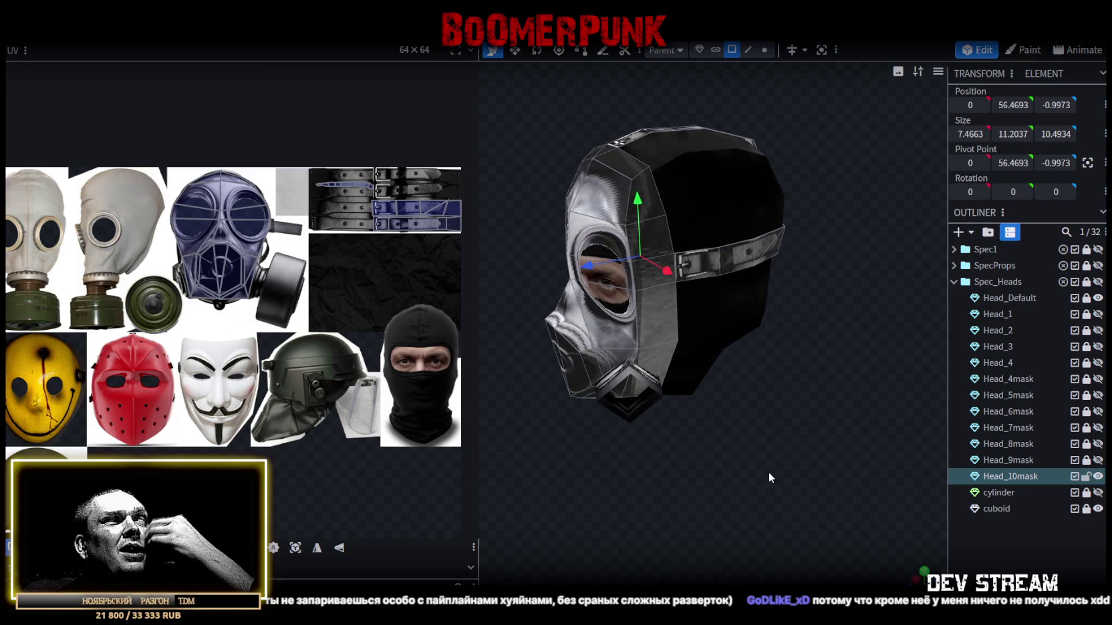
drag(768, 472, 767, 480)
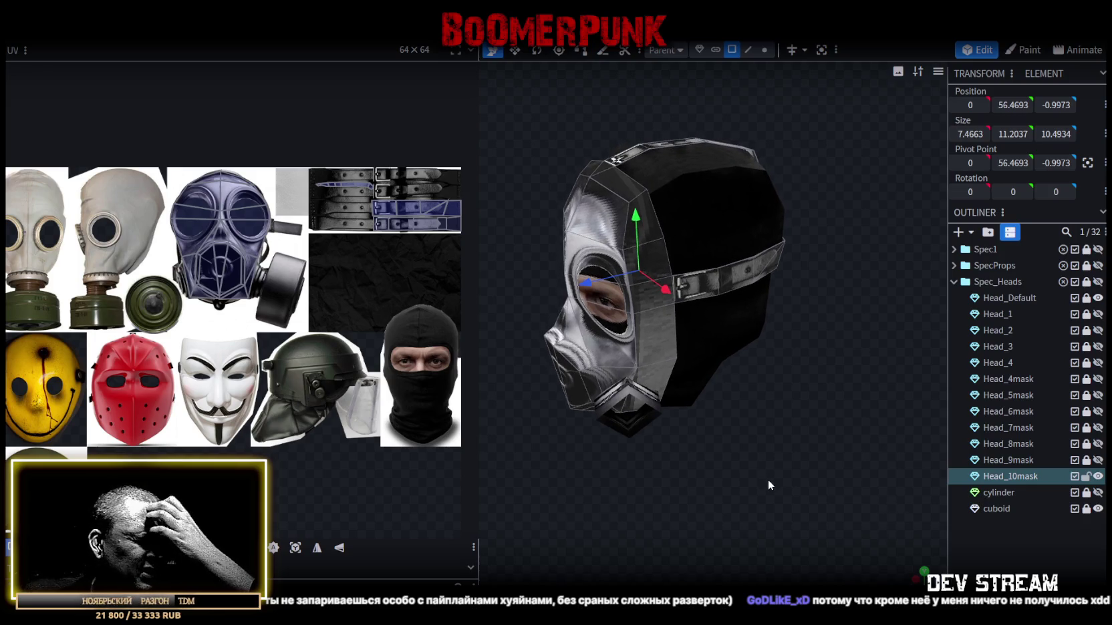
drag(767, 479, 832, 506)
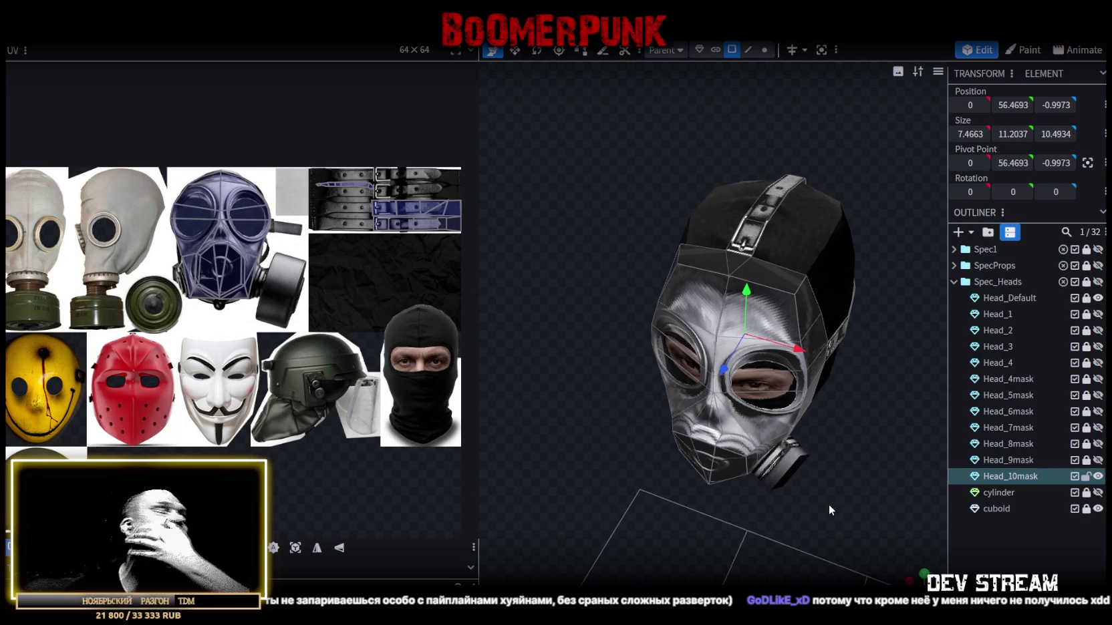
mouse_move(807, 510)
mouse_down()
mouse_move(724, 502)
mouse_move(730, 481)
mouse_move(760, 510)
mouse_move(725, 489)
mouse_move(703, 495)
mouse_move(702, 471)
mouse_move(837, 506)
mouse_move(749, 476)
mouse_move(748, 450)
mouse_up()
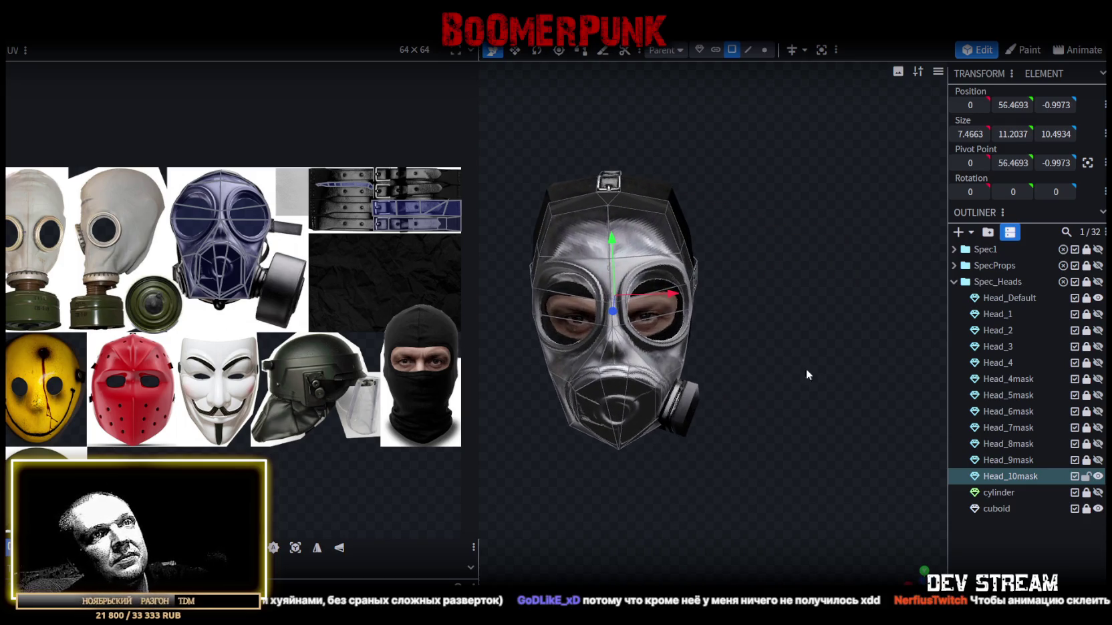
click(1087, 511)
click(1086, 510)
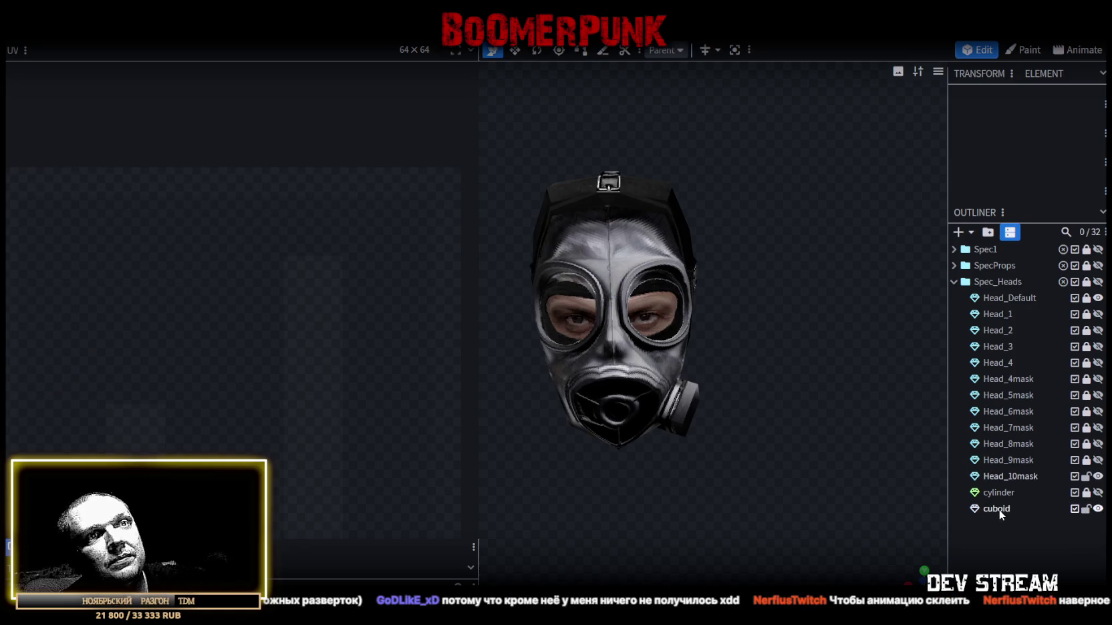
- Select the small cuboid beside the filter canister, then switch to the Photoshop texture document
click(999, 509)
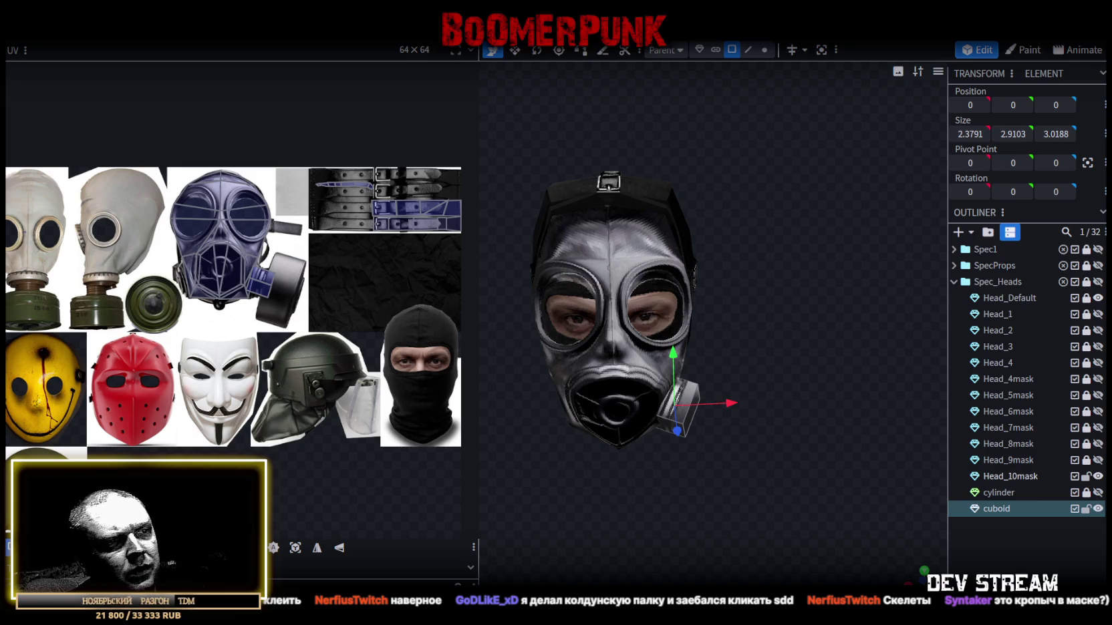
key(alt+Tab)
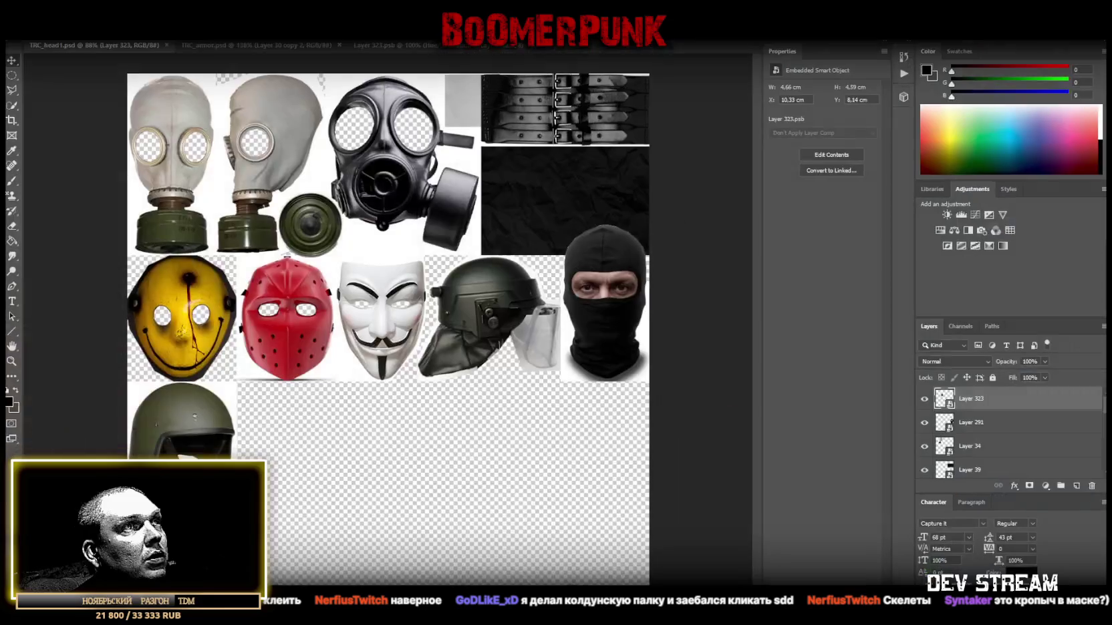
- Paste the filter photo and cut its round disc onto its own layer with an elliptical selection
key(ctrl+v)
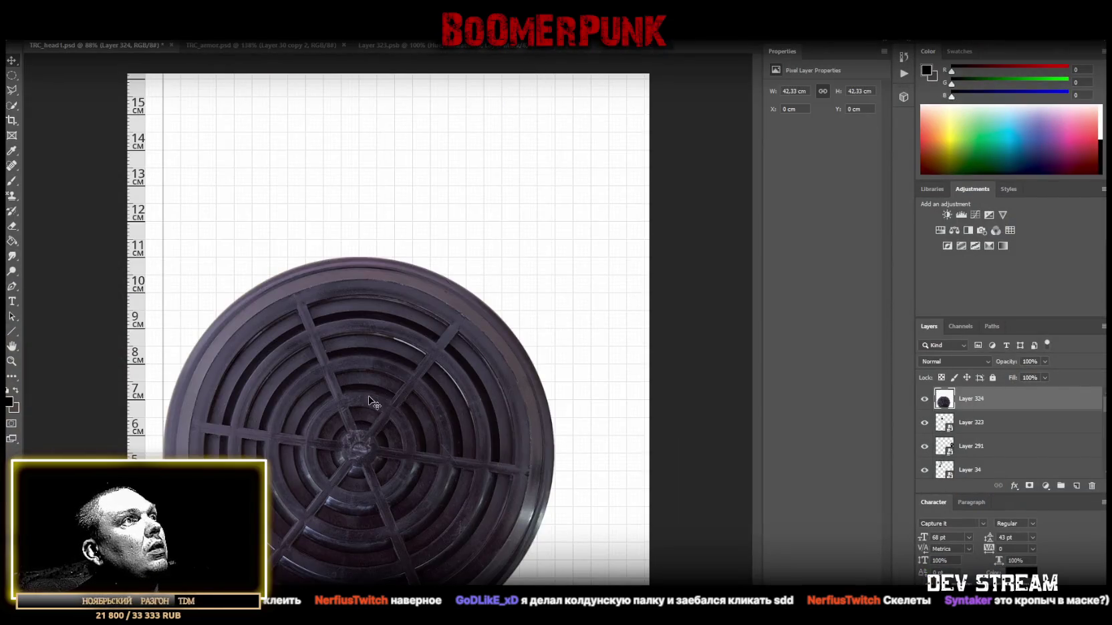
drag(370, 404, 416, 264)
click(11, 75)
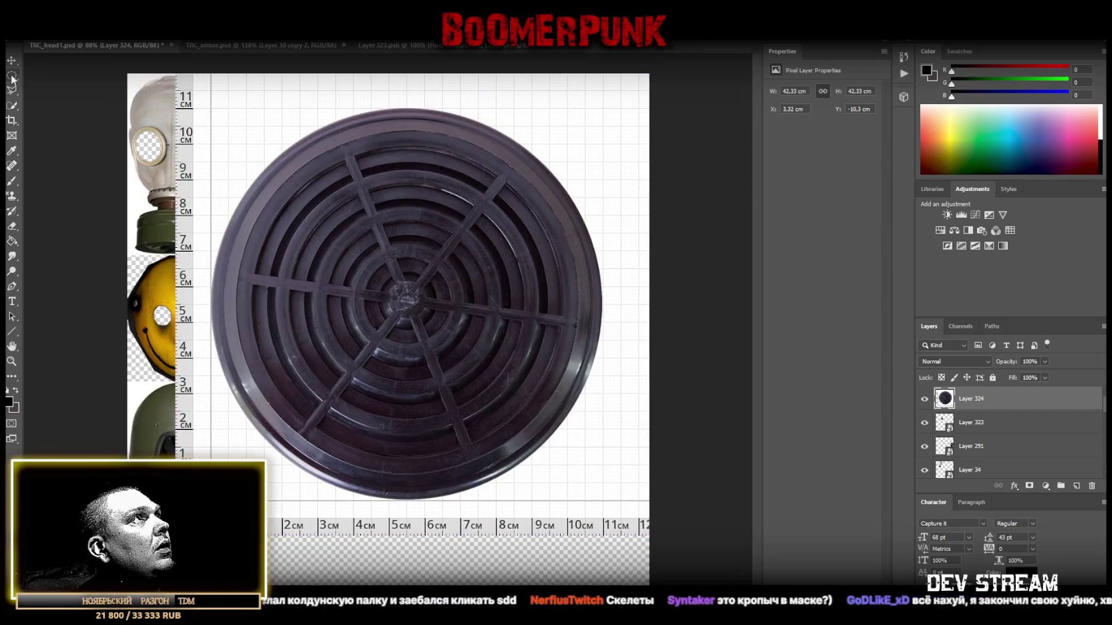
mouse_move(407, 300)
alt+mouse_down()
mouse_move(616, 497)
mouse_move(608, 502)
alt+mouse_up()
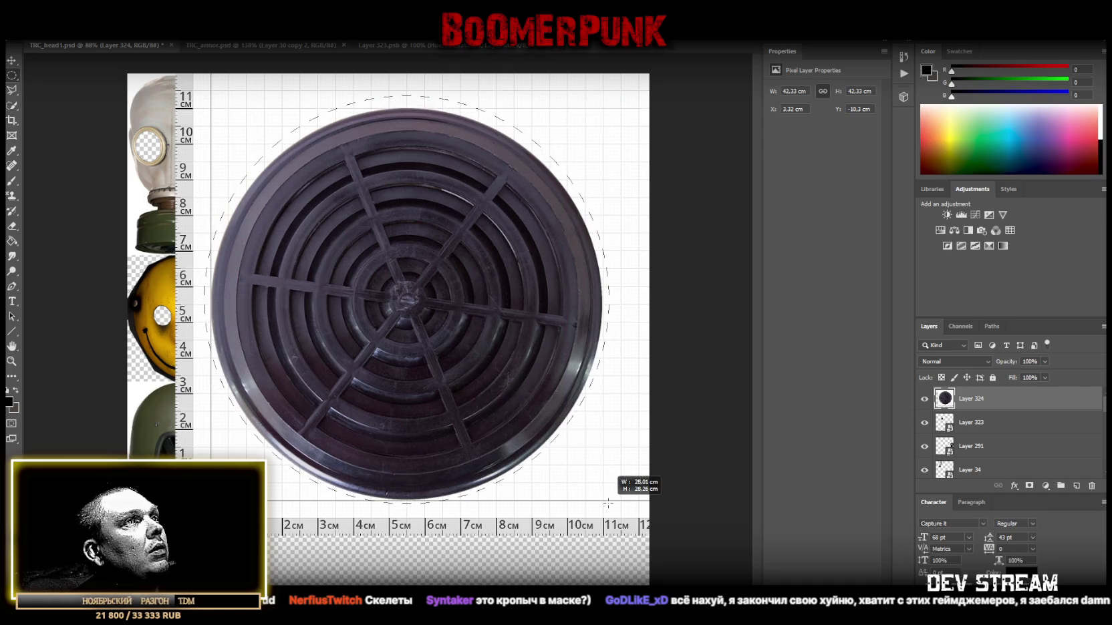
drag(449, 329, 451, 337)
right_click(432, 289)
click(466, 378)
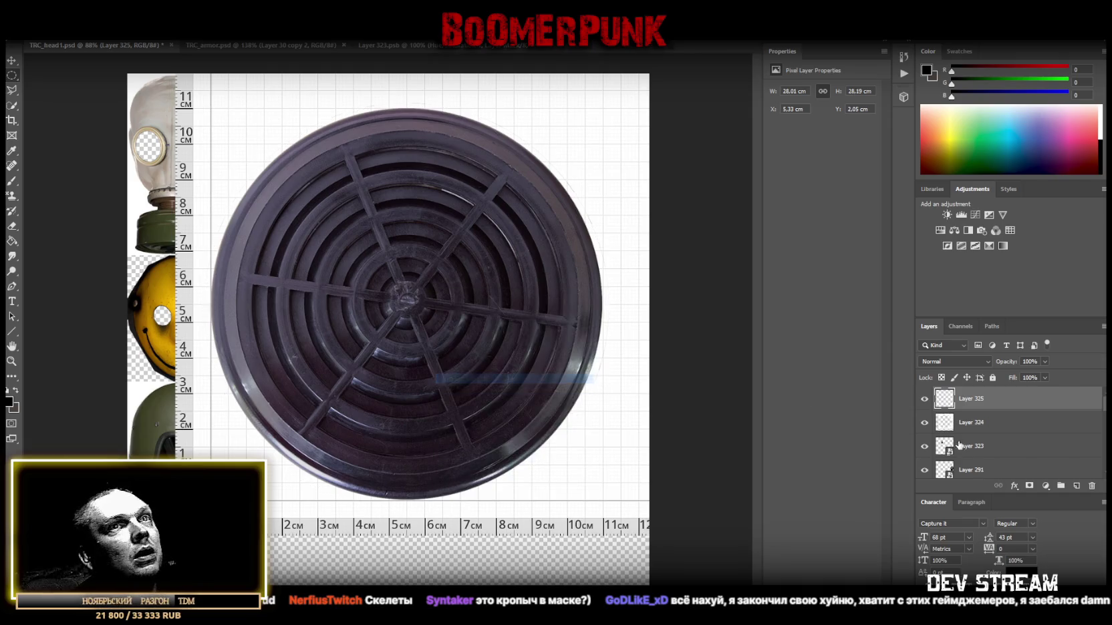
- Convert the cut-out filter disc to a smart object and scale it down
right_click(980, 402)
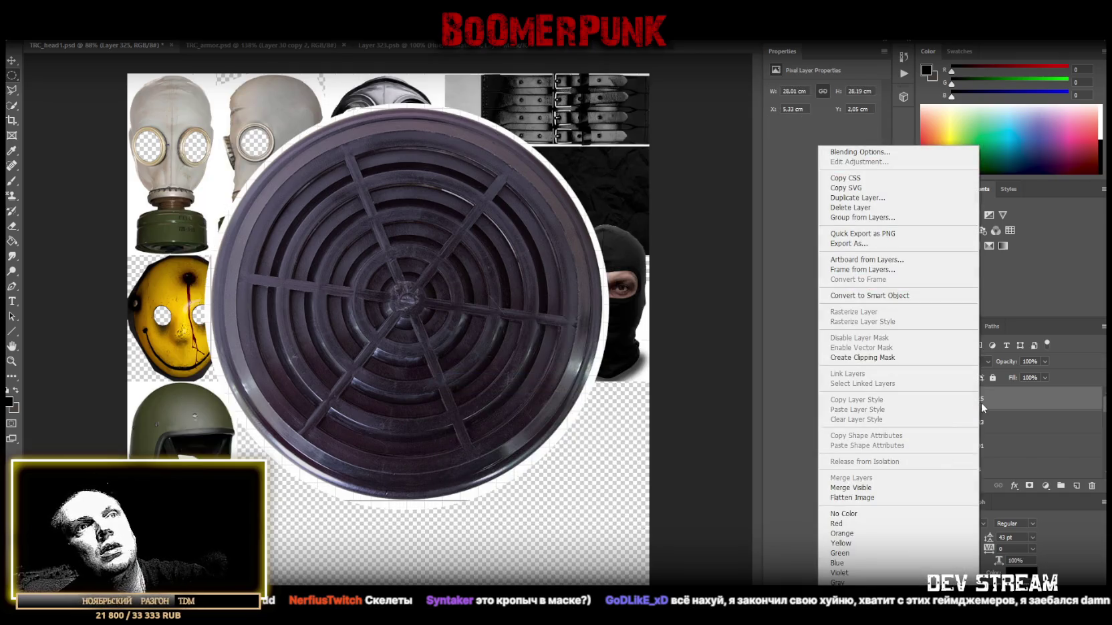
click(910, 295)
key(ctrl+t)
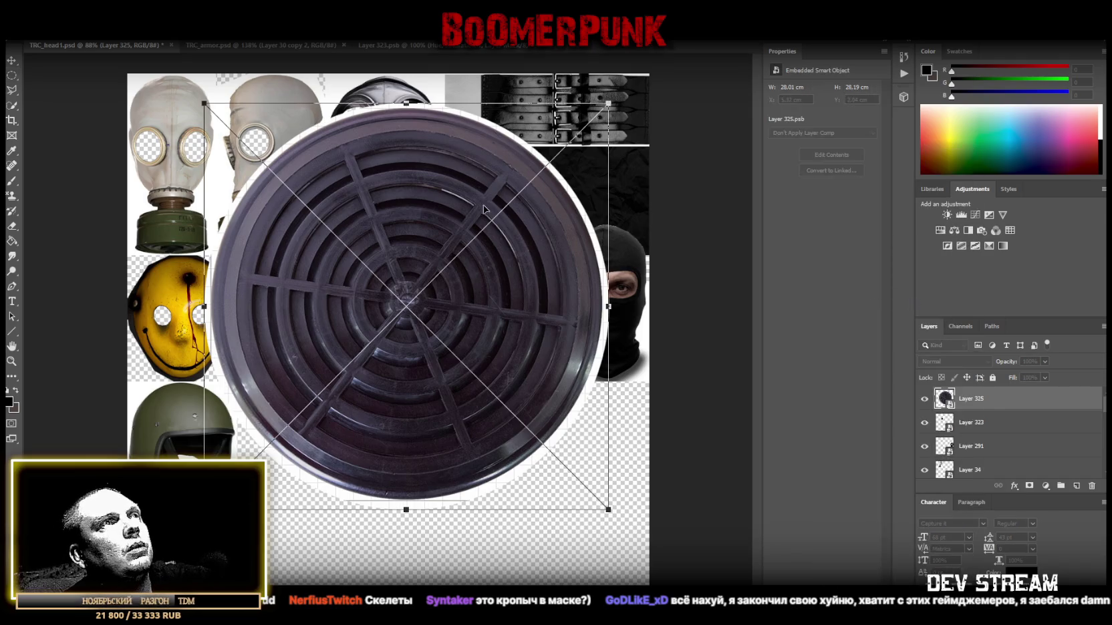
drag(407, 105, 430, 302)
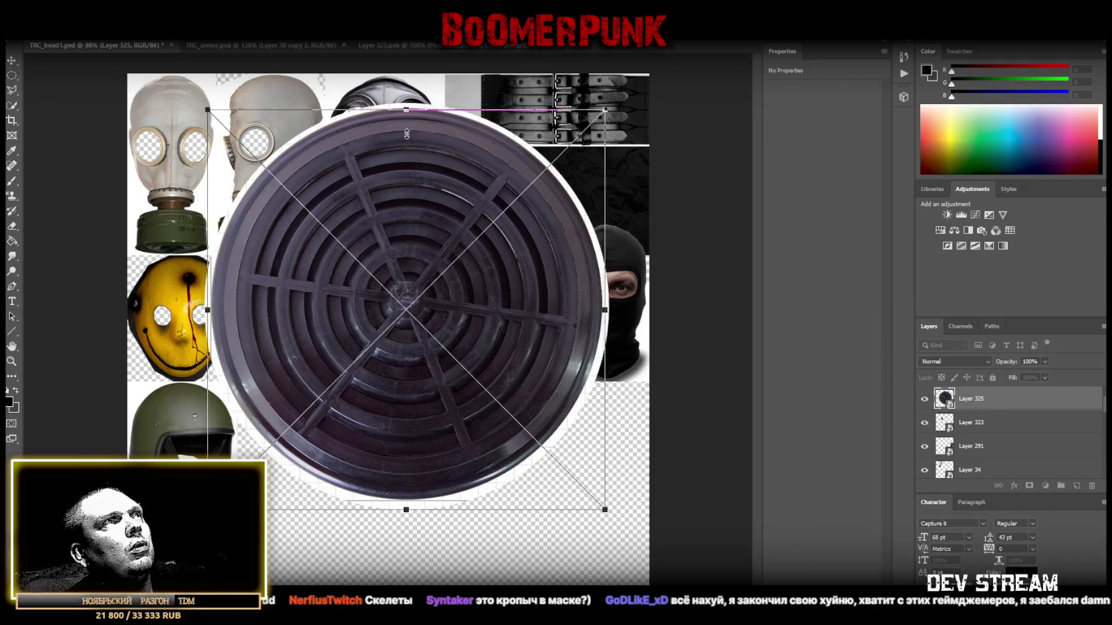
click(10, 61)
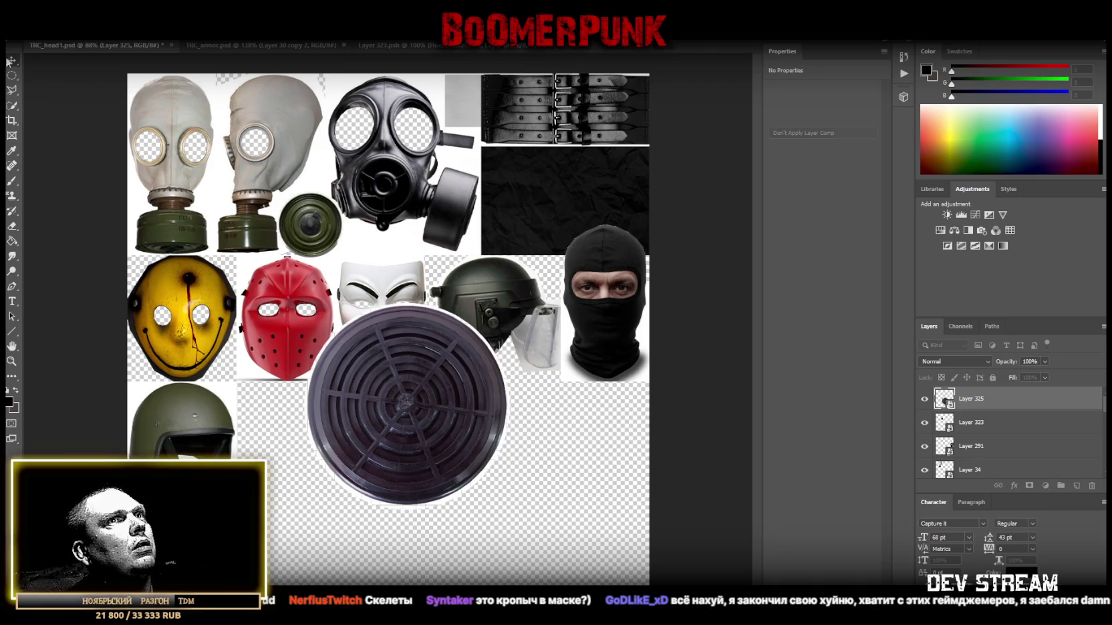
- Desaturate the filter disc with a Hue/Saturation layer at Saturation -100 and merge it in
click(941, 230)
drag(821, 178, 771, 178)
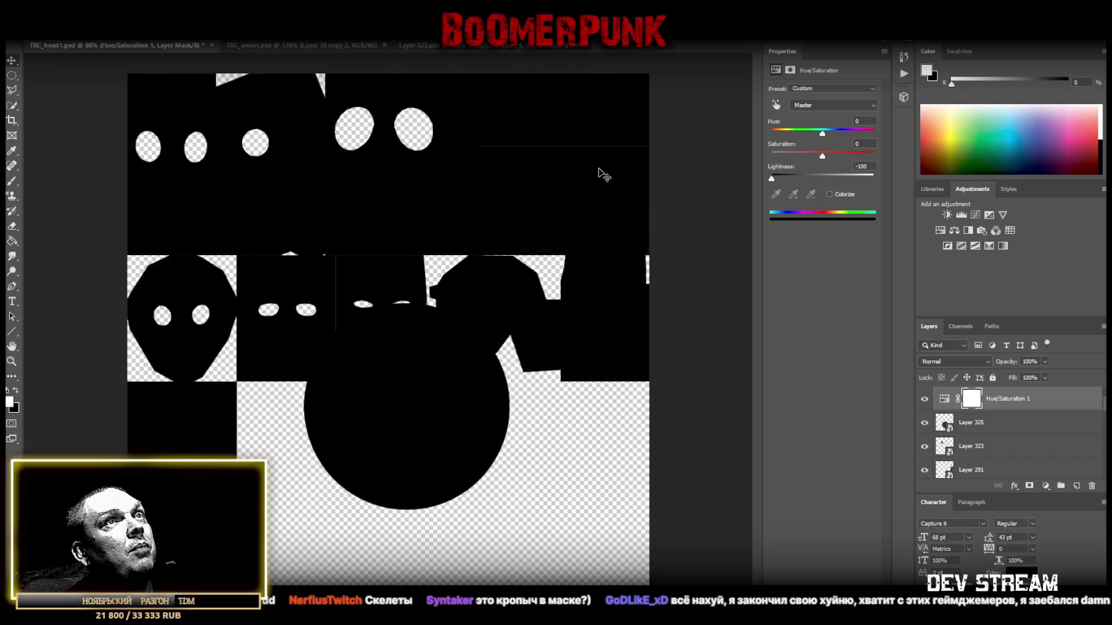
click(820, 177)
click(820, 156)
drag(794, 156, 771, 156)
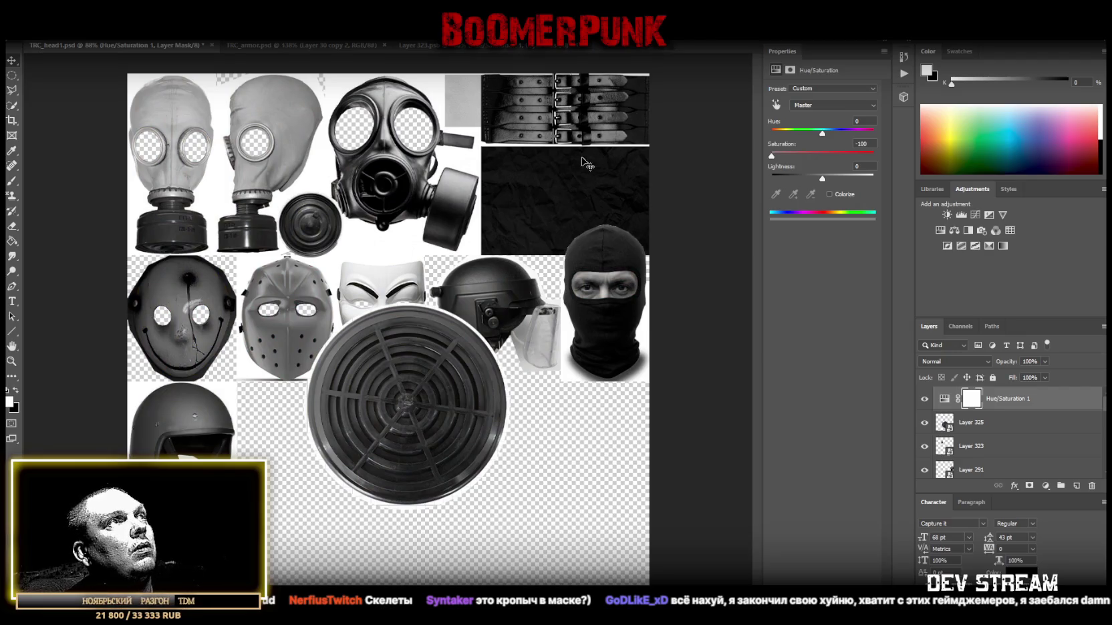
ctrl+click(986, 428)
right_click(987, 427)
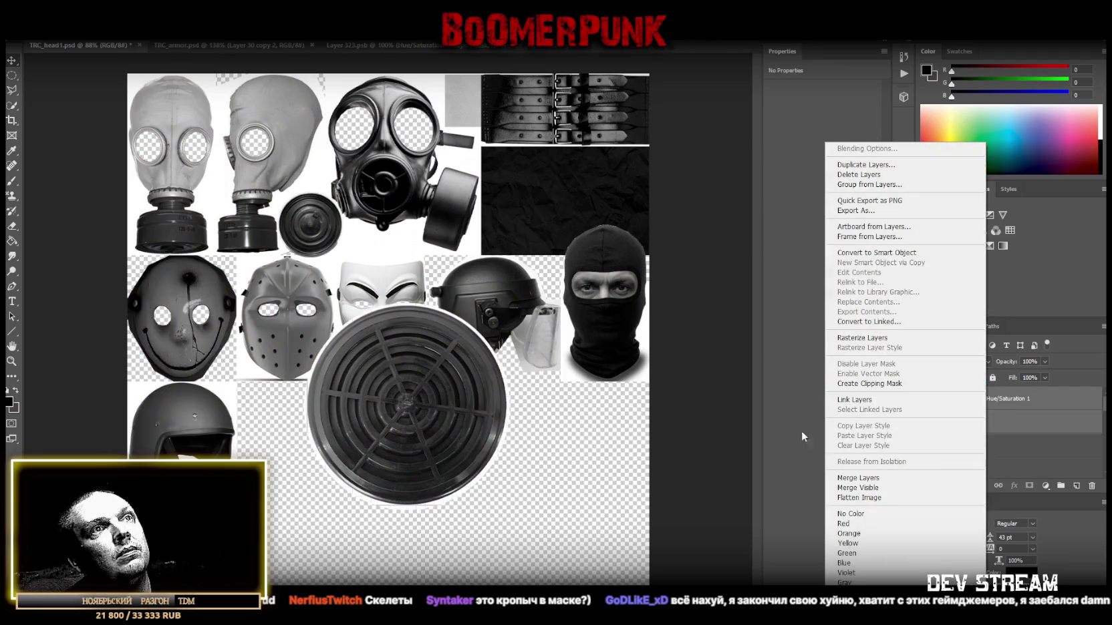
click(869, 480)
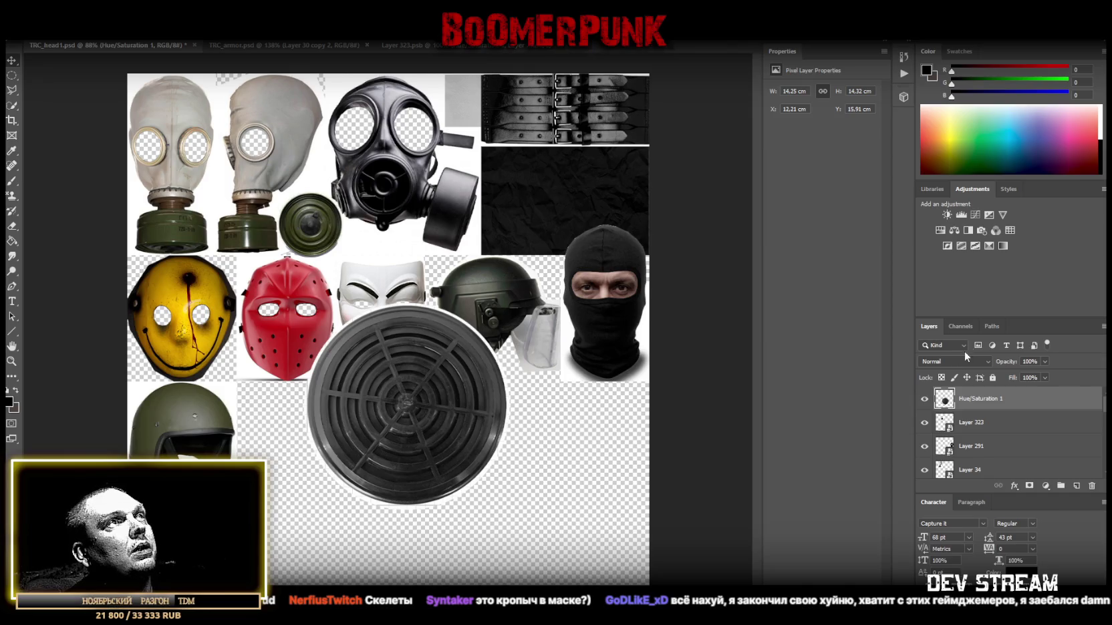
- Darken the disc with Brightness/Contrast at brightness -63, contrast 24, and merge it into the filter layer
click(946, 214)
drag(822, 143, 942, 145)
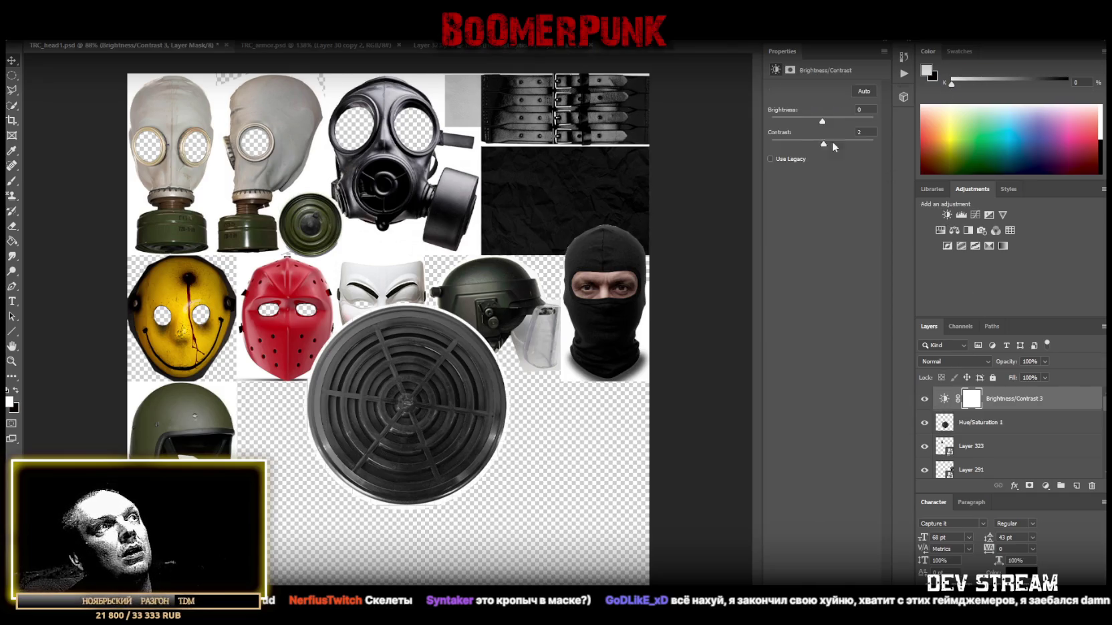
drag(845, 148, 801, 123)
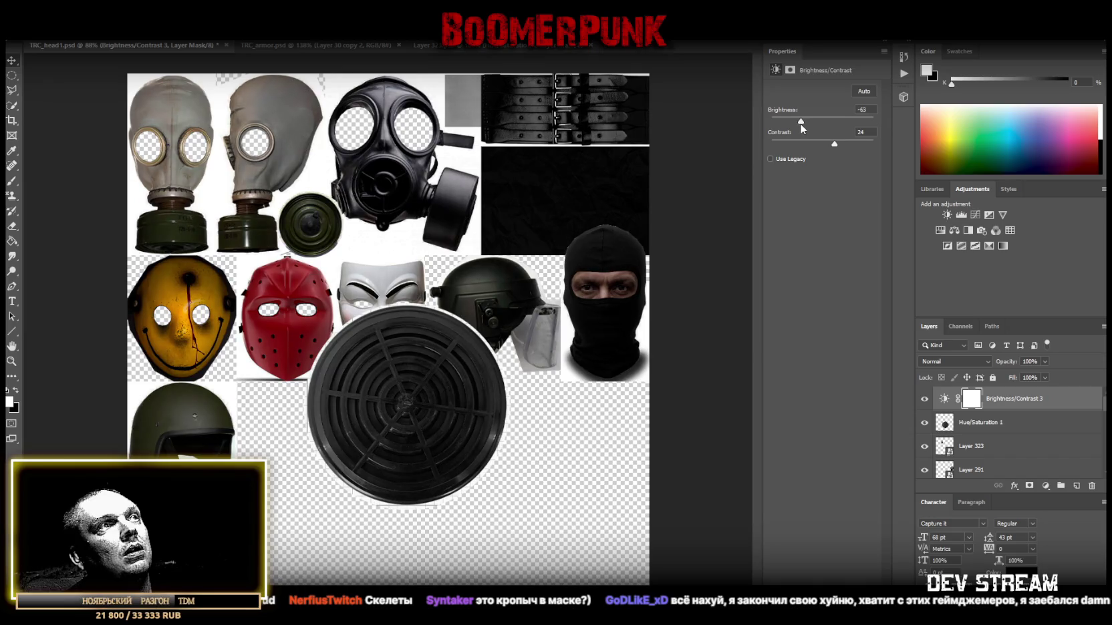
shift+click(976, 422)
right_click(972, 422)
click(878, 477)
right_click(976, 398)
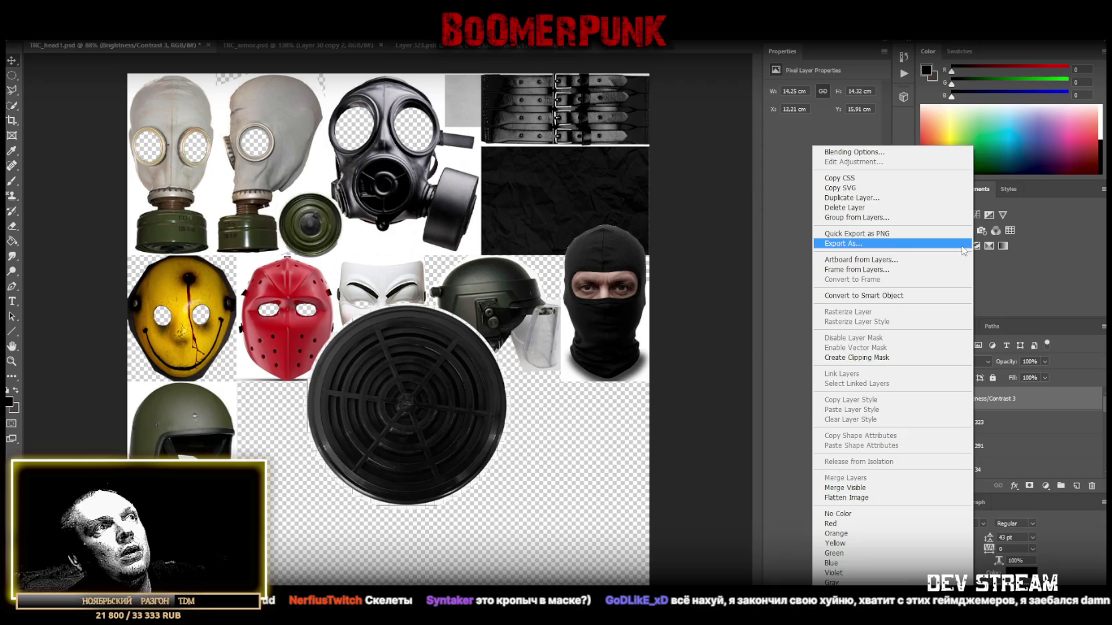
- Shrink the filter disc to about 4.6 cm, place it beside the black gas mask, and save
click(898, 295)
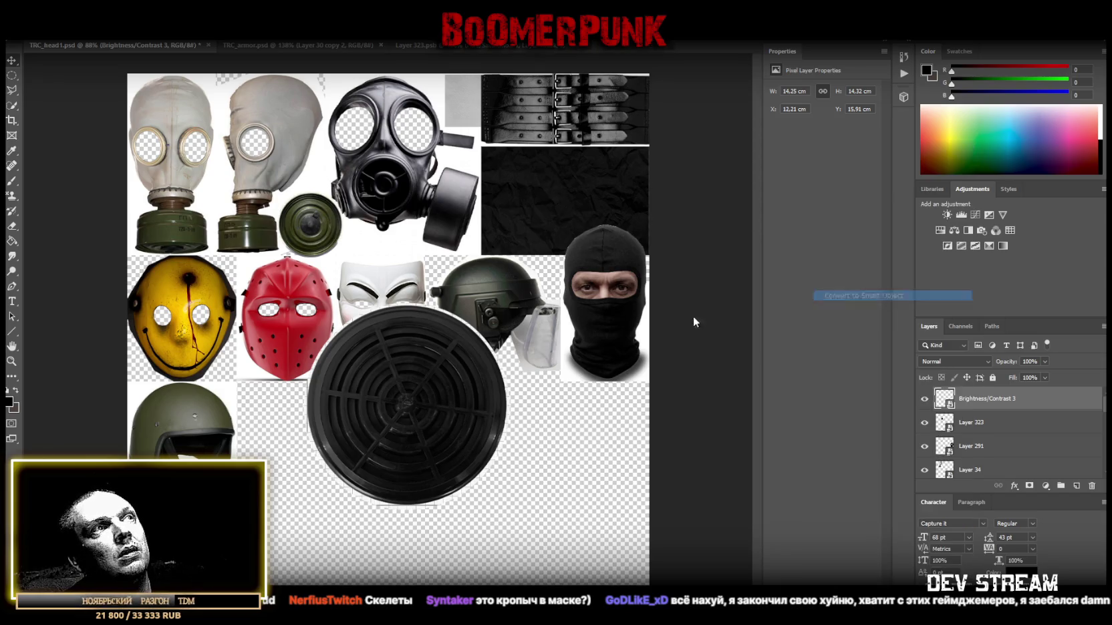
key(ctrl+t)
drag(406, 301, 394, 399)
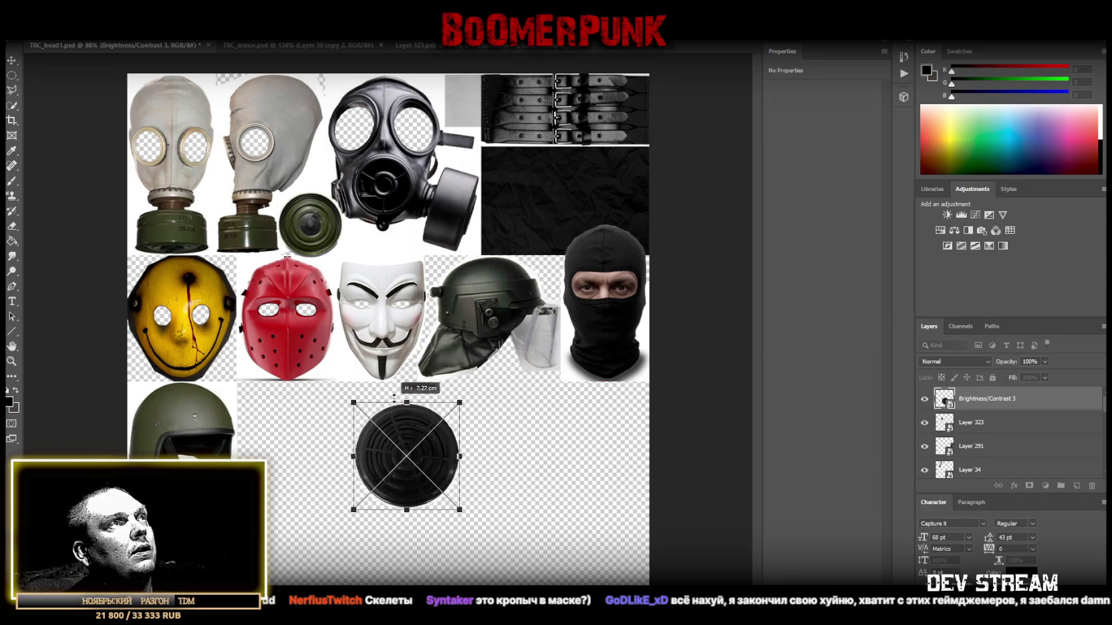
mouse_move(394, 480)
mouse_down()
mouse_move(537, 263)
mouse_move(509, 239)
mouse_up()
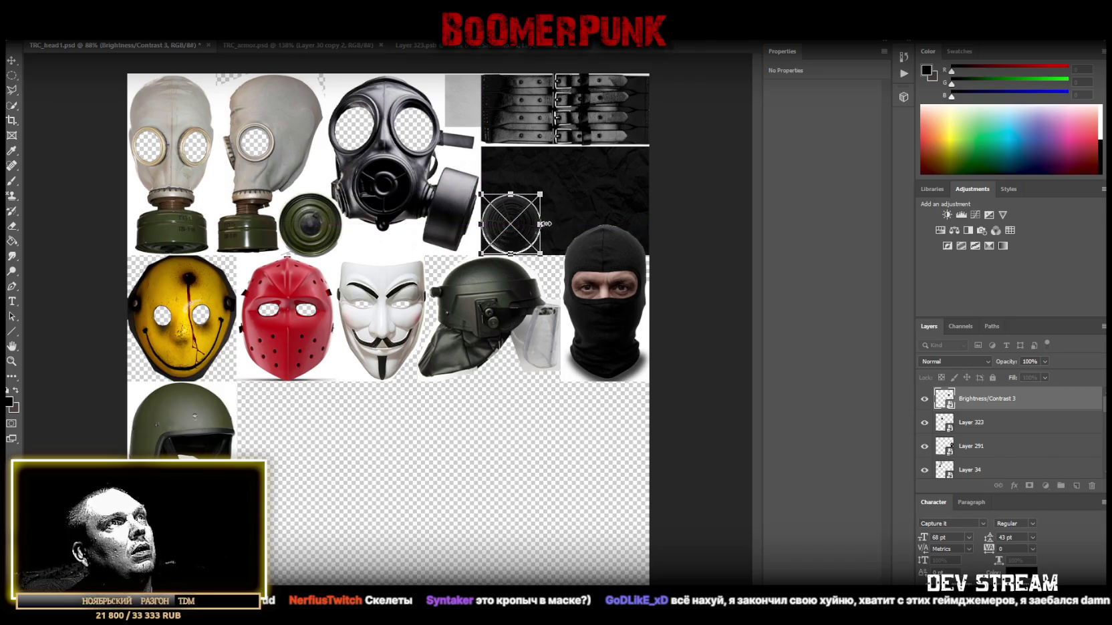
drag(512, 242, 508, 236)
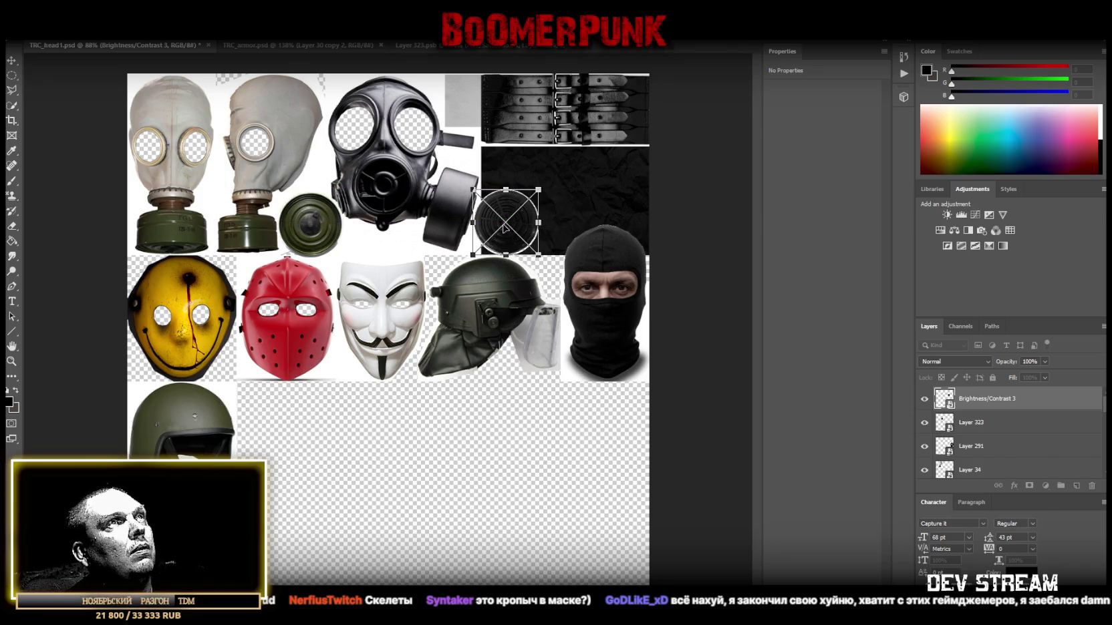
key(Return)
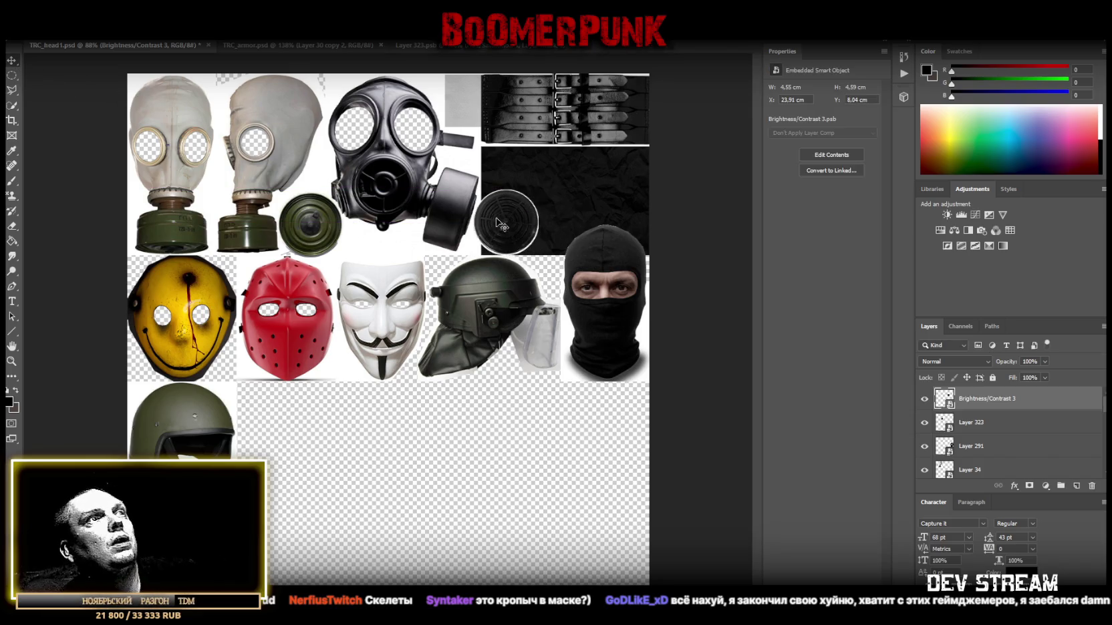
key(ctrl+s)
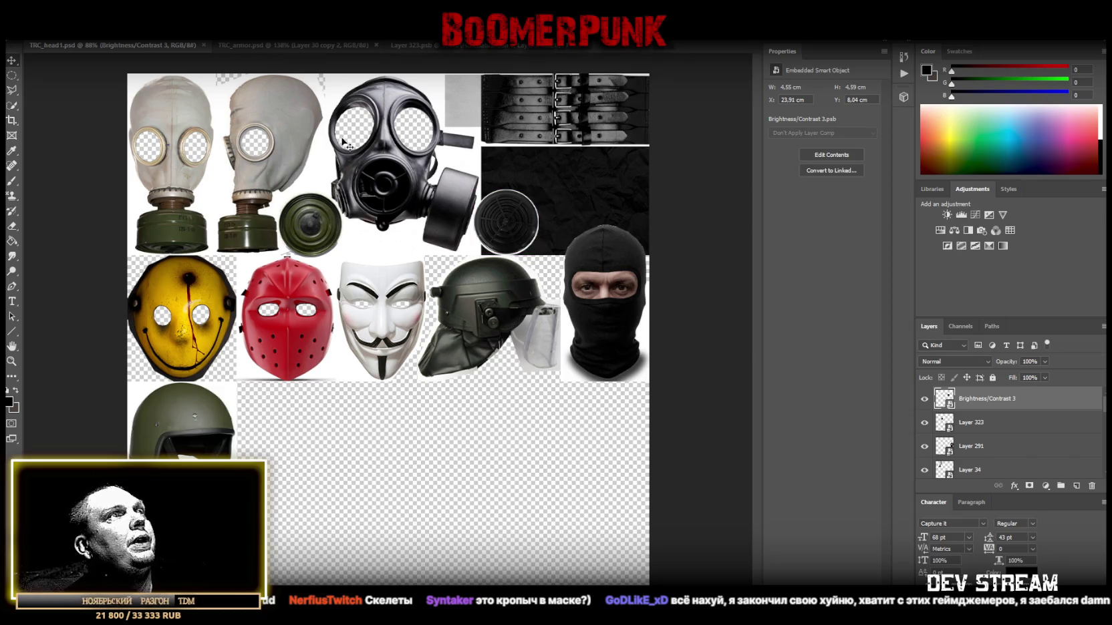
key(alt+f)
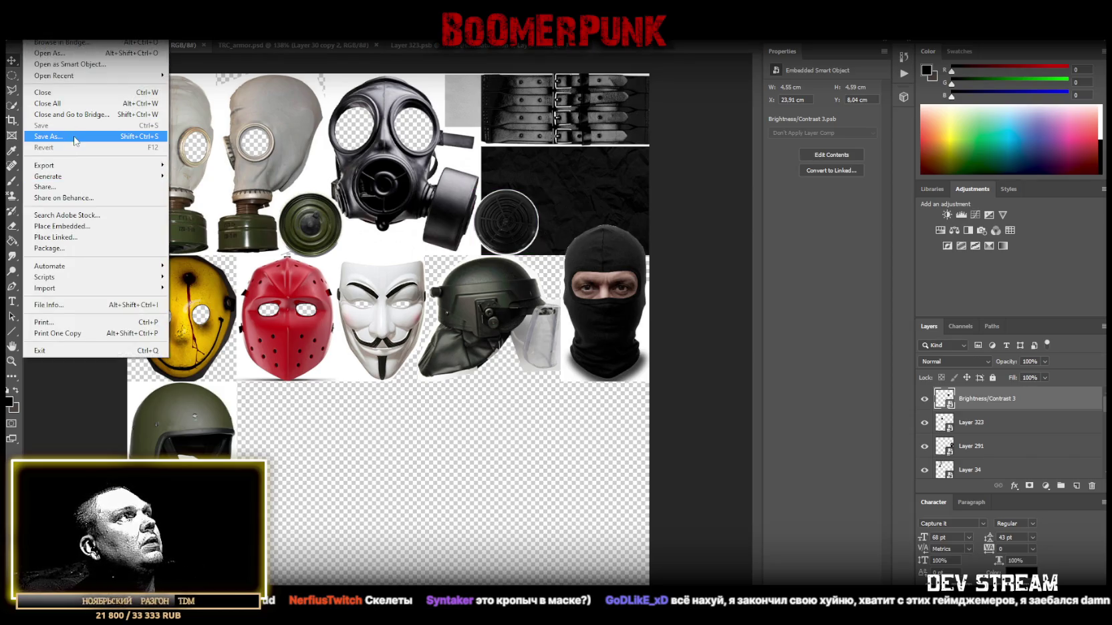
- Save the atlas in PNG format over the existing TRC_pix_Map.png, confirming the replacement
click(75, 138)
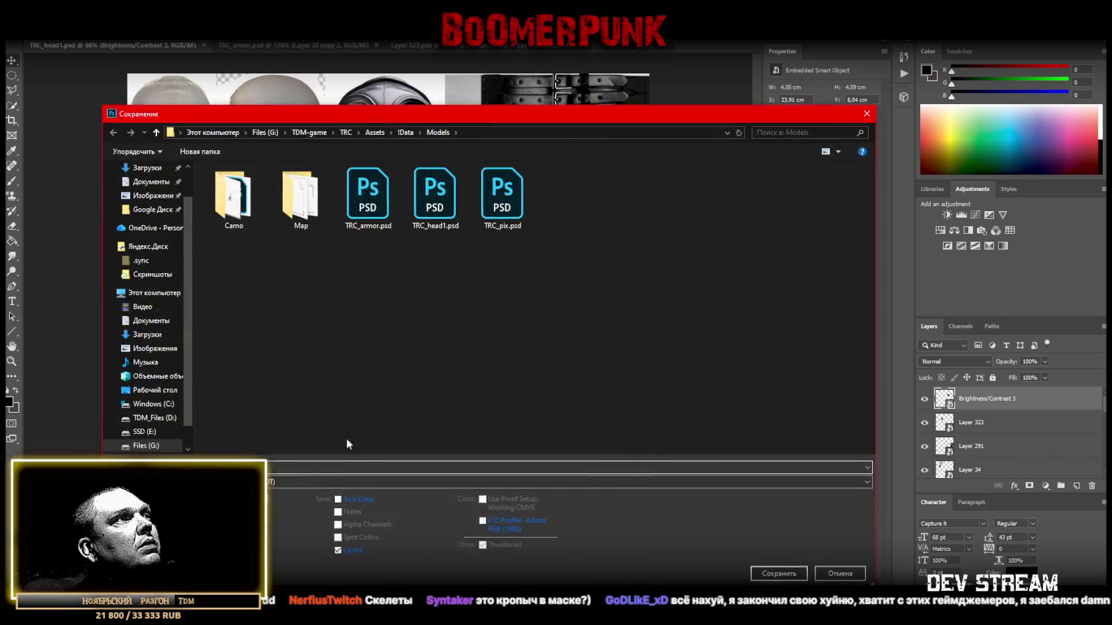
click(309, 483)
scroll(231, 428, down, 3)
click(232, 434)
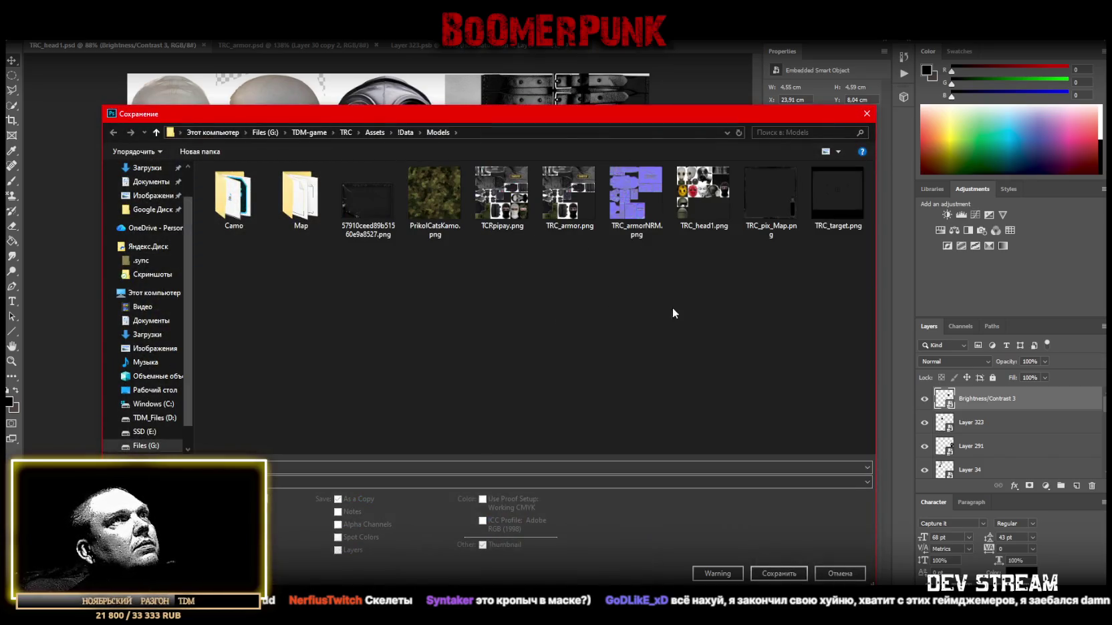
double_click(768, 195)
click(582, 319)
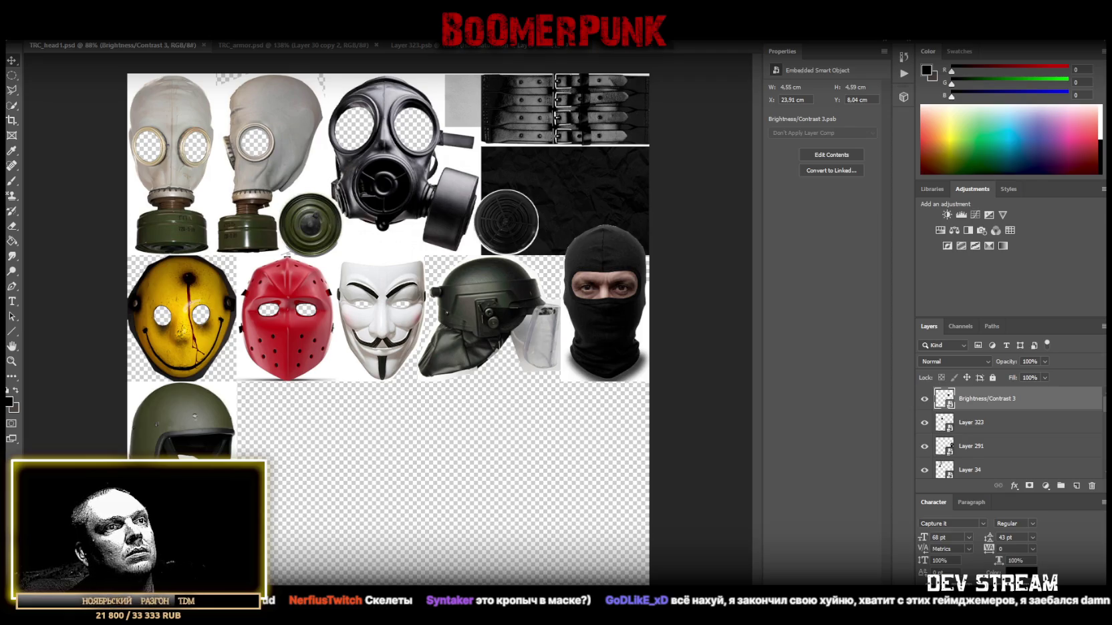
key(alt+Tab)
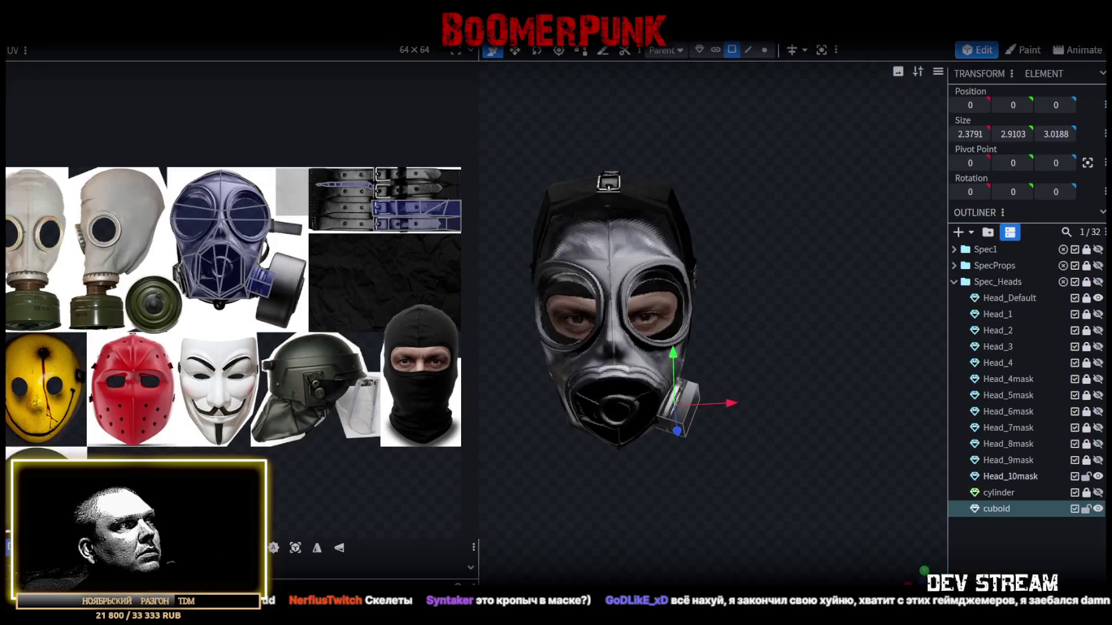
- Reload the head texture from file, hide Head_10mask and the cuboid, and show the Head_4 balaclava head
right_click(85, 225)
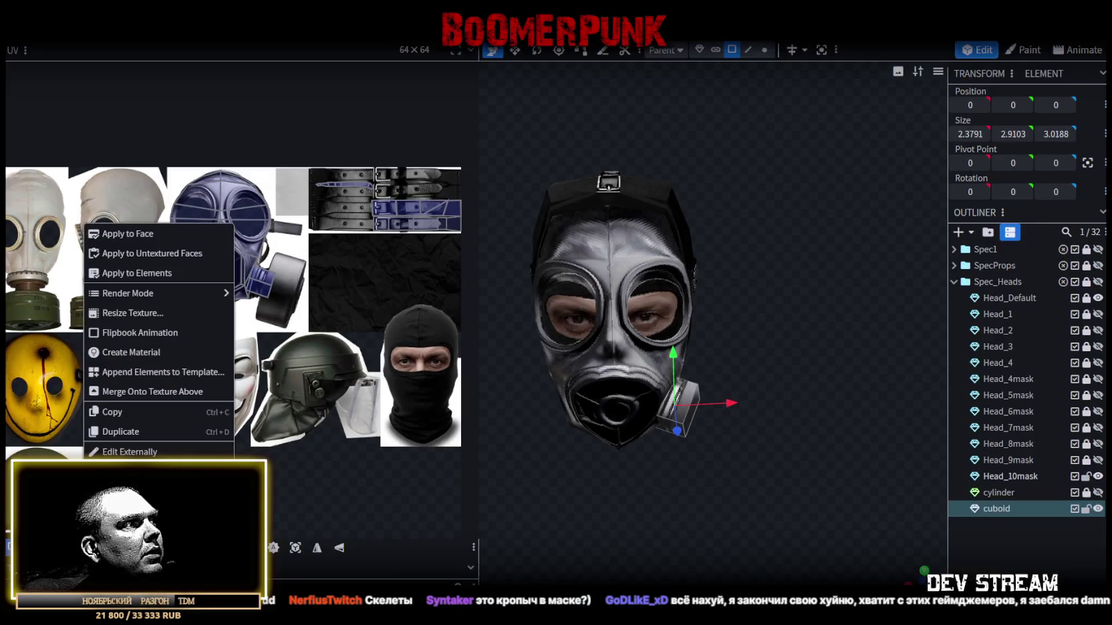
click(127, 511)
drag(818, 346, 695, 382)
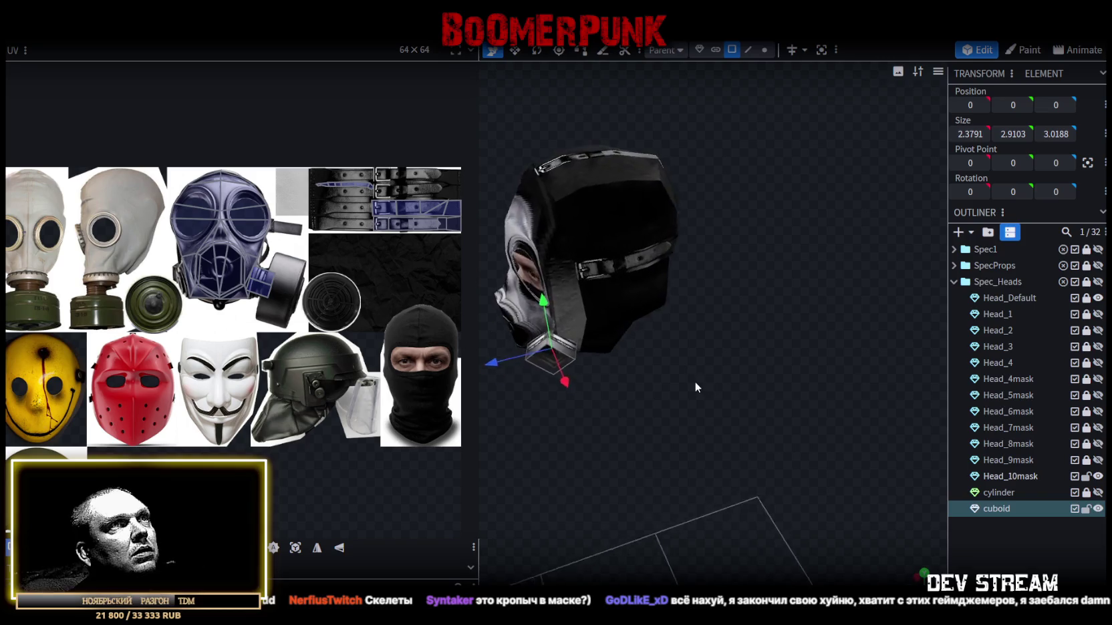
click(1098, 476)
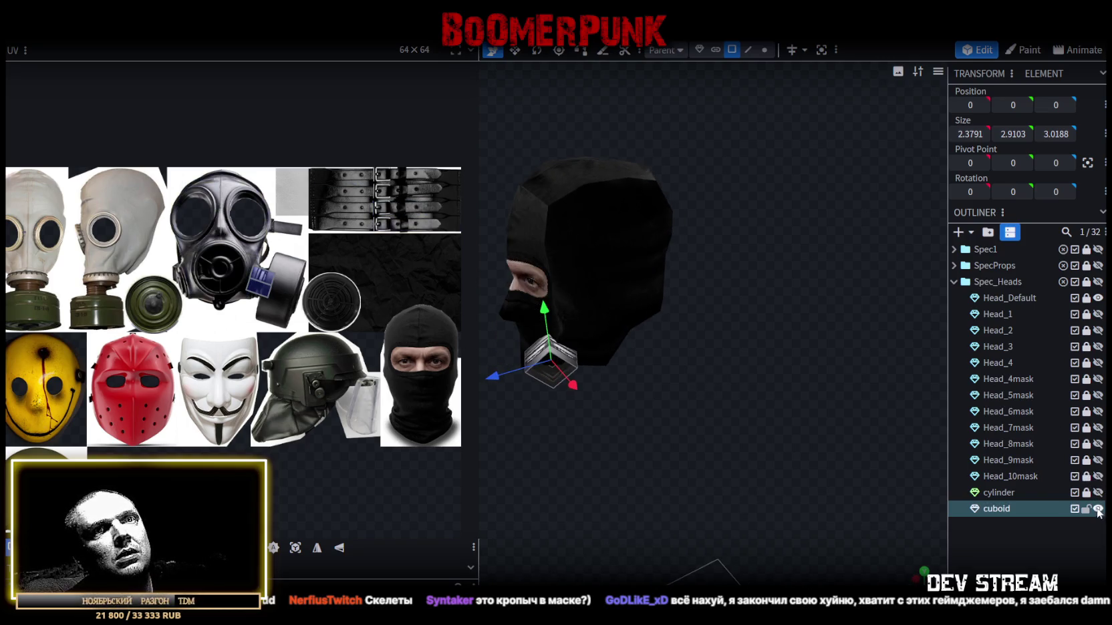
click(1097, 508)
click(1098, 363)
mouse_move(856, 413)
mouse_down()
mouse_move(676, 350)
mouse_move(597, 235)
mouse_up()
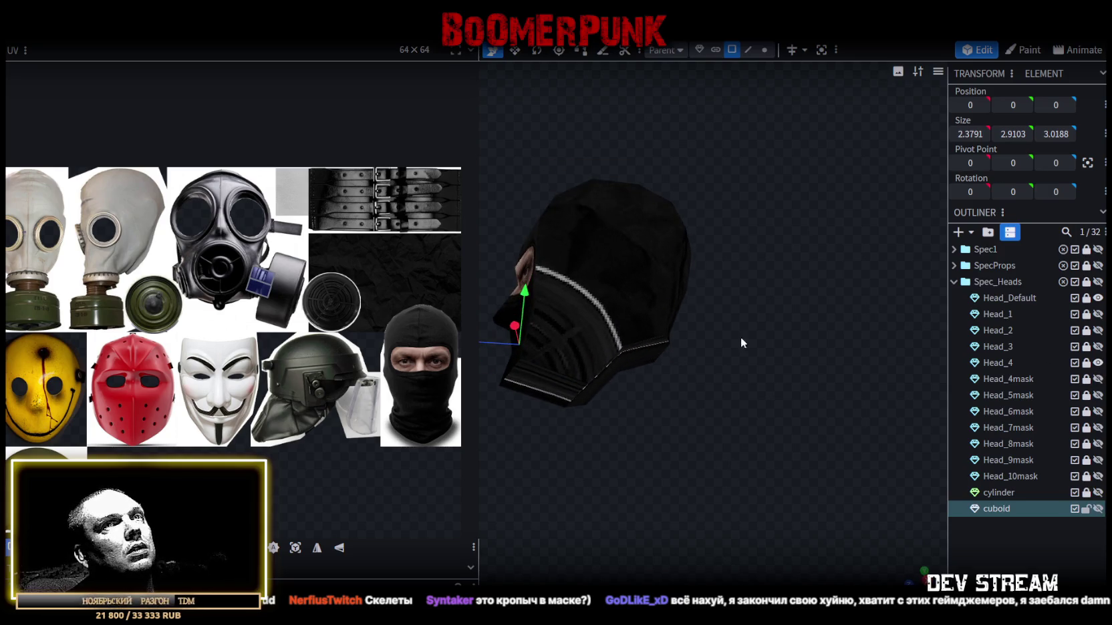
- Unlock Spec_Heads, shift the balaclava head's whole UV island right, and re-lock the group
click(1086, 282)
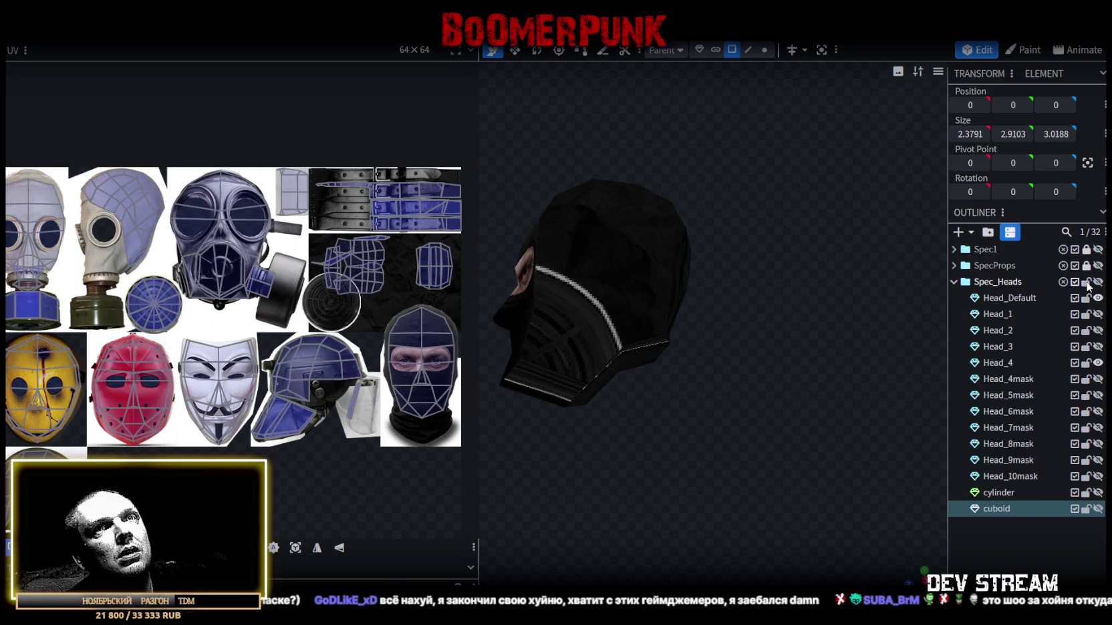
scroll(308, 298, up, 2)
scroll(306, 302, up, 2)
scroll(302, 309, up, 1)
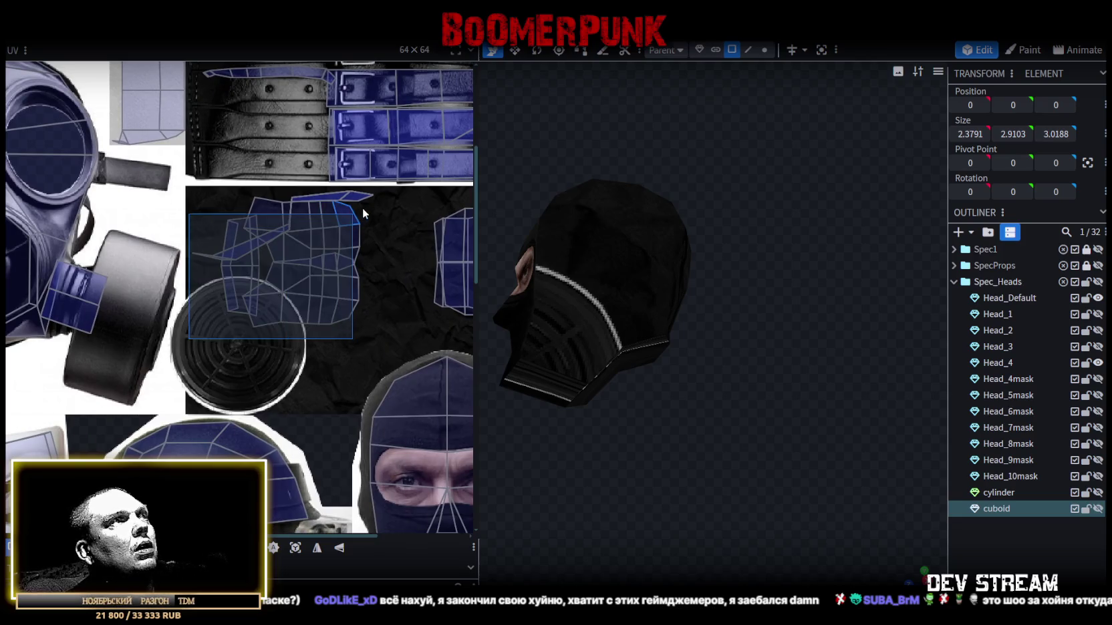
click(329, 262)
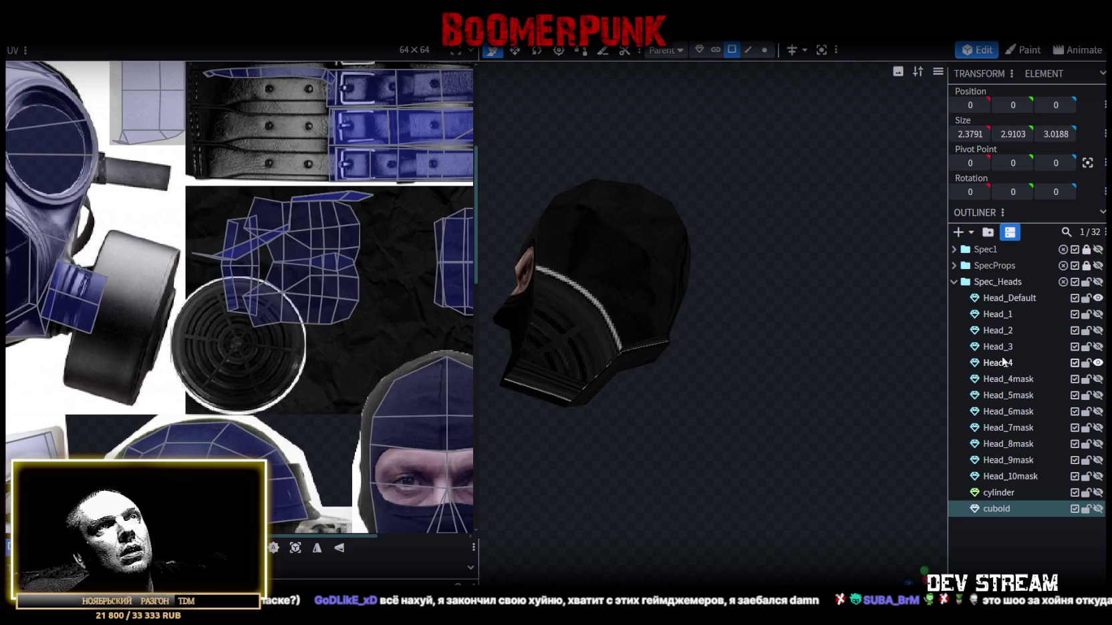
click(998, 284)
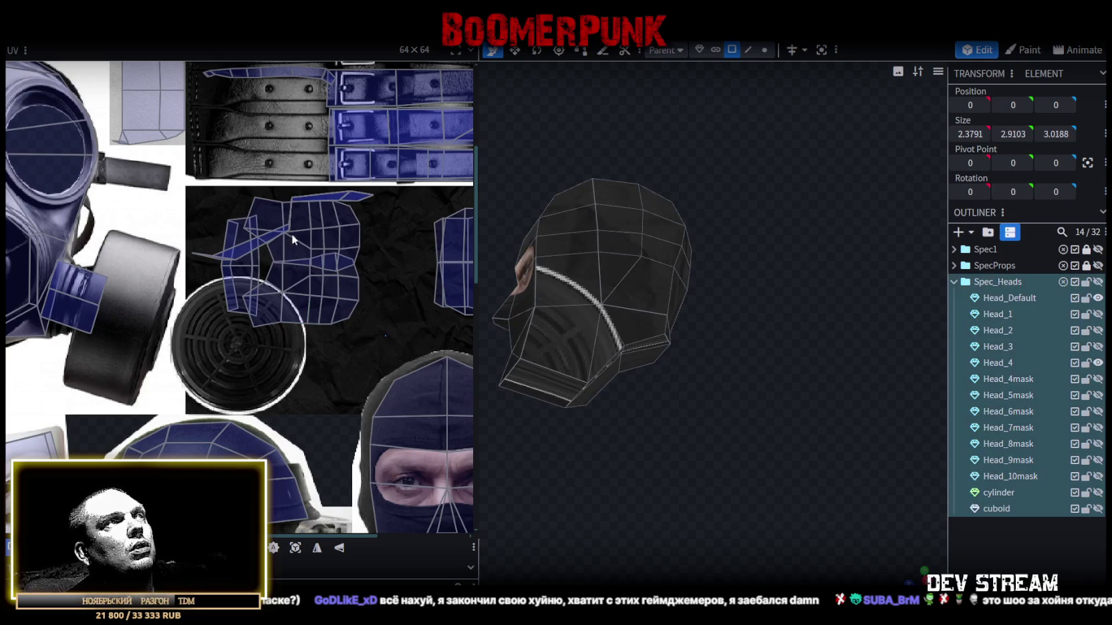
drag(190, 184, 381, 334)
drag(342, 247, 424, 243)
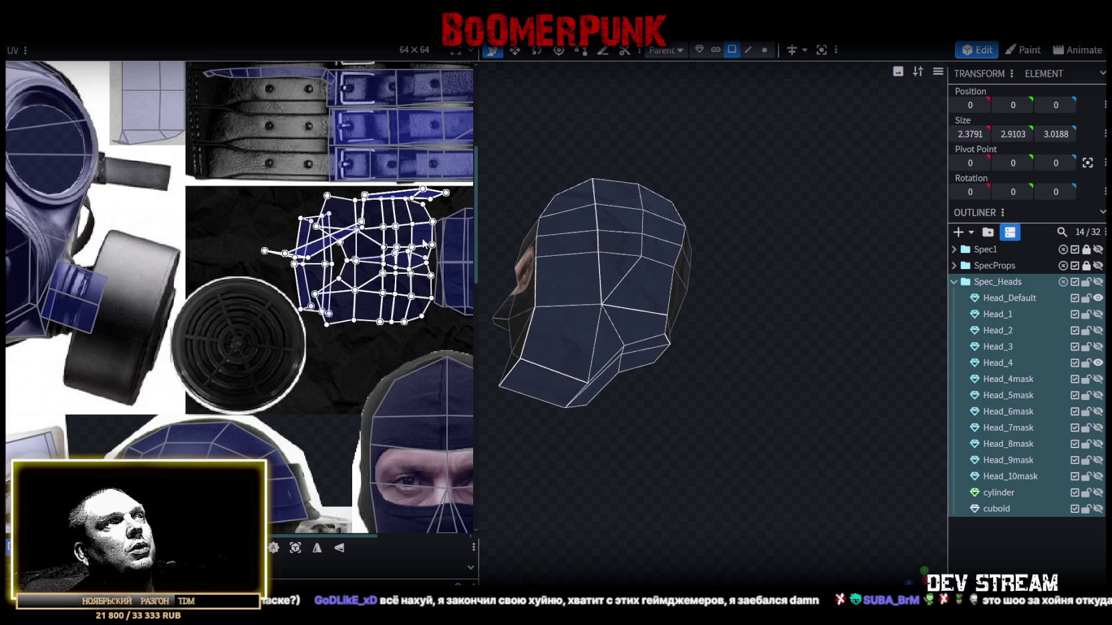
click(1088, 283)
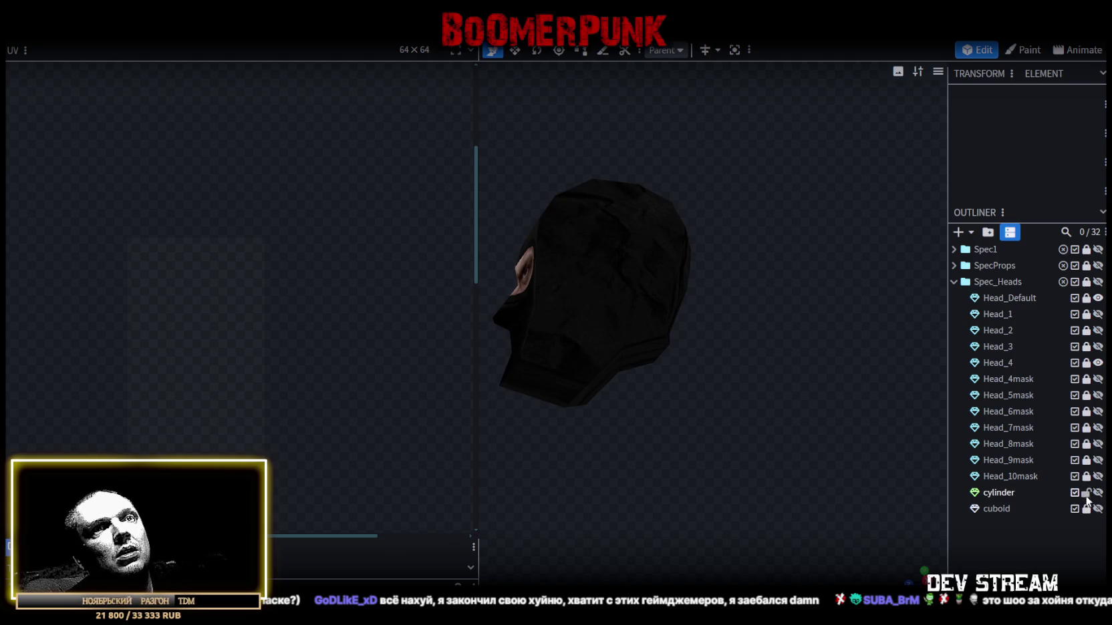
- Unhide the cylinder, duplicate it, and hide and lock the original
click(1086, 493)
click(1098, 493)
click(1009, 491)
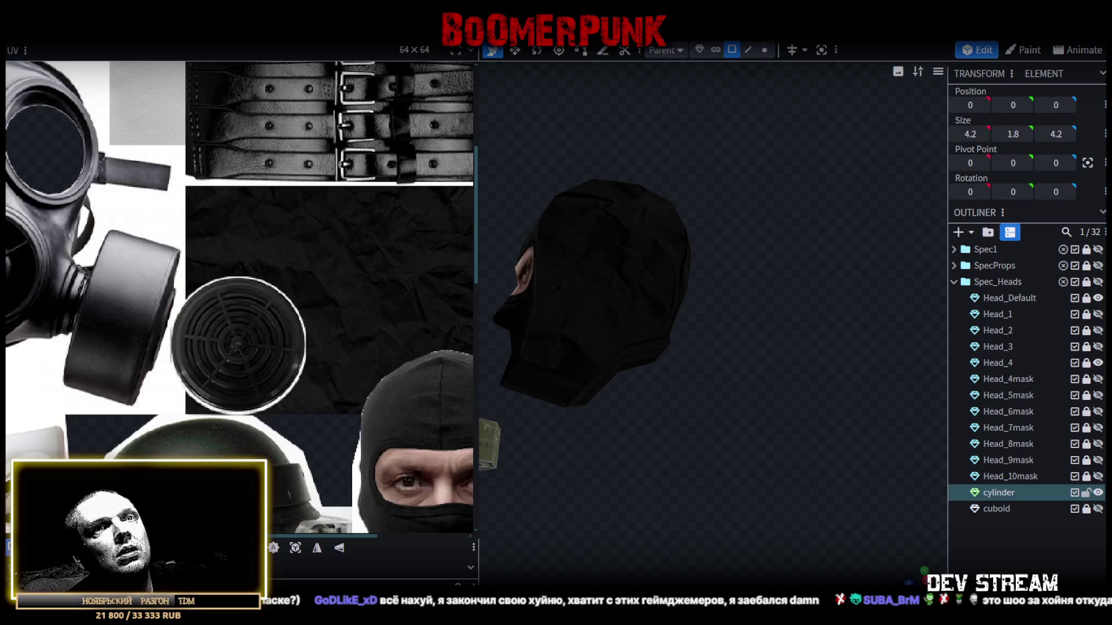
key(ctrl+d)
click(1074, 492)
click(1087, 492)
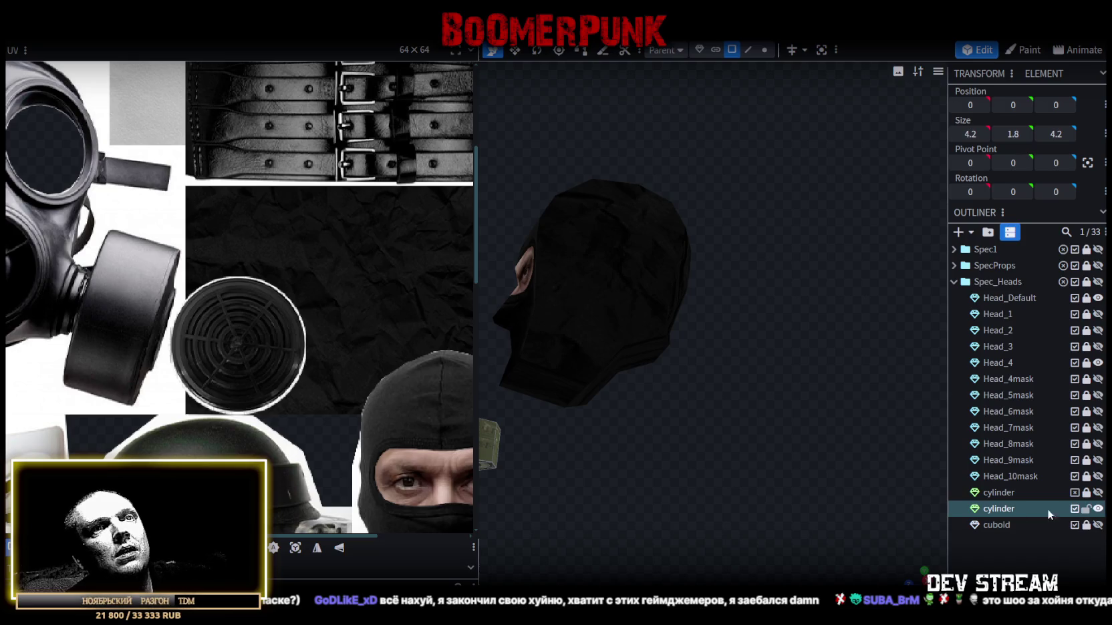
scroll(362, 411, down, 5)
drag(610, 431, 732, 410)
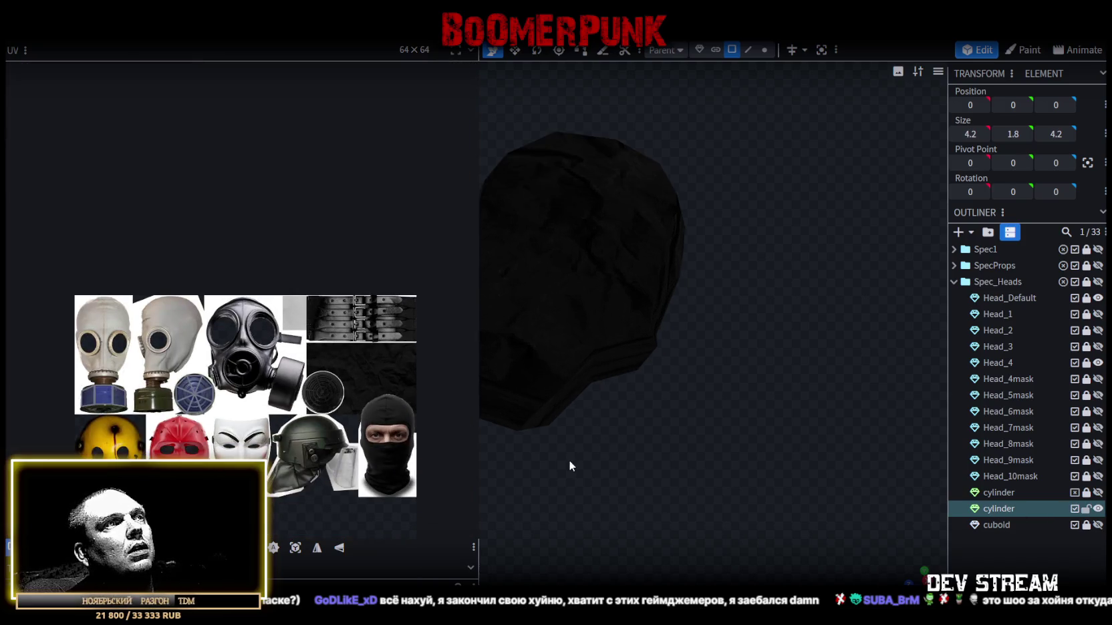
- Select the duplicate cylinder's round end face
double_click(640, 436)
scroll(116, 400, up, 3)
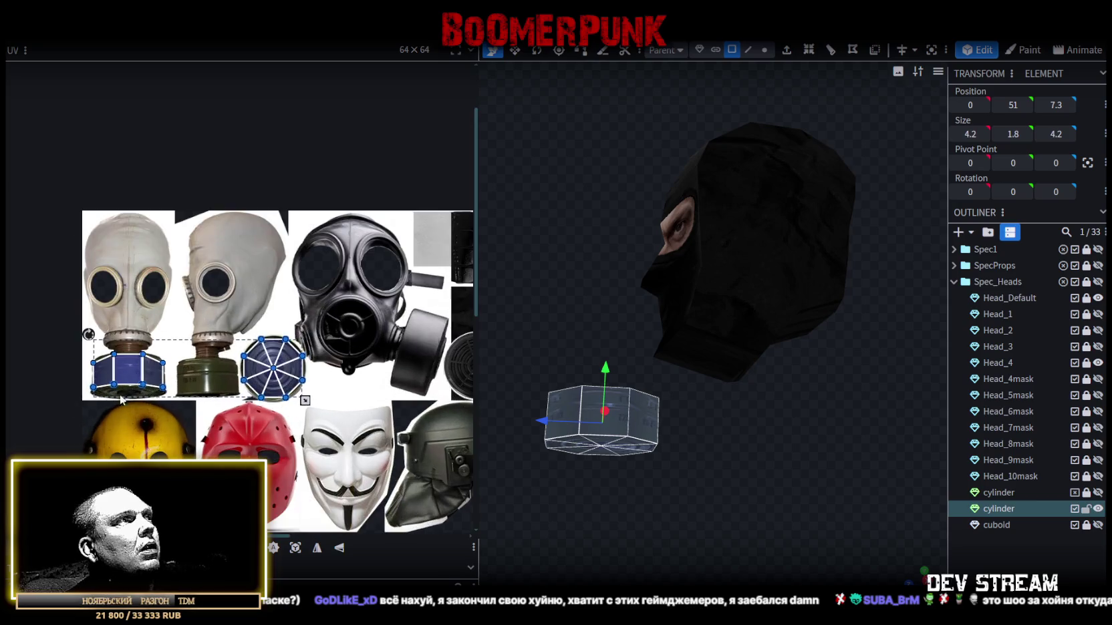
middle_drag(309, 397, 219, 383)
click(190, 366)
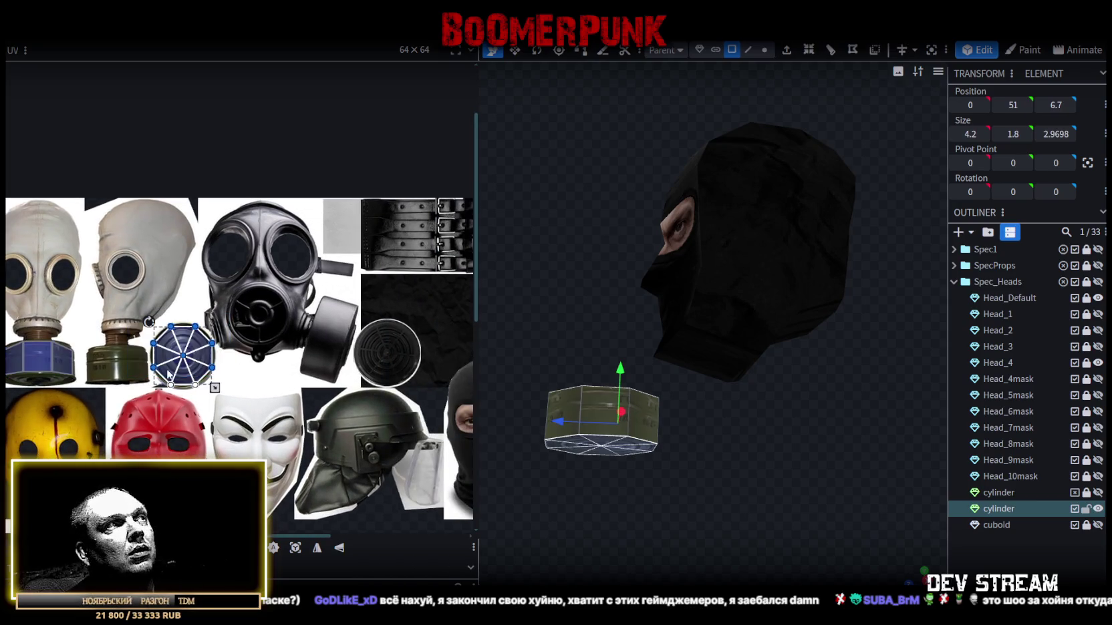
click(190, 366)
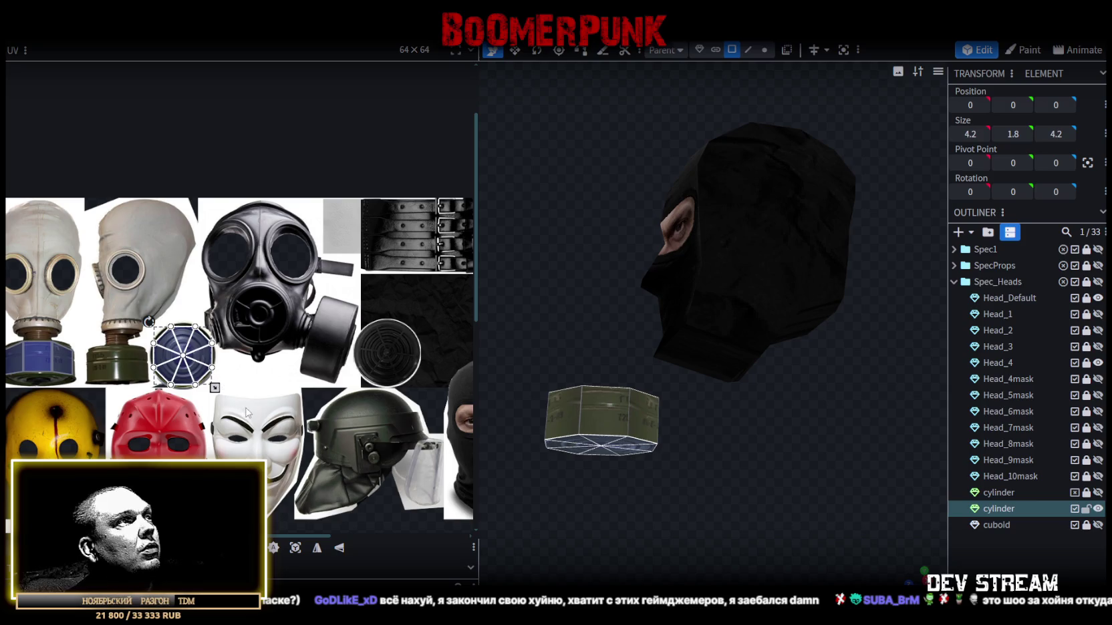
click(191, 364)
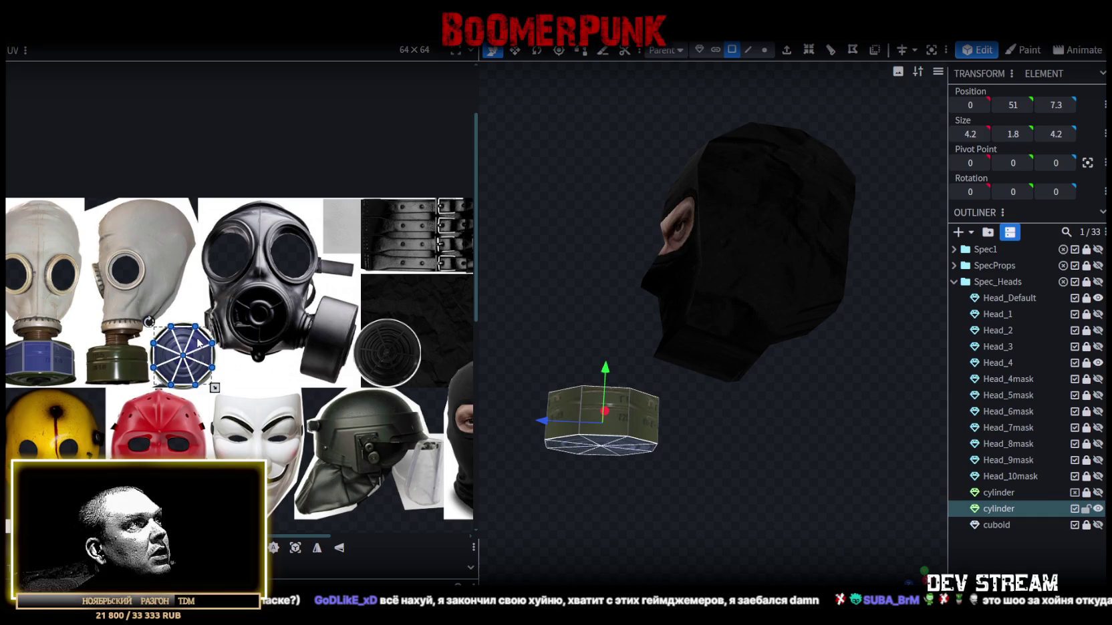
- Move and shrink the end-face UVs to sit over the round filter-grille disc
drag(199, 343, 405, 343)
scroll(405, 343, up, 3)
drag(336, 354, 306, 324)
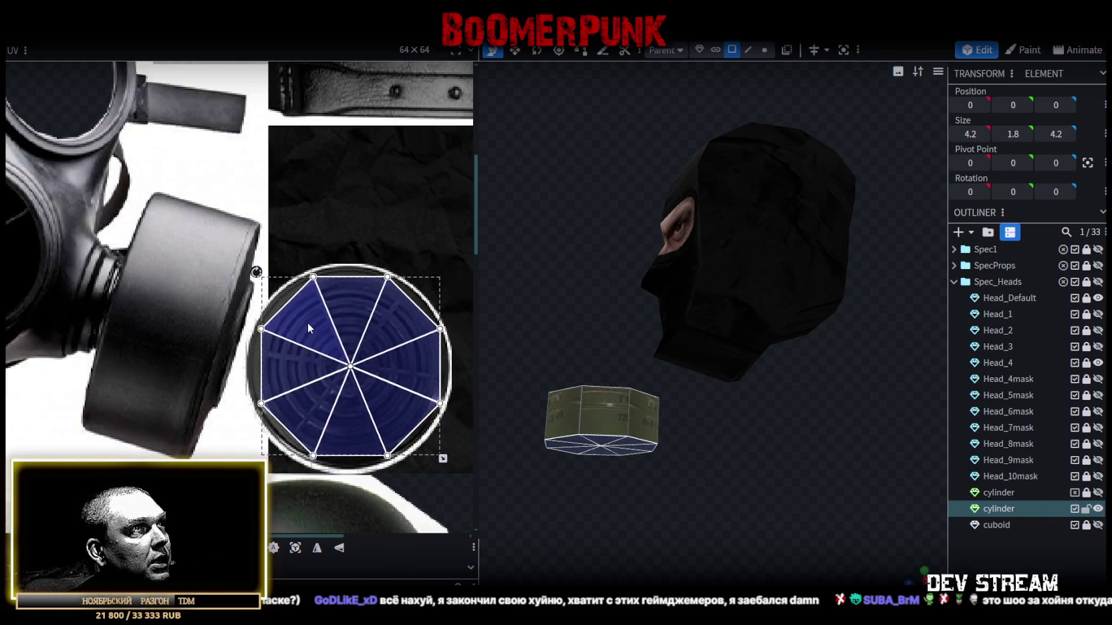
drag(307, 322, 306, 322)
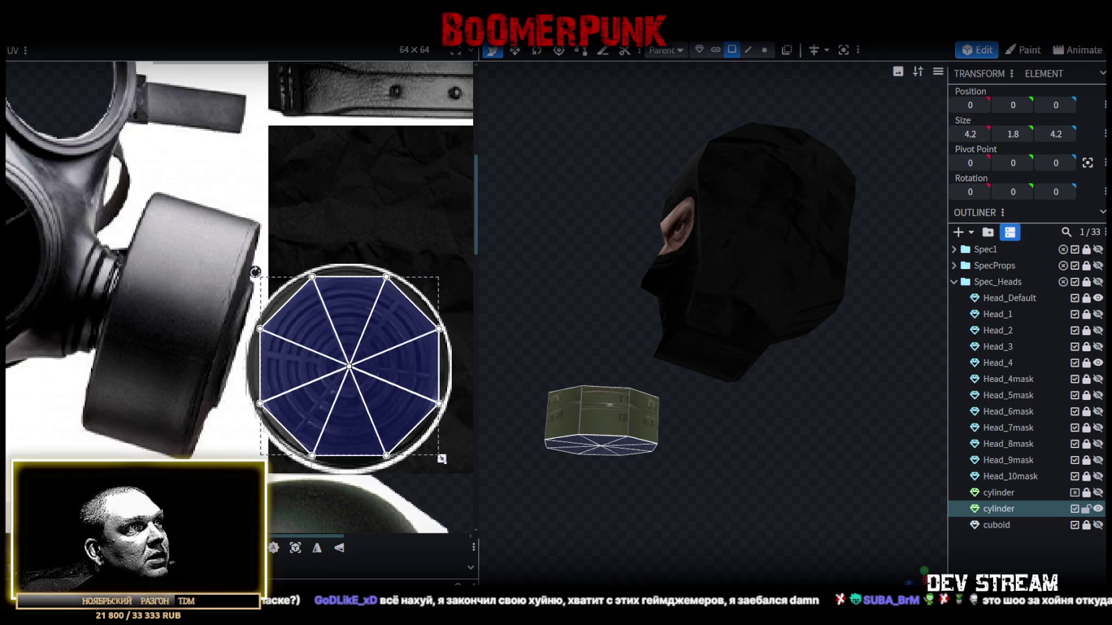
drag(441, 459, 438, 456)
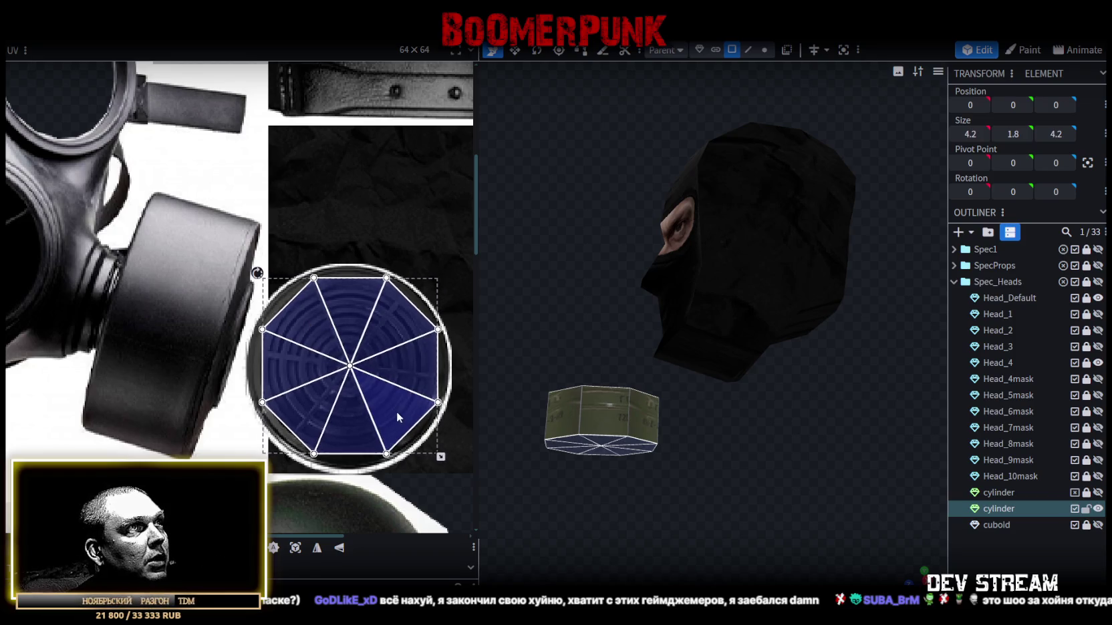
drag(395, 412, 395, 413)
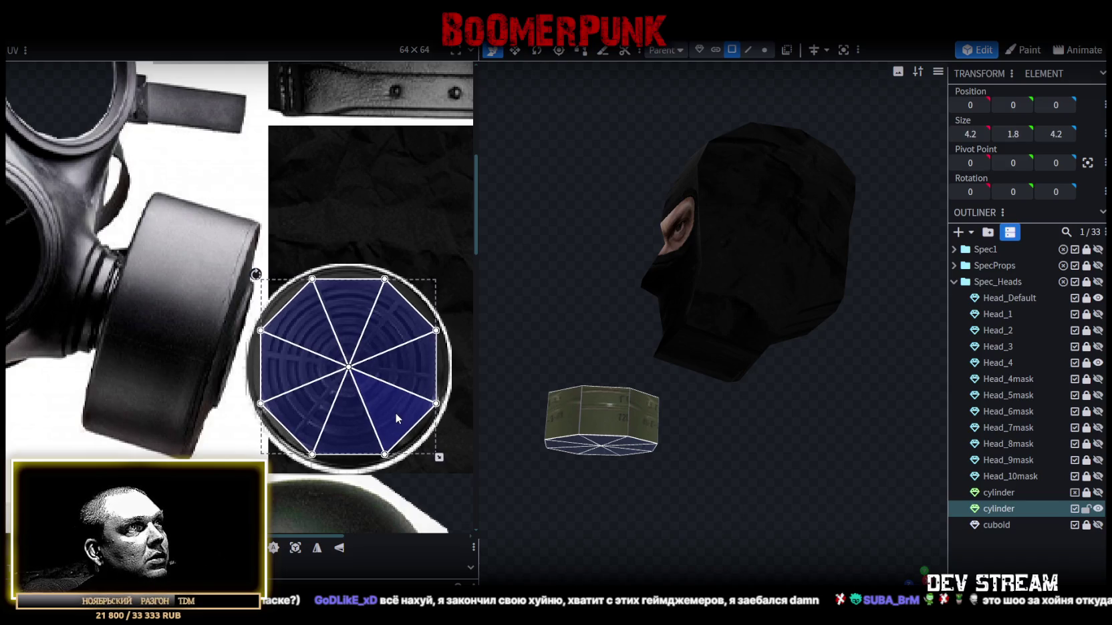
scroll(396, 413, down, 2)
scroll(334, 388, down, 3)
scroll(281, 364, up, 2)
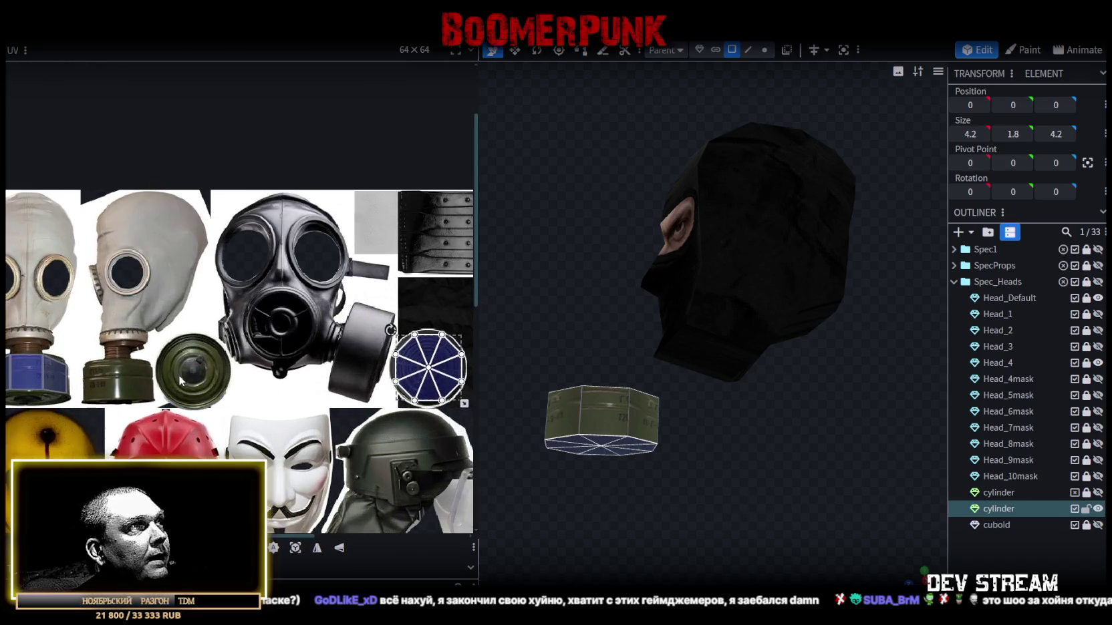
scroll(262, 356, up, 1)
scroll(334, 377, right, 1)
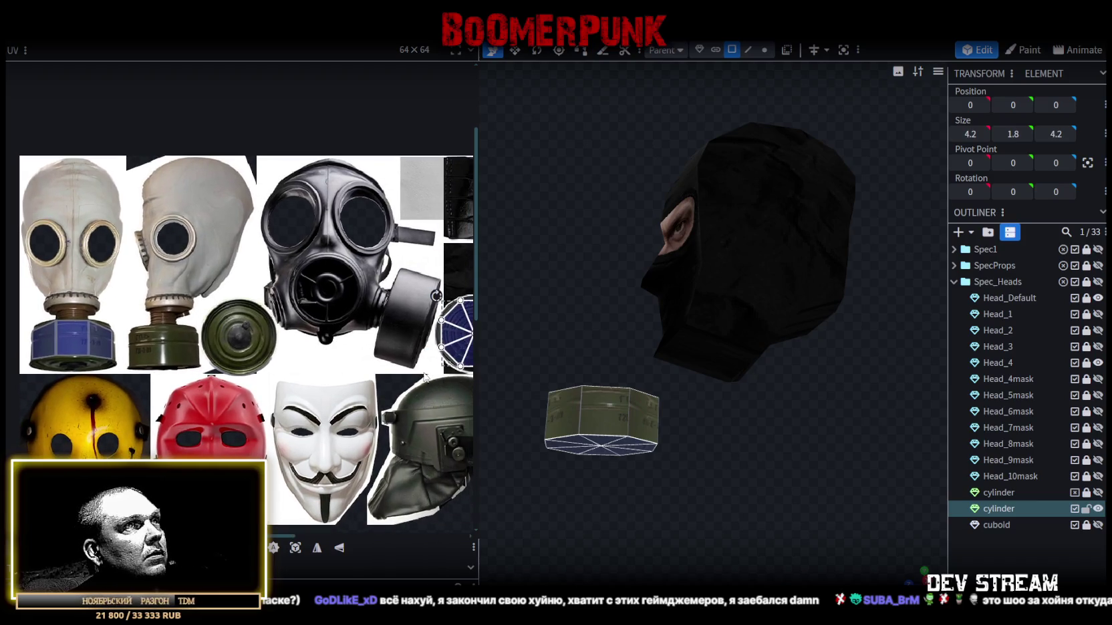
drag(649, 441, 643, 451)
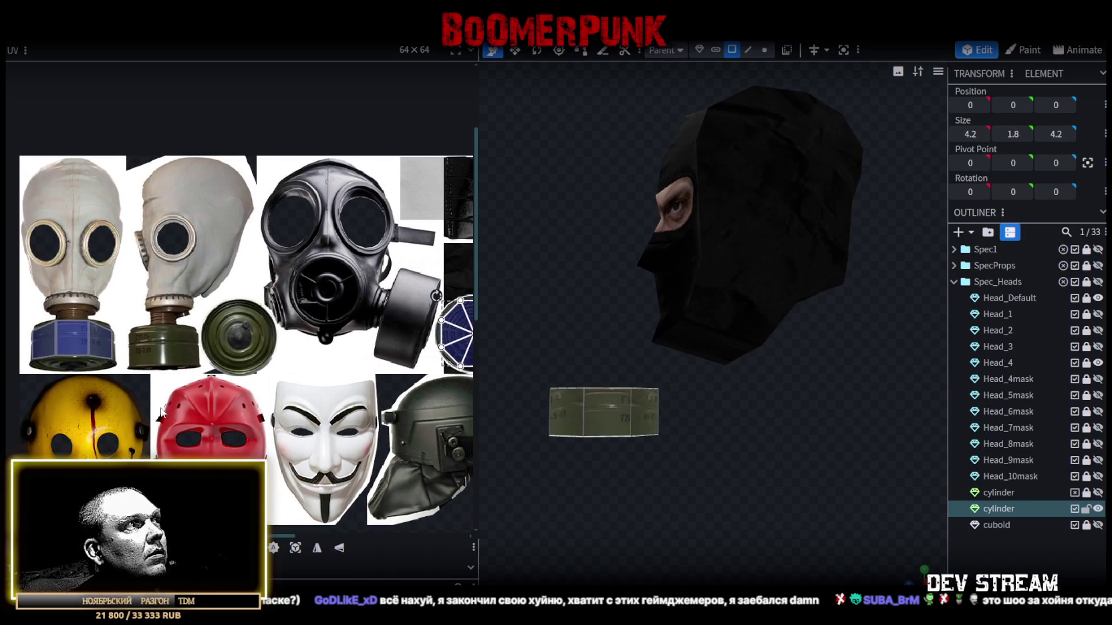
- Project the cylinder's side-face UVs from the view and move them onto the black gas mask area
click(110, 354)
drag(835, 534, 903, 569)
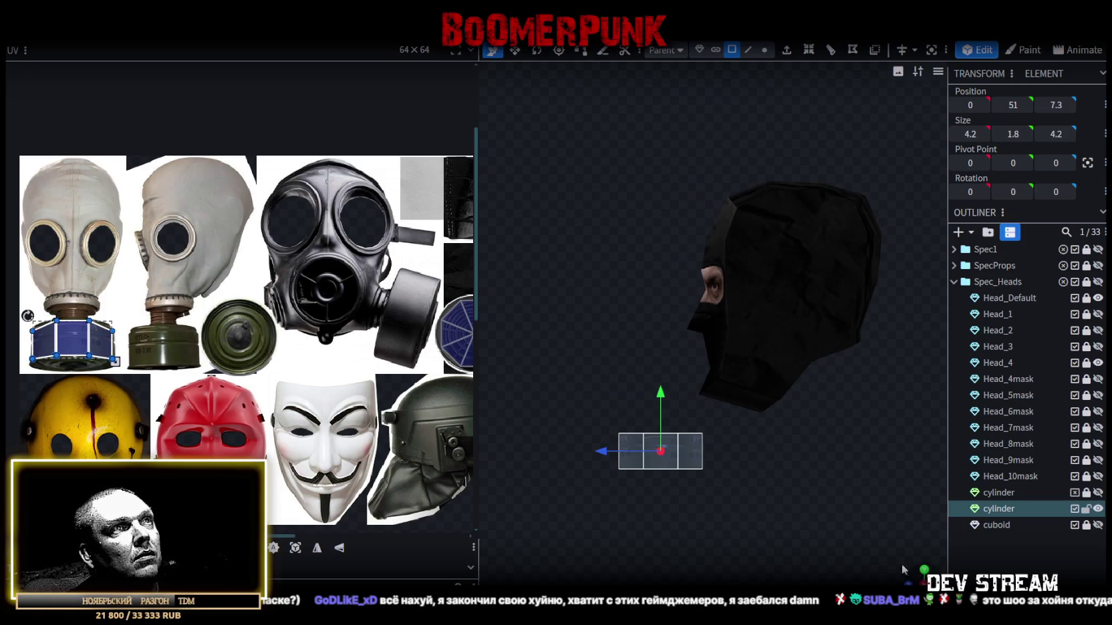
click(294, 547)
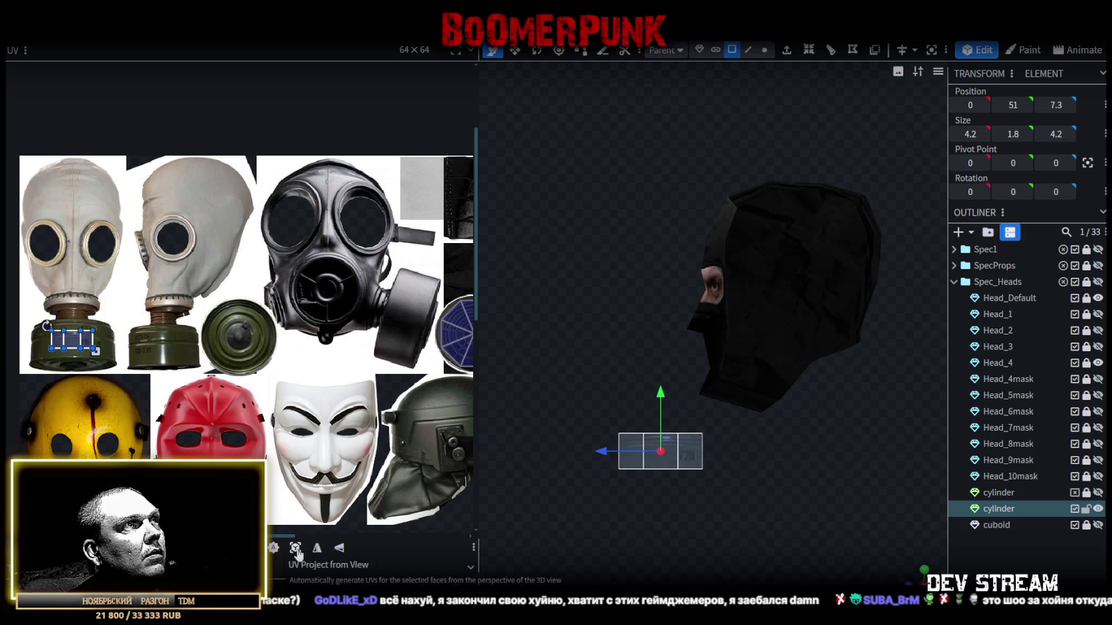
drag(89, 341, 381, 324)
scroll(381, 324, up, 2)
scroll(380, 361, up, 2)
scroll(189, 305, up, 2)
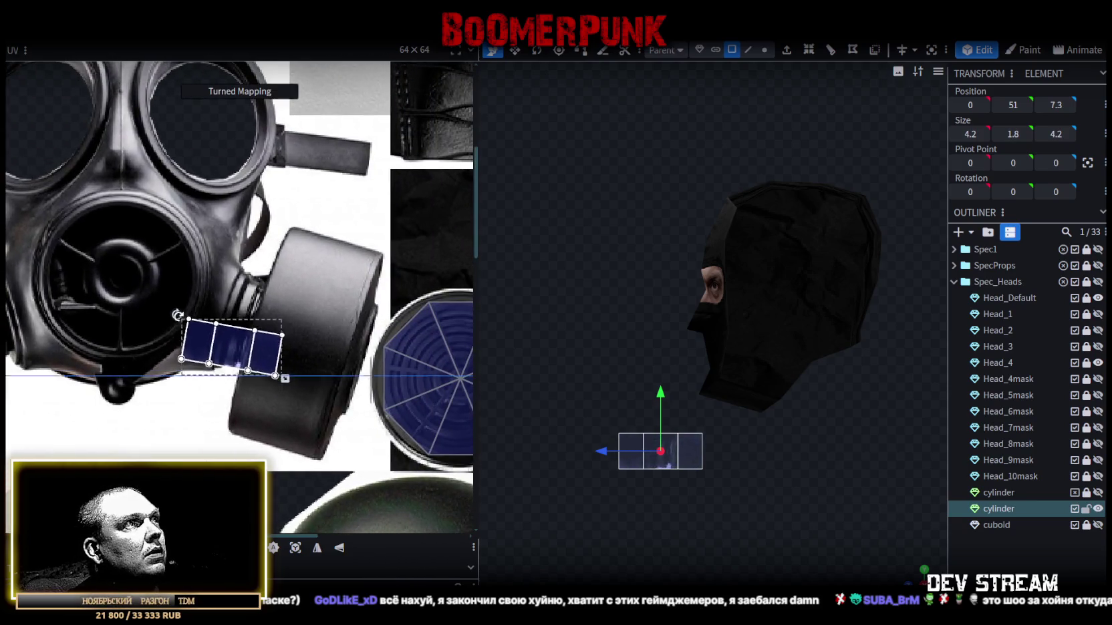
- Rotate the side-face UVs upright and enlarge them to cover the canister texture
drag(177, 319, 172, 315)
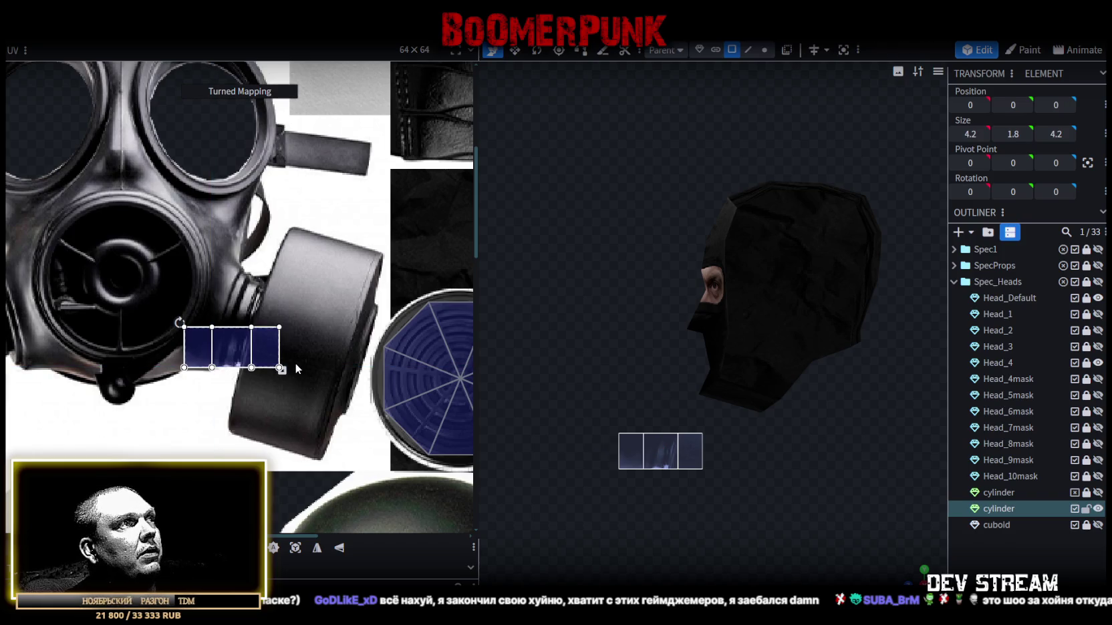
drag(282, 370, 355, 420)
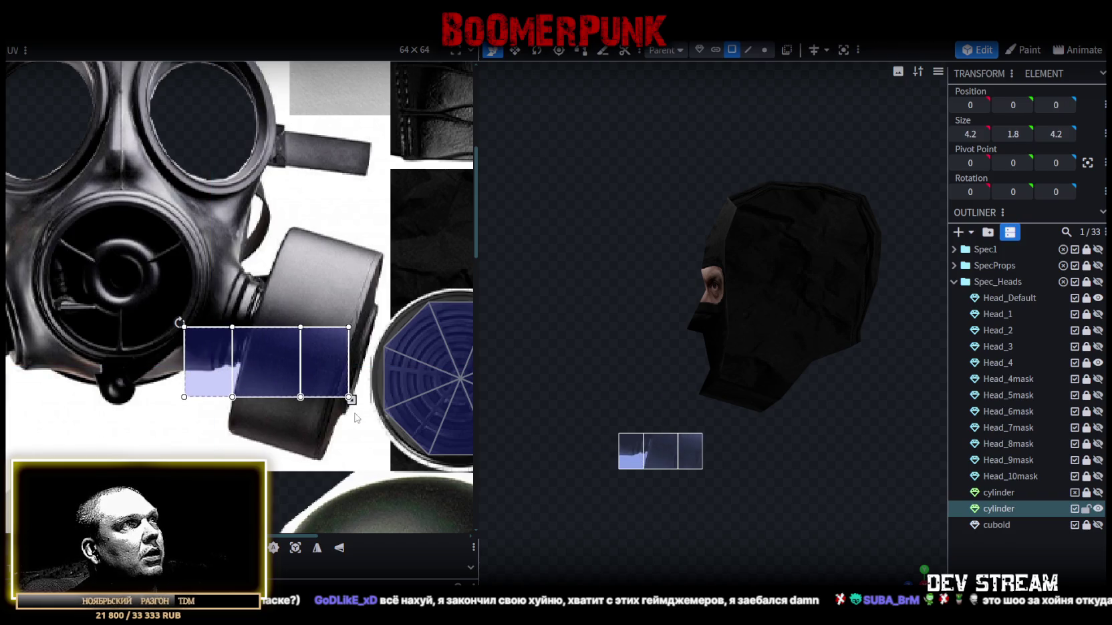
drag(182, 322, 207, 431)
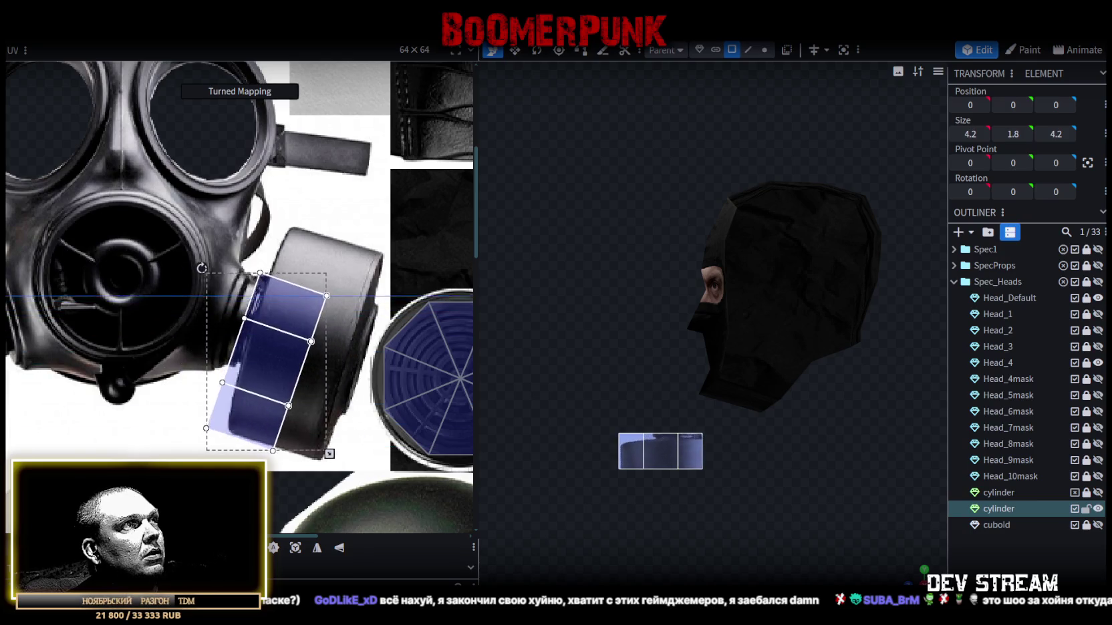
drag(255, 352, 277, 307)
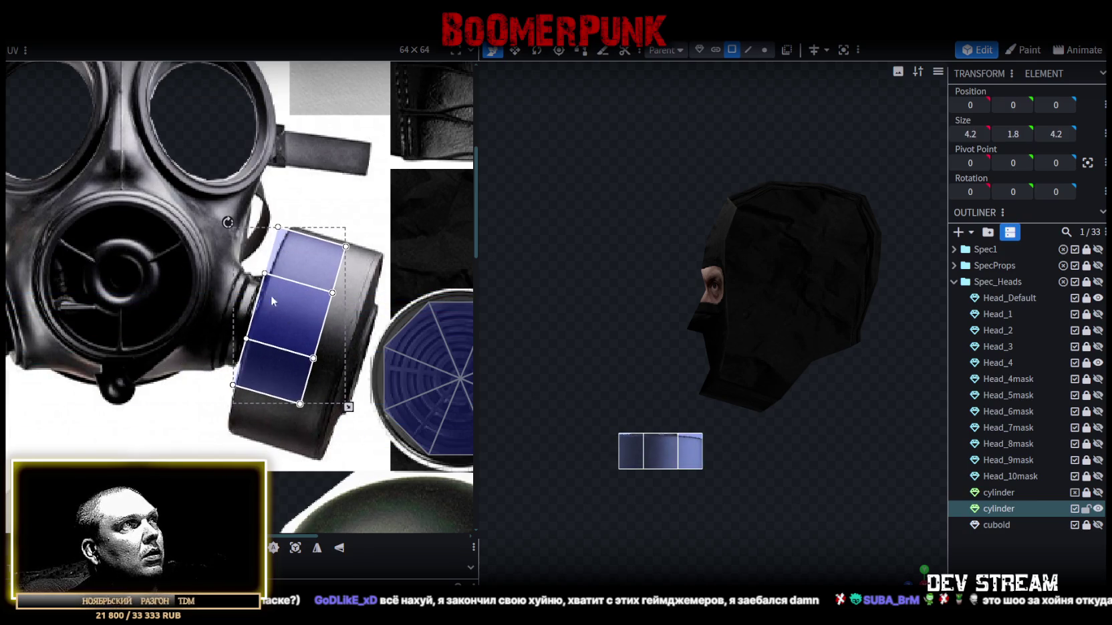
drag(229, 222, 235, 217)
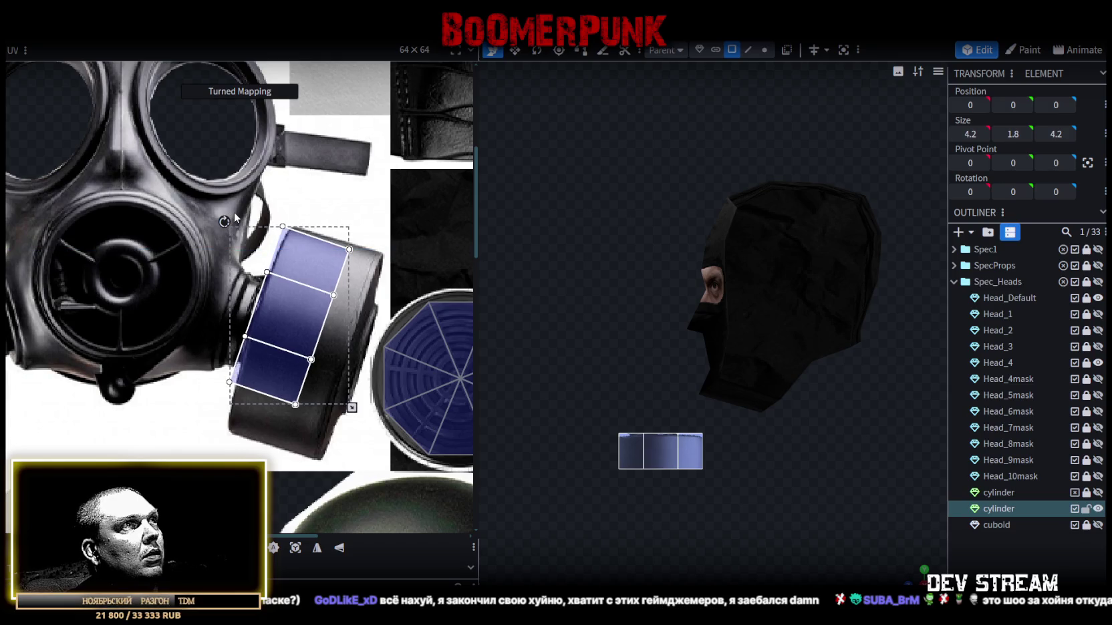
drag(352, 407, 380, 455)
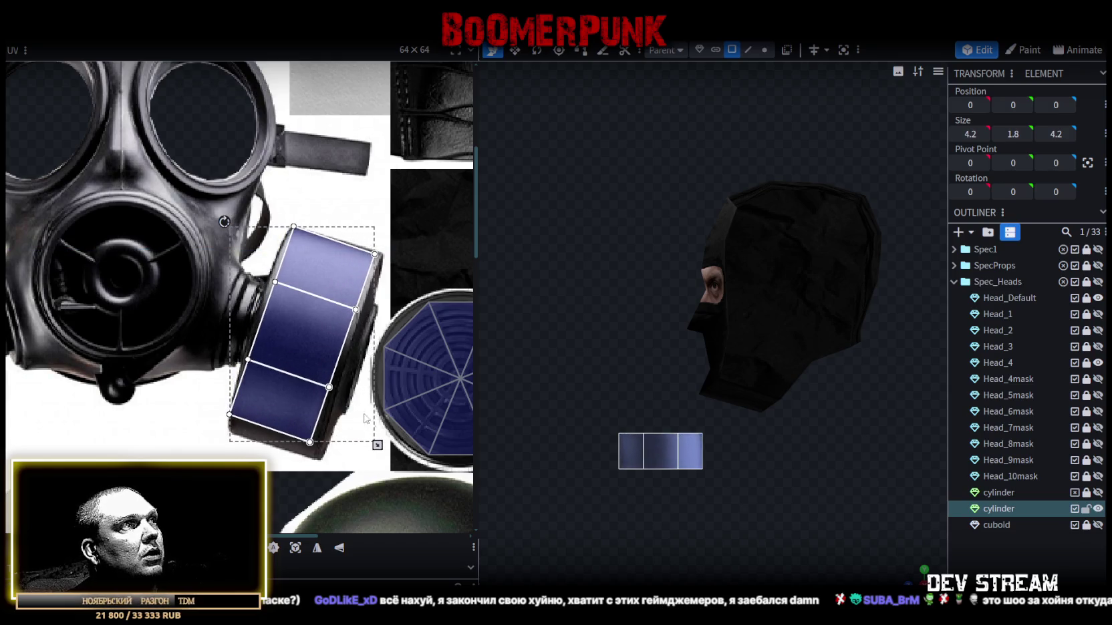
drag(290, 395, 287, 391)
drag(226, 232, 224, 227)
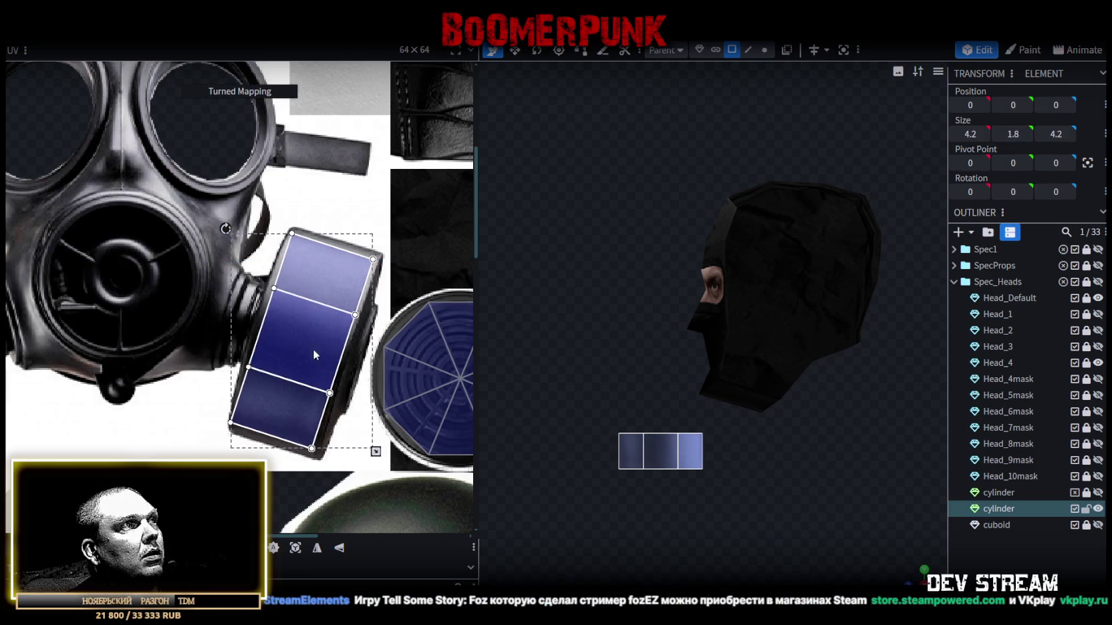
drag(298, 389, 294, 393)
- Reselect the whole cylinder, mirror its side UVs, and place them on the lower canister body
mouse_move(919, 580)
mouse_down()
mouse_move(735, 546)
mouse_move(649, 500)
mouse_move(687, 507)
mouse_move(455, 513)
mouse_move(703, 448)
mouse_up()
click(737, 512)
click(703, 448)
drag(813, 460, 735, 460)
click(733, 443)
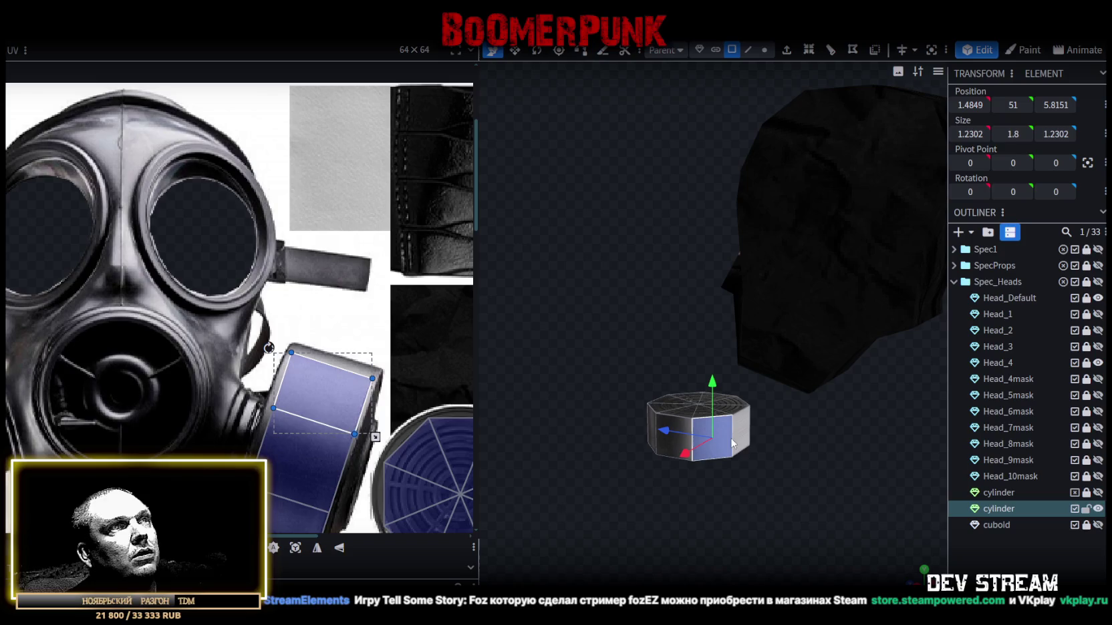
double_click(748, 434)
drag(832, 460, 594, 426)
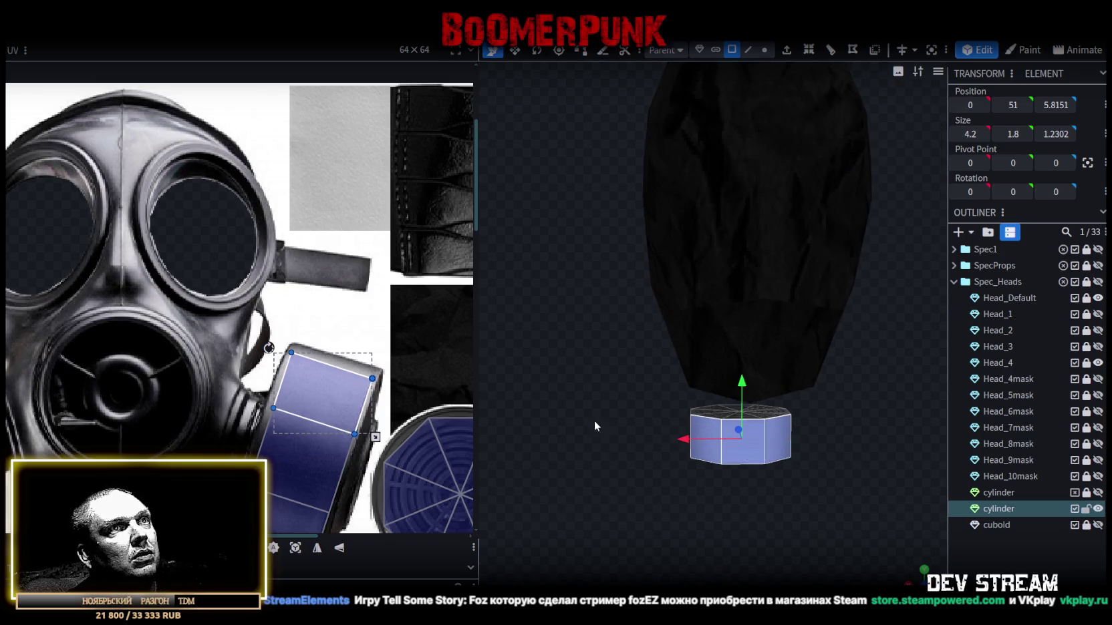
scroll(282, 321, down, 2)
click(338, 553)
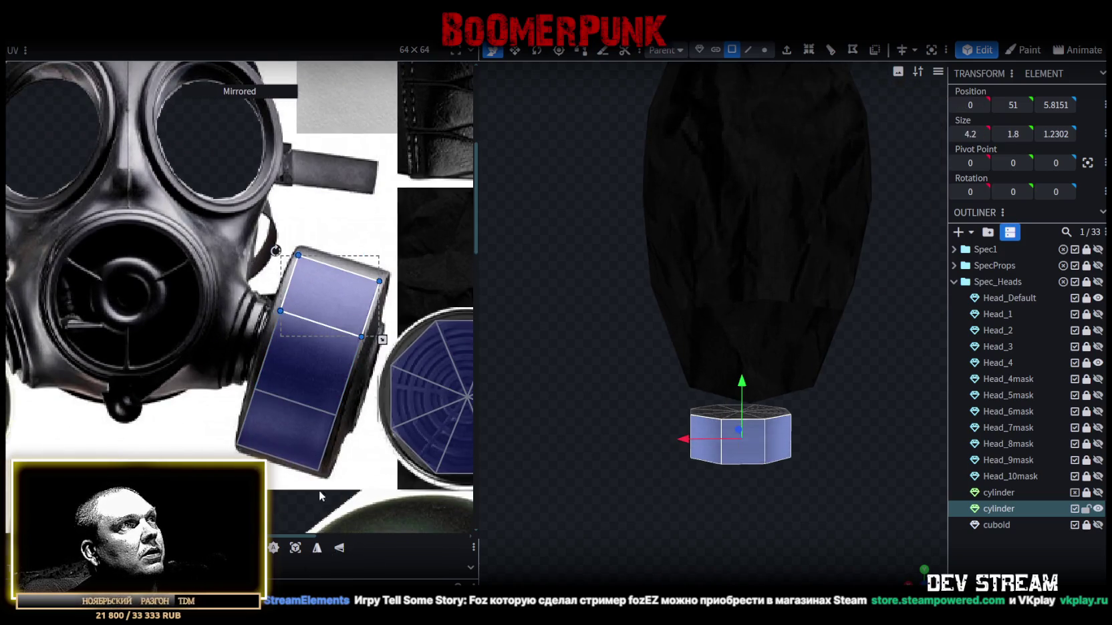
mouse_move(336, 303)
mouse_down()
mouse_move(297, 421)
mouse_move(317, 359)
mouse_up()
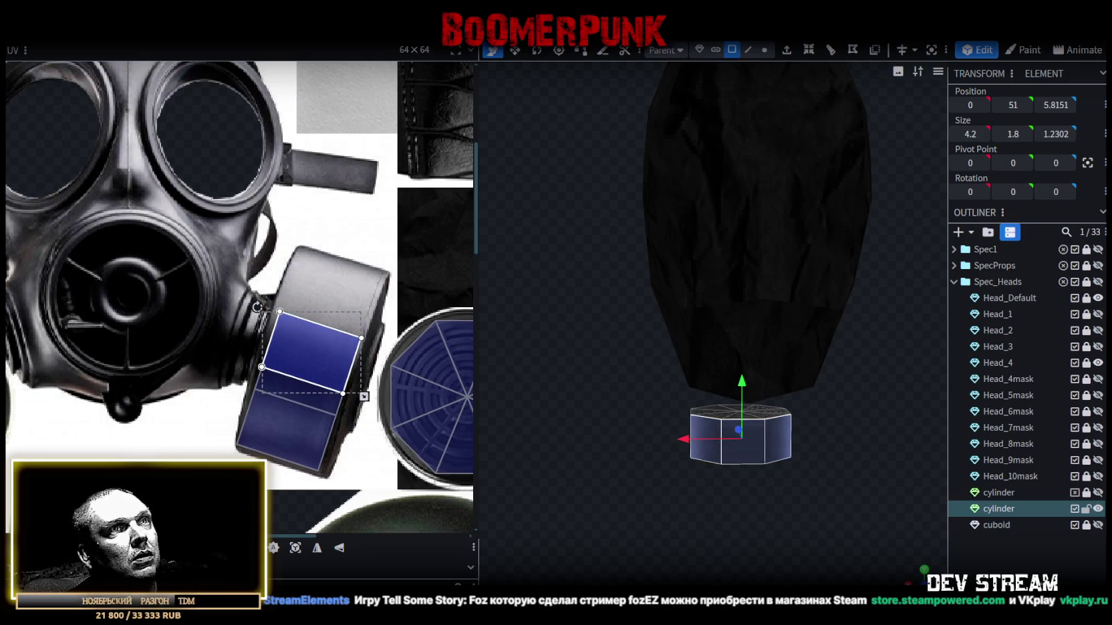
click(884, 555)
mouse_move(923, 579)
mouse_down()
mouse_move(823, 544)
mouse_move(723, 540)
mouse_move(803, 518)
mouse_up()
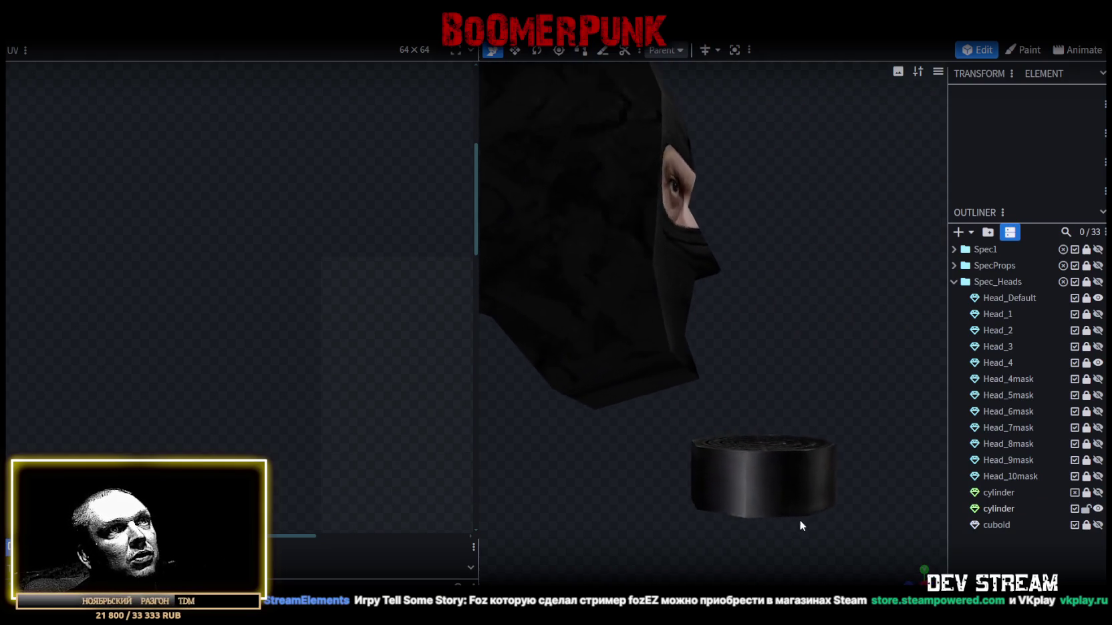
- Unhide the cuboid filter piece and the Head_10mask gas mask in the Outliner
click(745, 471)
click(764, 507)
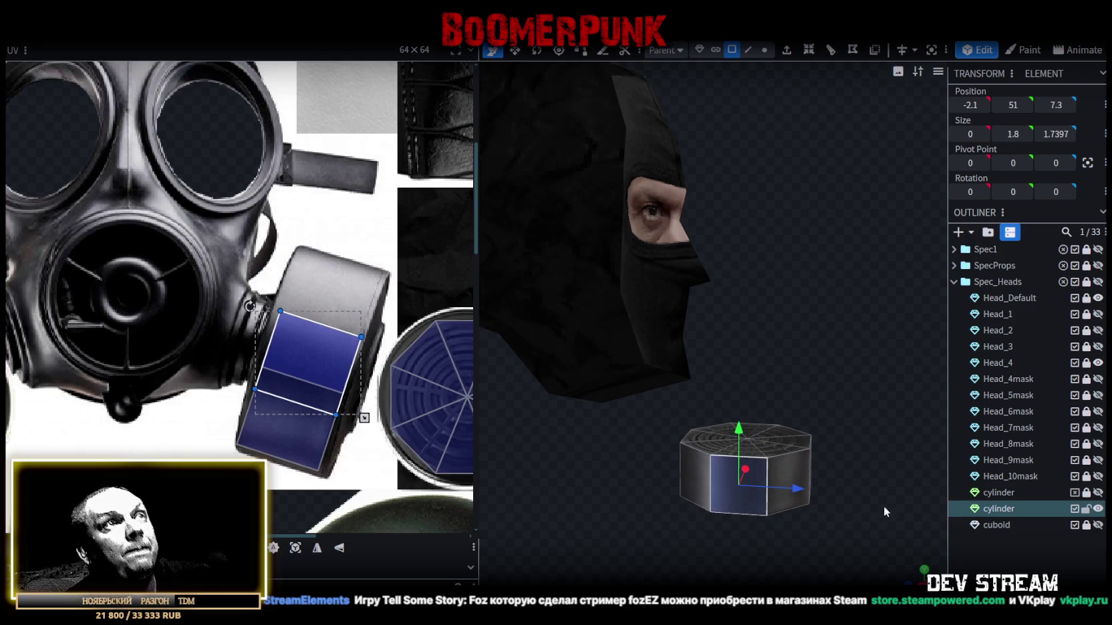
drag(885, 512, 683, 492)
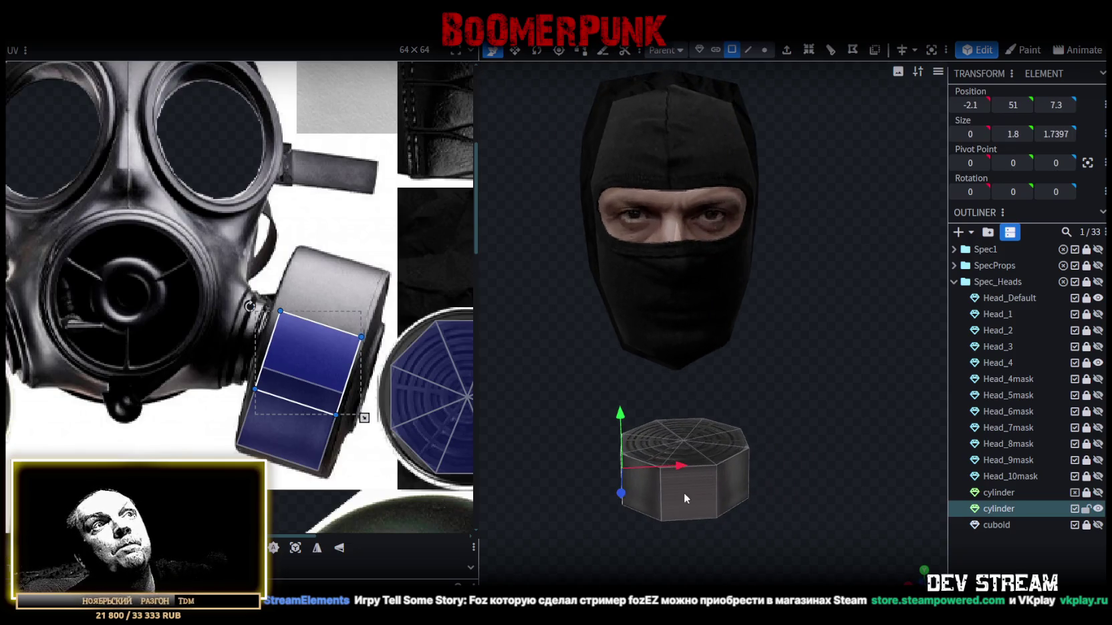
click(1097, 525)
click(1098, 477)
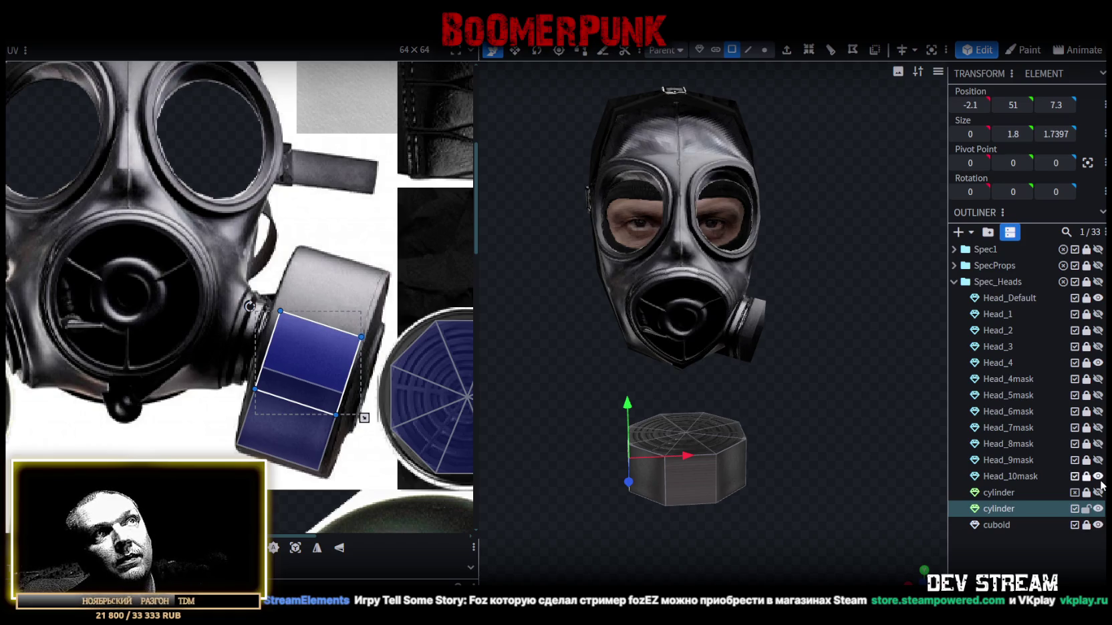
drag(830, 433, 816, 393)
mouse_move(767, 324)
mouse_down()
mouse_move(727, 500)
mouse_move(733, 441)
mouse_up()
scroll(755, 419, up, 3)
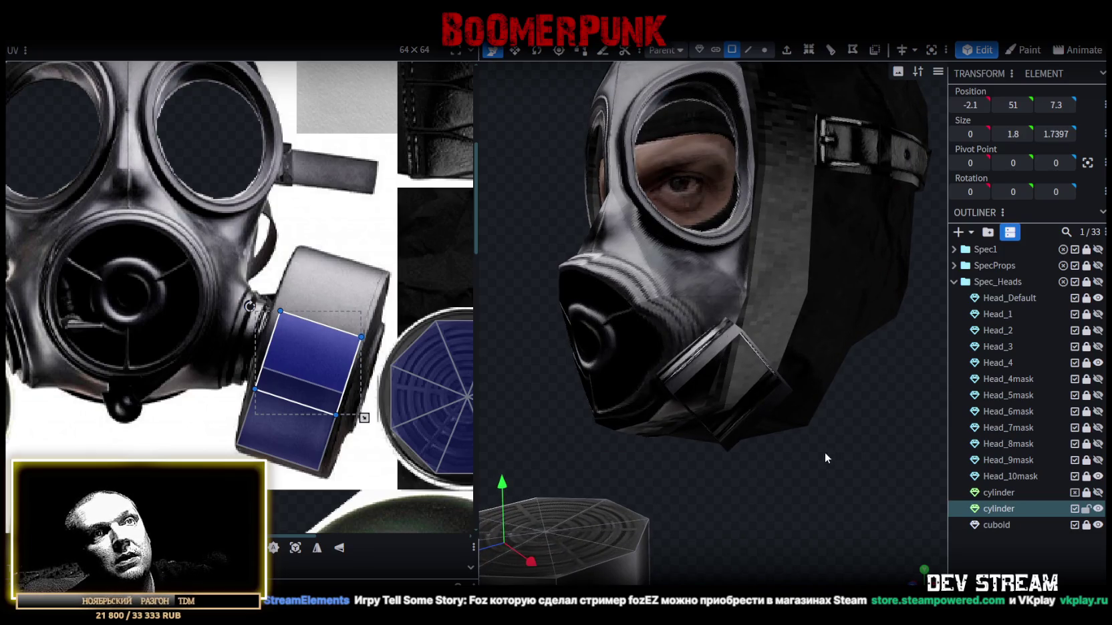
- Reselect the filter cylinder, switch to edge selection mode, then clear the selection
click(993, 509)
click(748, 50)
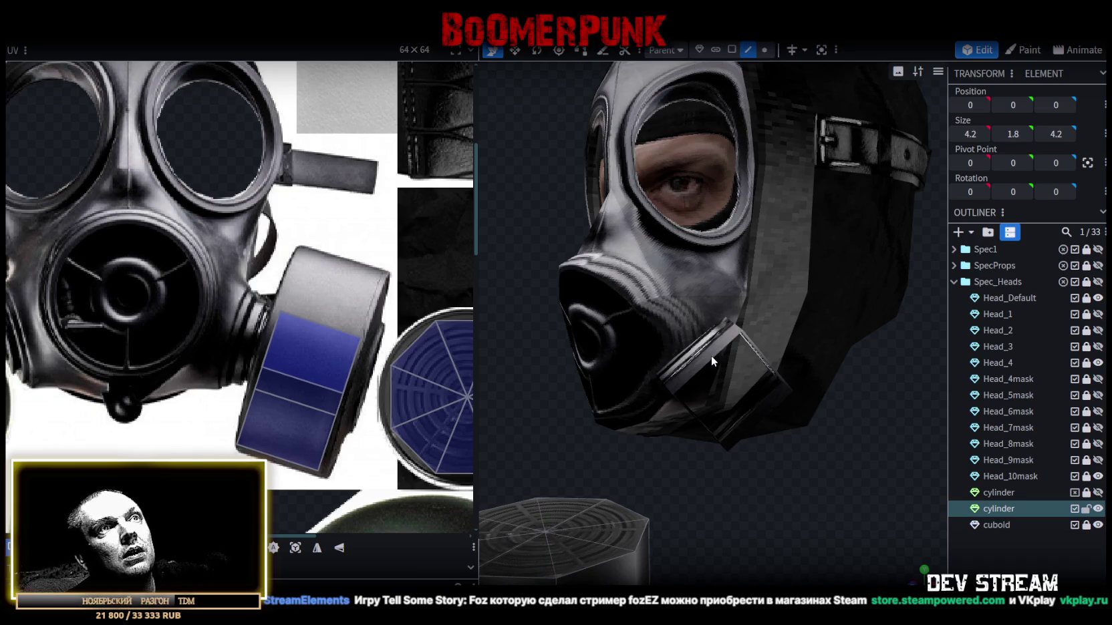
scroll(774, 446, down, 2)
drag(774, 445, 1009, 527)
key(Escape)
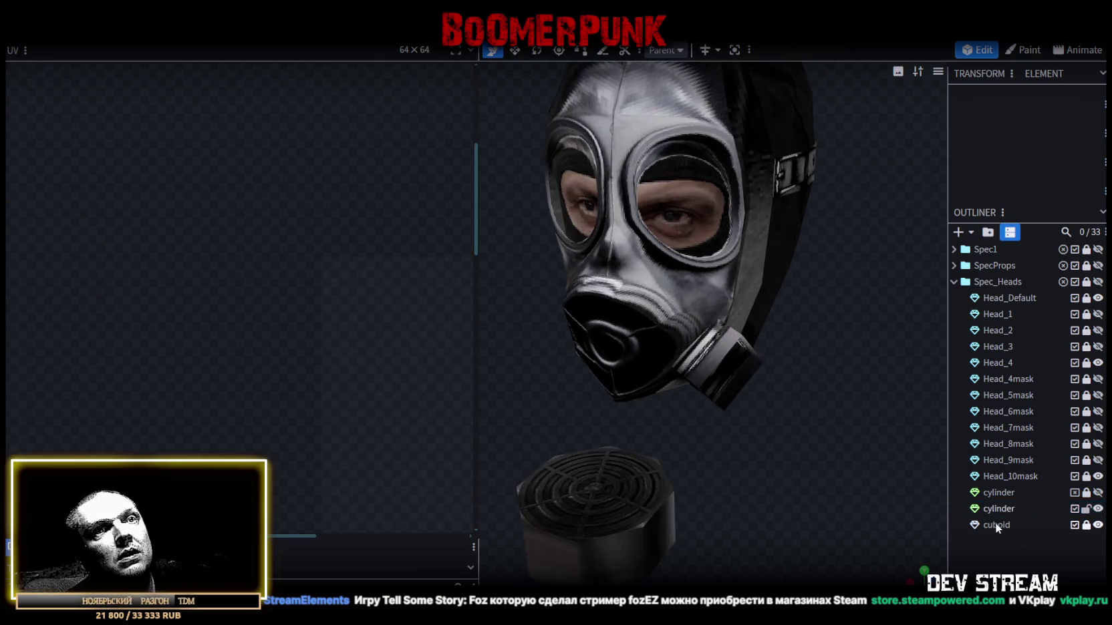
- Duplicate the cuboid filter piece, delete the extra copy, and reselect the original cuboid
click(997, 525)
key(ctrl+d)
drag(816, 462, 841, 453)
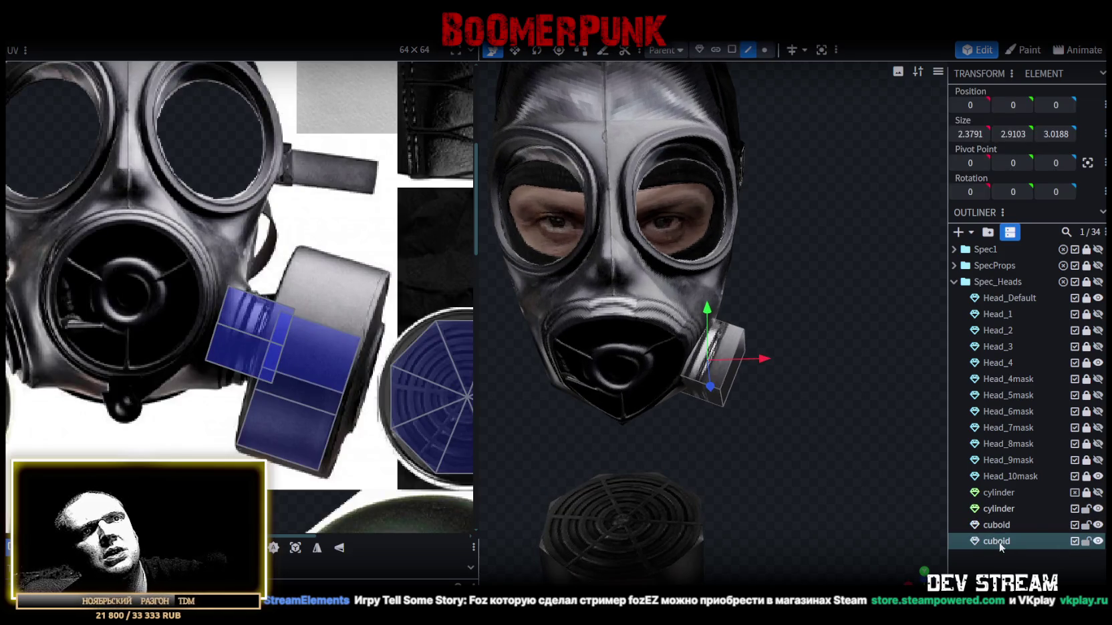
key(Delete)
drag(835, 414, 758, 351)
click(708, 361)
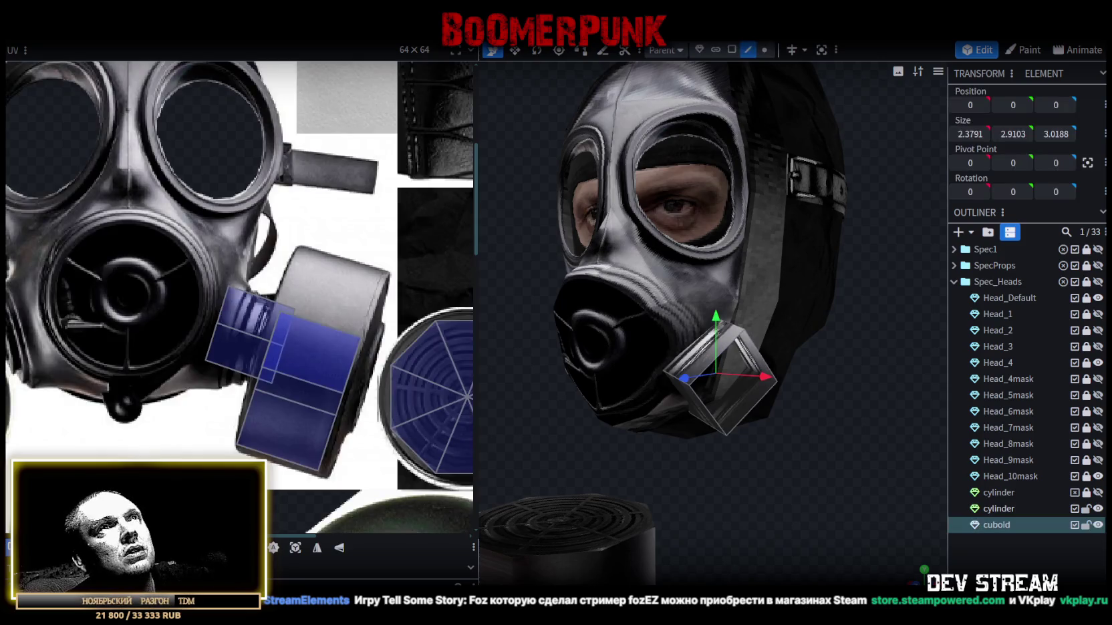
scroll(719, 419, up, 2)
click(706, 436)
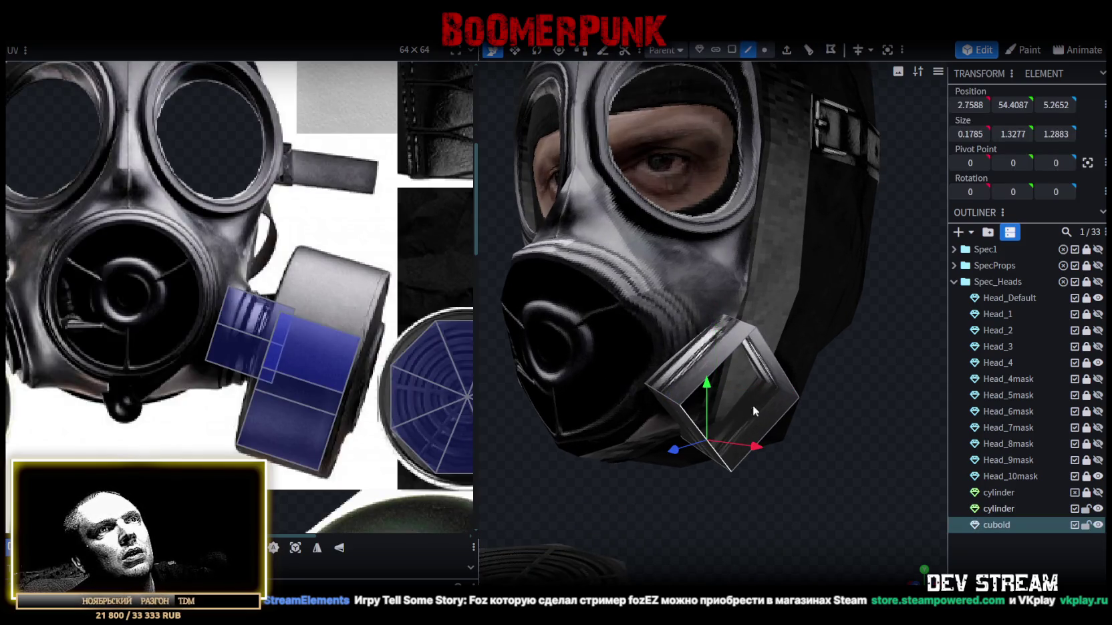
click(778, 363)
mouse_move(809, 413)
mouse_down()
mouse_move(844, 456)
mouse_move(801, 473)
mouse_up()
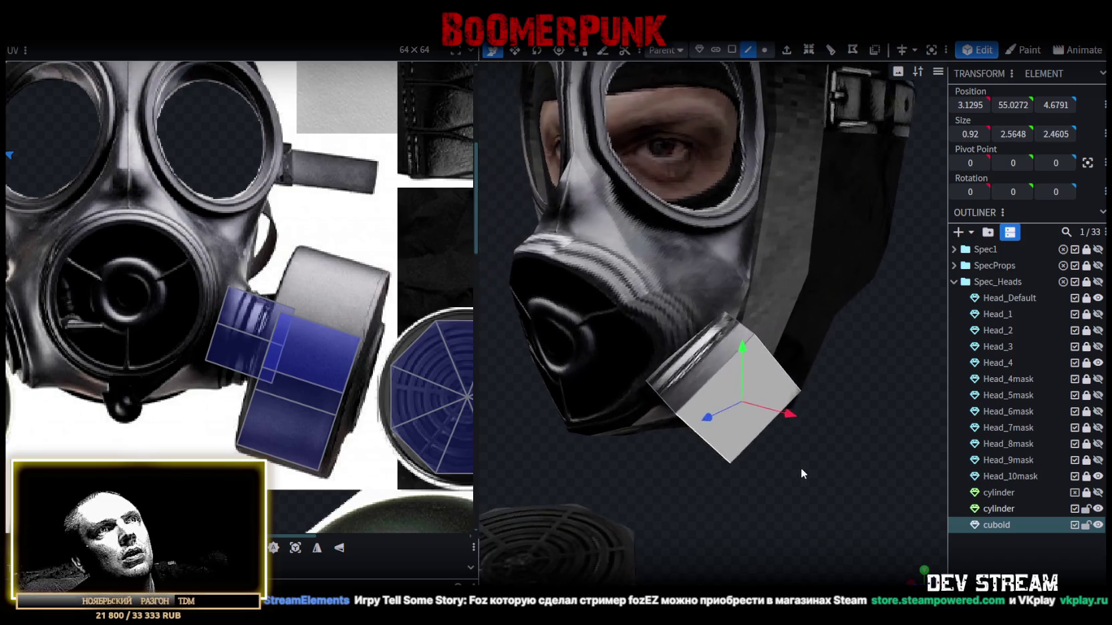
click(732, 49)
- Shrink the cuboid's height and depth, then move it lower and outward to Y 54.8272, Z 4.8791
key(s)
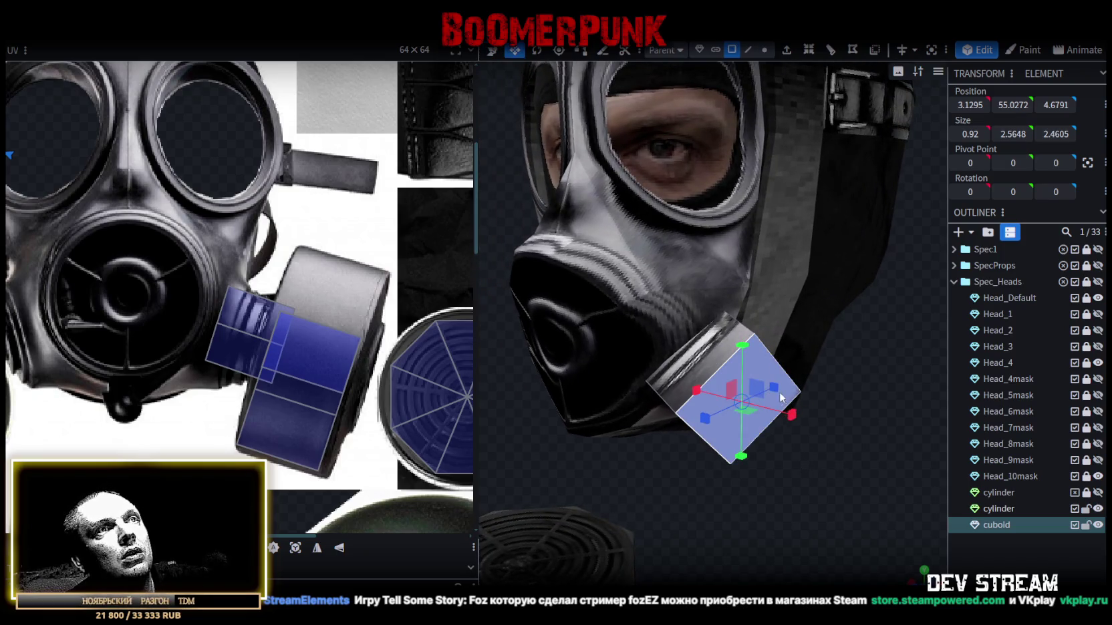
mouse_move(747, 387)
mouse_down()
mouse_move(732, 376)
mouse_move(743, 394)
mouse_up()
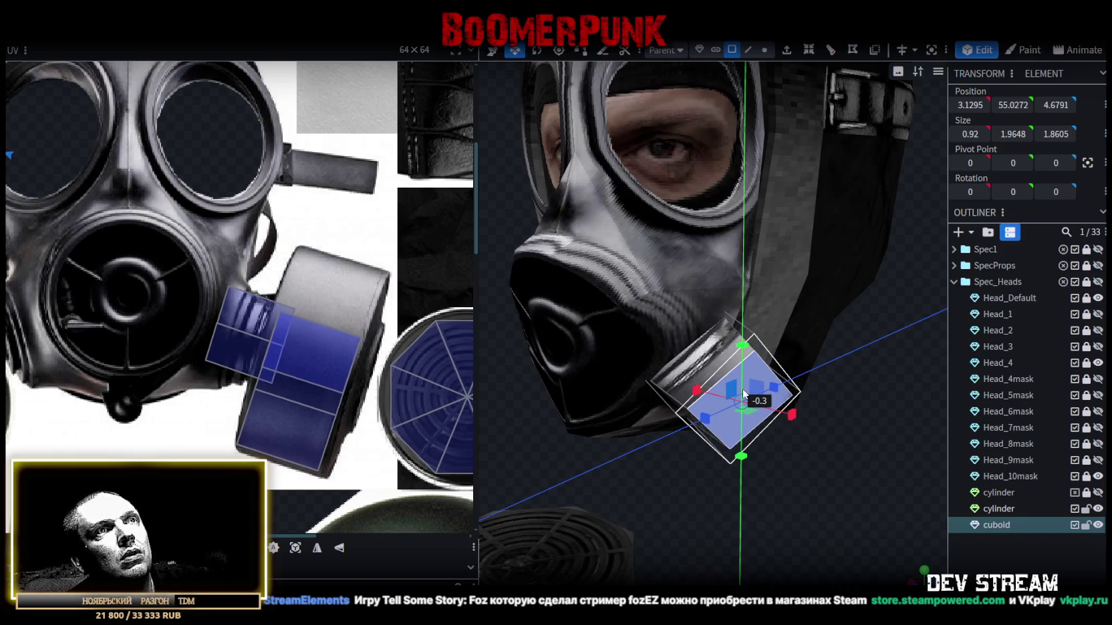
drag(845, 432, 889, 439)
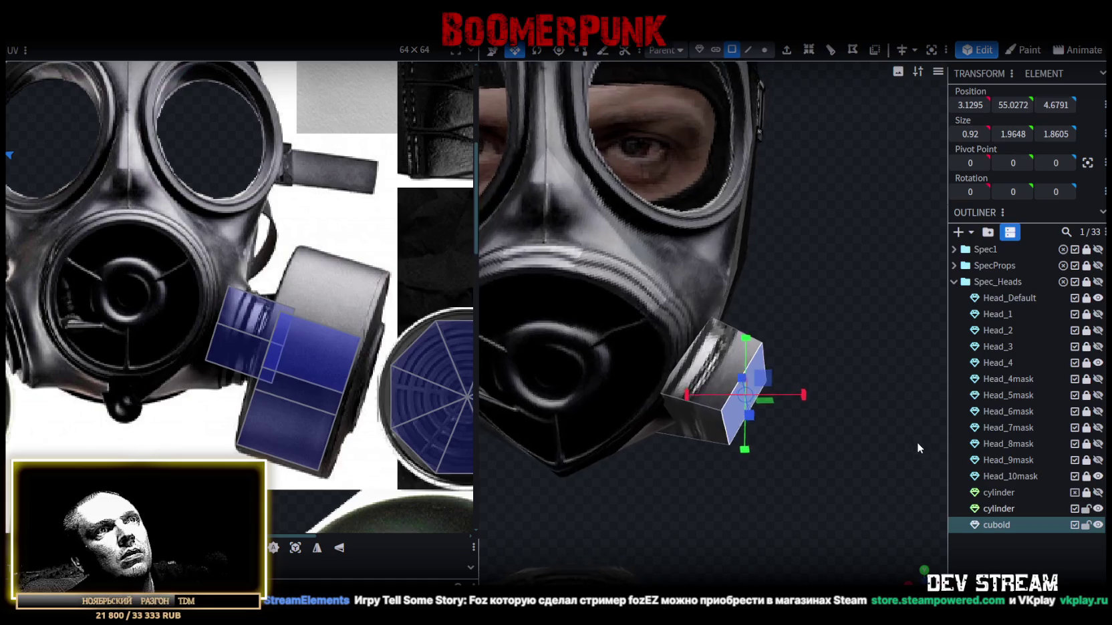
key(v)
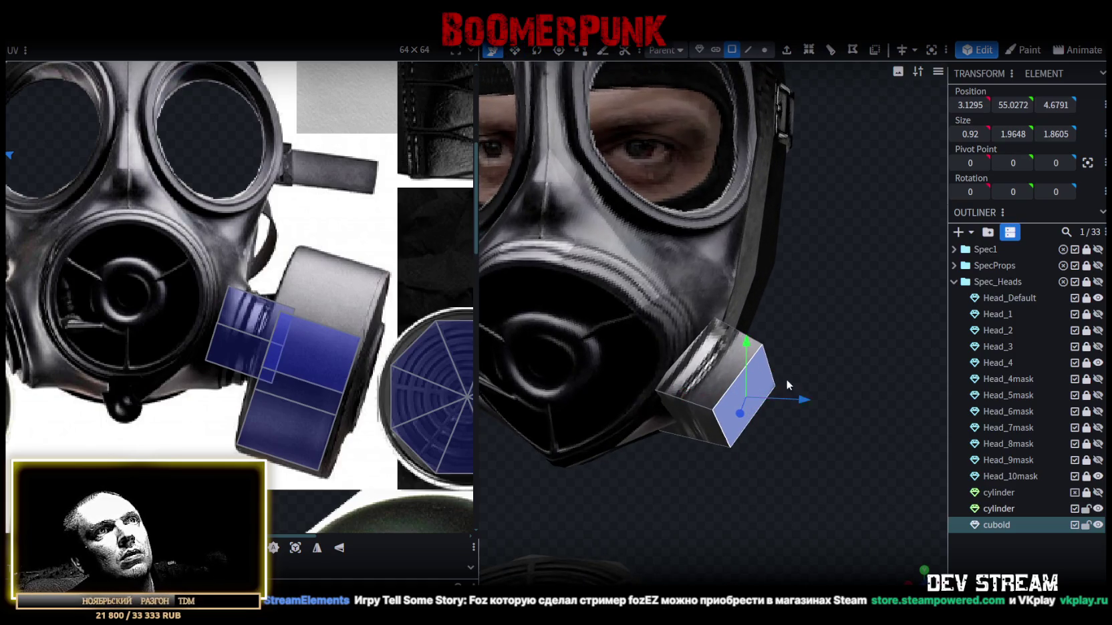
drag(745, 344, 744, 365)
mouse_move(762, 414)
mouse_down()
mouse_move(784, 469)
mouse_move(656, 481)
mouse_up()
mouse_move(719, 440)
mouse_down()
mouse_move(659, 423)
mouse_move(868, 495)
mouse_move(809, 433)
mouse_move(849, 425)
mouse_move(864, 445)
mouse_up()
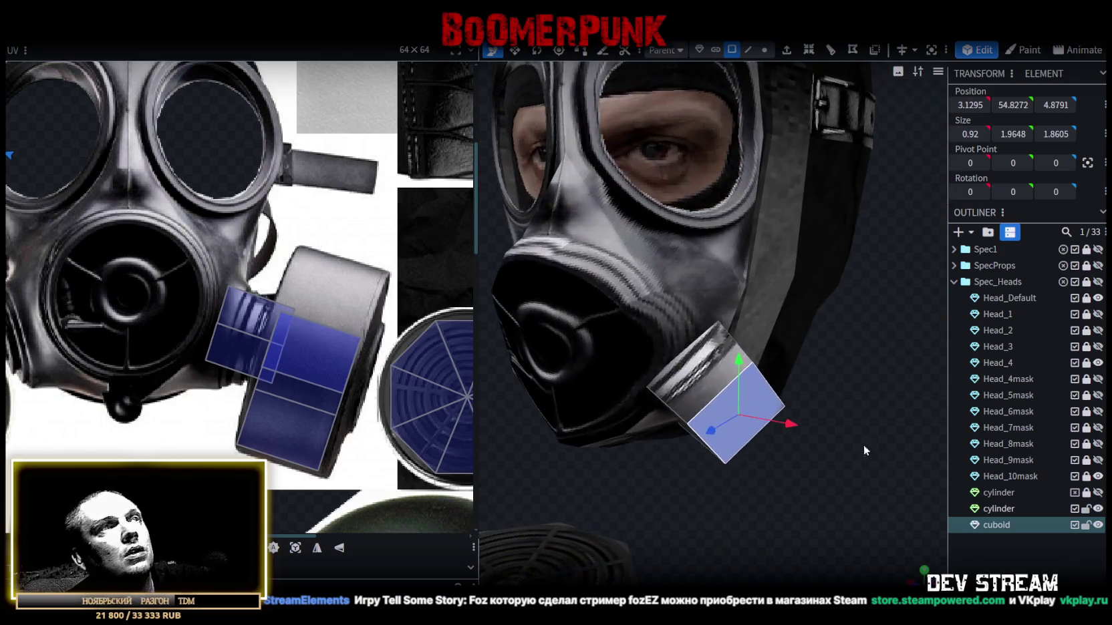
- Place the cuboid's UV box on the black gas-mask area of the texture
scroll(332, 325, down, 2)
scroll(131, 284, down, 3)
scroll(212, 247, up, 2)
scroll(226, 214, up, 2)
drag(226, 214, 441, 350)
middle_drag(441, 351, 139, 304)
scroll(139, 303, up, 3)
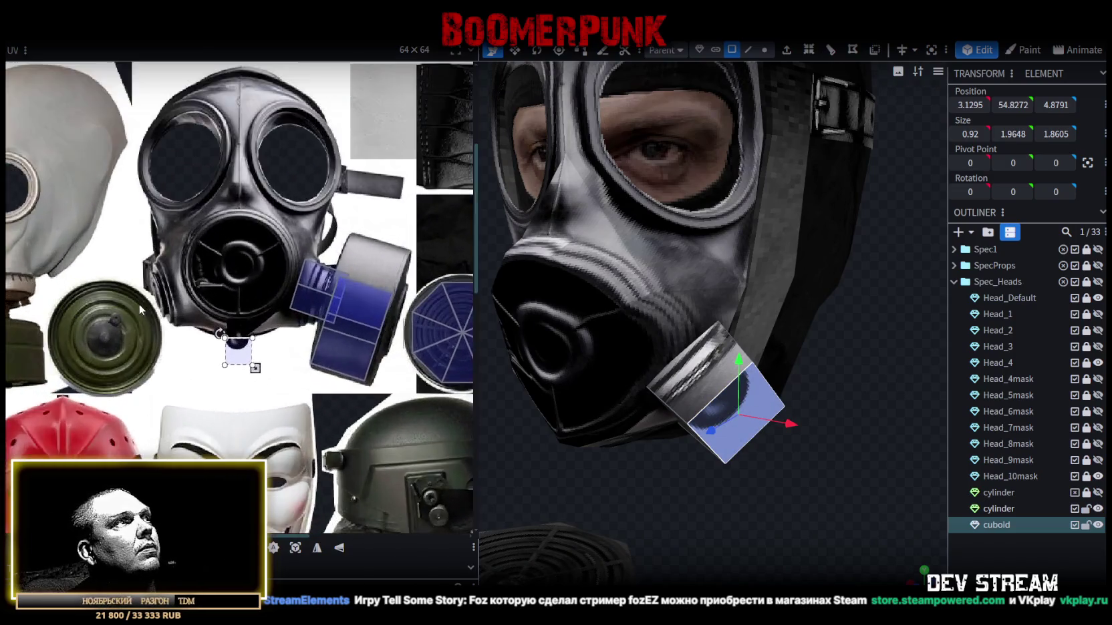
- Move the cuboid's UV box onto the green canister centre and shrink it
scroll(189, 317, up, 2)
mouse_move(272, 372)
mouse_down()
mouse_move(104, 365)
mouse_move(83, 349)
mouse_up()
scroll(83, 350, up, 4)
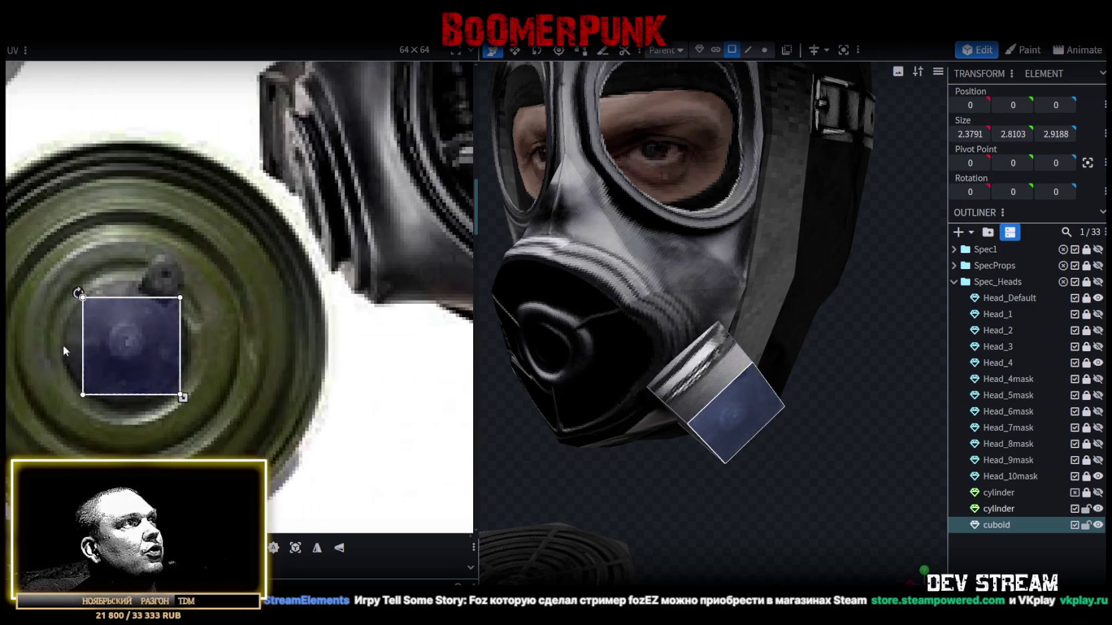
drag(183, 397, 170, 384)
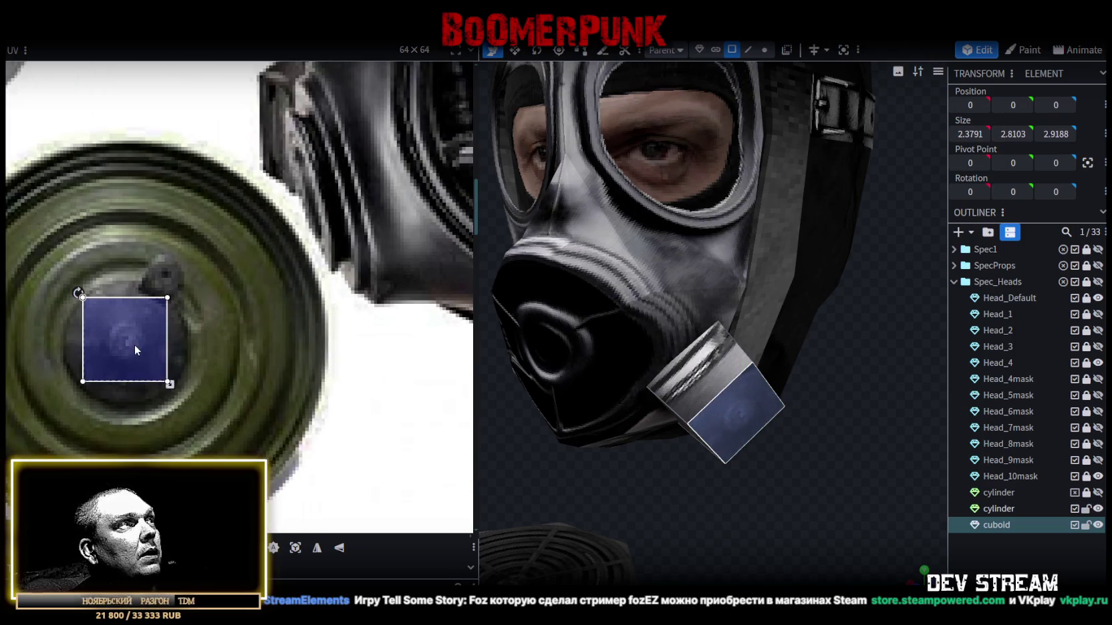
- Remap another cuboid face's UV to a different texture spot, then duplicate the cuboid
click(942, 556)
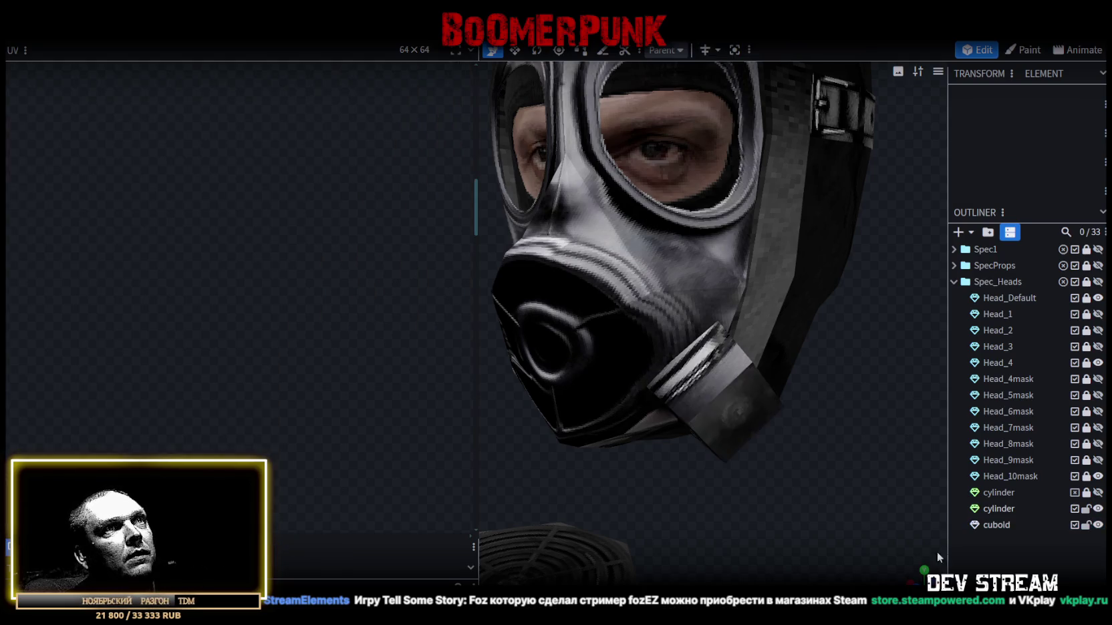
drag(942, 556, 893, 531)
click(727, 389)
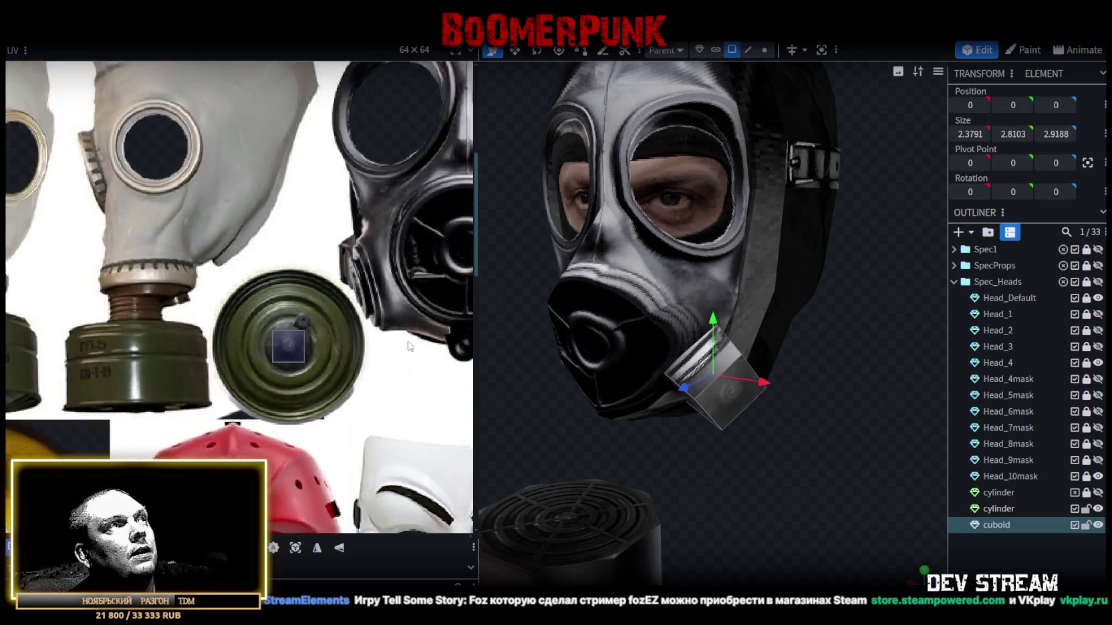
scroll(409, 347, down, 2)
click(715, 404)
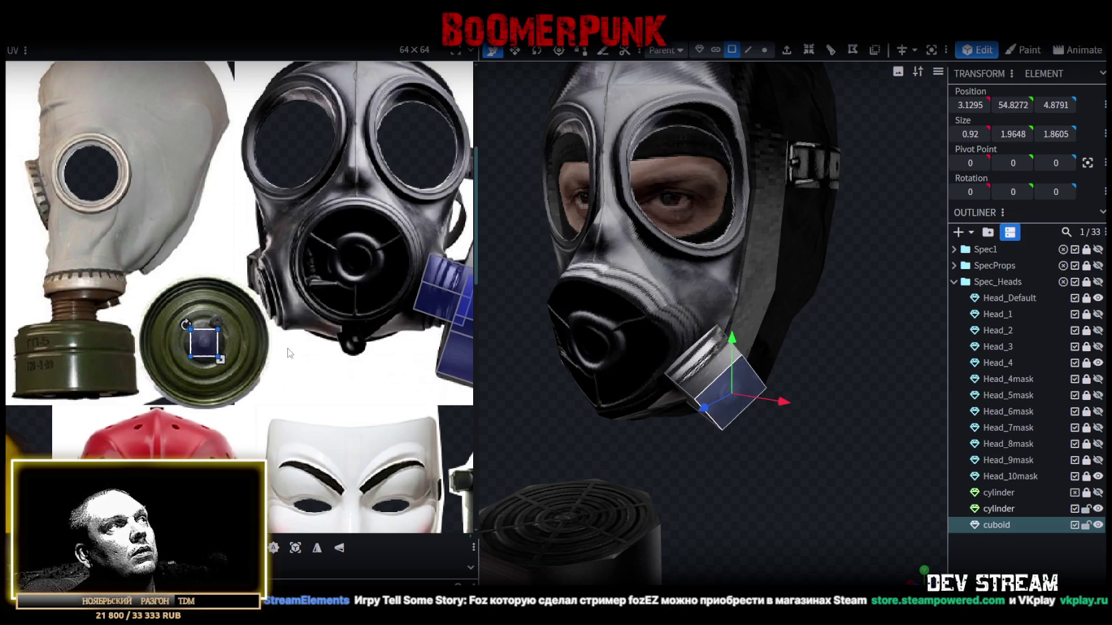
mouse_move(204, 342)
mouse_down()
mouse_move(64, 327)
mouse_move(286, 306)
mouse_up()
key(ctrl+d)
drag(621, 336, 811, 360)
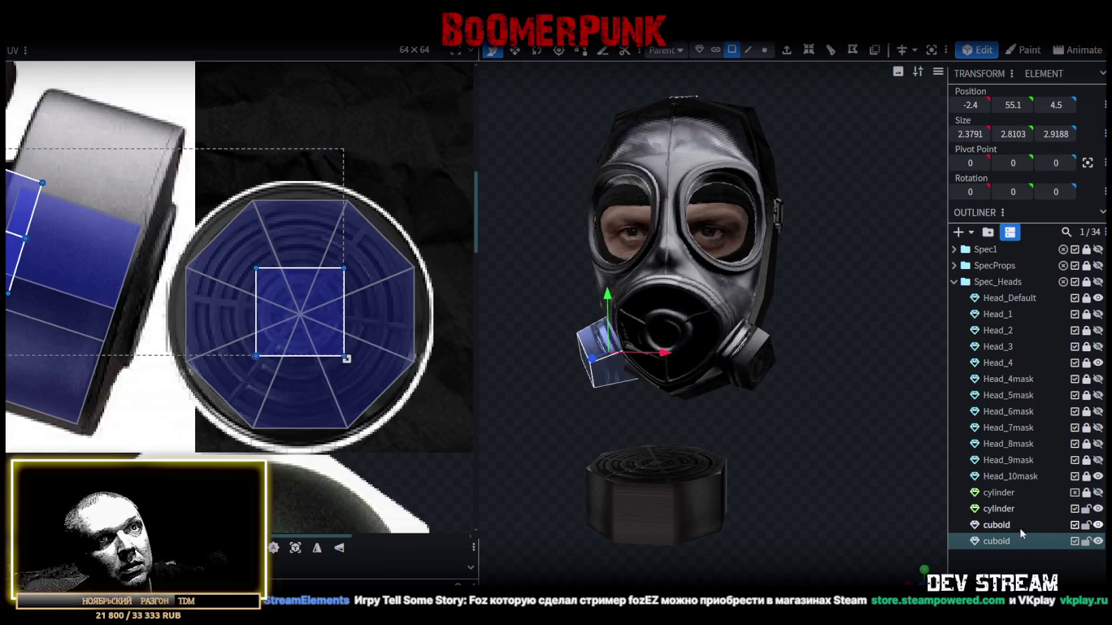
- Merge both filter cuboids into the Head_10mask mesh, leaving 32 elements
click(1012, 508)
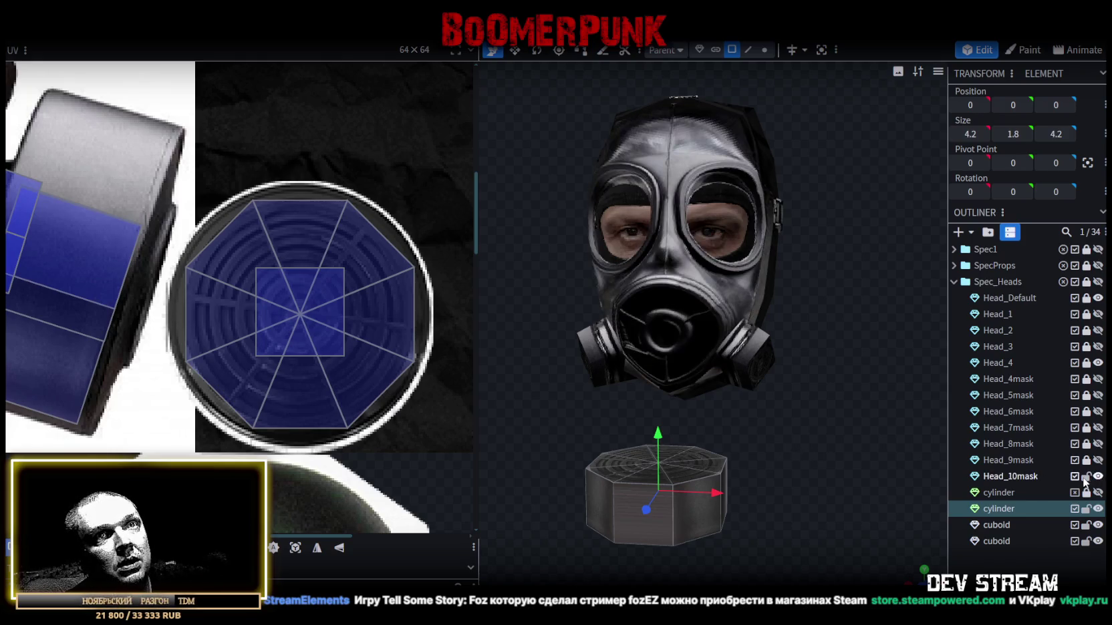
click(1011, 477)
ctrl+click(1007, 530)
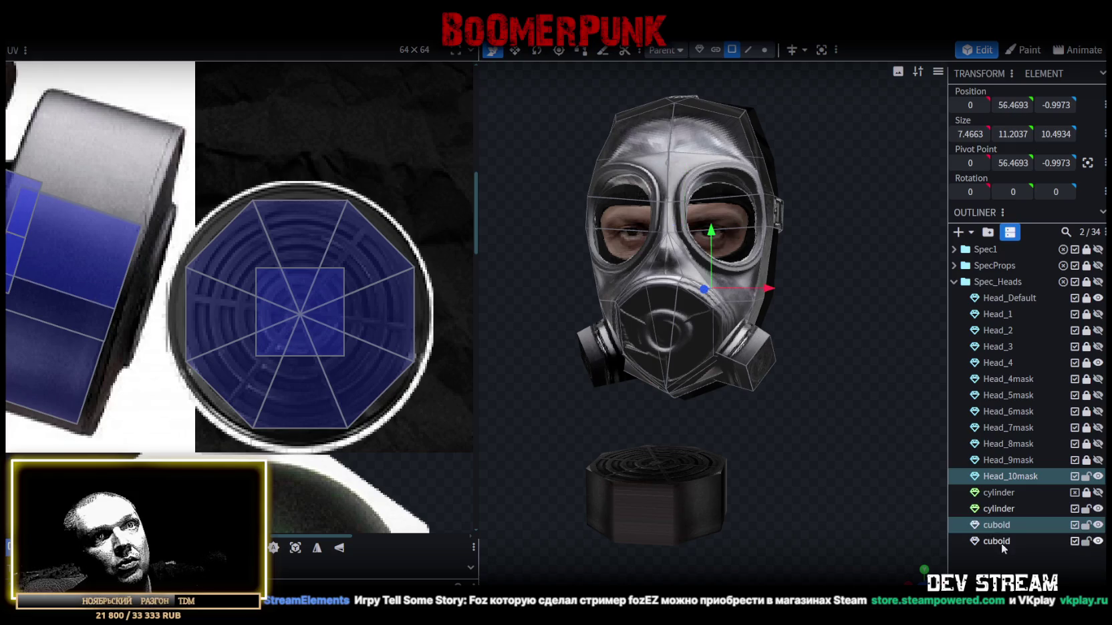
ctrl+click(1001, 541)
right_click(1001, 541)
click(925, 304)
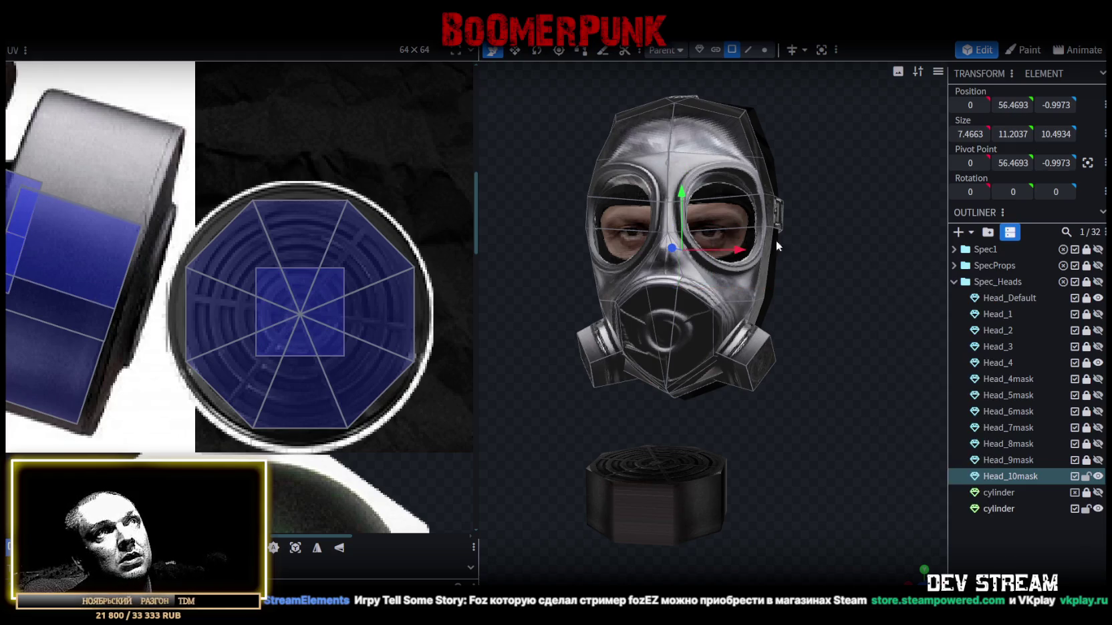
- Nudge the mask mesh up in vertex mode and select the second filter cylinder
click(764, 51)
drag(681, 187, 682, 184)
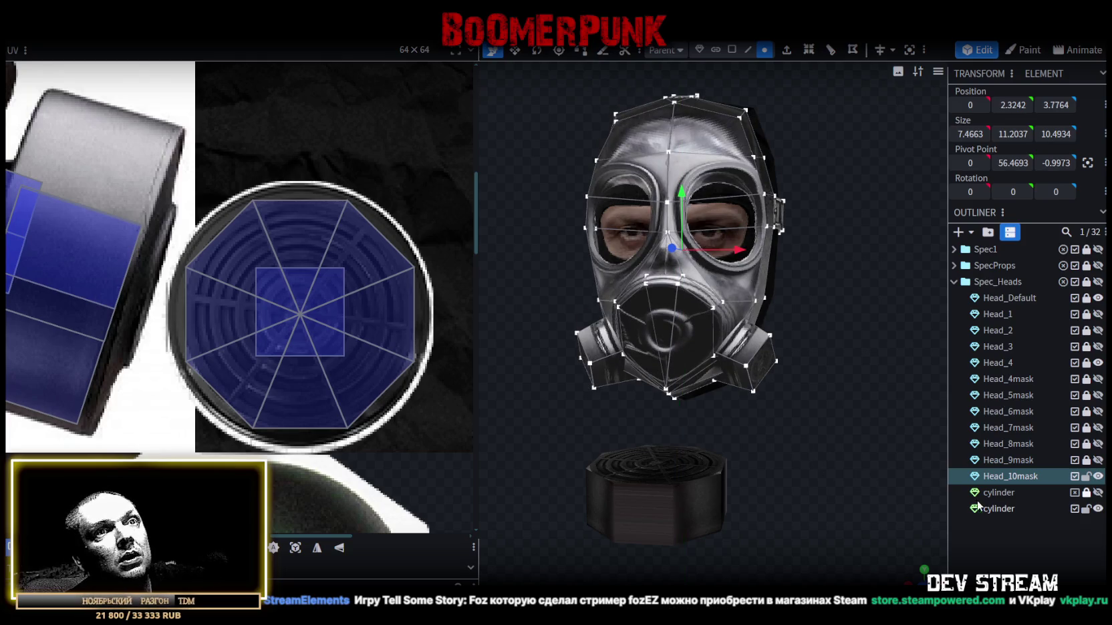
click(989, 508)
drag(862, 498, 668, 494)
- Tilt the second filter cylinder sideways with the Rotate tool
click(536, 50)
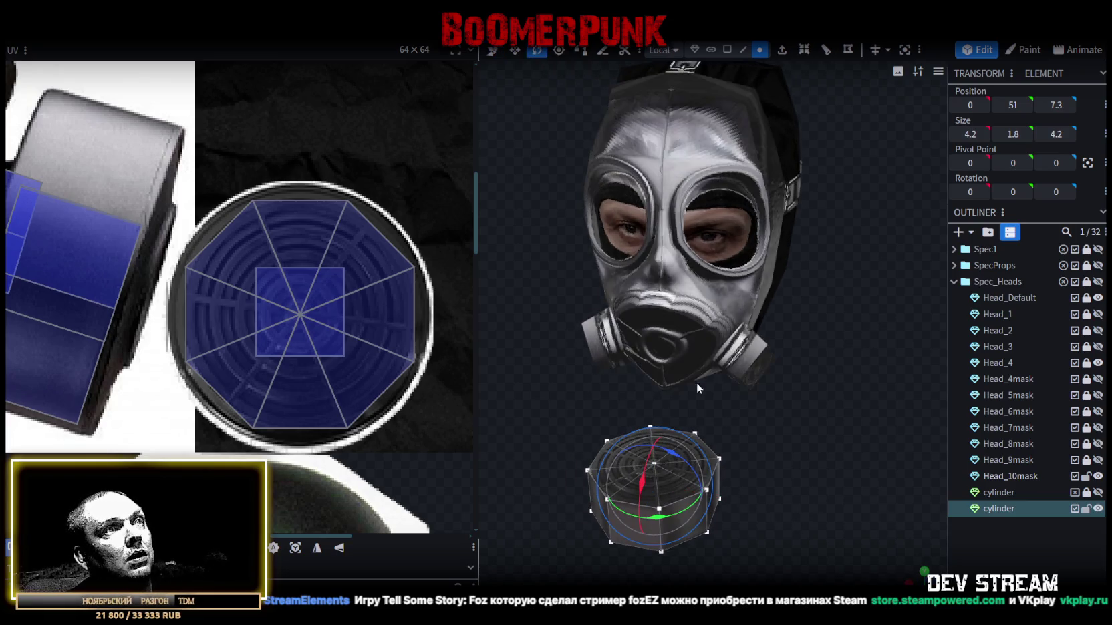
drag(674, 456, 654, 463)
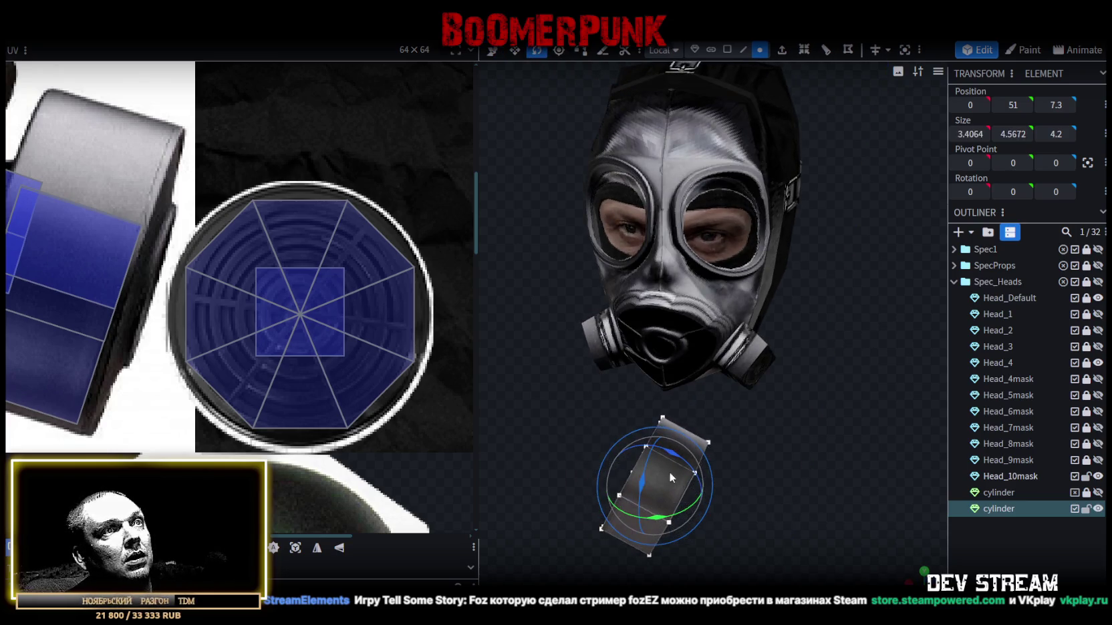
drag(660, 525, 671, 531)
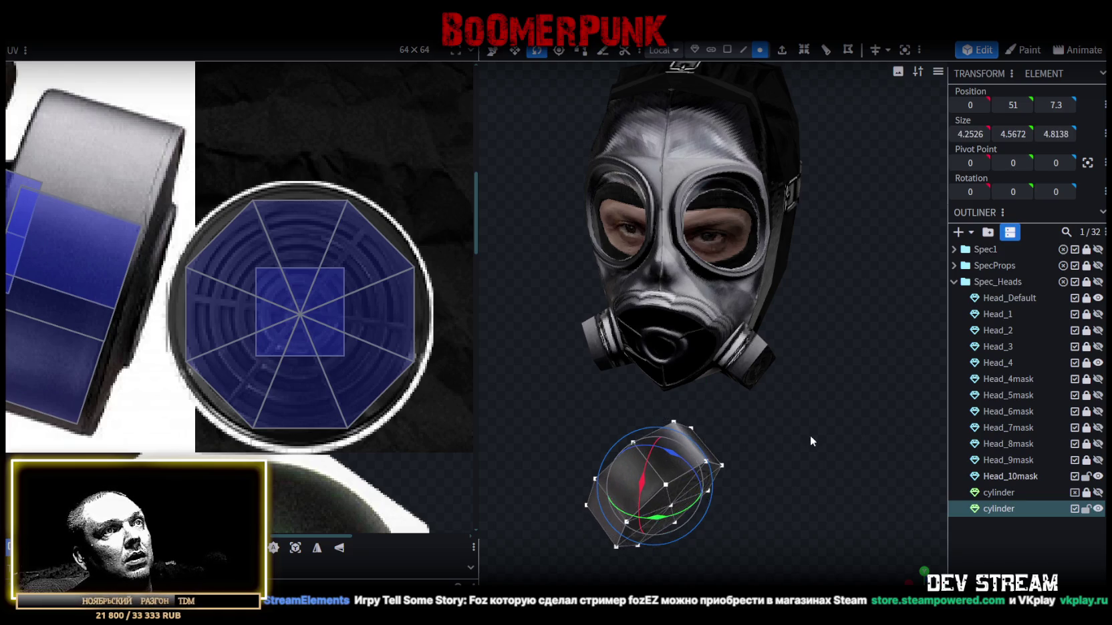
drag(810, 437, 840, 442)
mouse_move(673, 519)
mouse_down()
mouse_move(771, 495)
mouse_move(768, 462)
mouse_up()
- Move the canister up and in against the mask's cheek beside the mouthpiece
key(v)
key(v)
mouse_move(733, 495)
mouse_down()
mouse_move(799, 495)
mouse_move(764, 411)
mouse_move(765, 381)
mouse_up()
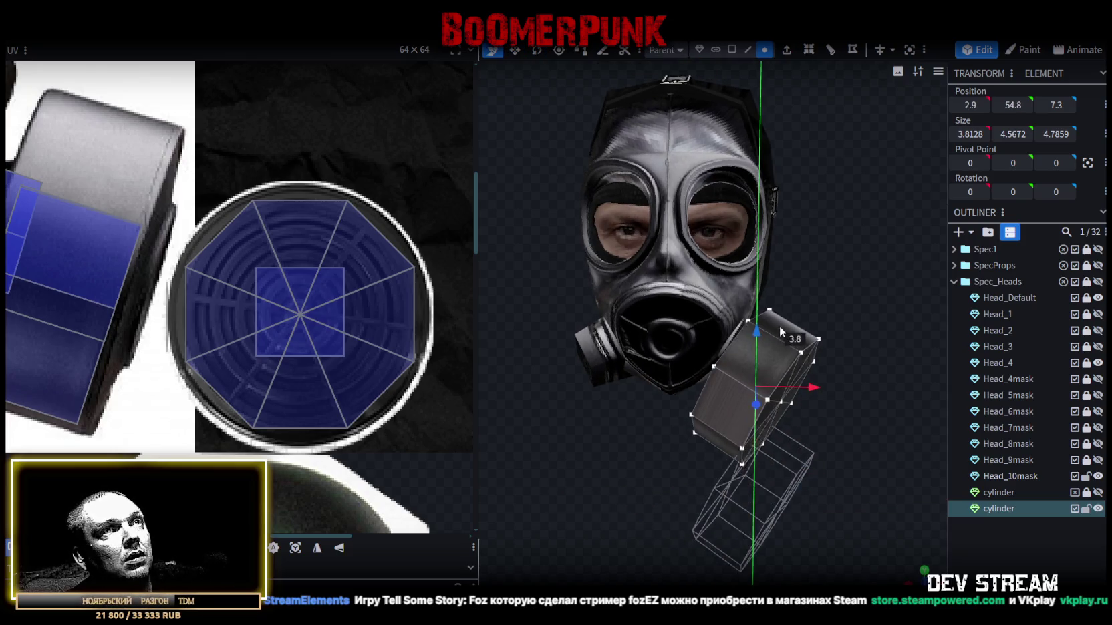
scroll(817, 481, up, 3)
mouse_move(867, 319)
mouse_down()
mouse_move(606, 483)
mouse_move(719, 459)
mouse_move(761, 430)
mouse_move(691, 461)
mouse_move(740, 487)
mouse_move(830, 421)
mouse_up()
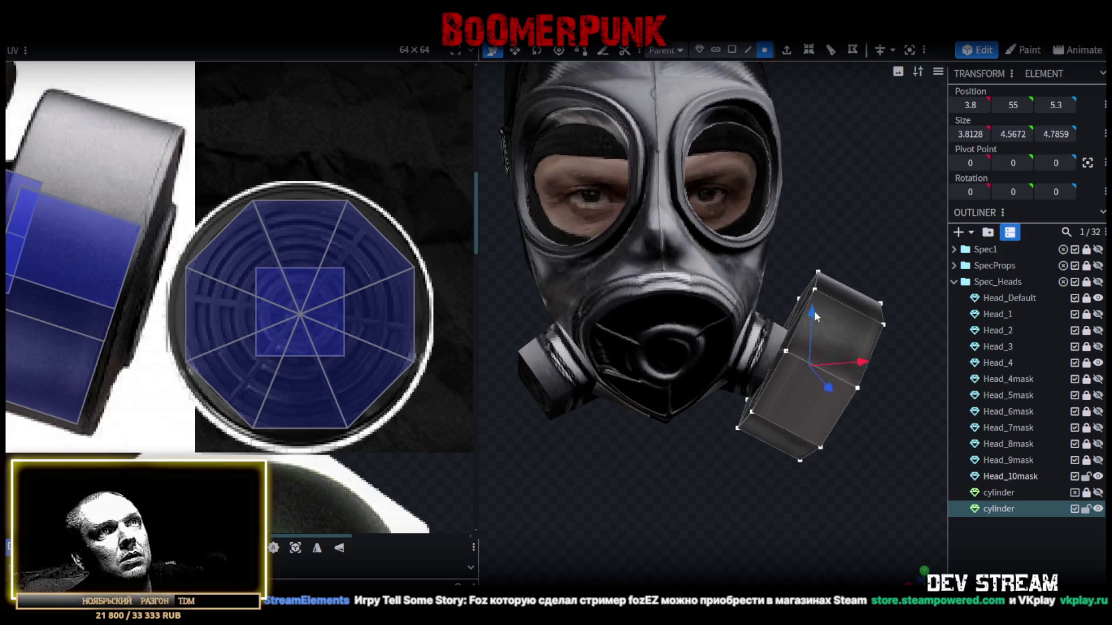
drag(860, 363, 840, 365)
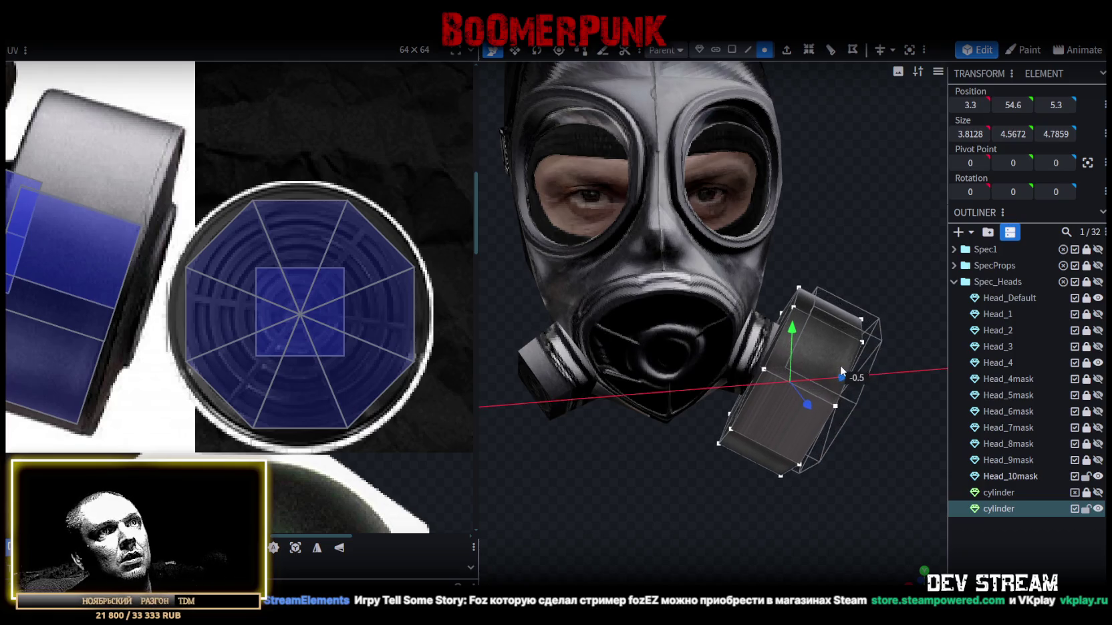
drag(792, 328, 810, 315)
mouse_move(821, 497)
mouse_down()
mouse_move(860, 461)
mouse_move(597, 463)
mouse_move(521, 491)
mouse_move(564, 550)
mouse_move(808, 528)
mouse_move(692, 438)
mouse_move(637, 456)
mouse_move(562, 455)
mouse_move(716, 368)
mouse_move(725, 322)
mouse_move(810, 315)
mouse_move(798, 324)
mouse_move(880, 432)
mouse_up()
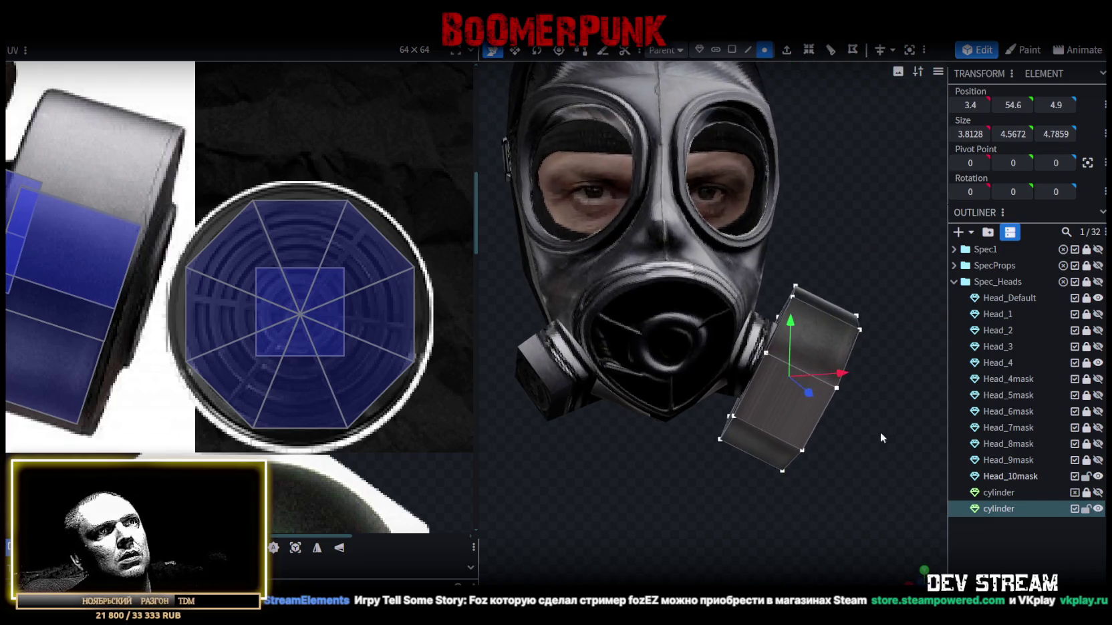
drag(841, 373, 850, 374)
drag(862, 428, 883, 421)
- Rotate the canister so it sits flush against the mask, then deselect it
key(r)
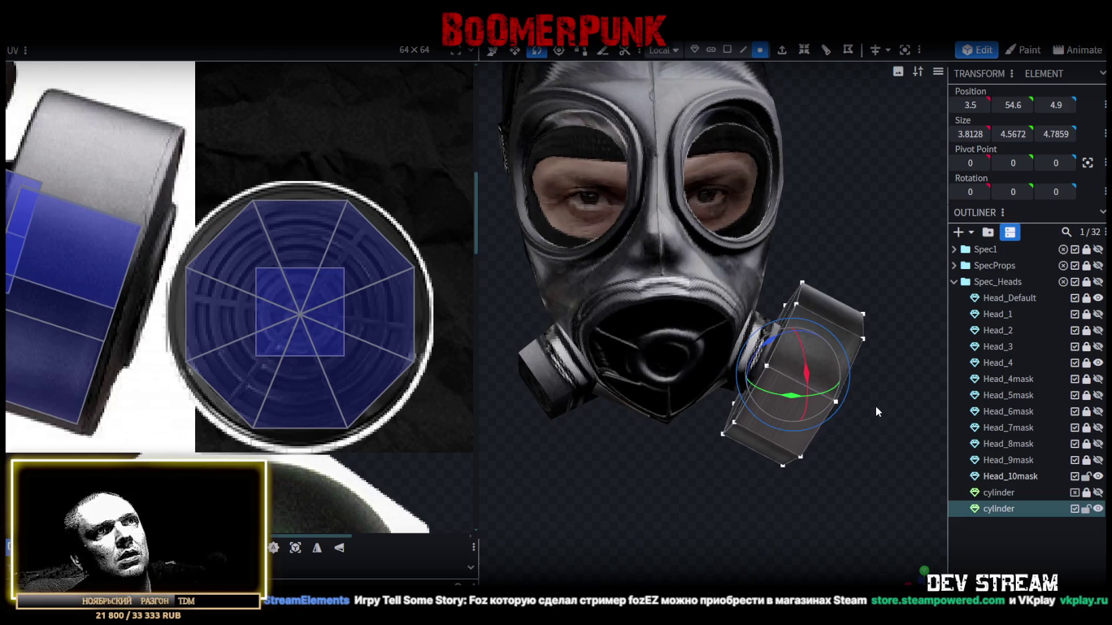
drag(770, 337, 764, 338)
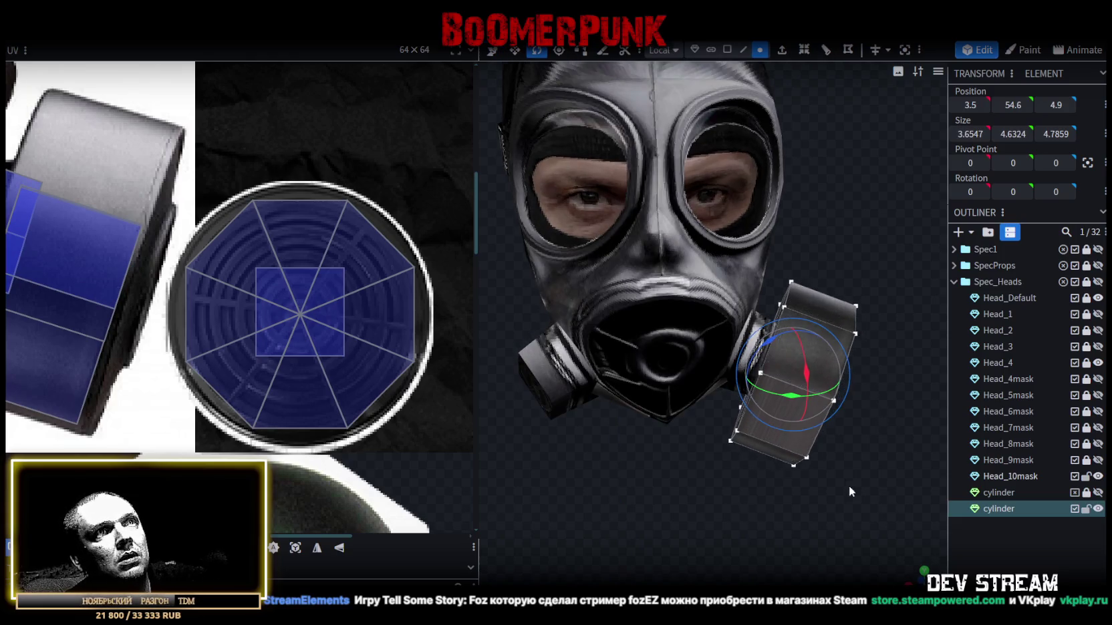
drag(848, 488, 809, 436)
mouse_move(787, 393)
mouse_down()
mouse_move(699, 521)
mouse_move(577, 532)
mouse_move(579, 495)
mouse_up()
drag(640, 407, 638, 410)
mouse_move(581, 515)
mouse_down()
mouse_move(549, 562)
mouse_move(824, 477)
mouse_move(859, 512)
mouse_up()
click(859, 513)
mouse_move(828, 468)
mouse_down()
mouse_move(795, 432)
mouse_move(802, 411)
mouse_move(751, 355)
mouse_move(812, 486)
mouse_move(799, 503)
mouse_move(860, 474)
mouse_move(723, 494)
mouse_move(801, 435)
mouse_move(832, 477)
mouse_move(801, 493)
mouse_move(826, 461)
mouse_up()
- Make the Spec1 soldier body visible under the gas-mask head
click(751, 357)
scroll(799, 494, down, 2)
click(825, 447)
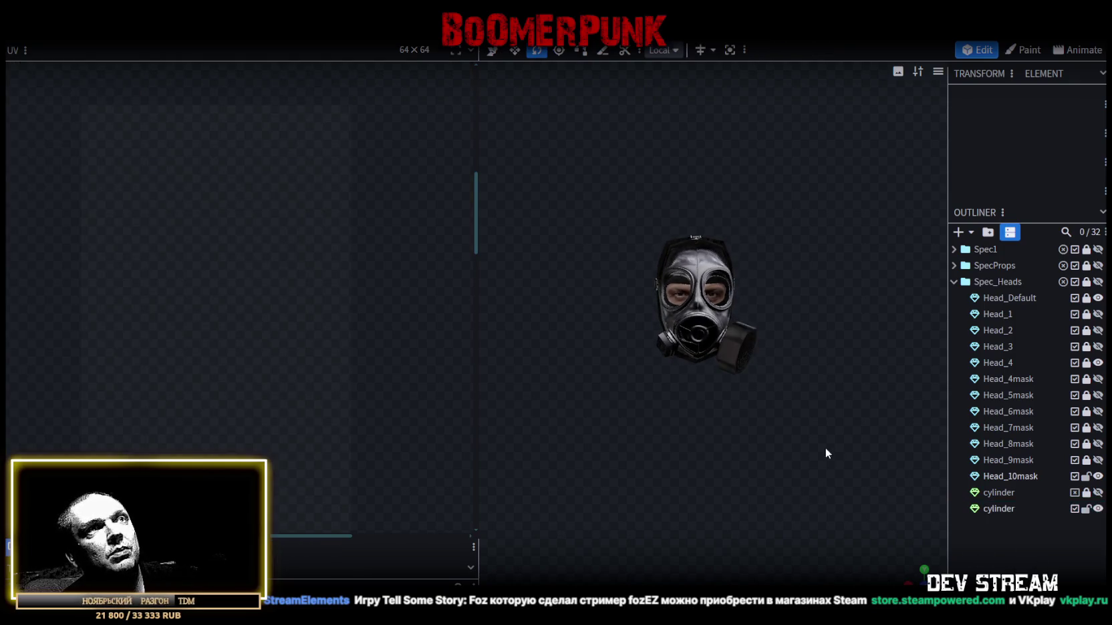
click(1098, 249)
mouse_move(827, 280)
mouse_down()
mouse_move(813, 297)
mouse_move(585, 287)
mouse_move(725, 286)
mouse_move(803, 271)
mouse_move(876, 290)
mouse_move(644, 292)
mouse_move(831, 289)
mouse_up()
scroll(843, 287, up, 1)
- Save the project as CamShoters.bbmodel and hide the new filter canister
key(ctrl+s)
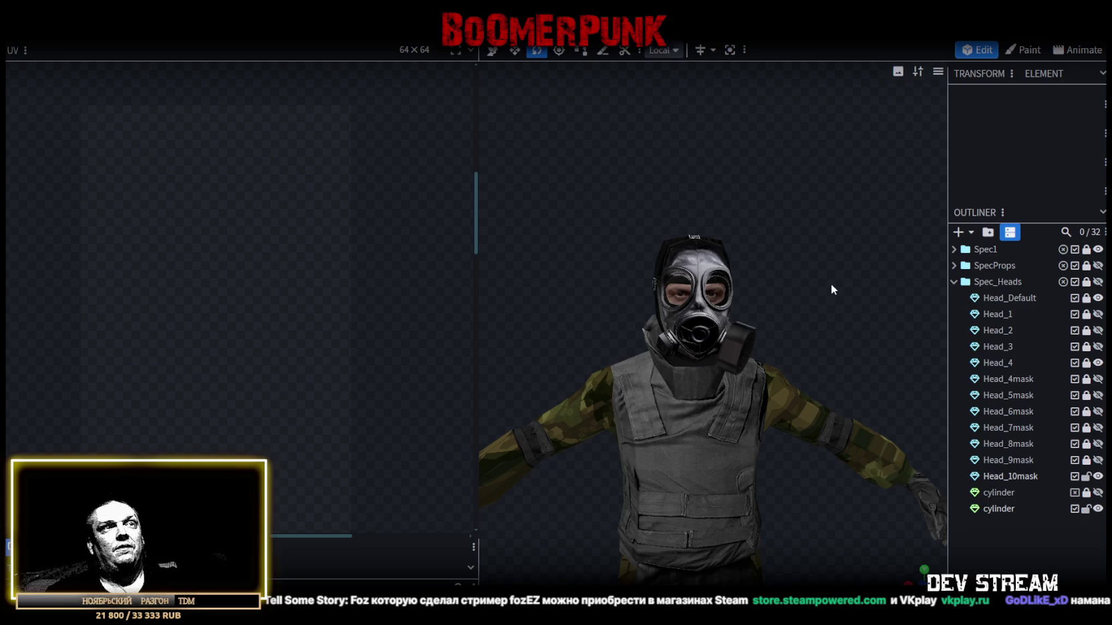
scroll(831, 285, up, 2)
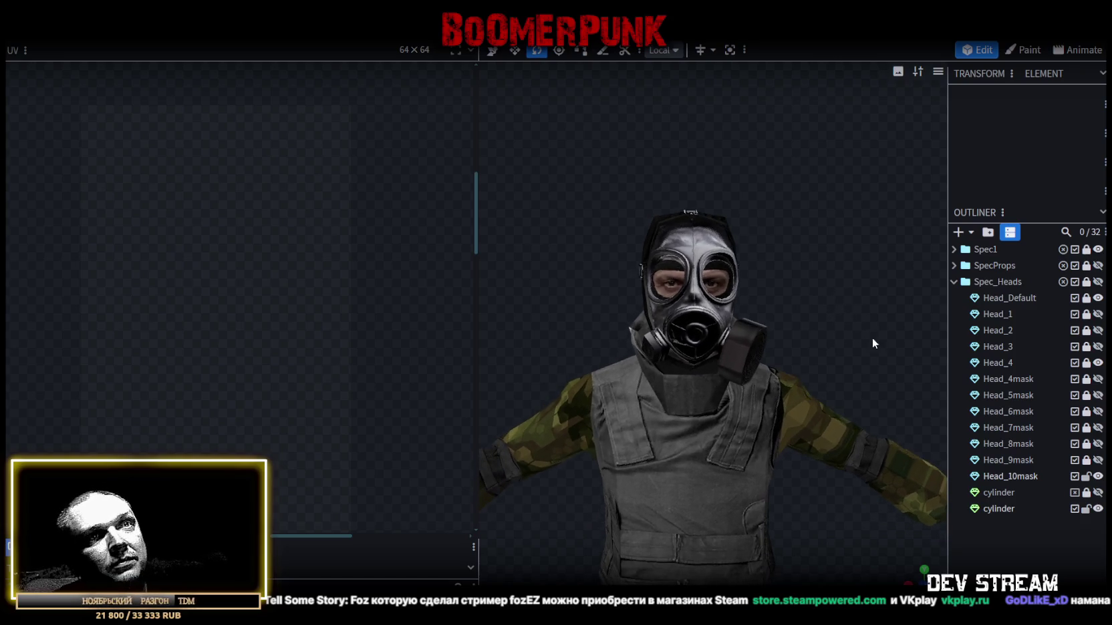
key(ctrl+s)
click(1097, 509)
- Unhide the filter canister, duplicate it, and lock the spare copy
click(1097, 508)
click(1002, 510)
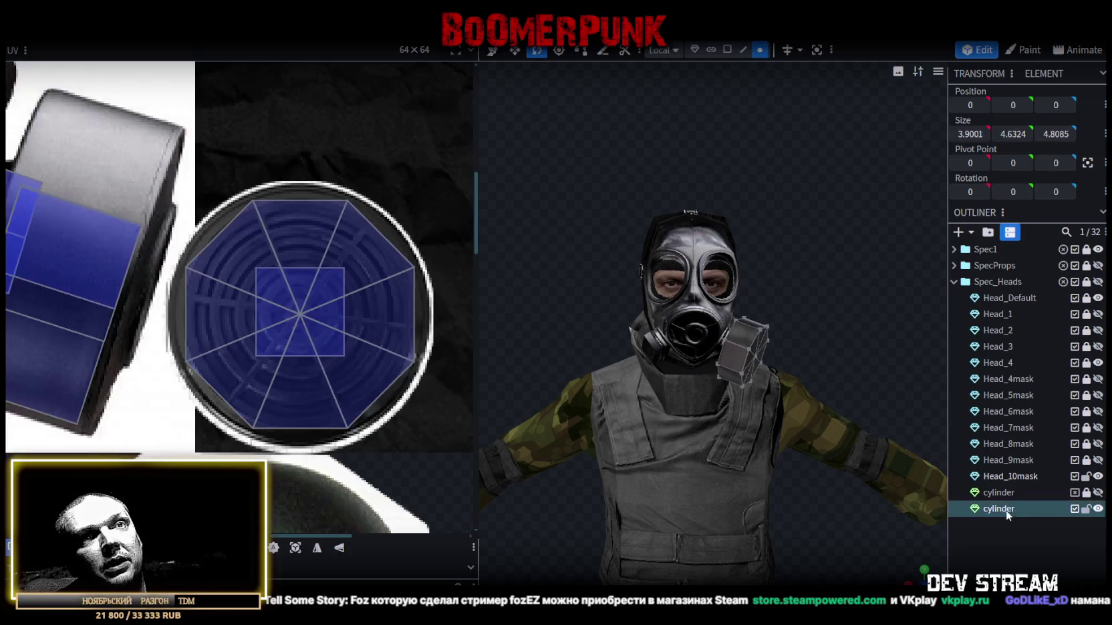
key(ctrl+d)
click(1085, 511)
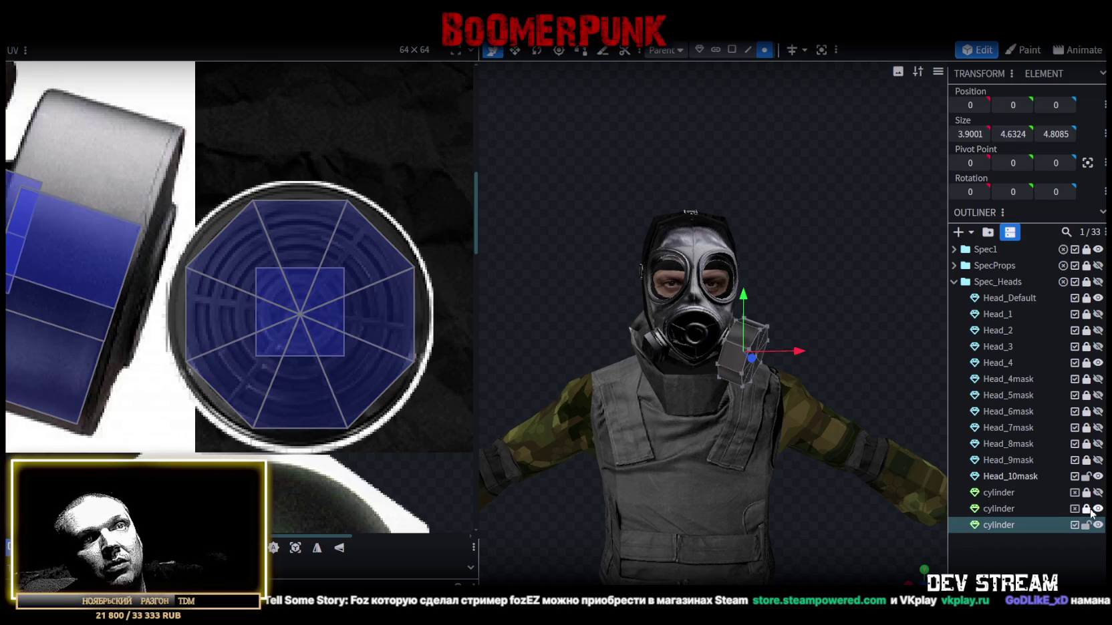
- Merge the canister into the Head_10mask mesh and re-save CamShoters.bbmodel
click(1015, 475)
ctrl+click(1002, 525)
right_click(1002, 527)
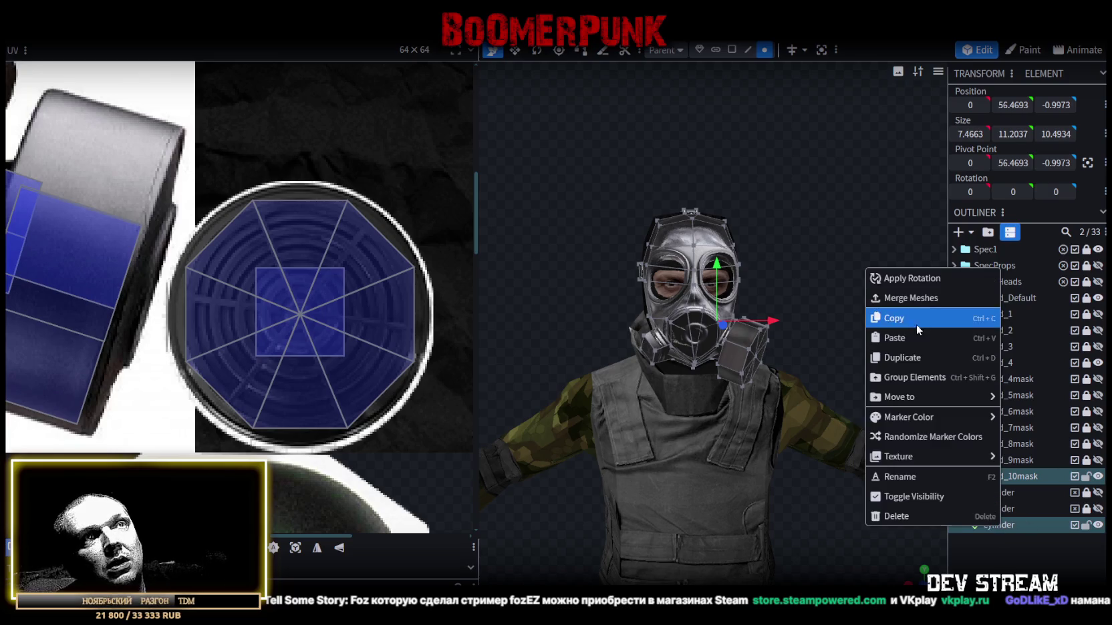
click(914, 298)
key(ctrl+s)
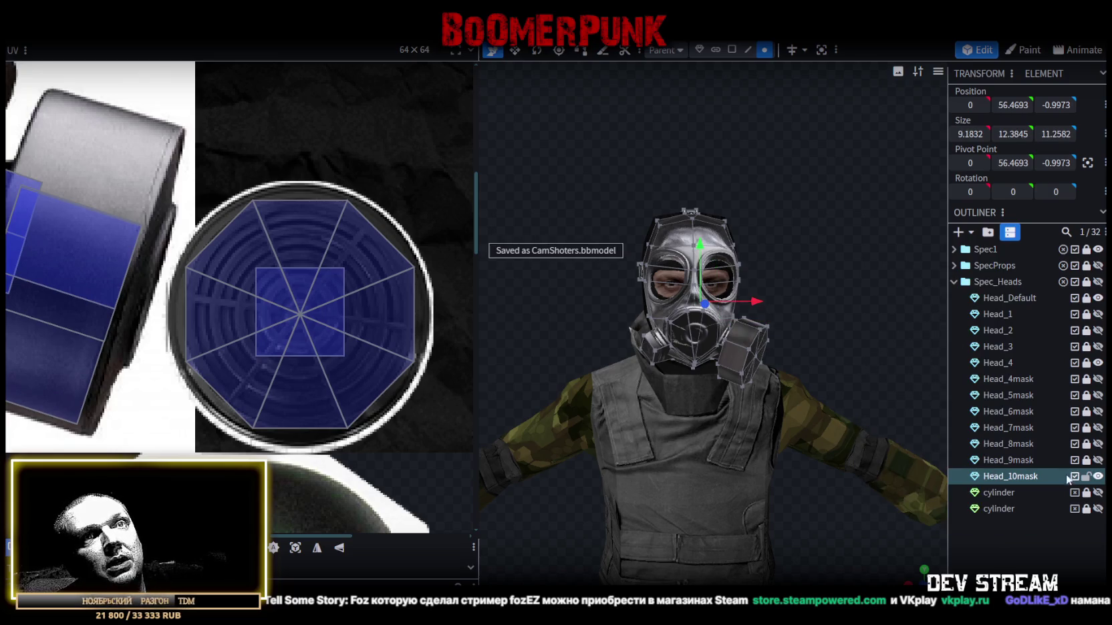
click(1086, 484)
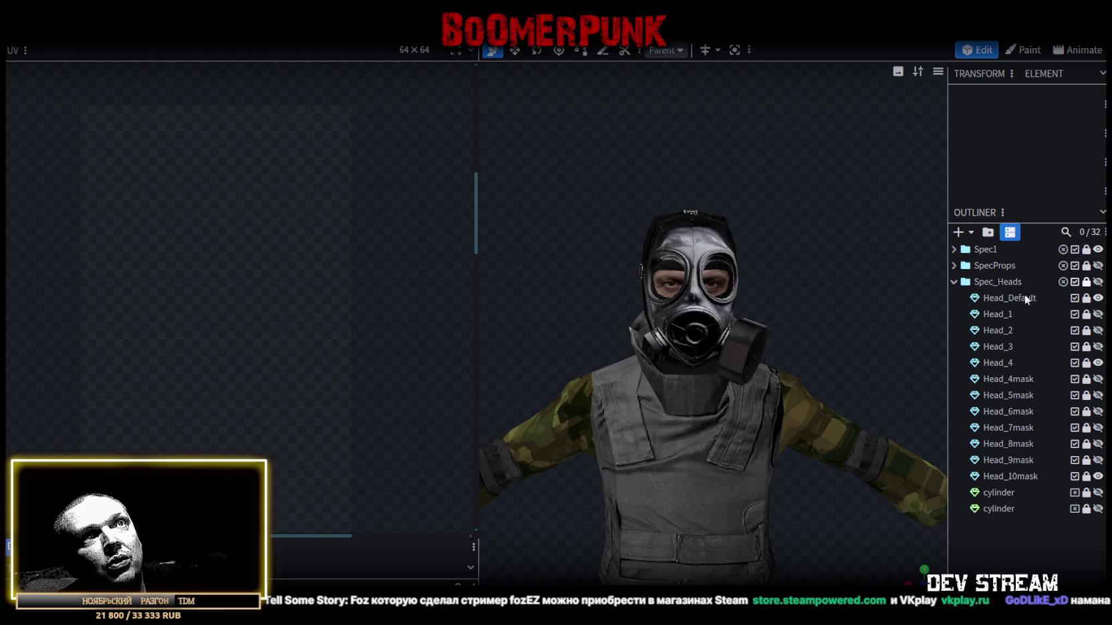
key(ctrl+s)
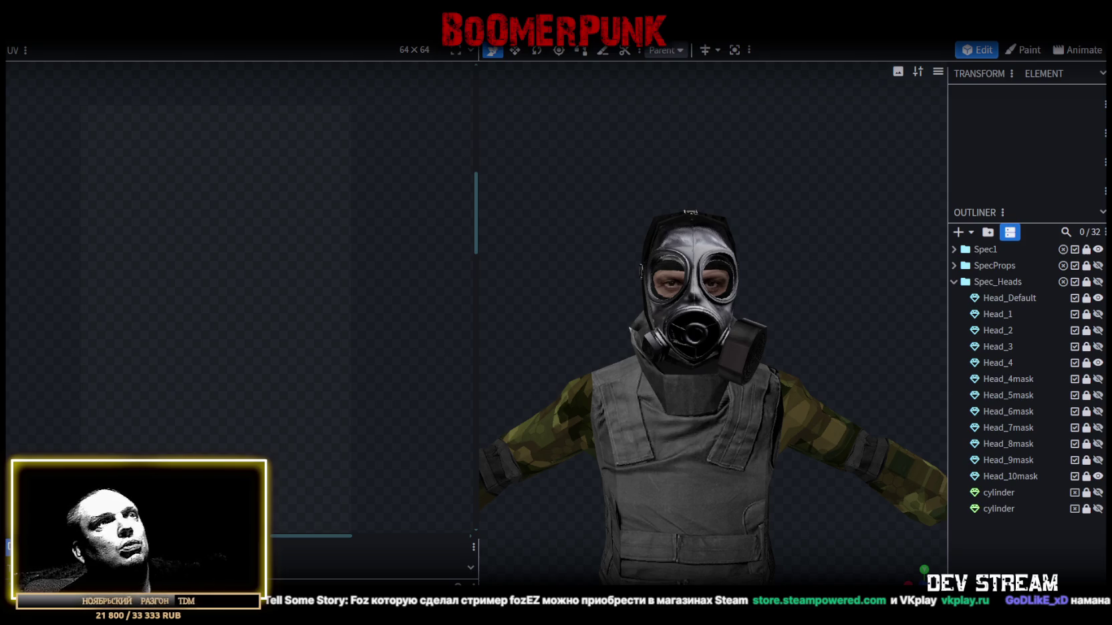
- Export TCRcharProps.fbx as an ASCII FBX at scale 16, then go to Unity
click(101, 30)
mouse_move(174, 264)
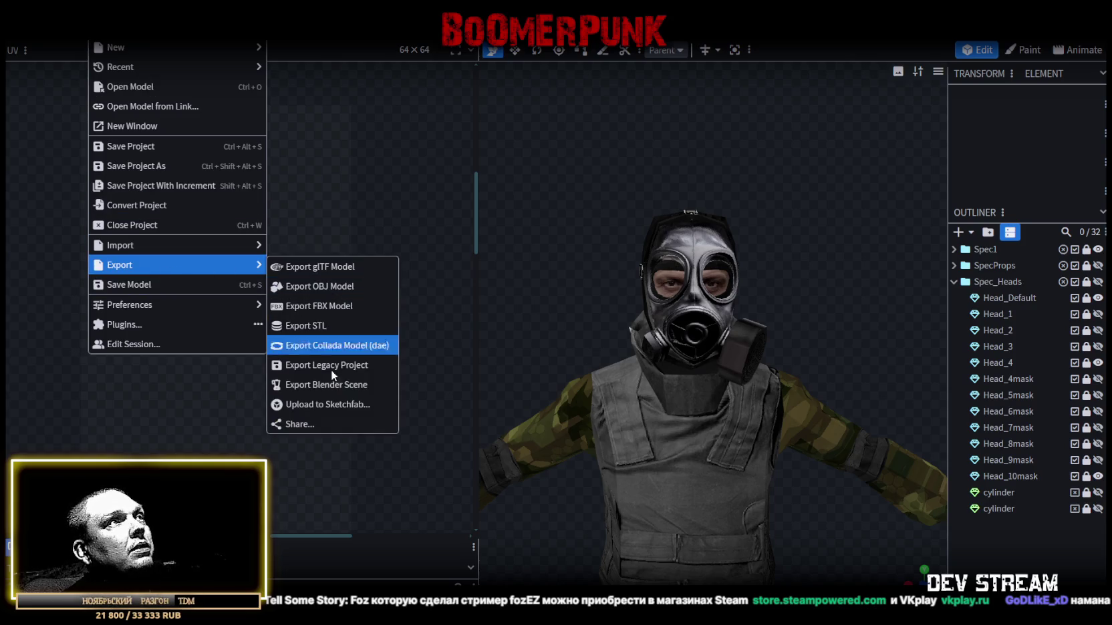
click(355, 306)
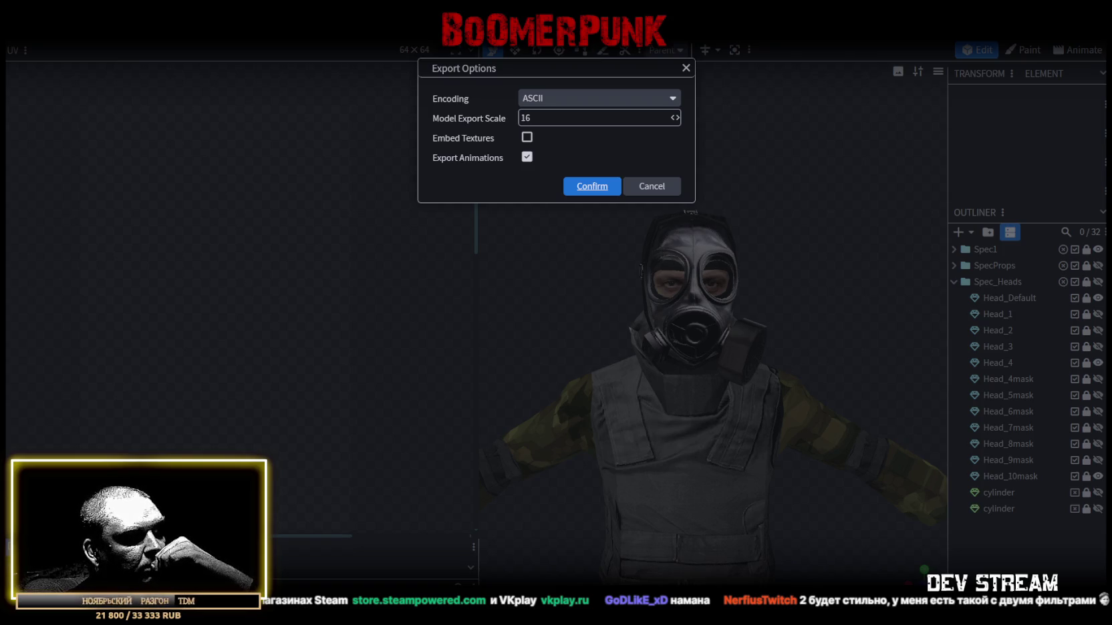
key(Return)
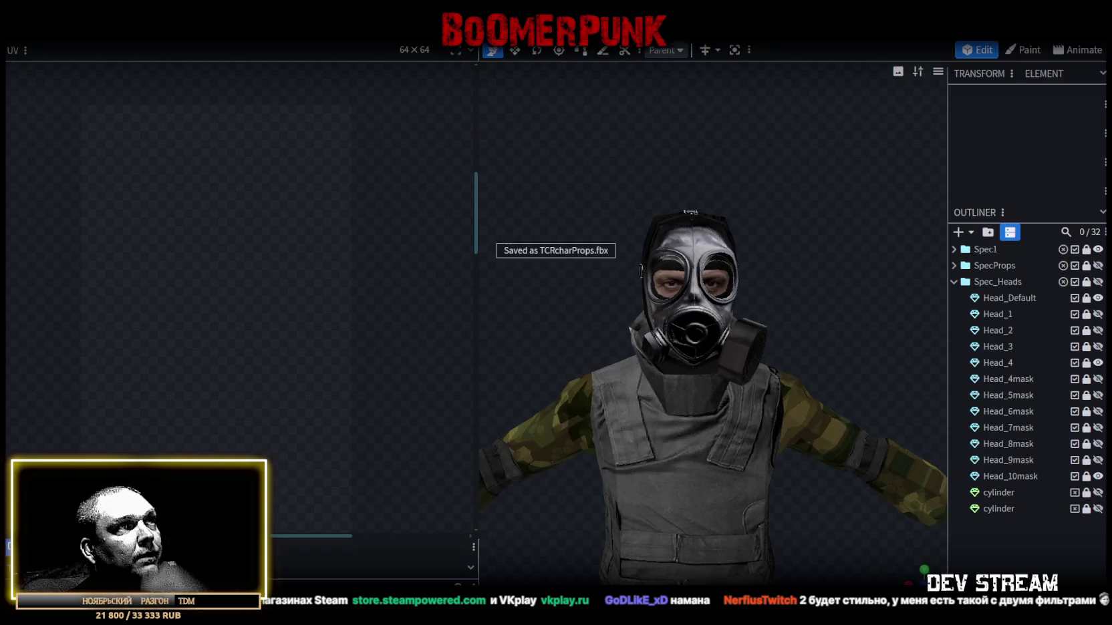
key(alt+Tab)
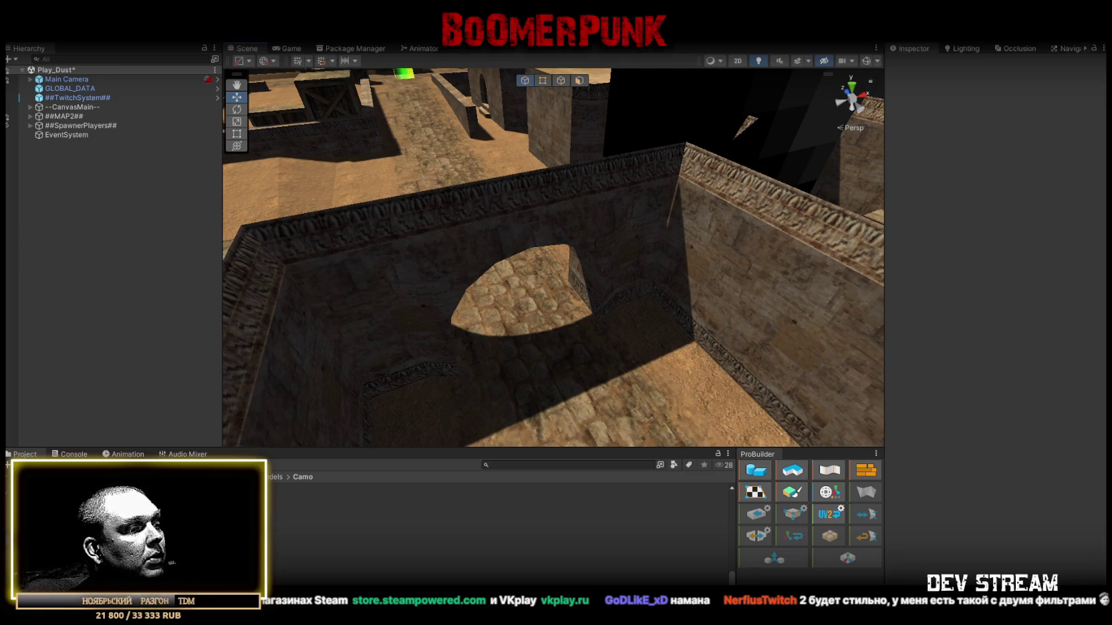
- Cycle from Unity through Photoshop and back to the Blockbench gas-mask character
key(alt+Tab)
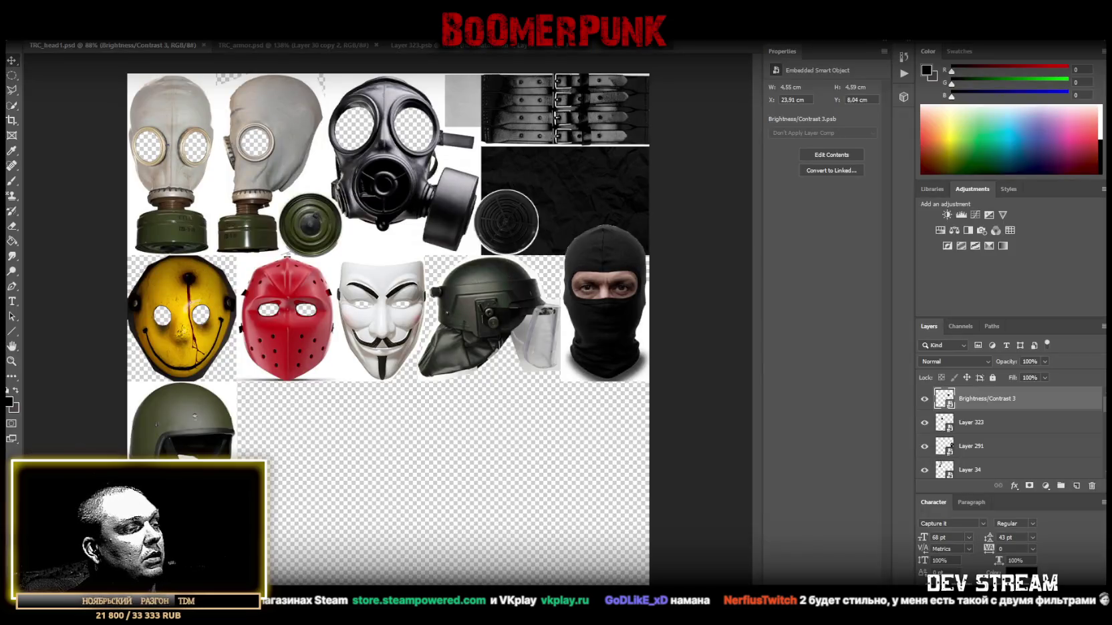
key(alt+Tab)
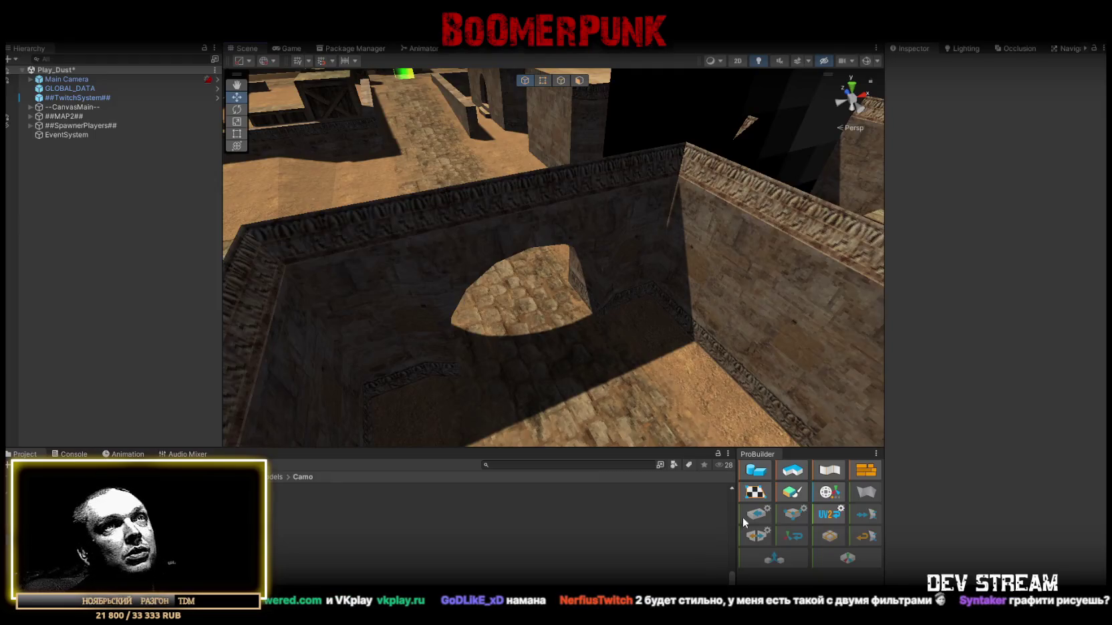
key(alt+Tab)
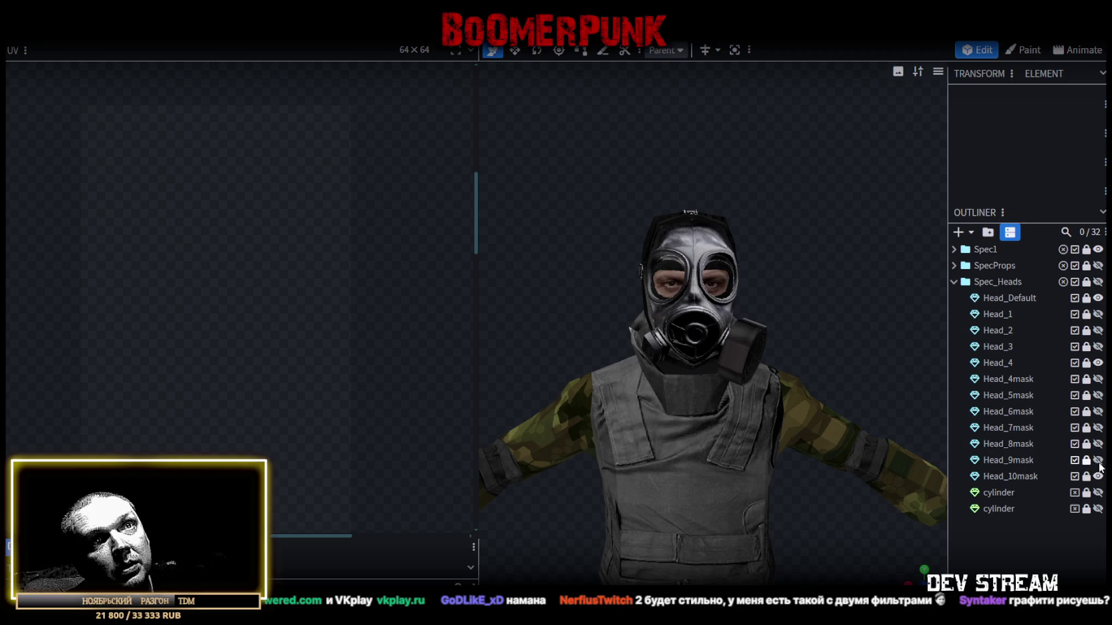
click(1098, 475)
click(1098, 460)
click(1098, 460)
click(1097, 444)
click(1098, 444)
click(1097, 427)
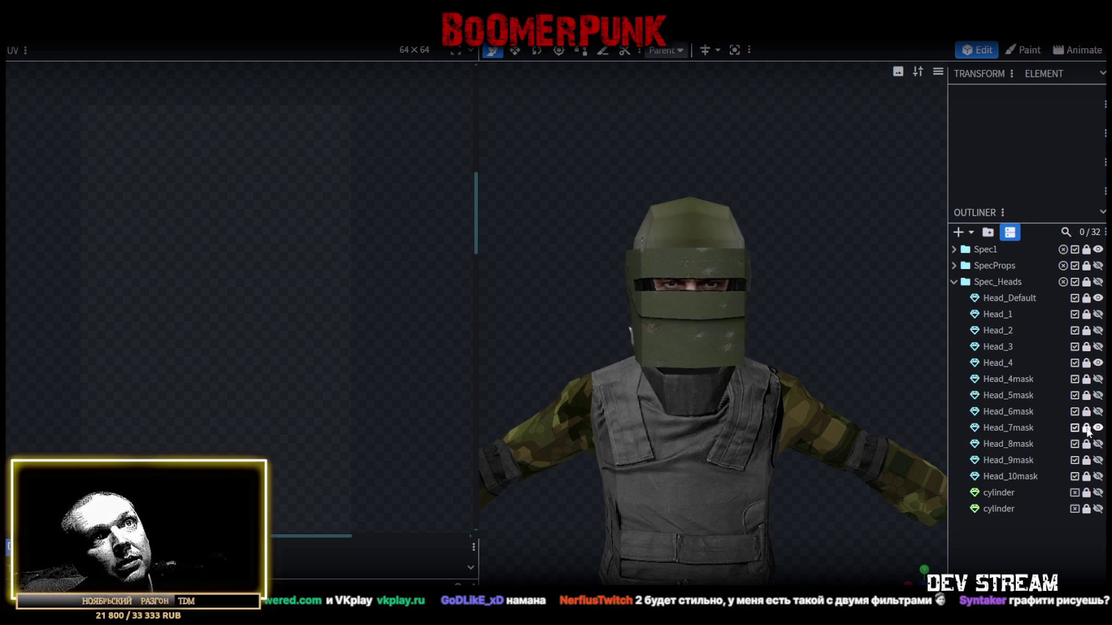
click(1032, 428)
key(ctrl+d)
drag(1034, 447, 1018, 498)
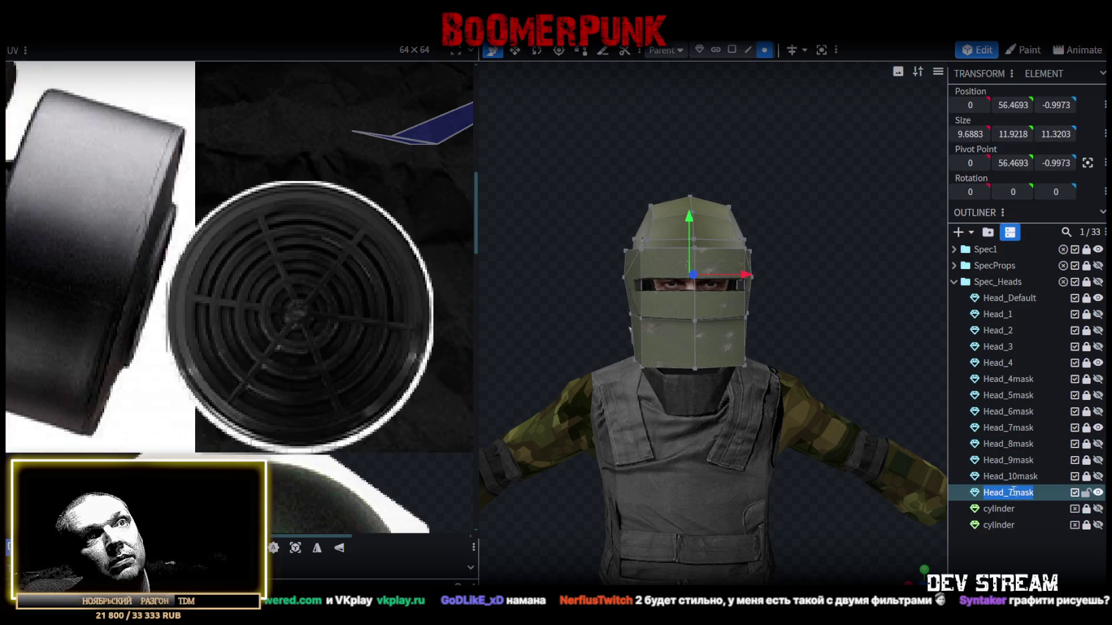
click(1009, 493)
text(11)
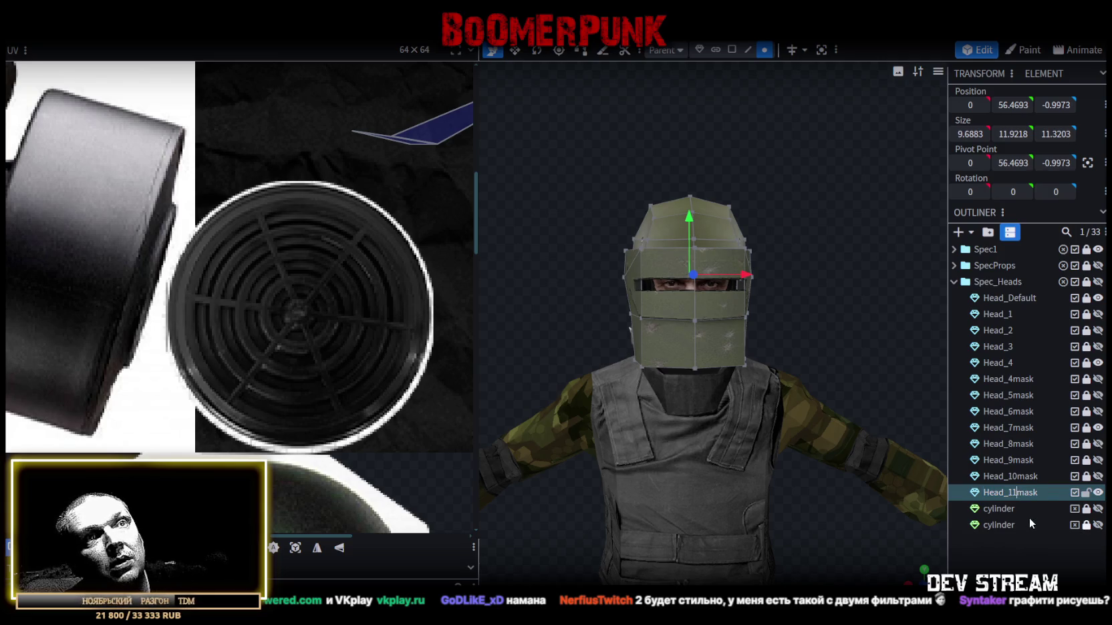
drag(748, 261, 842, 267)
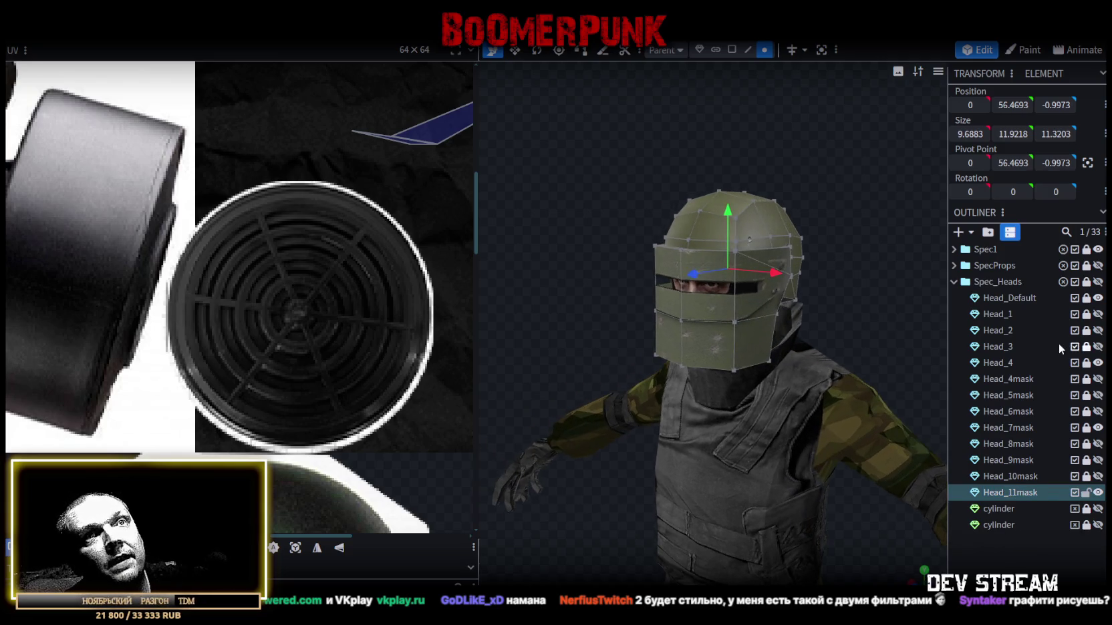
click(1098, 363)
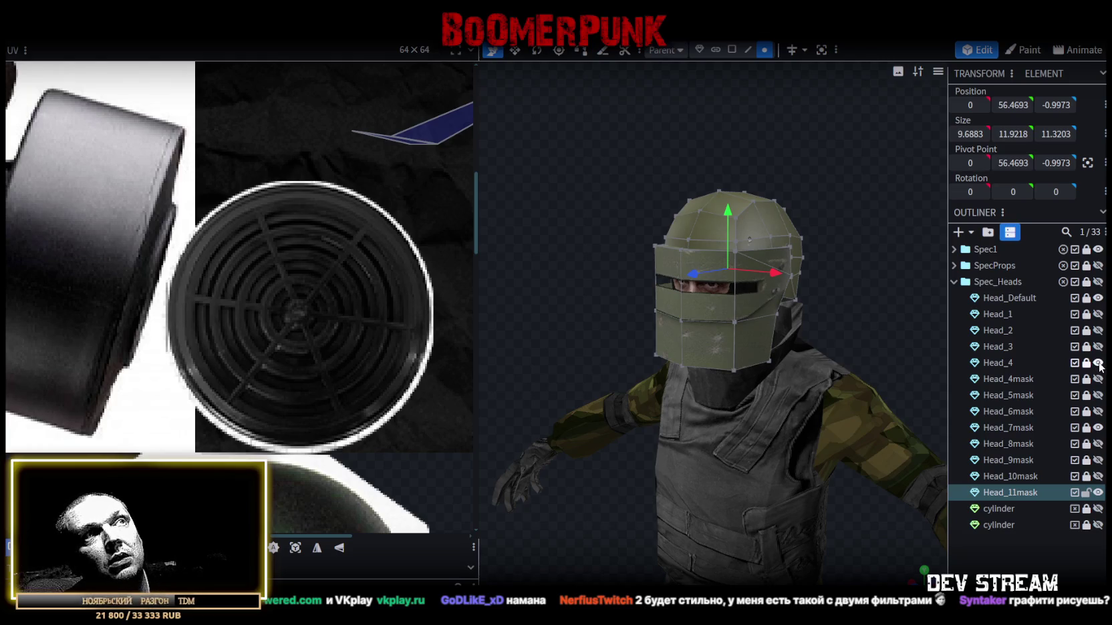
click(1099, 364)
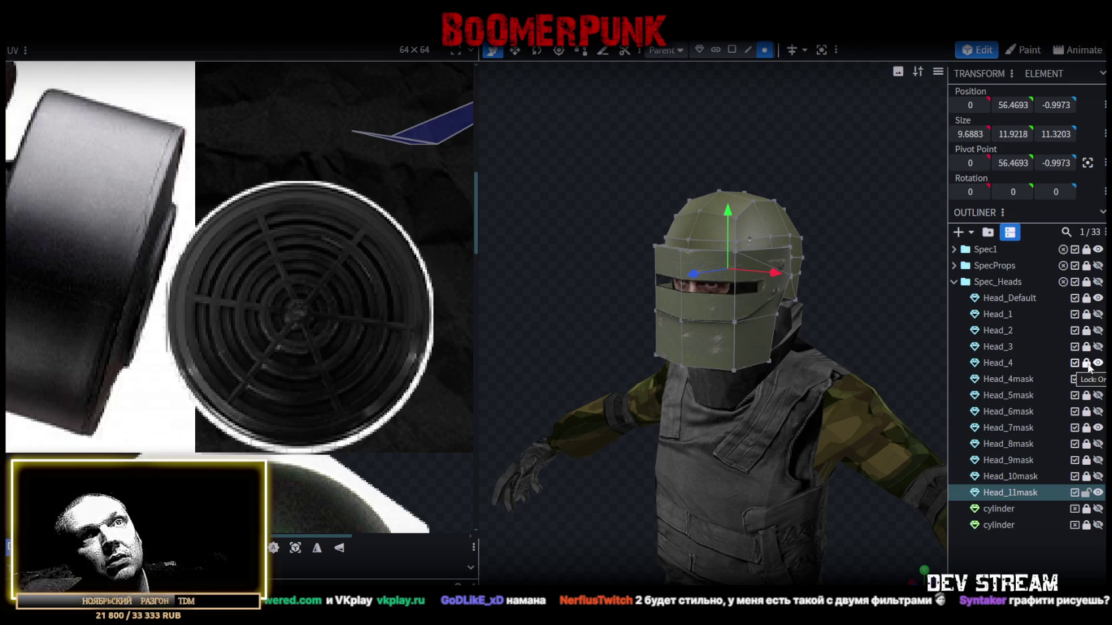
click(1098, 363)
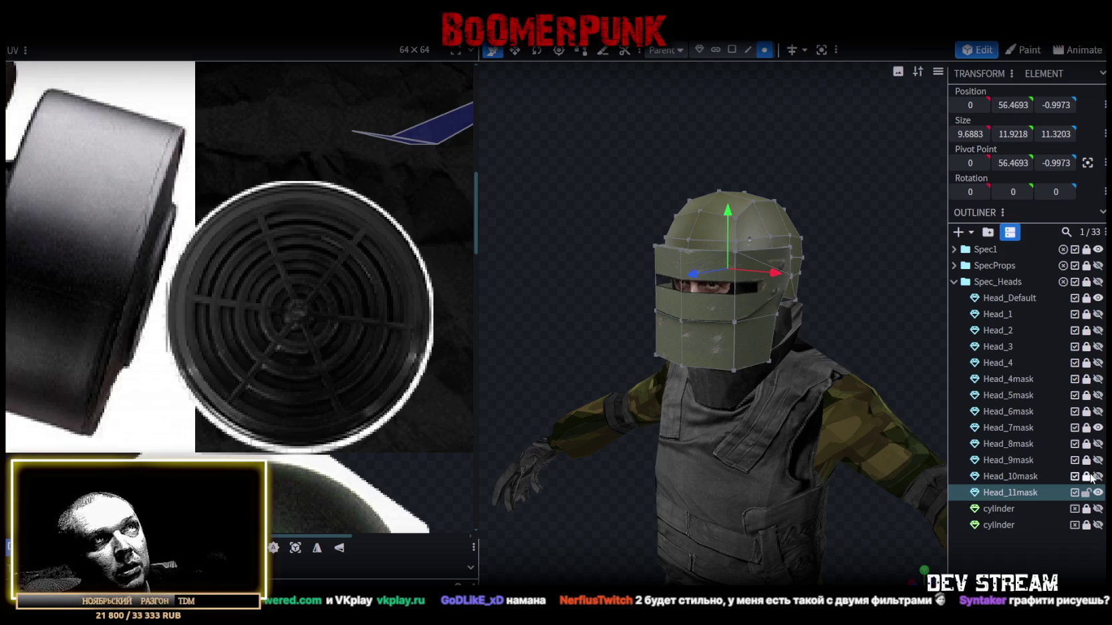
- Show the Head_11mask helmet, then select its visor and brim faces and pull them forward
double_click(1098, 493)
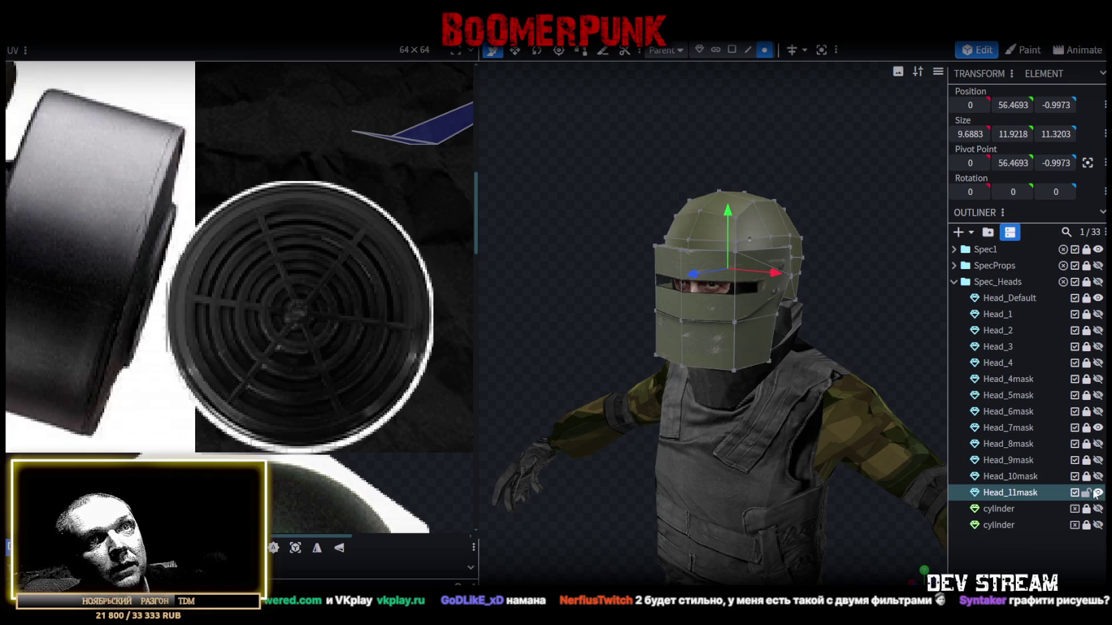
drag(852, 209, 689, 259)
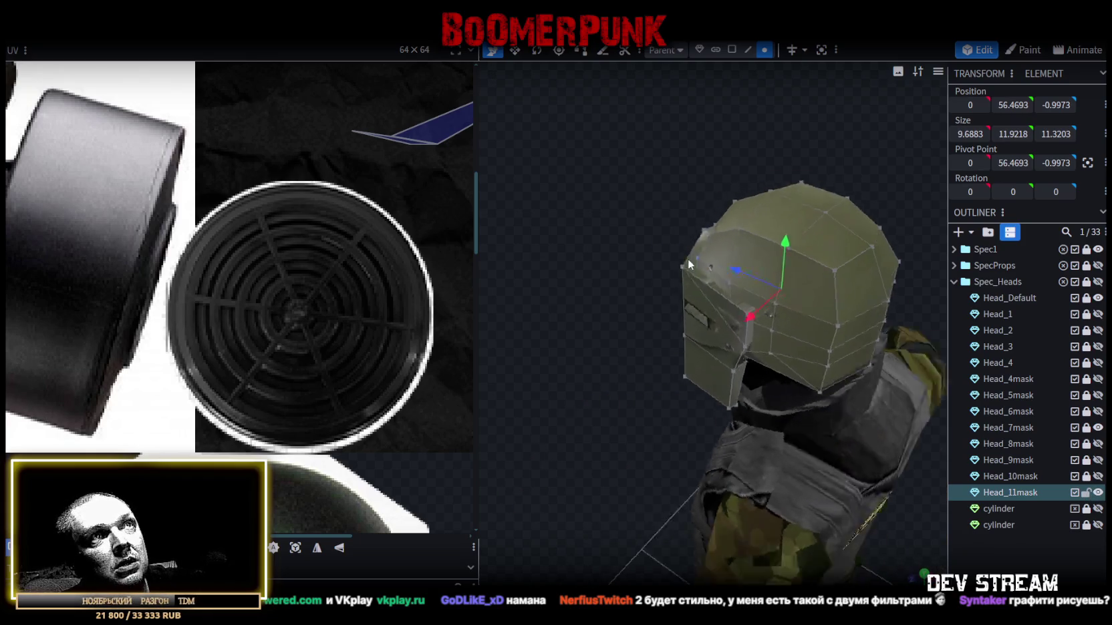
click(732, 49)
mouse_move(708, 201)
mouse_down()
mouse_move(668, 312)
mouse_move(809, 345)
mouse_up()
mouse_move(668, 350)
mouse_down()
mouse_move(602, 359)
mouse_move(664, 375)
mouse_up()
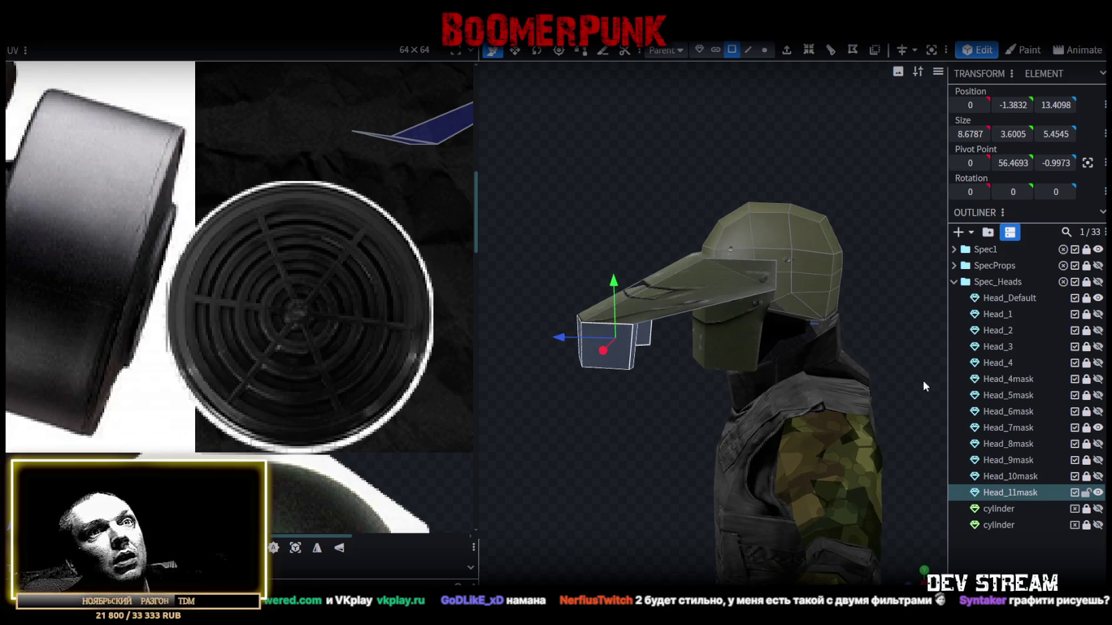
drag(762, 399, 691, 428)
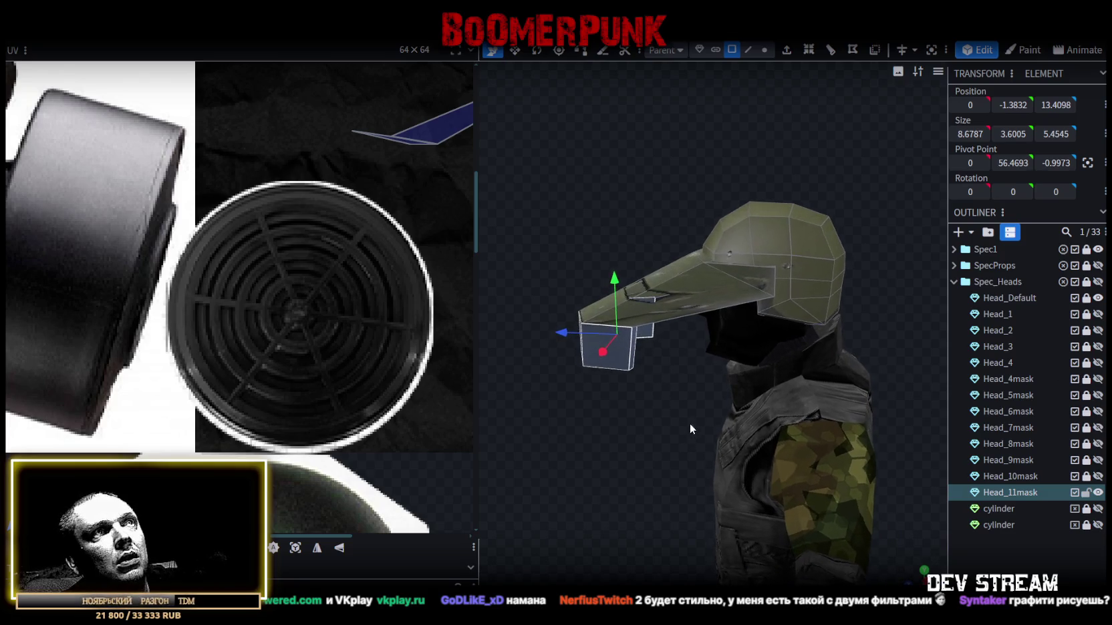
- Select all the protruding beak faces and push them further forward to check
mouse_move(604, 318)
mouse_down()
mouse_move(527, 307)
mouse_move(644, 361)
mouse_up()
mouse_move(532, 200)
mouse_down()
mouse_move(647, 386)
mouse_move(658, 386)
mouse_up()
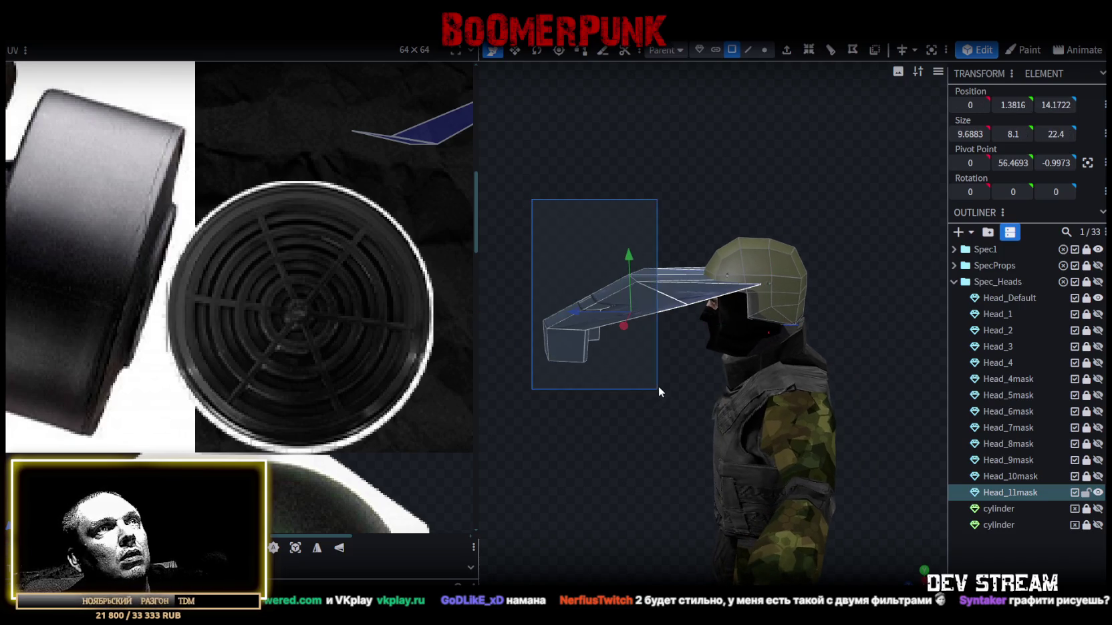
drag(588, 313, 491, 313)
mouse_move(615, 361)
mouse_down()
mouse_move(639, 345)
mouse_move(736, 332)
mouse_move(661, 369)
mouse_move(555, 220)
mouse_move(632, 342)
mouse_up()
- Delete the selected visor faces and save CamShoters.bbmodel
key(Delete)
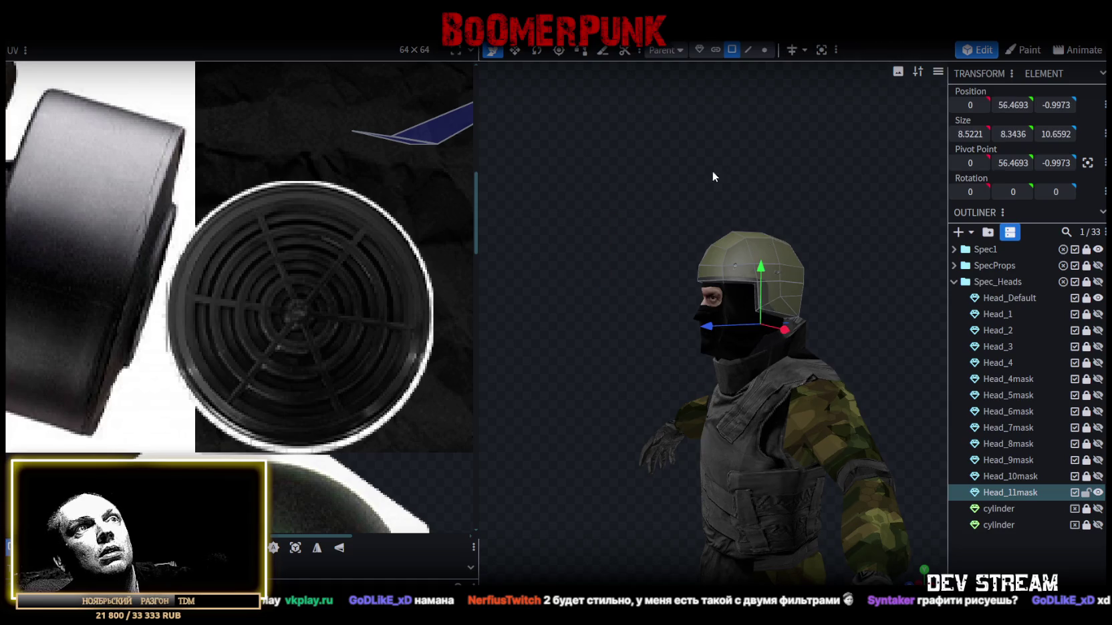
scroll(716, 162, up, 2)
drag(723, 157, 706, 166)
scroll(632, 172, up, 2)
mouse_move(632, 171)
mouse_down()
mouse_move(620, 224)
mouse_move(574, 173)
mouse_move(504, 222)
mouse_move(465, 198)
mouse_move(781, 254)
mouse_move(838, 207)
mouse_move(828, 203)
mouse_up()
scroll(829, 203, up, 2)
scroll(288, 339, down, 3)
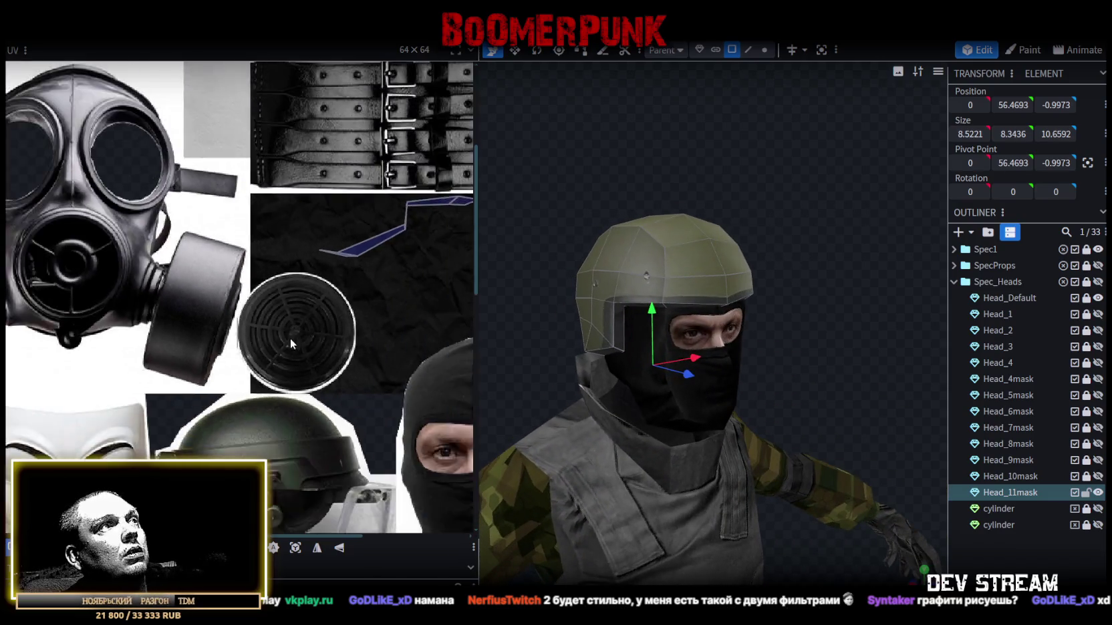
scroll(294, 336, down, 2)
scroll(294, 336, down, 1)
scroll(265, 364, down, 1)
key(ctrl+s)
mouse_move(828, 302)
mouse_down()
mouse_move(616, 306)
mouse_move(660, 271)
mouse_move(720, 272)
mouse_move(785, 280)
mouse_move(765, 302)
mouse_move(584, 296)
mouse_up()
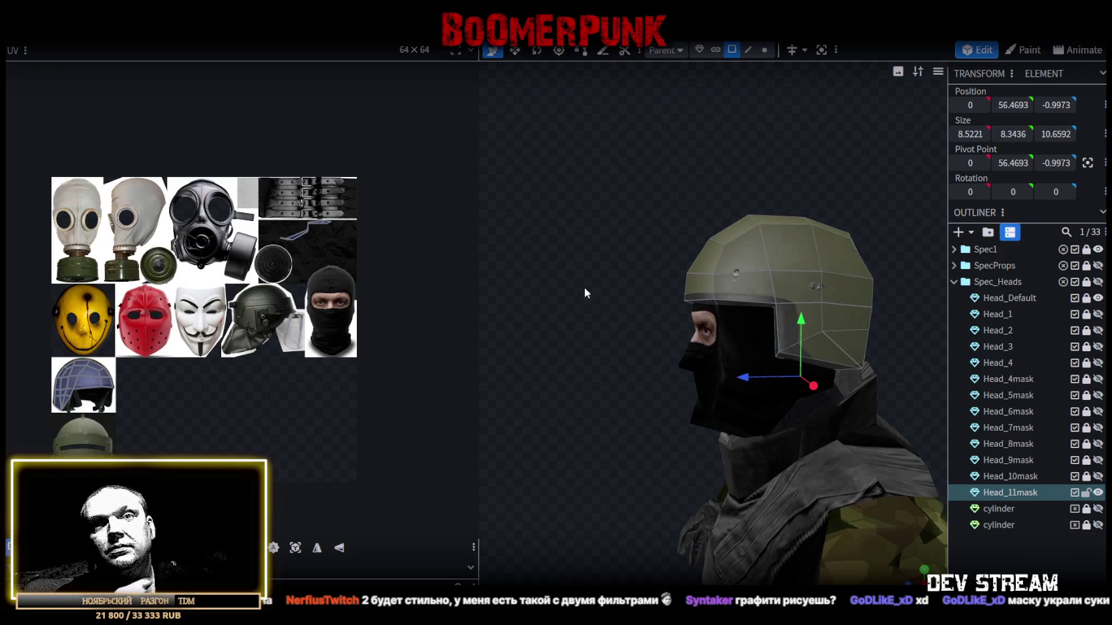
click(1098, 492)
click(1097, 427)
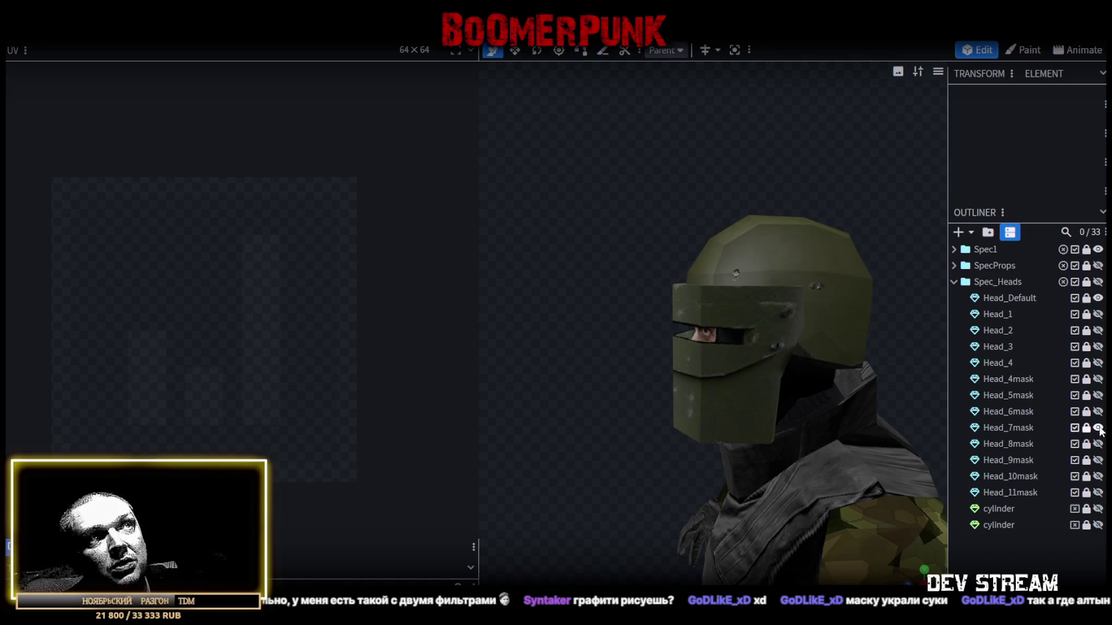
mouse_move(671, 447)
mouse_down()
mouse_move(785, 461)
mouse_move(634, 473)
mouse_move(673, 455)
mouse_up()
click(1097, 492)
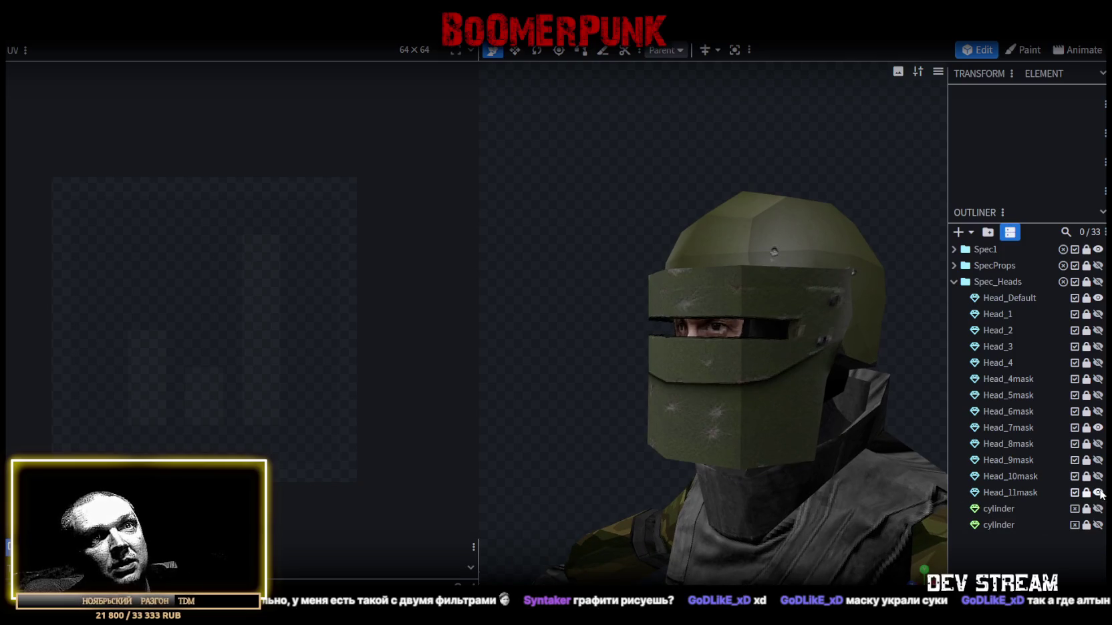
click(1098, 427)
click(1098, 492)
click(1098, 492)
mouse_move(668, 337)
mouse_down()
mouse_move(608, 341)
mouse_move(558, 369)
mouse_move(679, 331)
mouse_move(723, 351)
mouse_move(713, 278)
mouse_up()
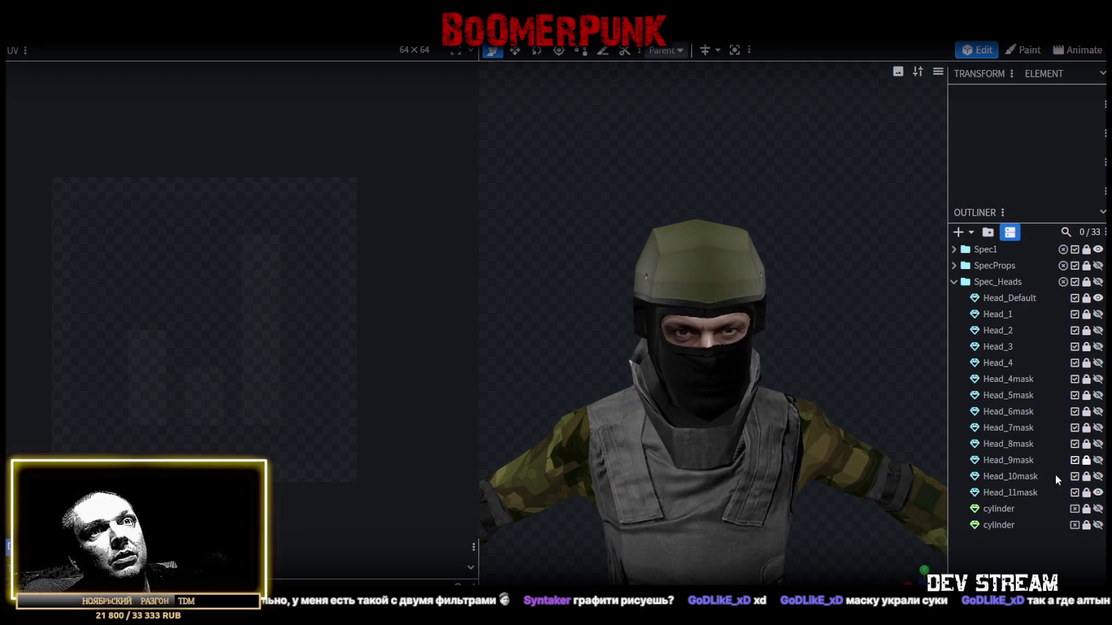
click(1010, 493)
- Select the helmet's front and side faces and scale them to widen the helmet slightly
mouse_move(935, 347)
mouse_down()
mouse_move(897, 312)
mouse_move(813, 308)
mouse_up()
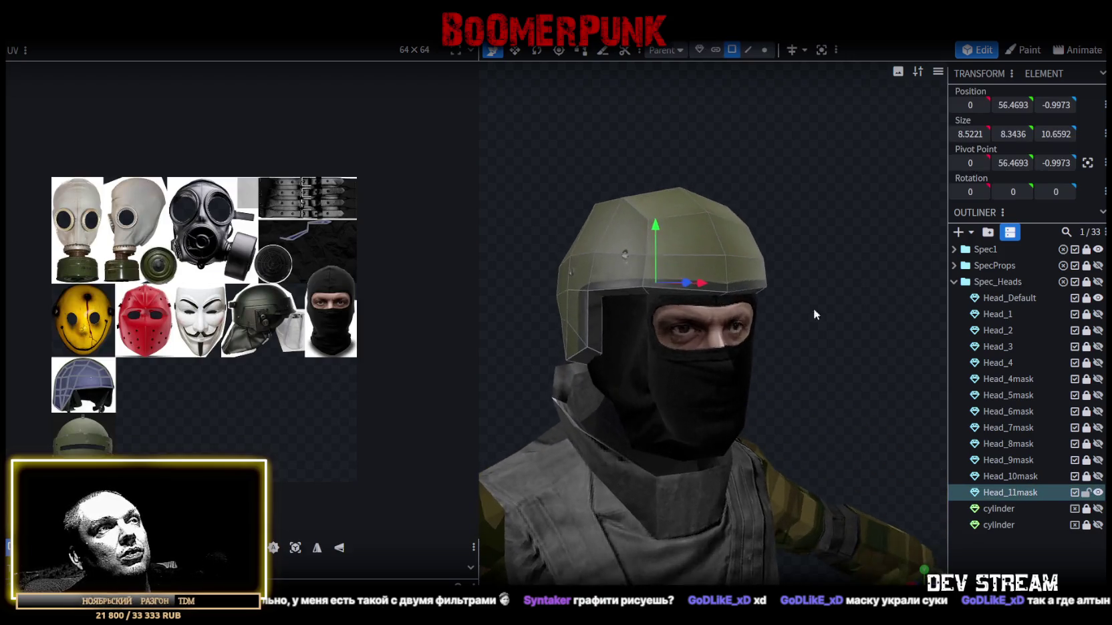
scroll(842, 330, up, 2)
click(648, 297)
shift+click(624, 298)
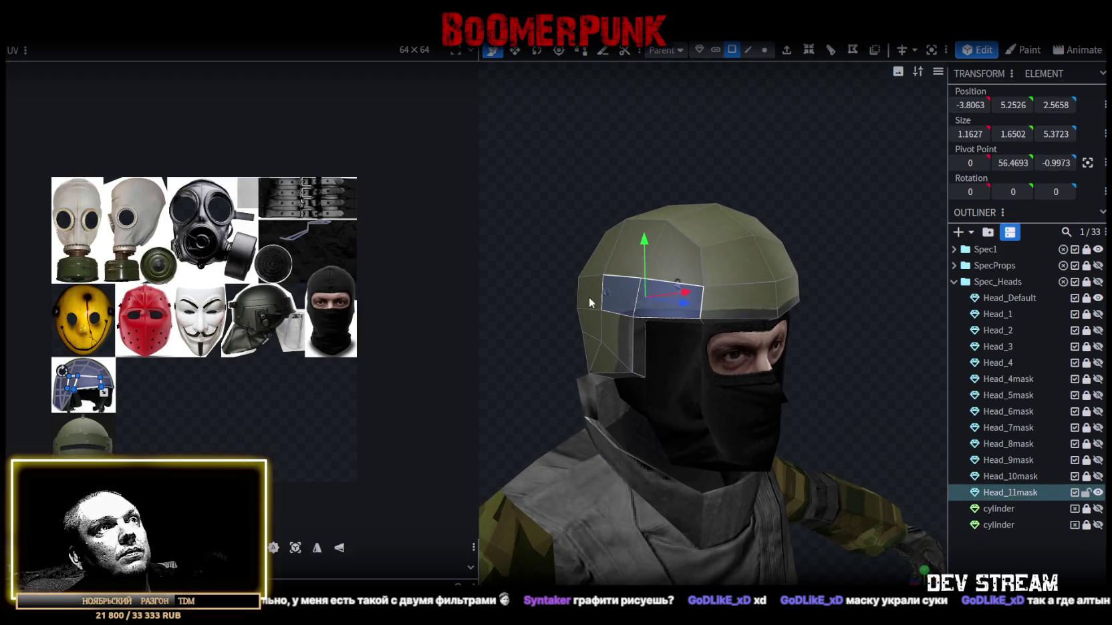
shift+click(619, 339)
drag(773, 203, 653, 299)
shift+click(640, 253)
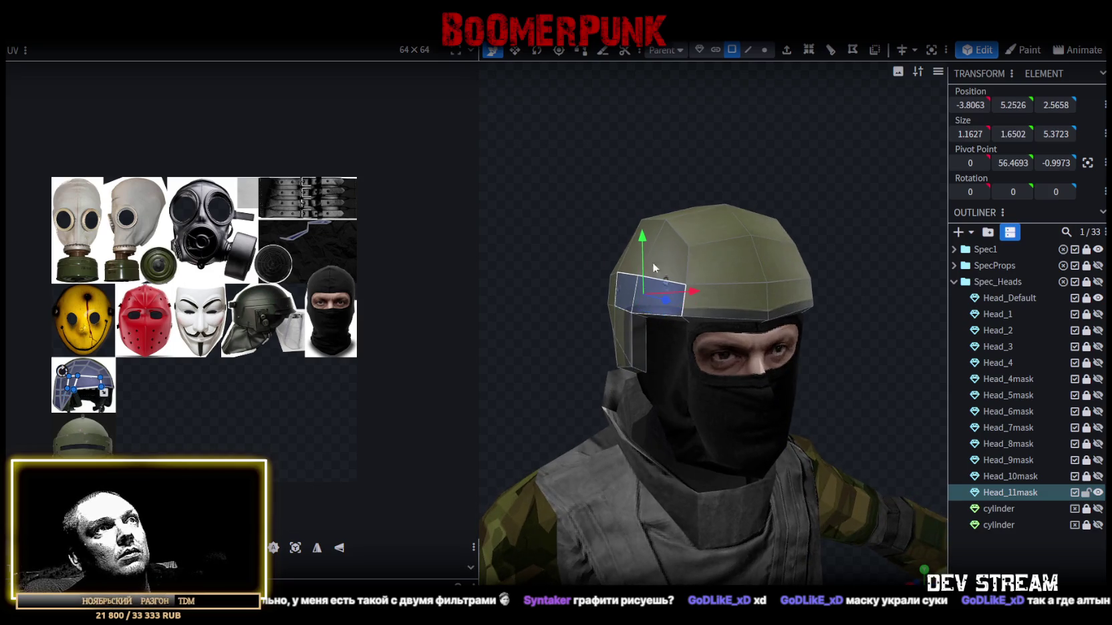
mouse_move(662, 254)
mouse_down()
mouse_move(821, 256)
mouse_move(848, 239)
mouse_up()
shift+click(820, 257)
drag(571, 257, 782, 279)
key(s)
mouse_move(888, 365)
mouse_down()
mouse_move(715, 392)
mouse_move(647, 389)
mouse_move(808, 432)
mouse_up()
- Select the two rows of top faces on the helmet crown and save CamShoters.bbmodel
click(791, 211)
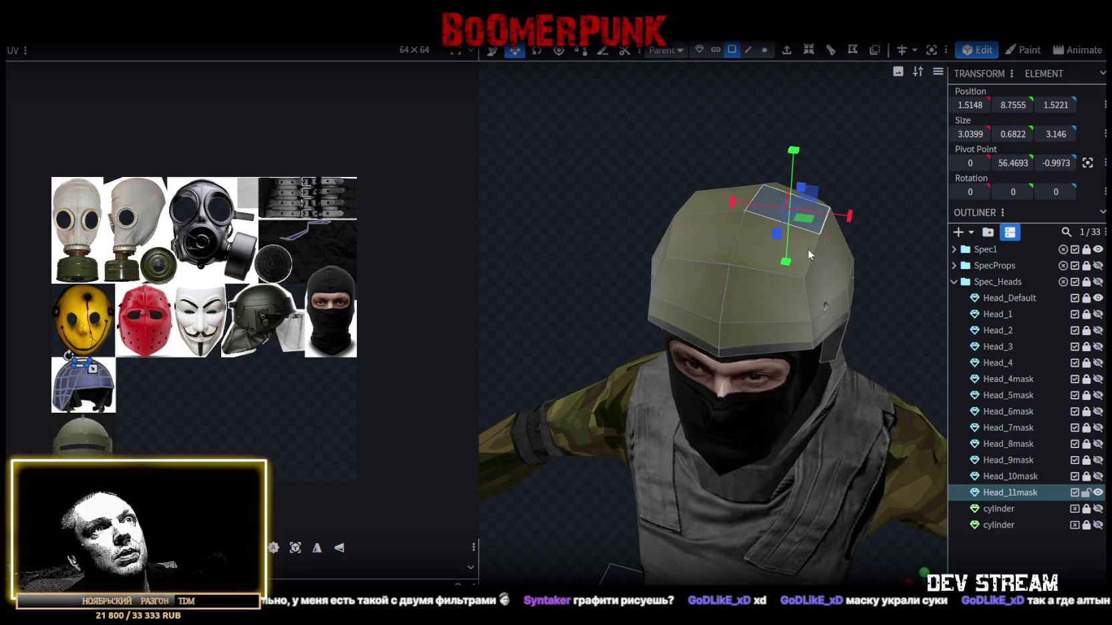
shift+click(710, 245)
shift+click(708, 202)
mouse_move(708, 203)
mouse_down()
mouse_move(673, 158)
mouse_move(602, 176)
mouse_move(646, 274)
mouse_up()
shift+click(702, 398)
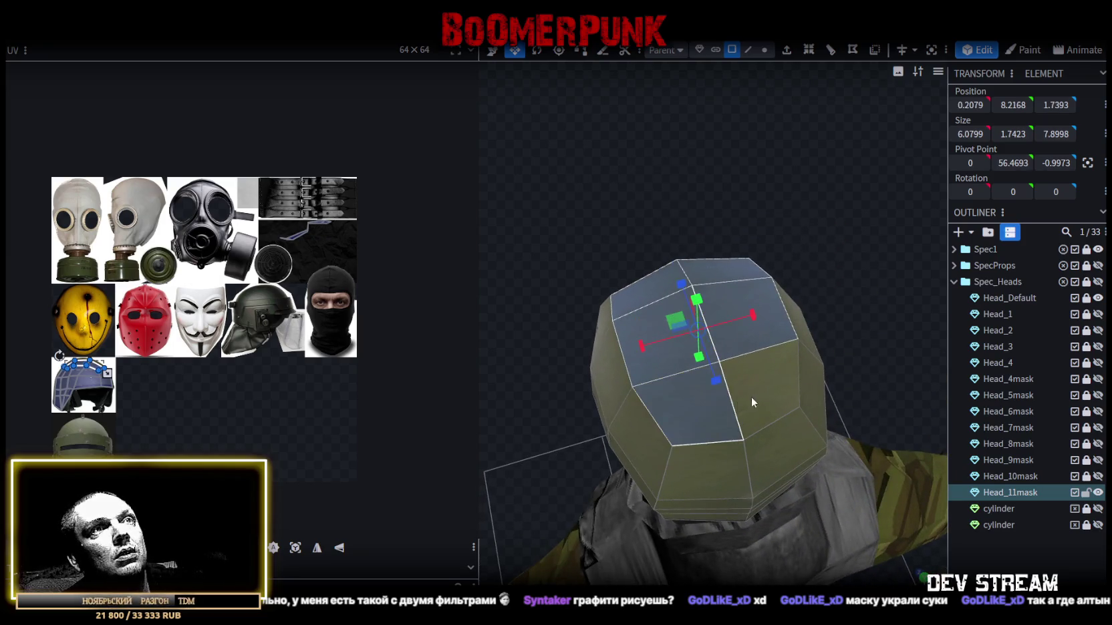
shift+click(768, 326)
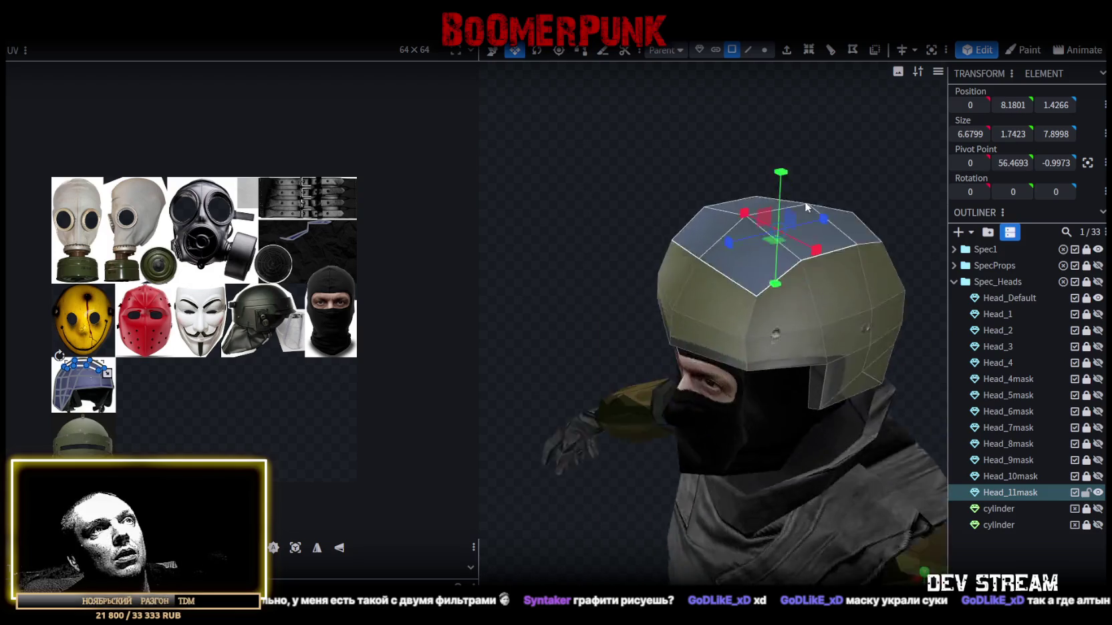
drag(760, 323, 899, 160)
key(ctrl+s)
- Move the helmet's front band face forward about 0.4 so it juts over the brow
click(899, 160)
mouse_move(864, 458)
mouse_down()
mouse_move(803, 361)
mouse_move(752, 379)
mouse_move(682, 366)
mouse_move(745, 395)
mouse_up()
scroll(698, 255, up, 3)
click(781, 250)
click(706, 243)
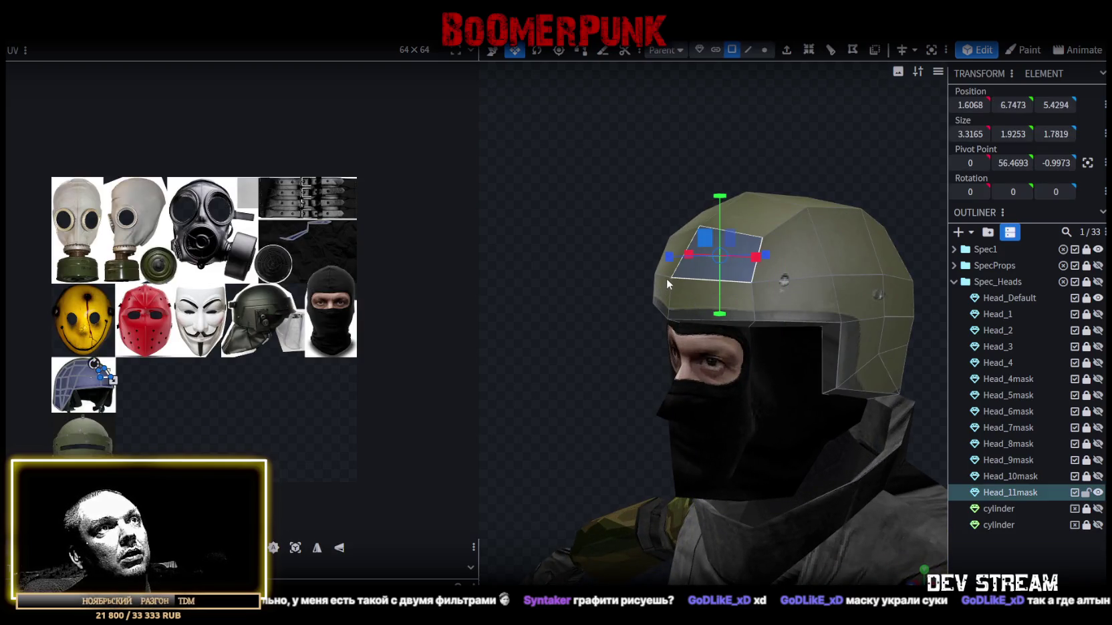
click(745, 303)
drag(575, 183, 693, 280)
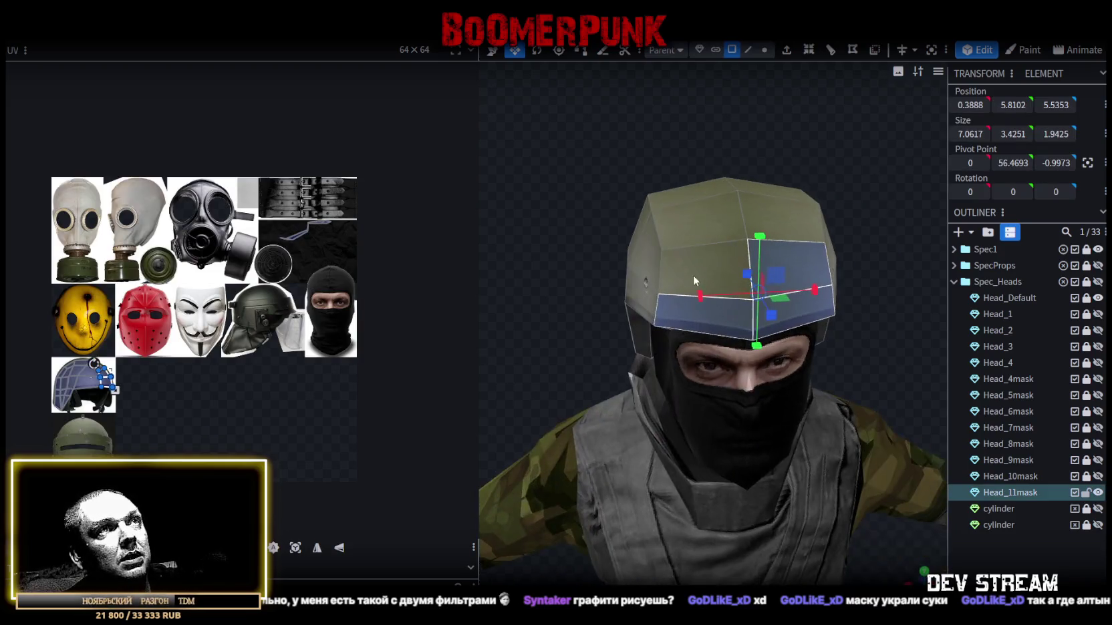
drag(892, 265, 701, 252)
key(v)
mouse_move(615, 274)
mouse_down()
mouse_move(621, 369)
mouse_move(626, 351)
mouse_up()
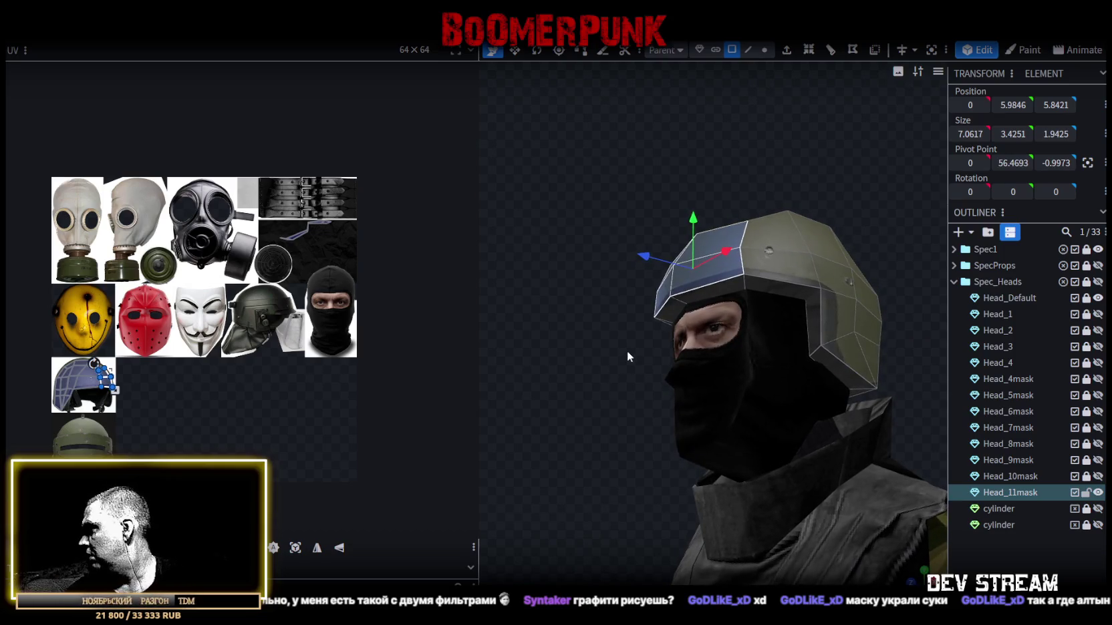
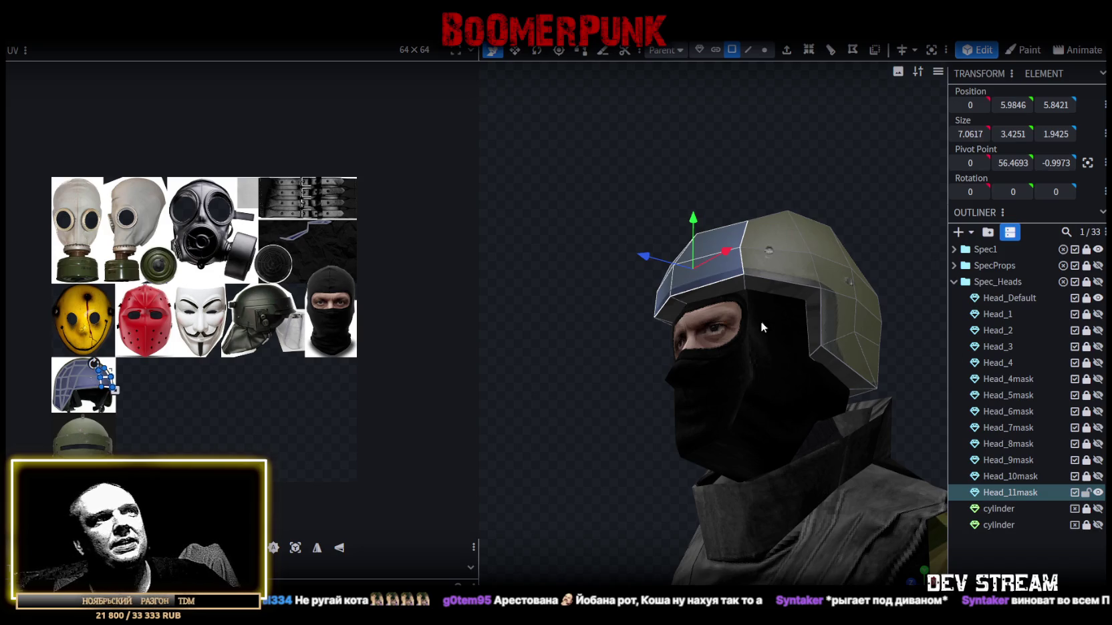
- View the soldier from the front and save the project as CamShoters.bbmodel
scroll(639, 411, down, 3)
key(KP_1)
key(ctrl+s)
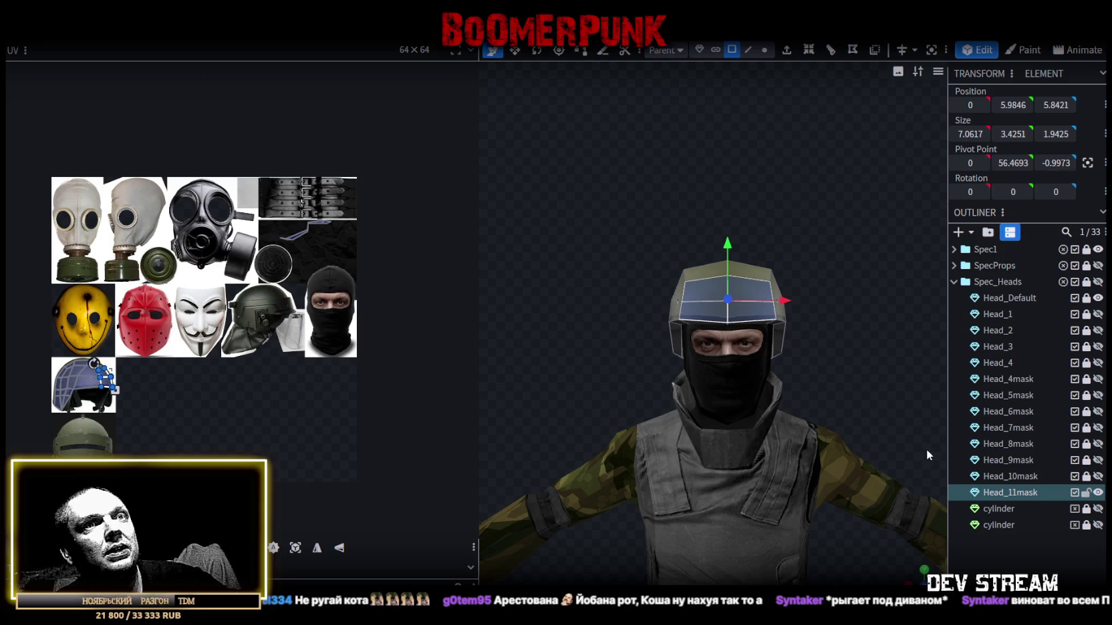
- Preview the Head_10mask gas mask, Head_8mask box head and Head_7mask variants on the soldier
click(1097, 476)
click(1098, 477)
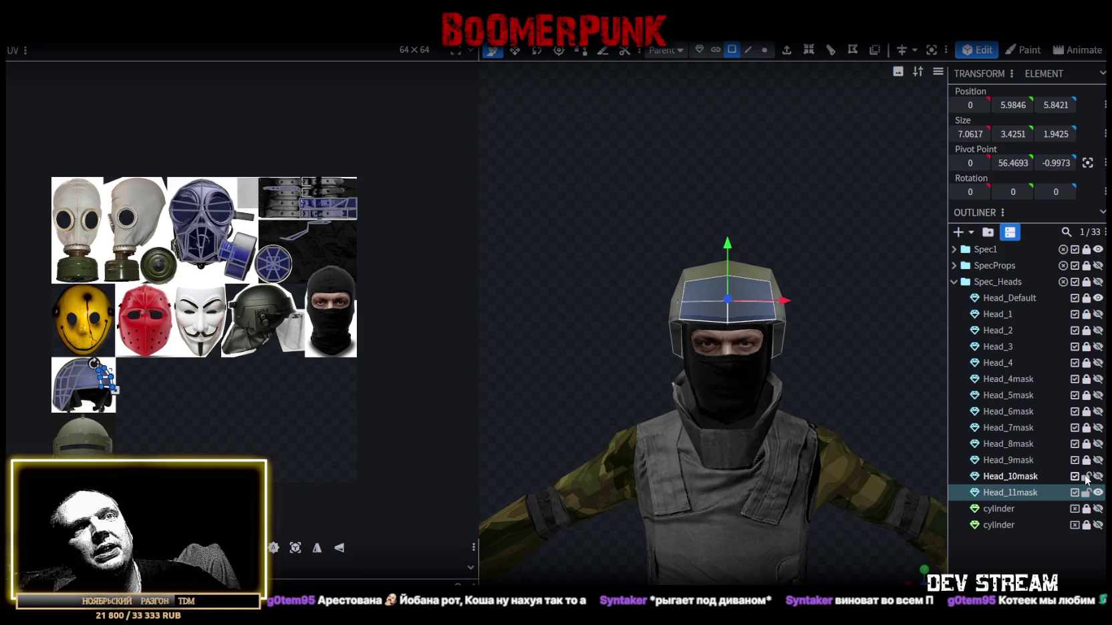
click(1027, 478)
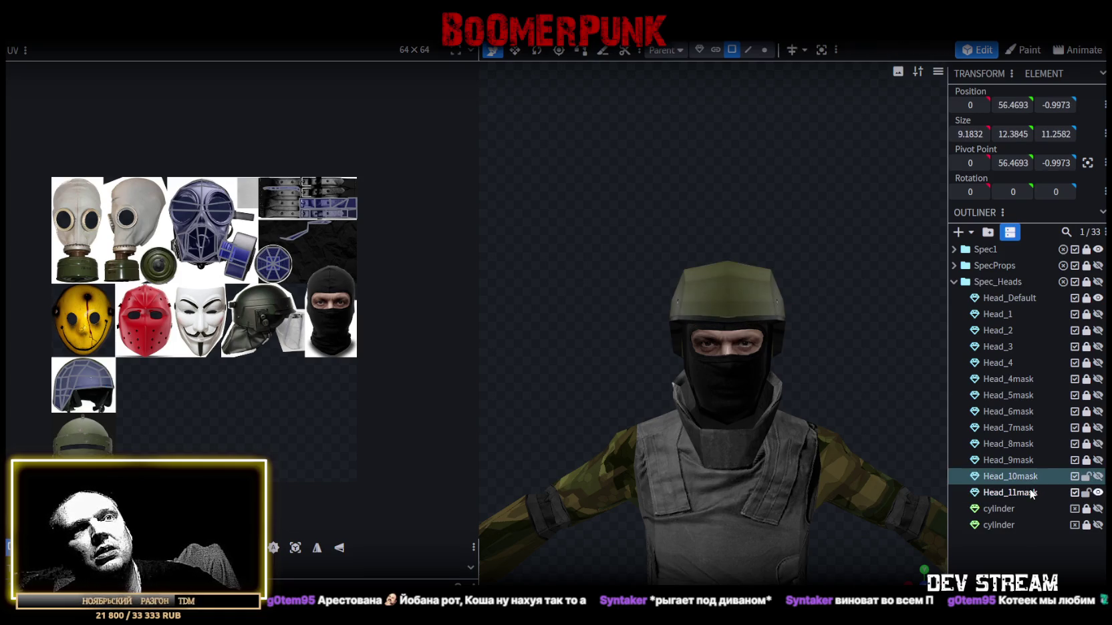
key(Escape)
click(1098, 444)
click(1096, 445)
click(1098, 445)
click(1098, 444)
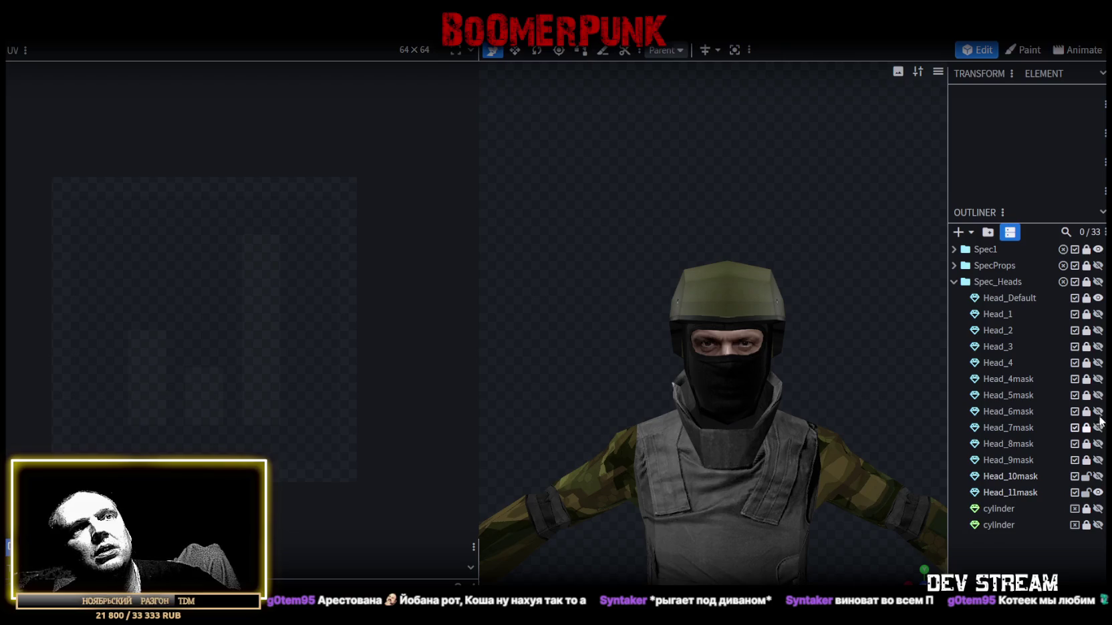
click(1098, 427)
click(1098, 427)
- Start renaming the Head_11mask helmet, marking the 11 for replacement
click(1097, 493)
click(1097, 493)
double_click(1012, 493)
click(1009, 493)
- Rename the helmet Head_8mask, place it below Head_7mask, and show the old box head instead
text(8)
drag(1038, 492, 1023, 443)
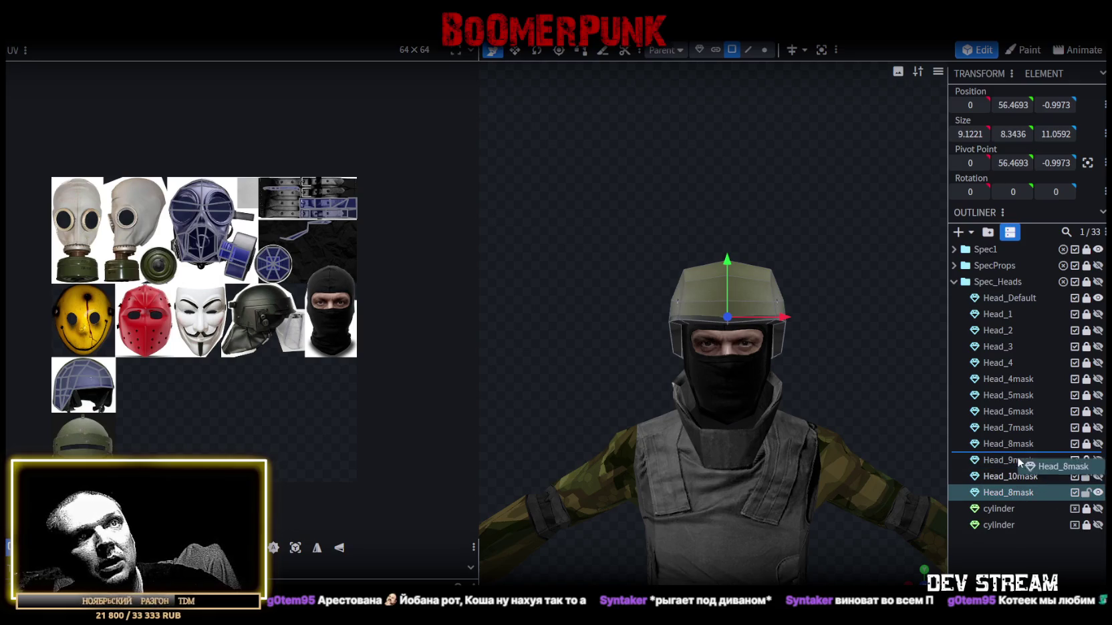
click(1098, 460)
click(1098, 460)
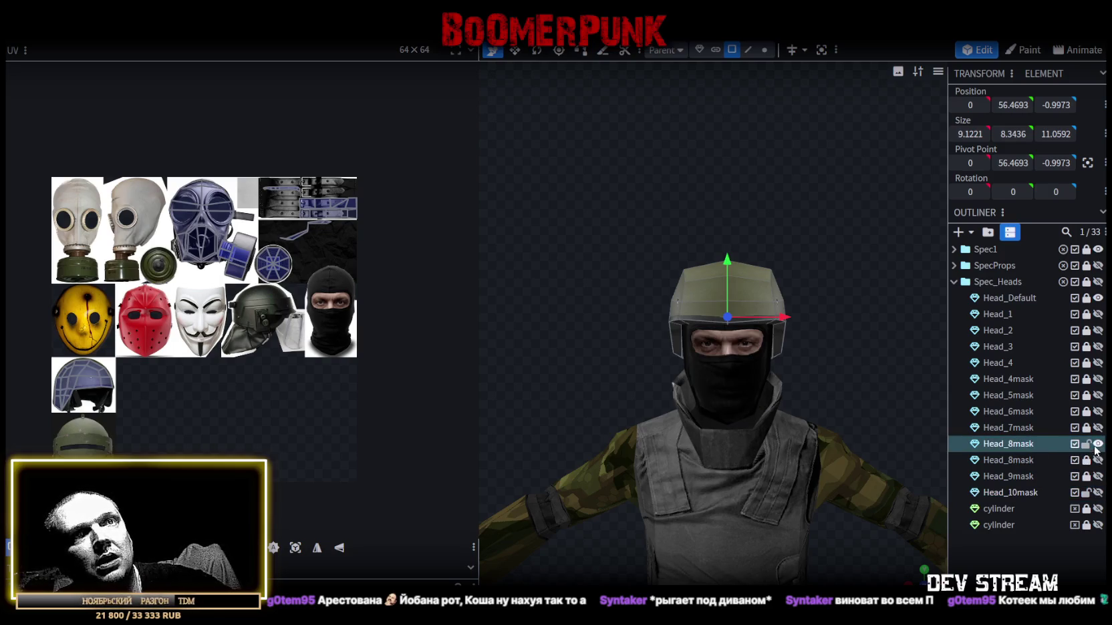
click(1098, 443)
click(1098, 459)
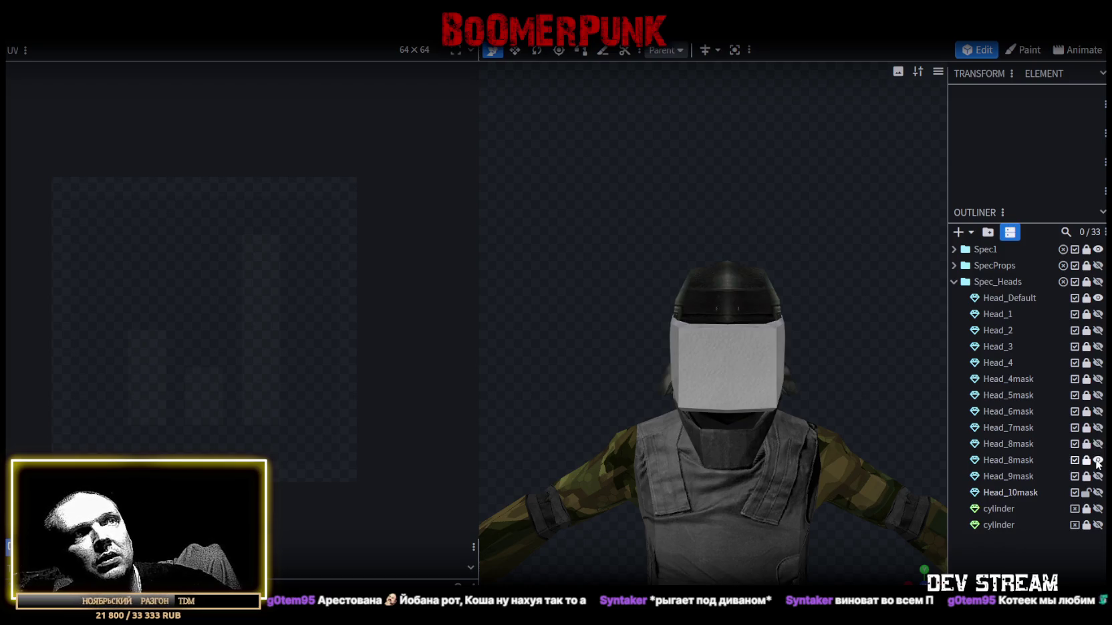
- Unlock the old box head, move it below Head_10mask, and rename it Head_12mask
click(1086, 460)
drag(1016, 475, 1012, 501)
double_click(1011, 493)
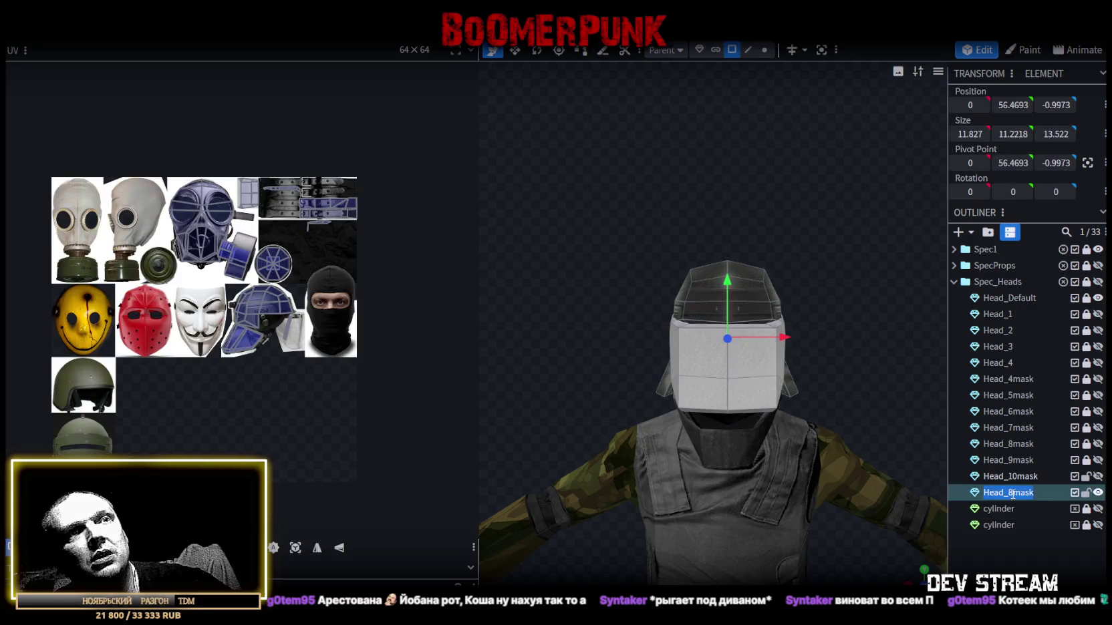
key(BackSpace)
text(12)
key(Return)
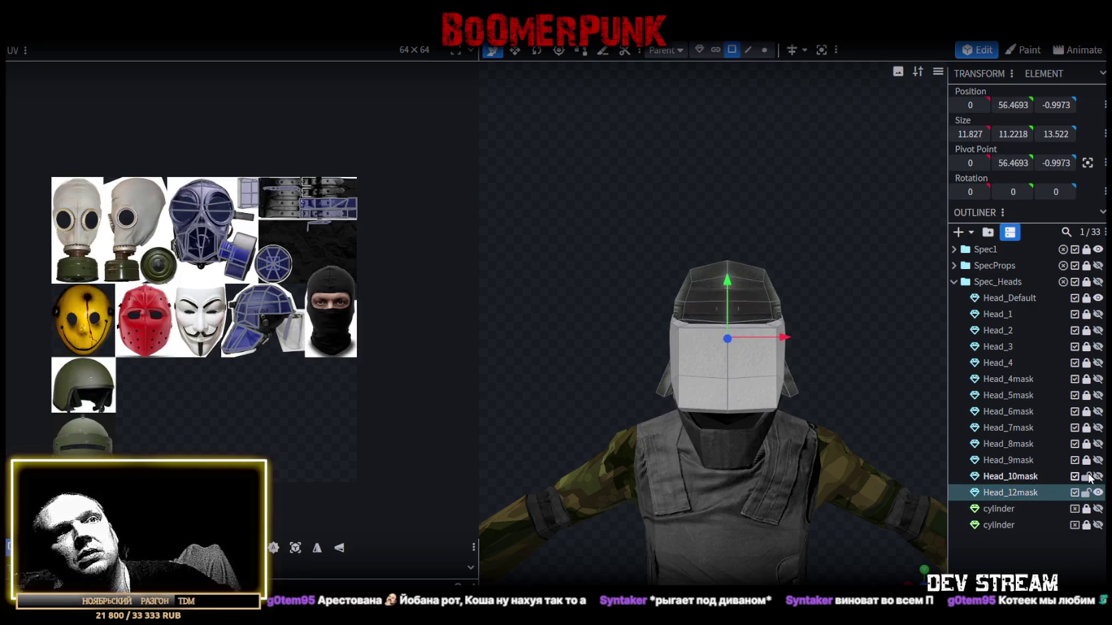
- Show the Head_10mask gas mask, then lock and hide Head_12mask
click(1098, 476)
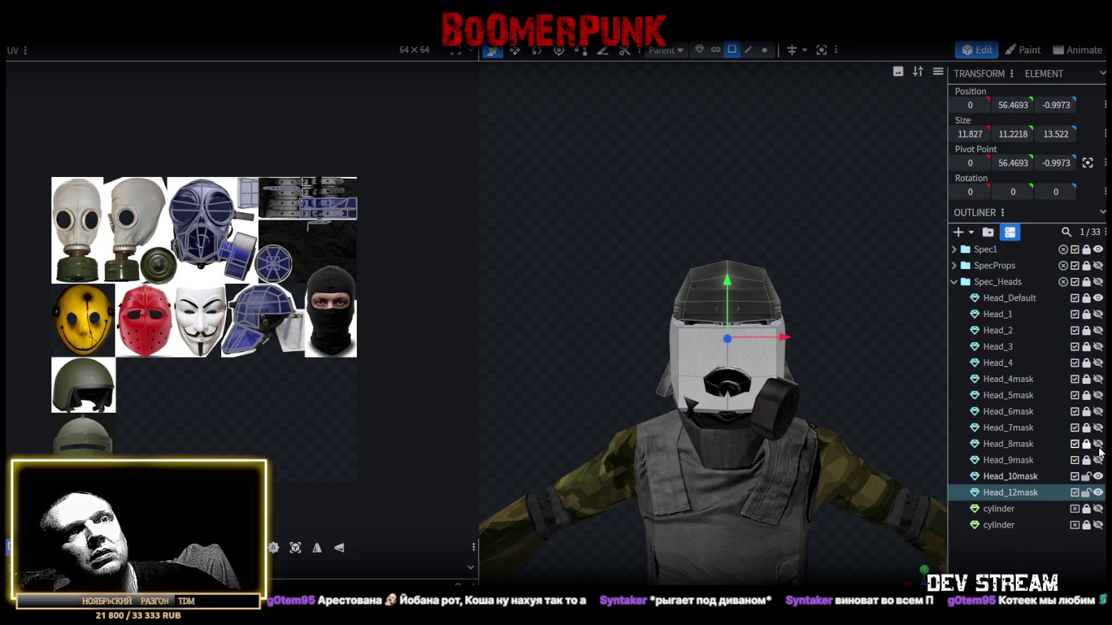
click(1098, 460)
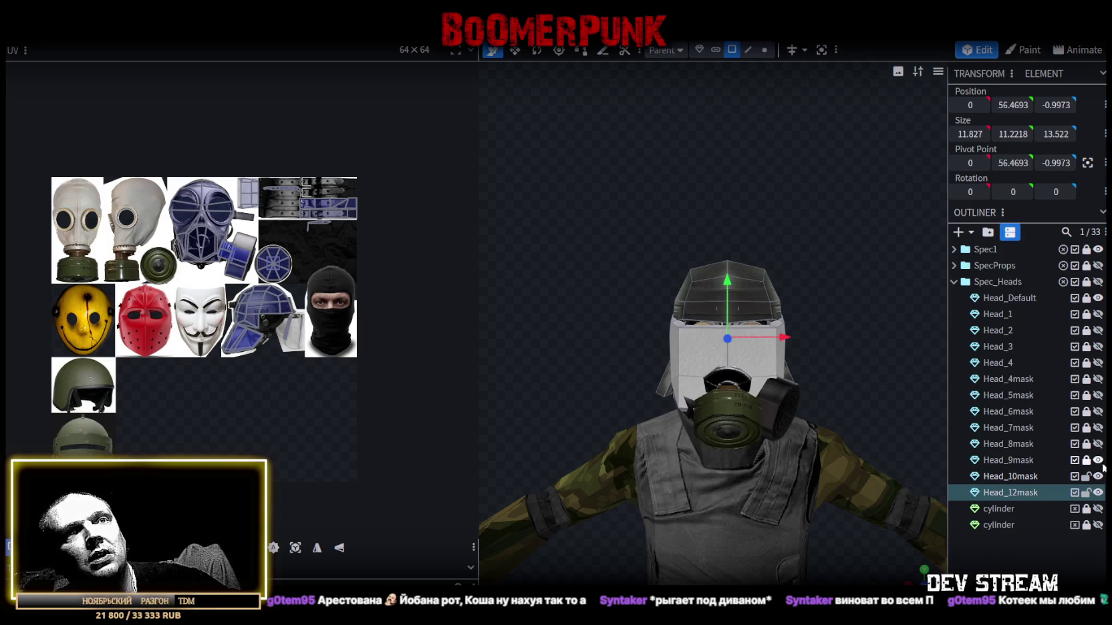
click(1098, 461)
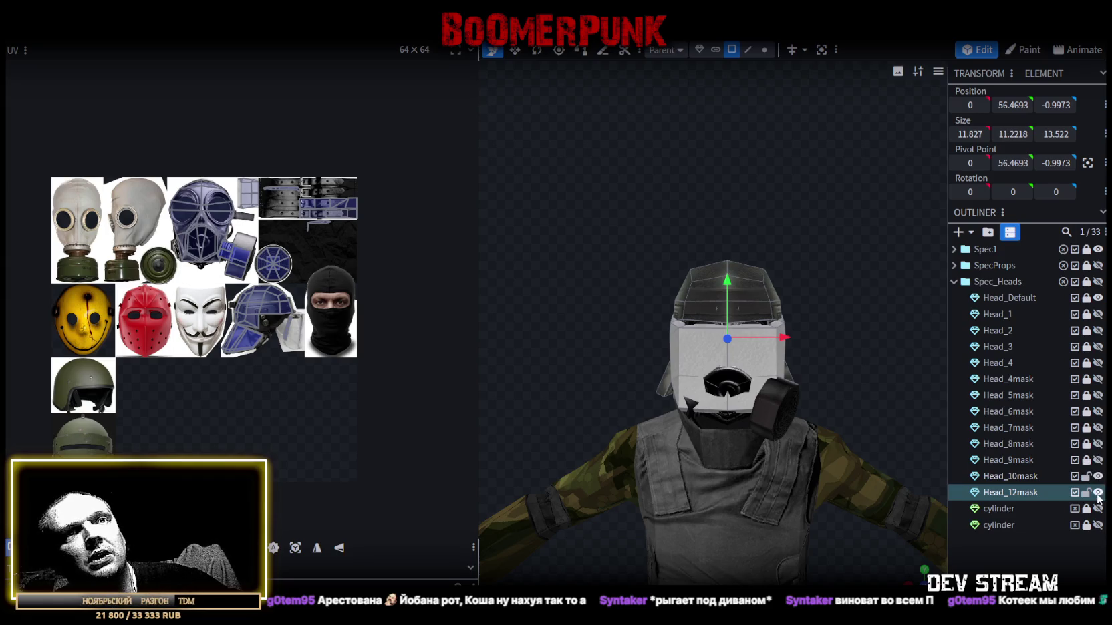
click(1086, 492)
click(1098, 492)
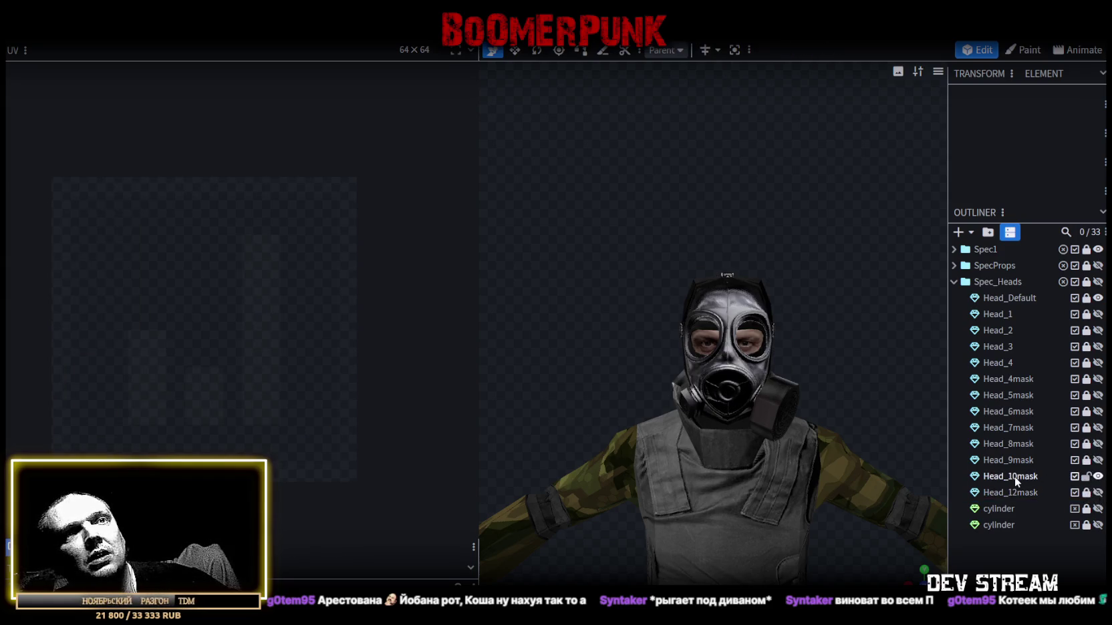
- Duplicate the Head_10mask gas mask and hide the original
click(1086, 477)
key(ctrl+d)
click(1097, 476)
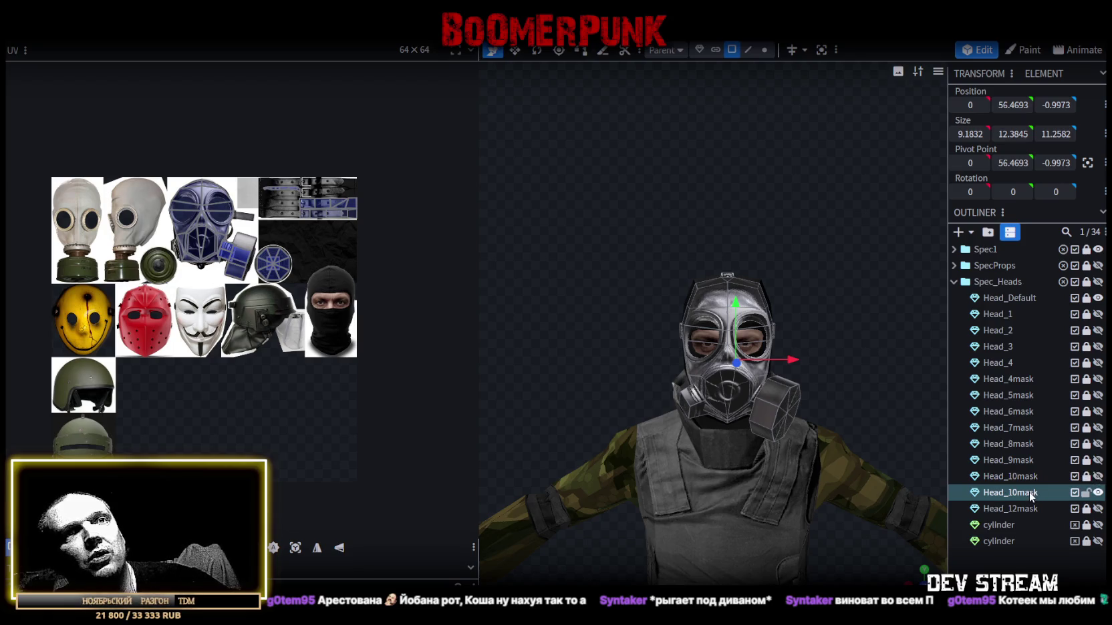
- Copy the filter canister and flip it on X to the other side of the face
drag(743, 395, 896, 394)
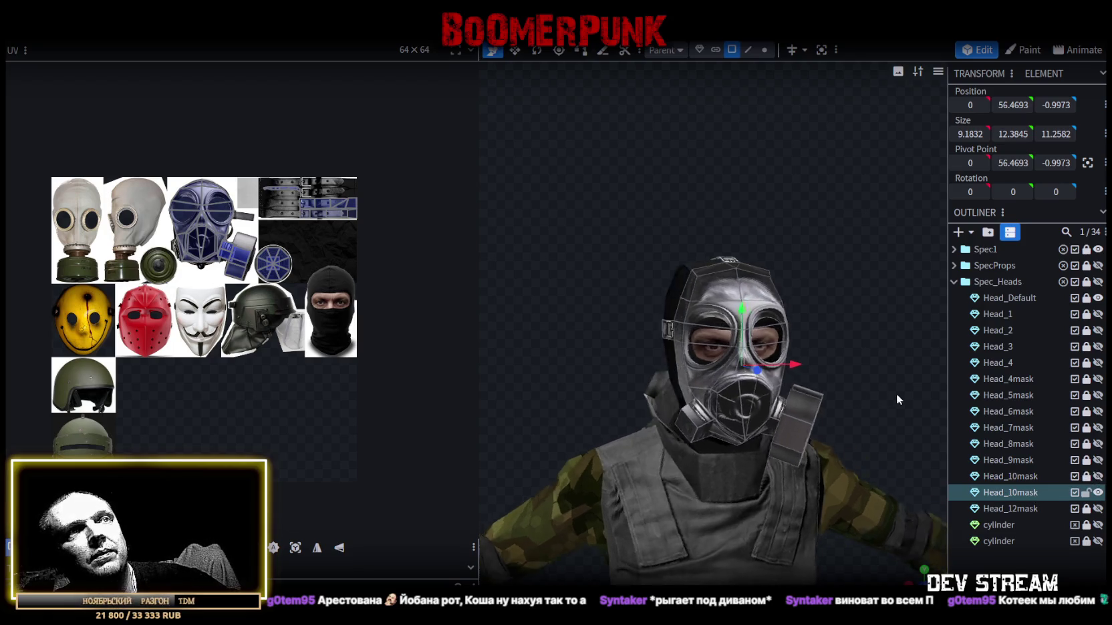
click(810, 409)
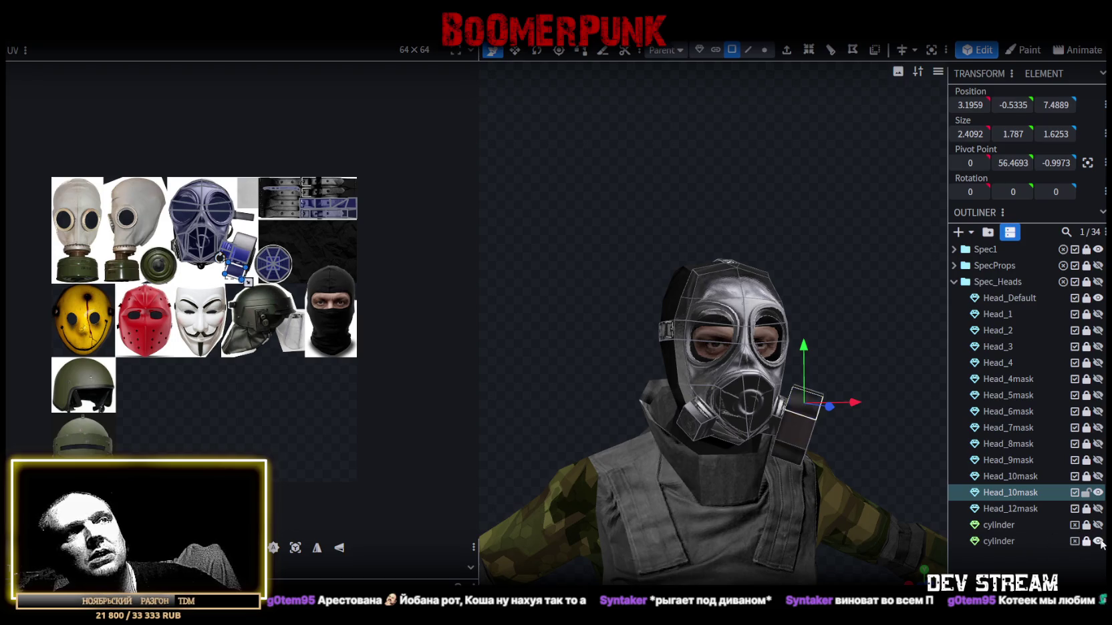
key(ctrl+v)
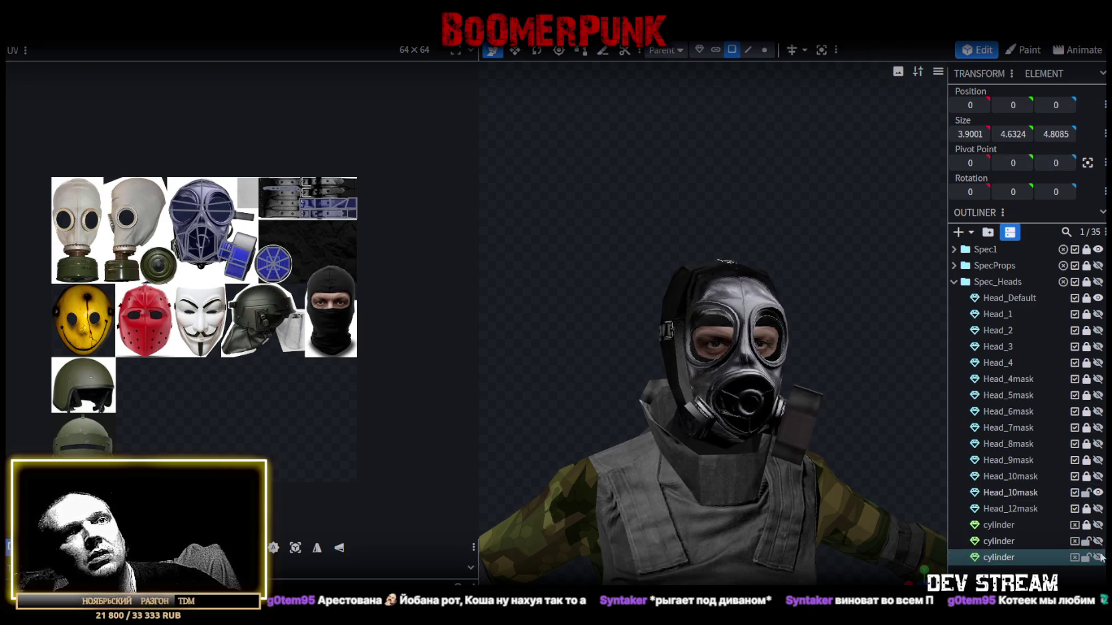
click(1087, 542)
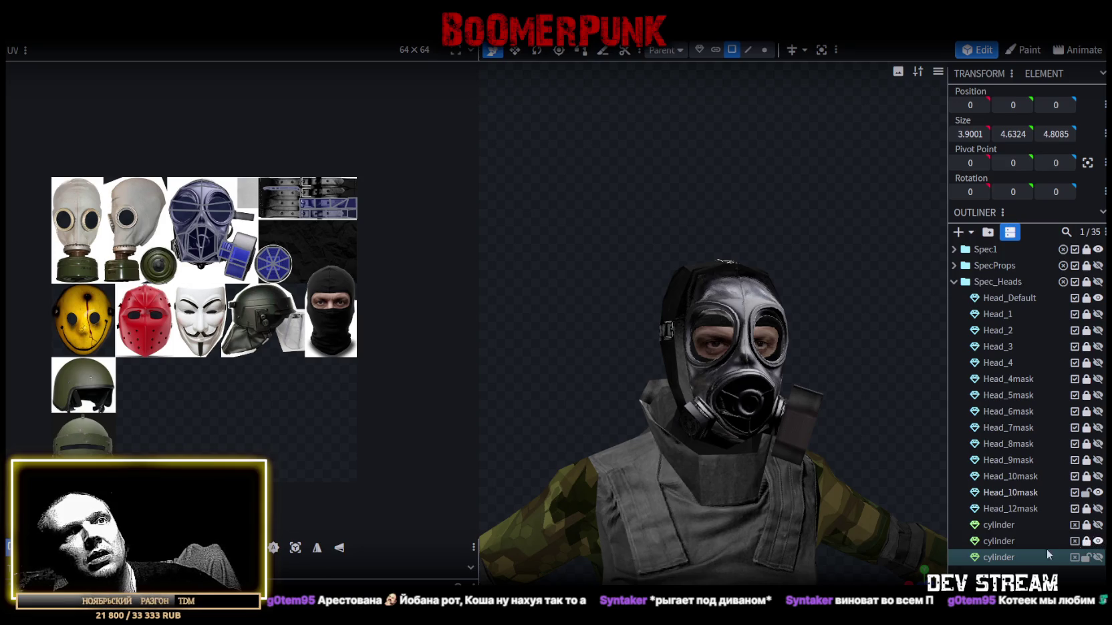
click(997, 561)
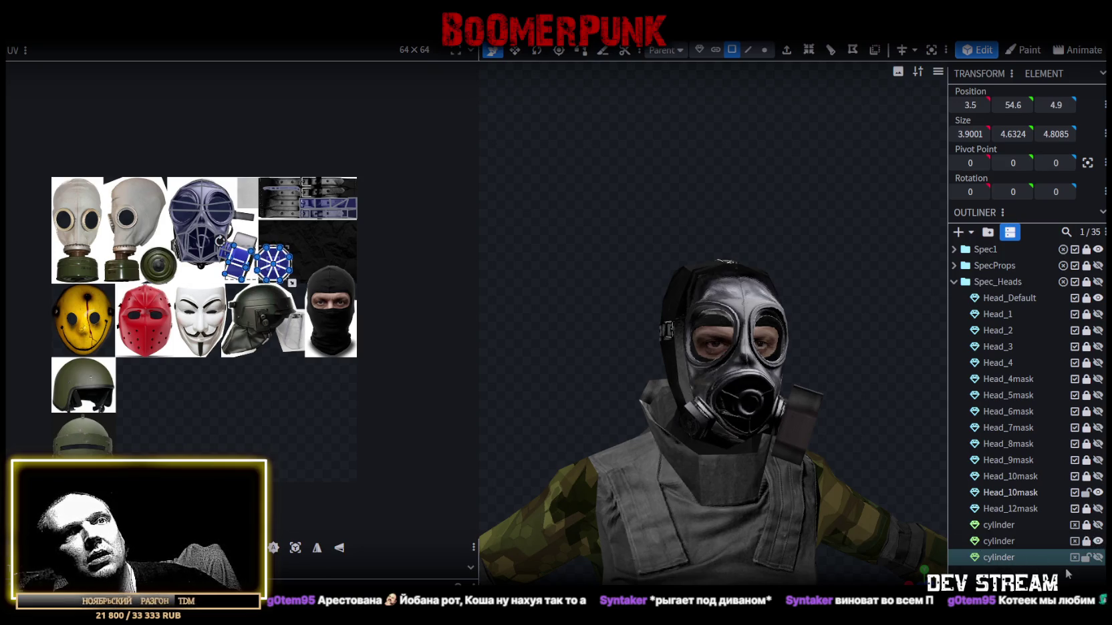
click(1098, 558)
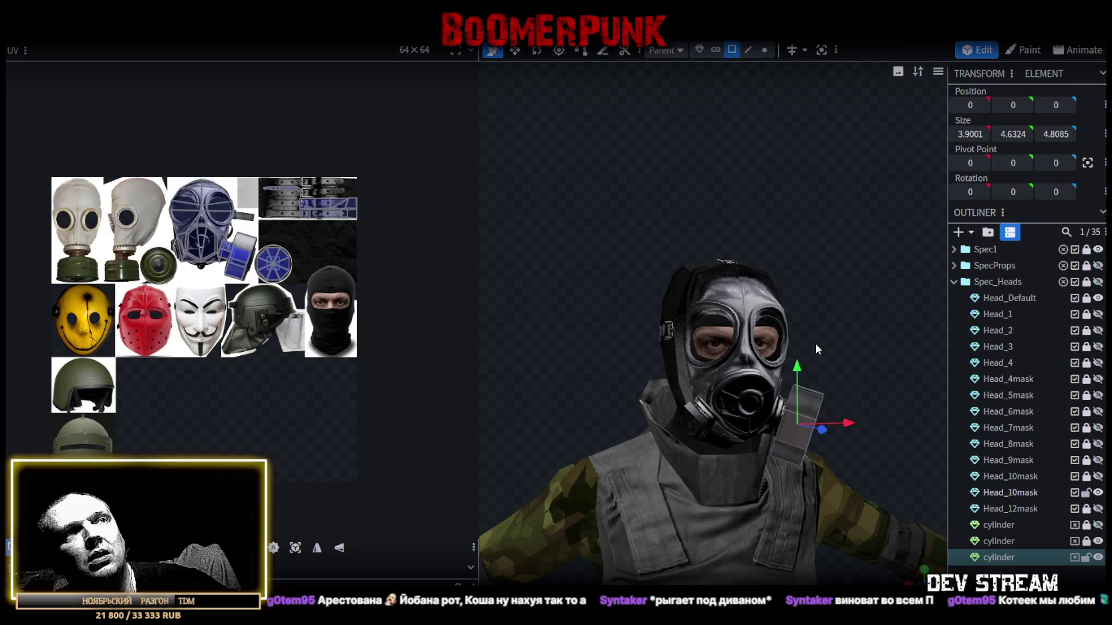
click(800, 421)
right_click(142, 43)
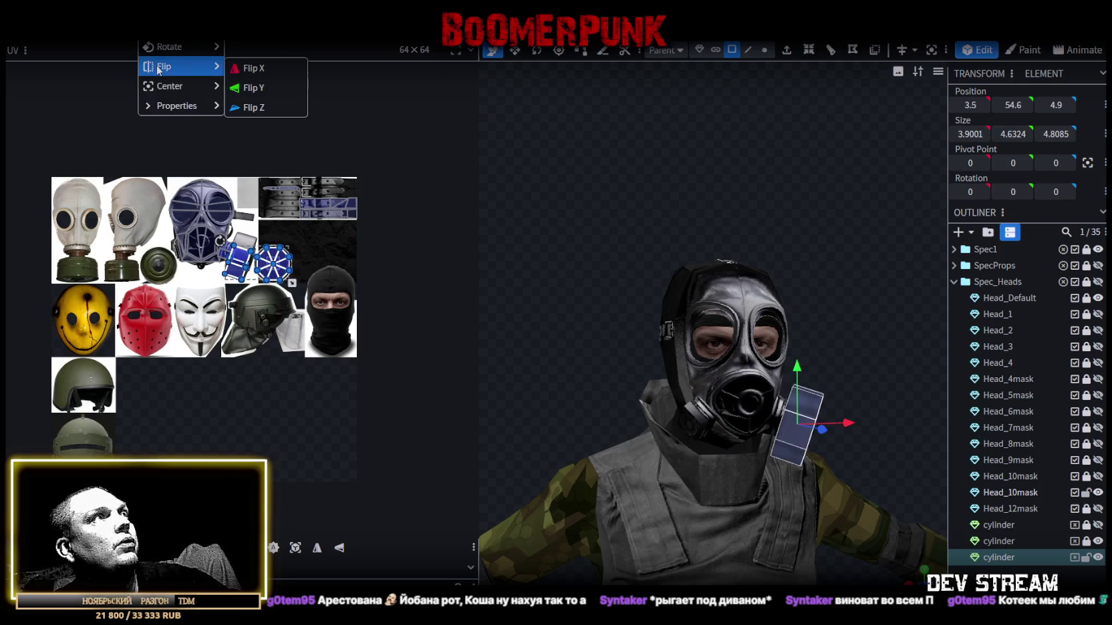
click(260, 69)
- Select the duplicated gas mask head together with the mirrored canister
drag(761, 262, 847, 298)
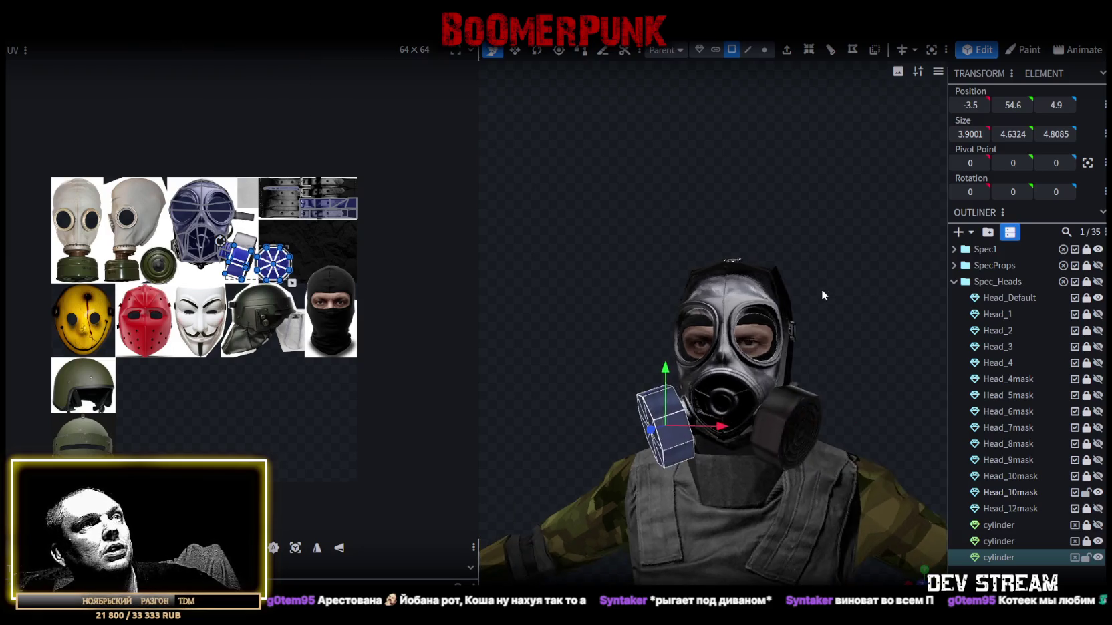
click(1028, 492)
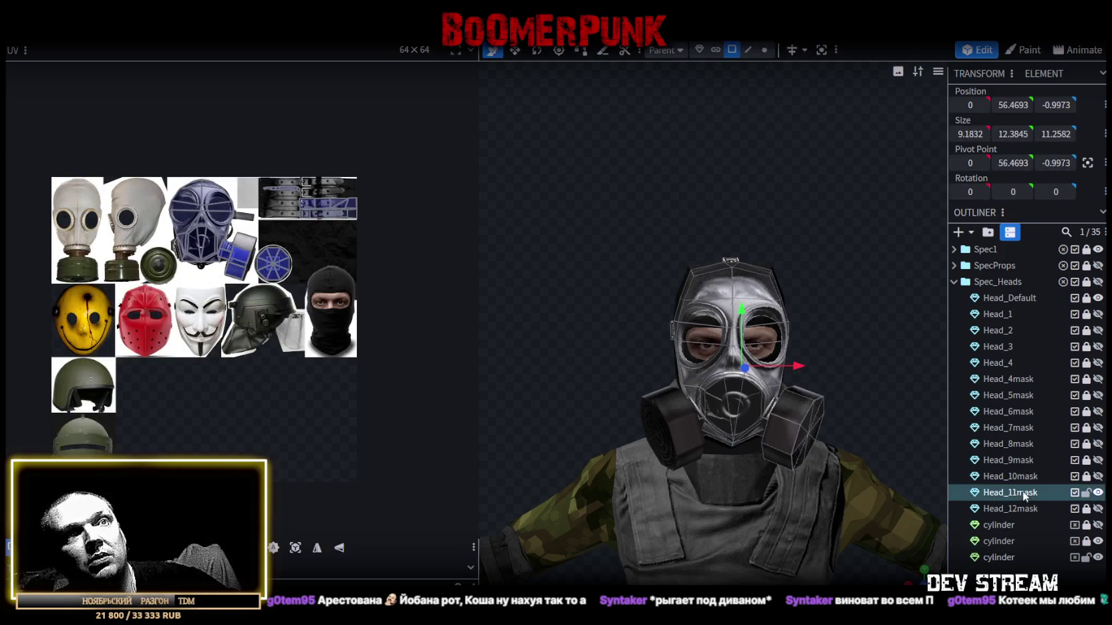
ctrl+click(999, 557)
- Merge the mirrored canister into the gas mask, nudge the mesh in vertex mode, and save
right_click(1001, 557)
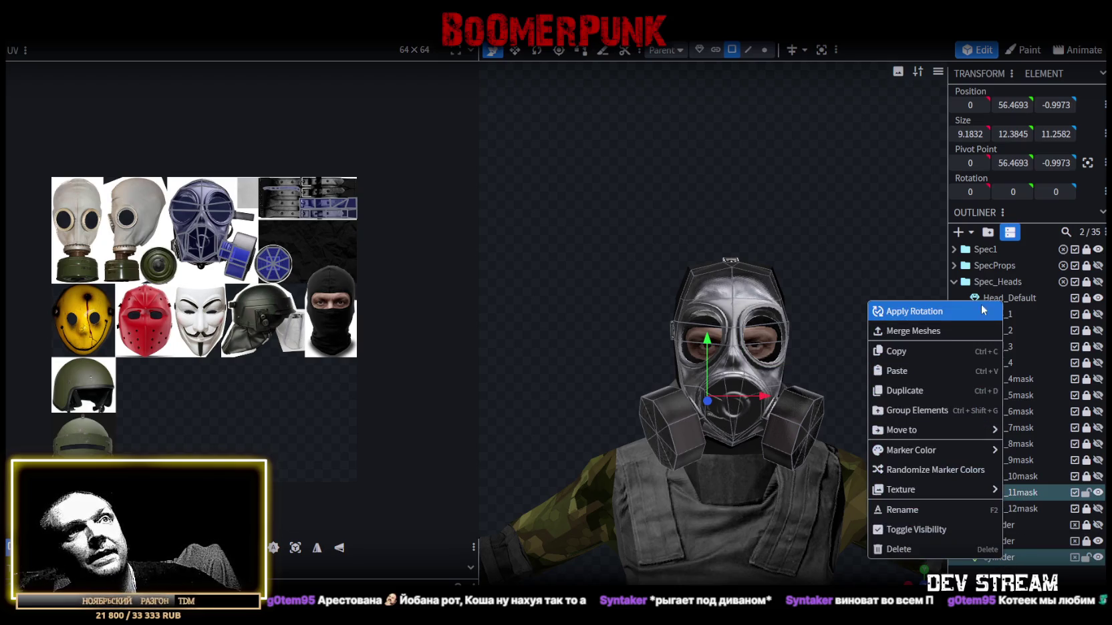
click(938, 332)
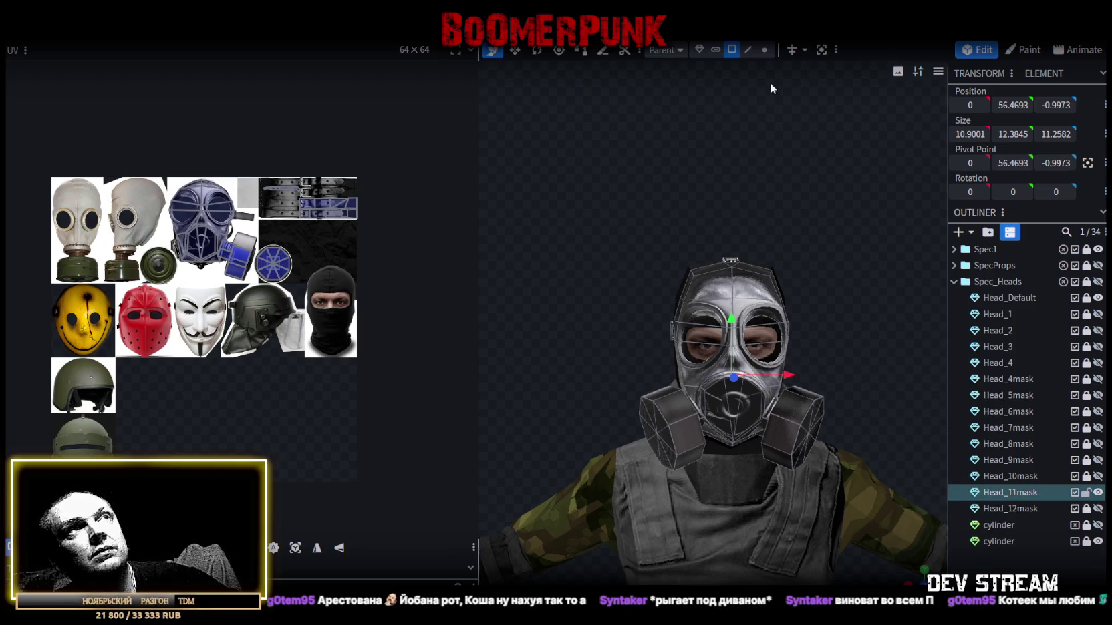
click(764, 50)
mouse_move(733, 326)
mouse_down()
mouse_move(733, 309)
mouse_move(735, 326)
mouse_up()
key(ctrl+s)
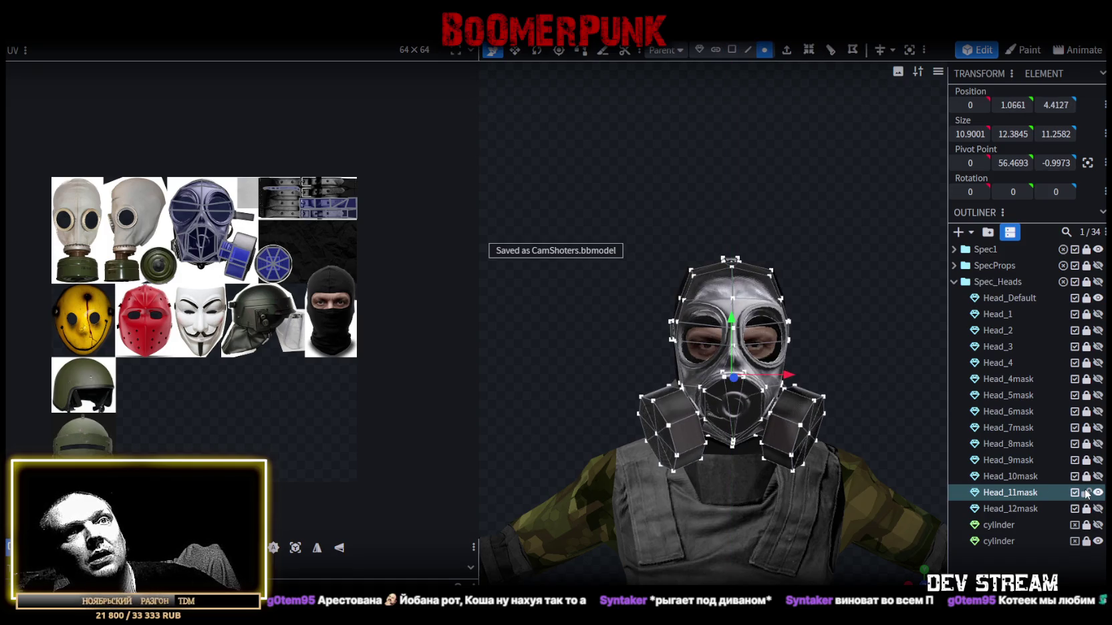
- Hide the Head_10mask and Head_11mask gas masks so the balaclava head shows
click(1098, 492)
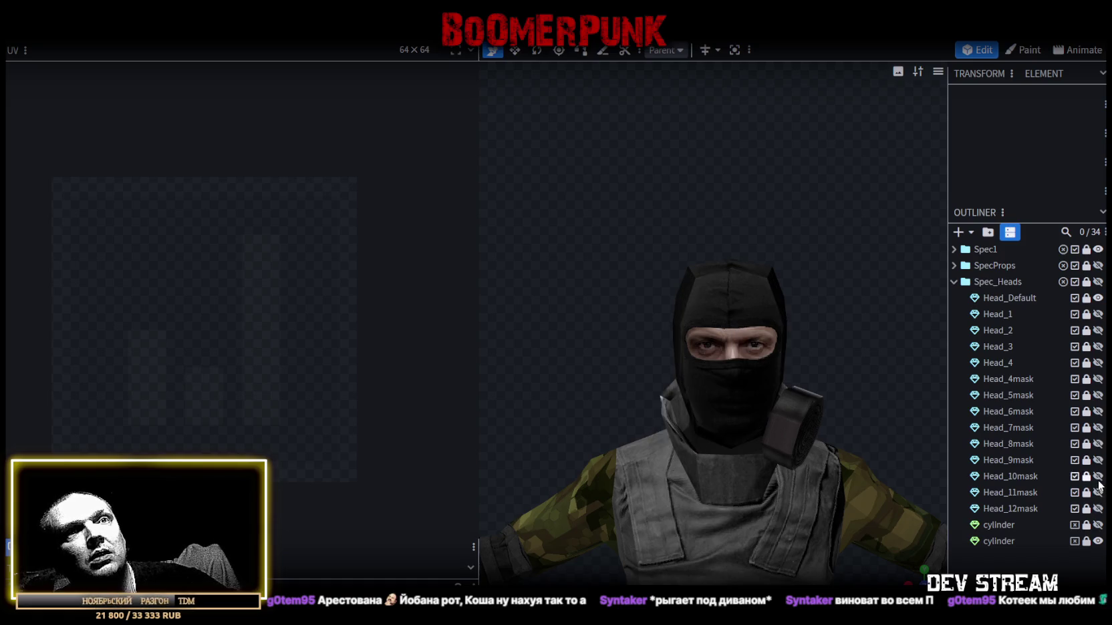
click(1098, 476)
click(1098, 476)
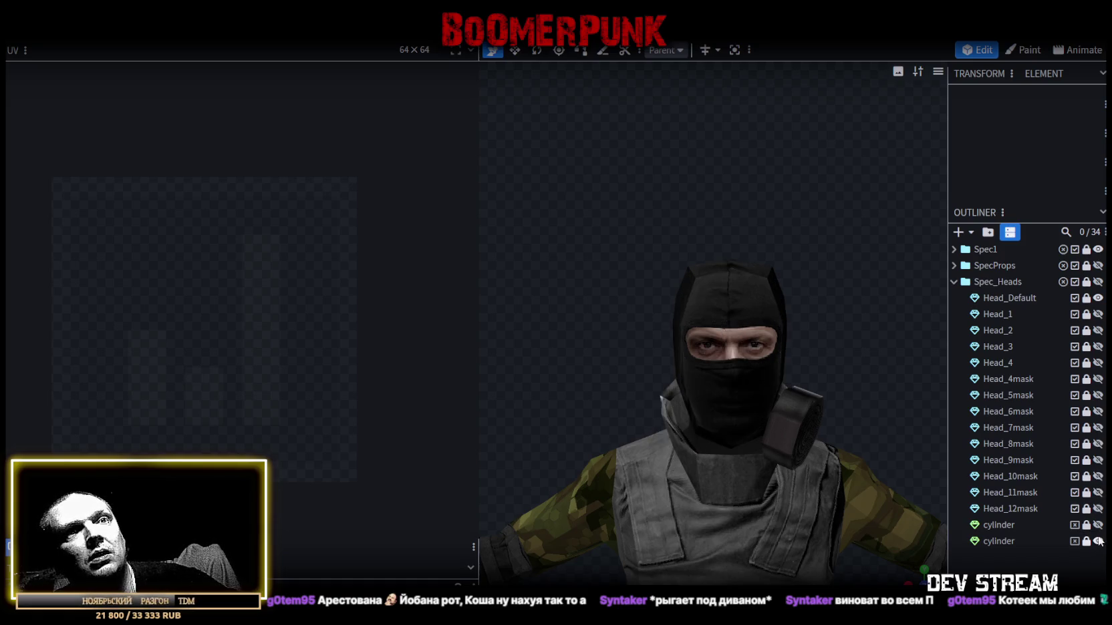
click(1098, 541)
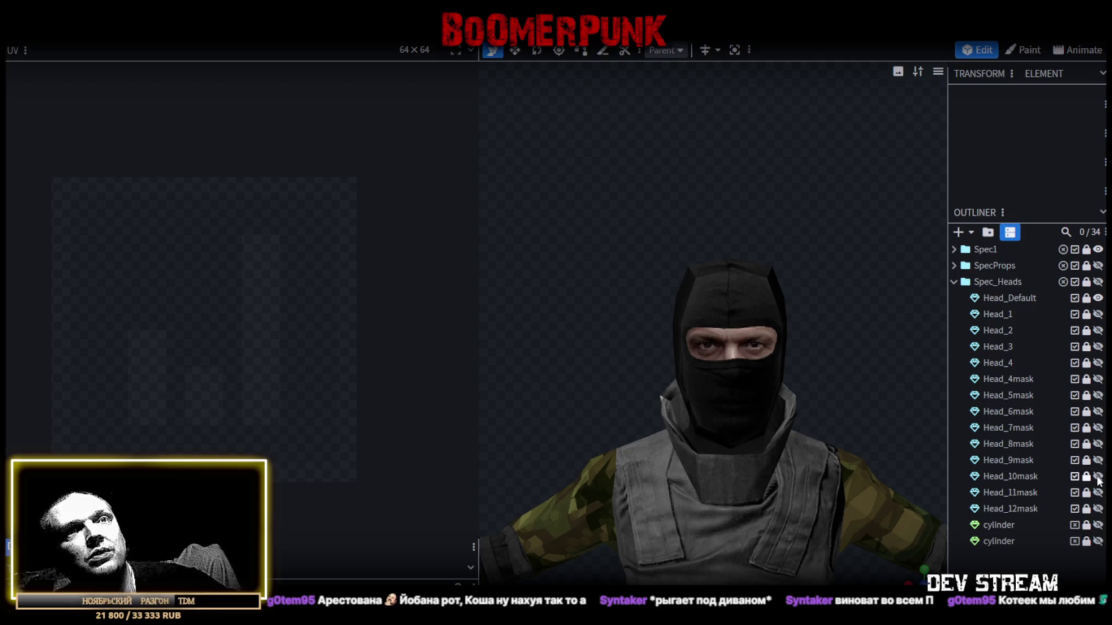
click(1097, 476)
click(1097, 476)
click(1098, 492)
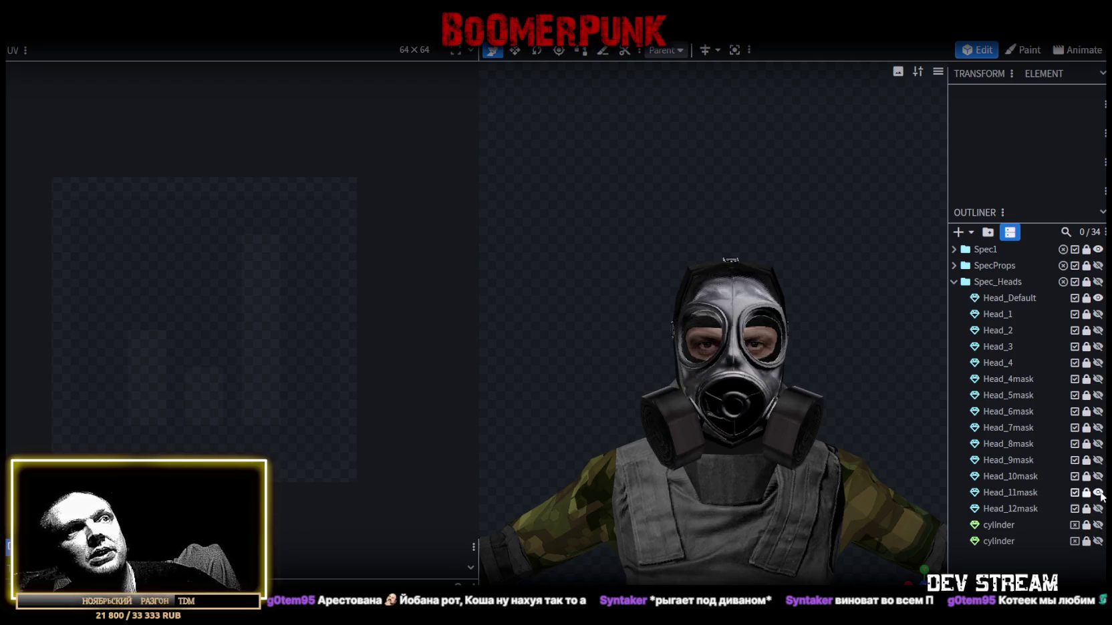
click(1098, 493)
- Save CamShoters.bbmodel again from a three-quarter view
drag(868, 366, 768, 357)
key(ctrl+s)
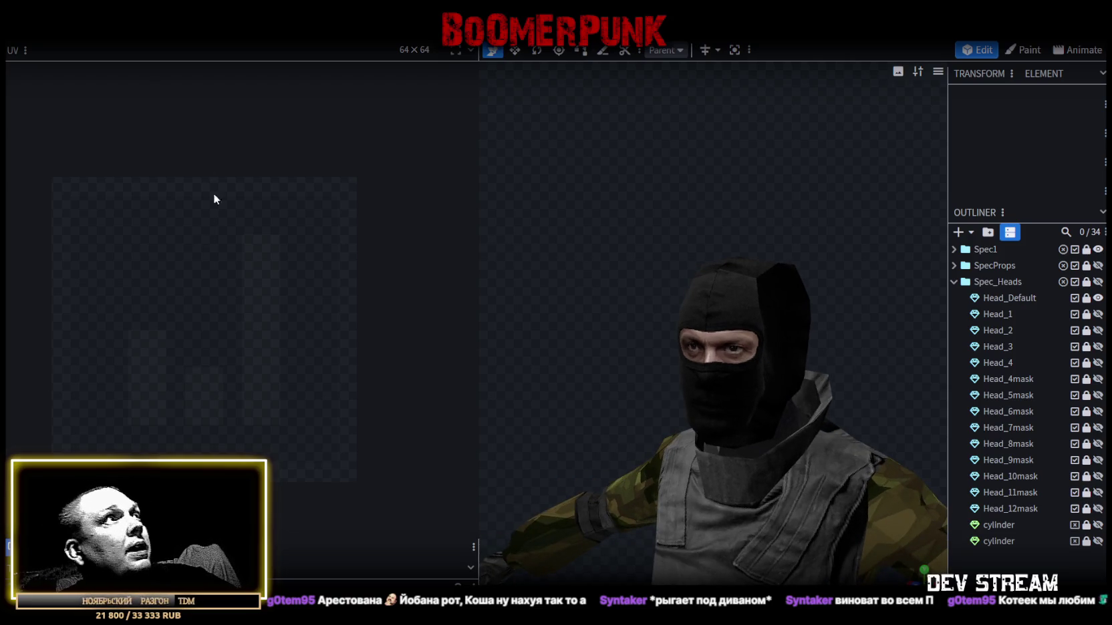
click(131, 42)
mouse_move(174, 265)
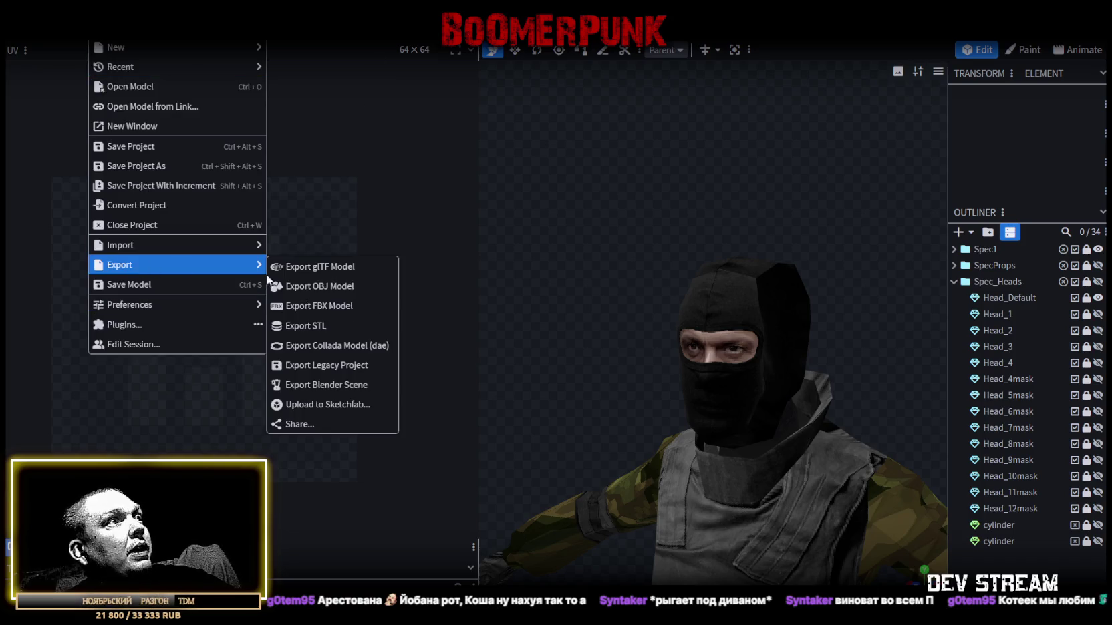
- Export the model as TCRcharProps.fbx with the default FBX options, then switch to Unity
click(320, 316)
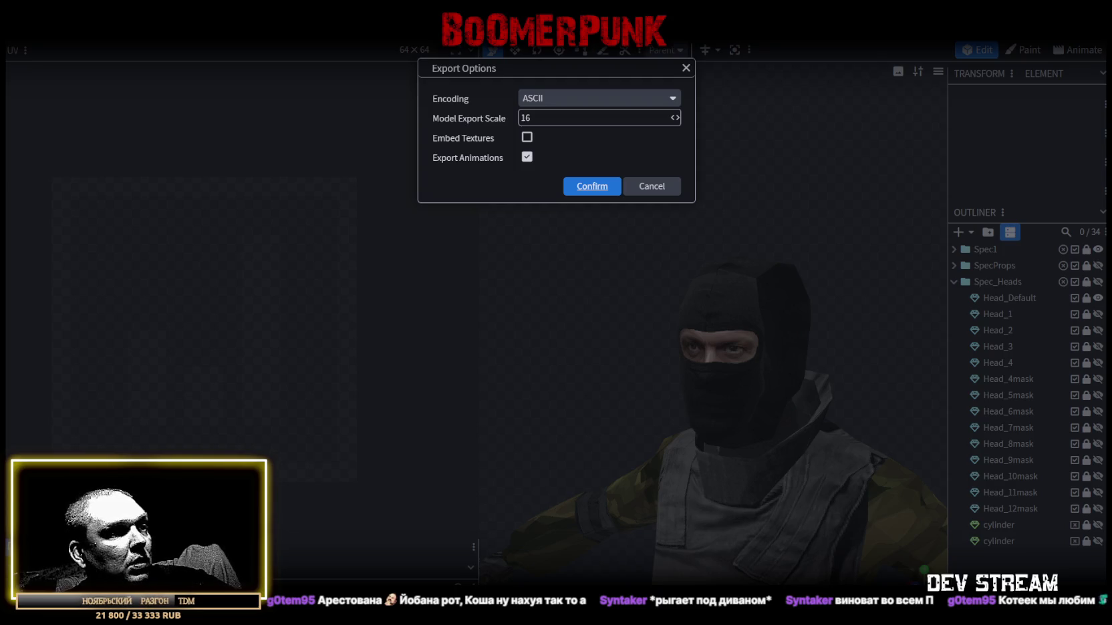
key(Return)
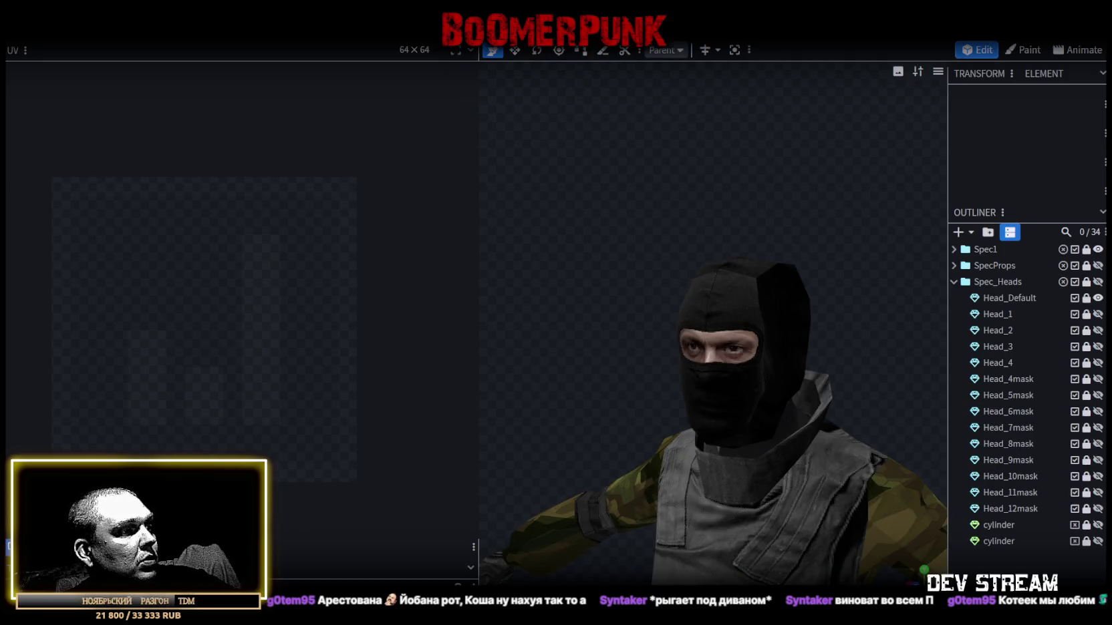
key(alt+Tab)
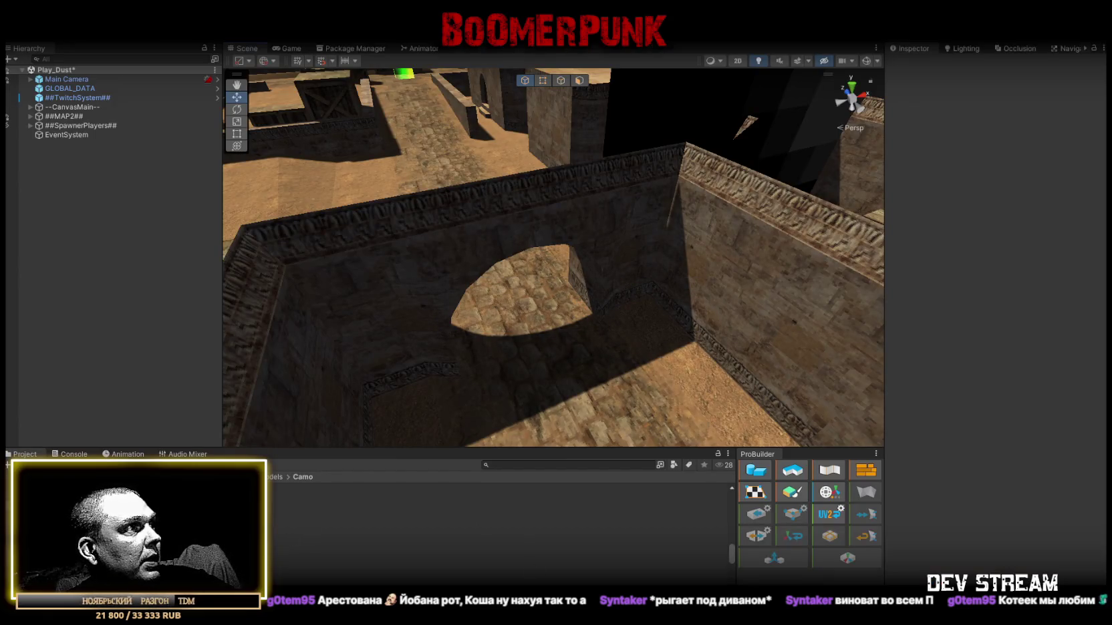
- Check the Head_type 0 prefab's material in Prefabs > Heads, then open the Models folder
key(Down)
key(Down)
click(334, 488)
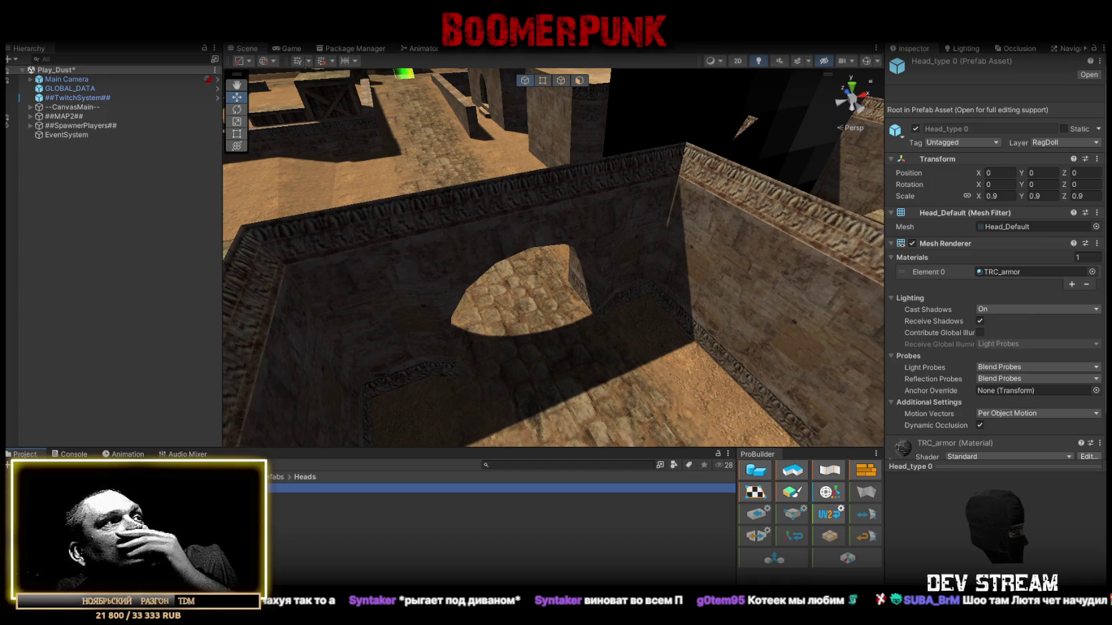
key(BackSpace)
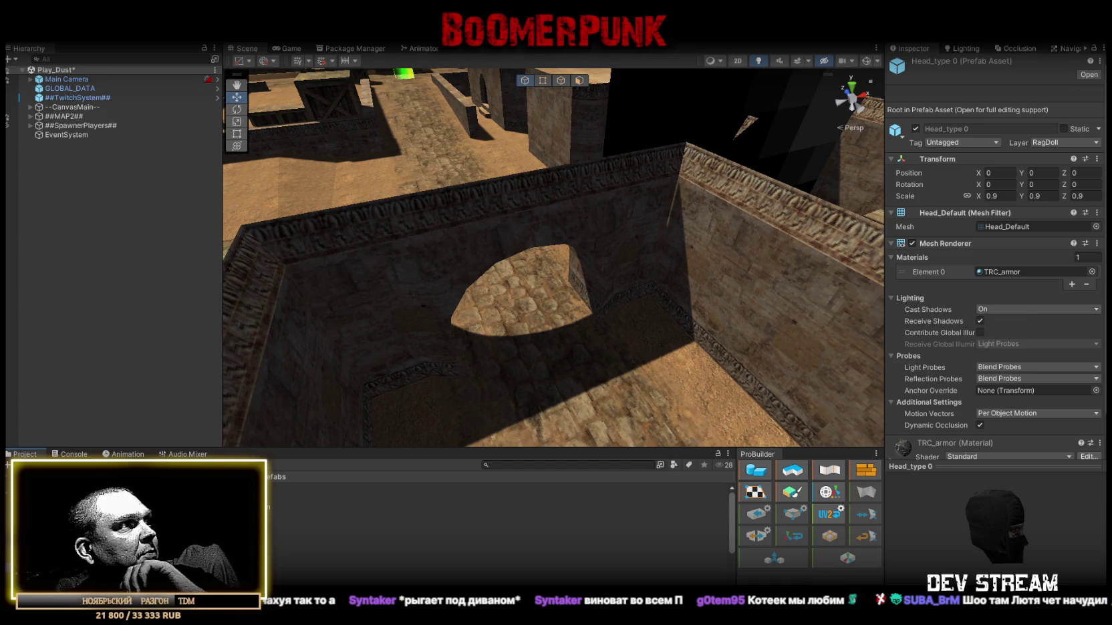
scroll(494, 528, down, 3)
double_click(240, 534)
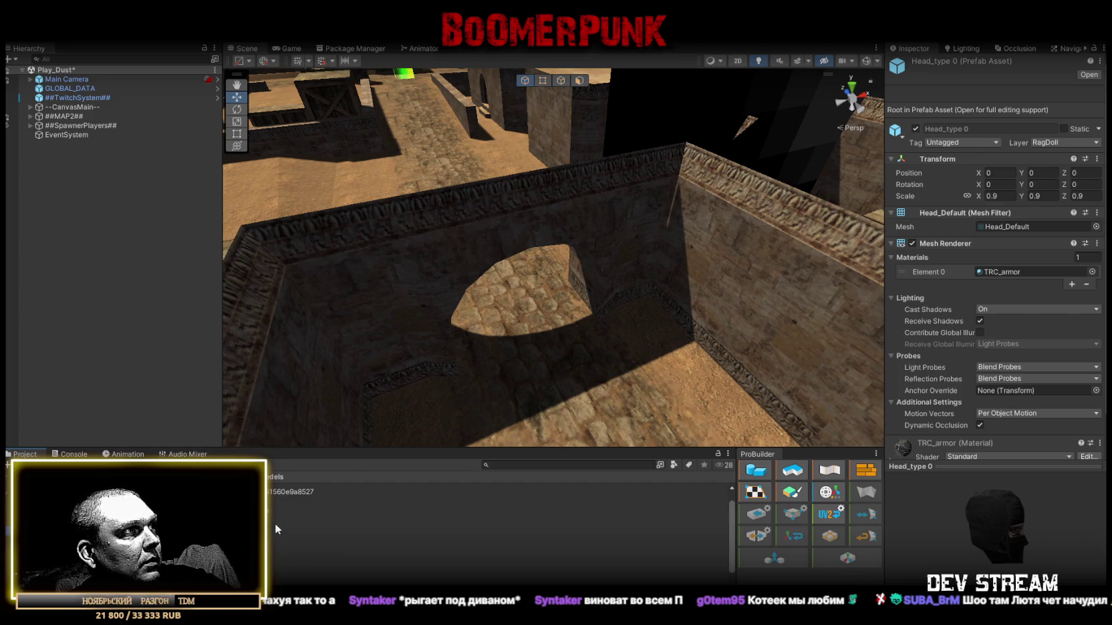
- Duplicate the TRC_armor material and try a normal map on TRC_head 1, then undo it
click(268, 557)
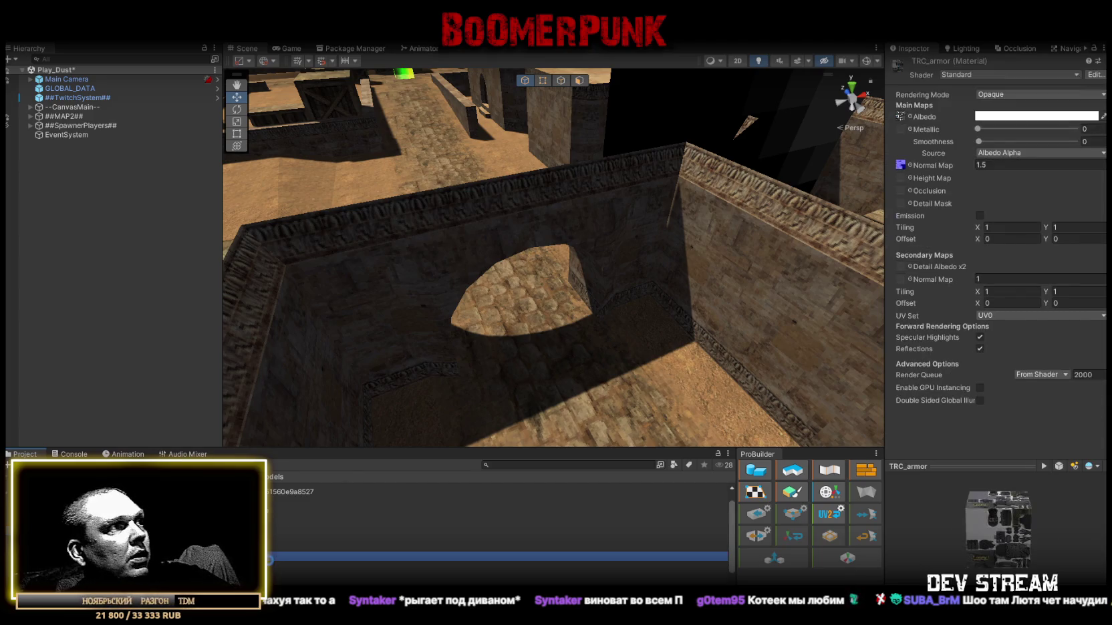
key(ctrl+d)
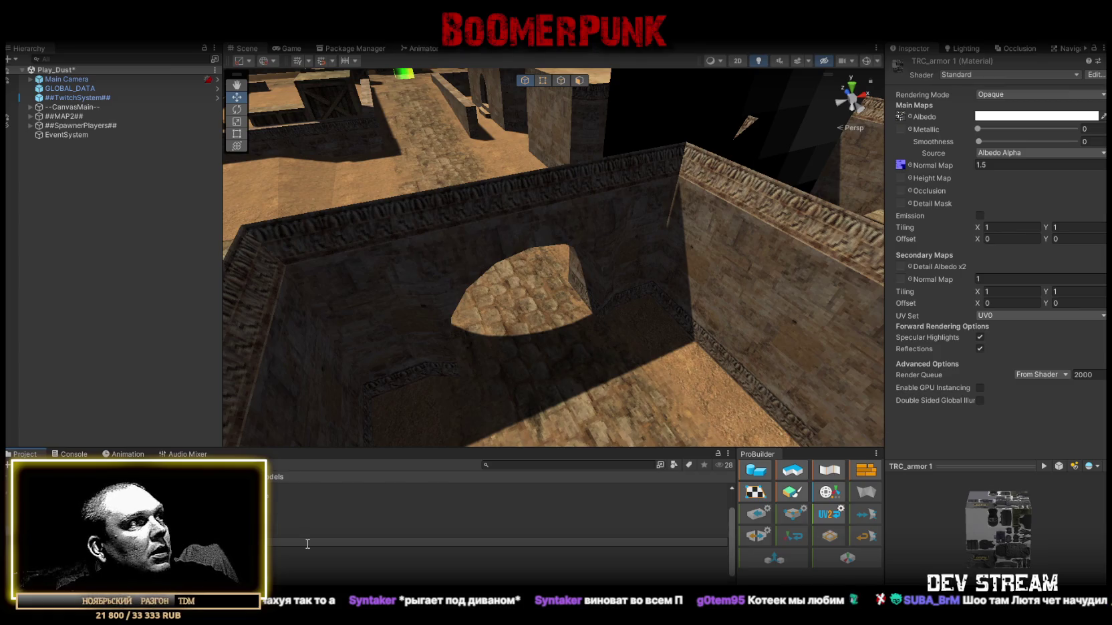
click(306, 546)
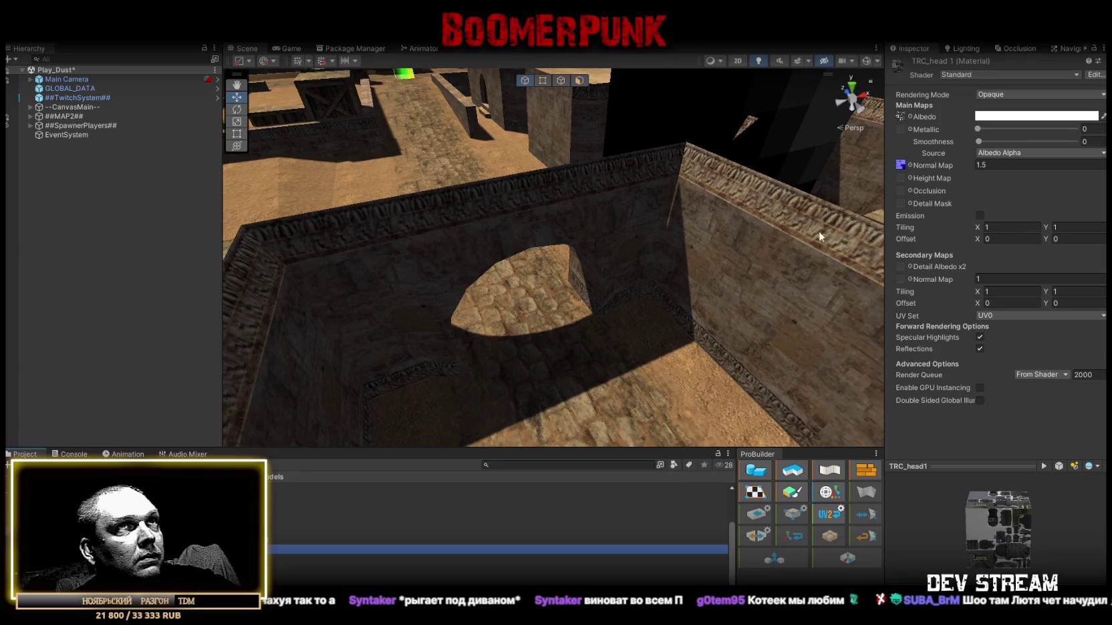
click(910, 165)
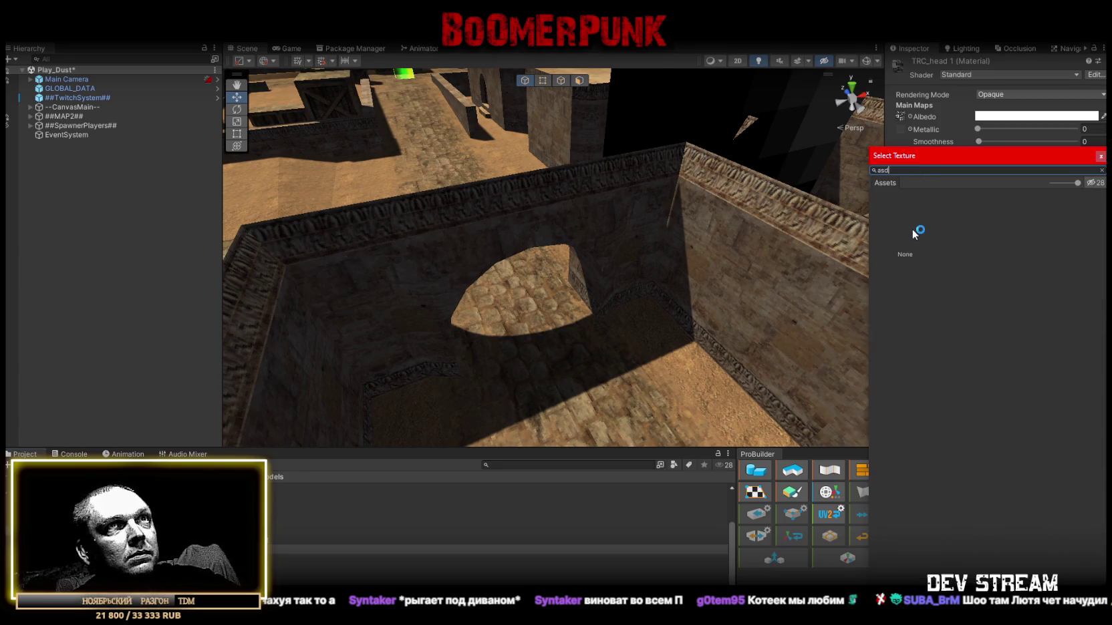
double_click(912, 228)
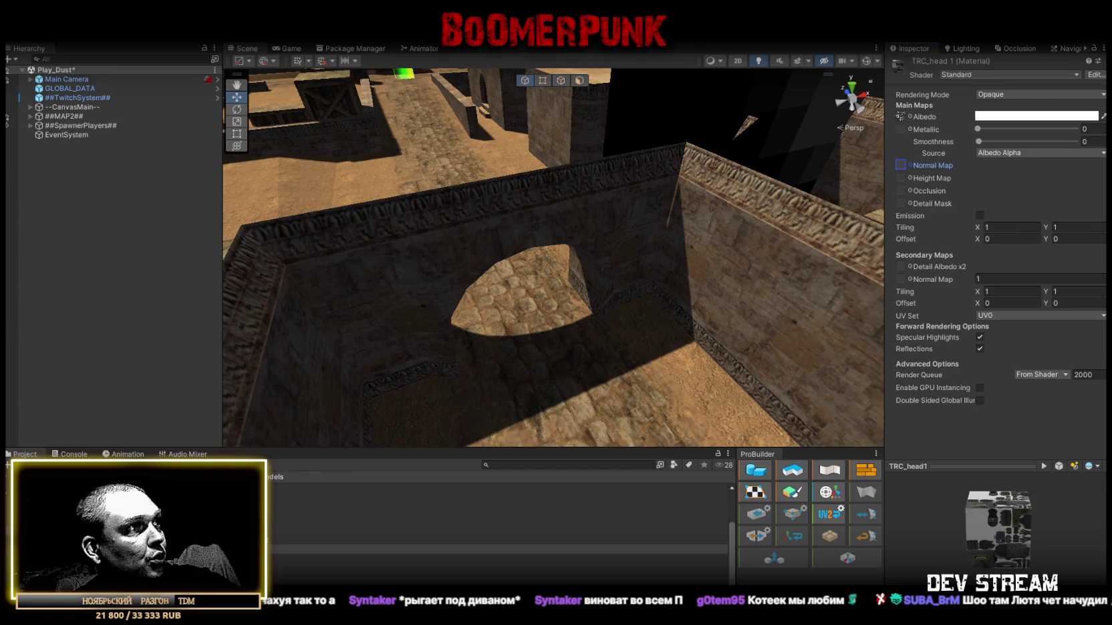
mouse_move(147, 494)
mouse_down()
mouse_move(913, 170)
mouse_move(901, 165)
mouse_up()
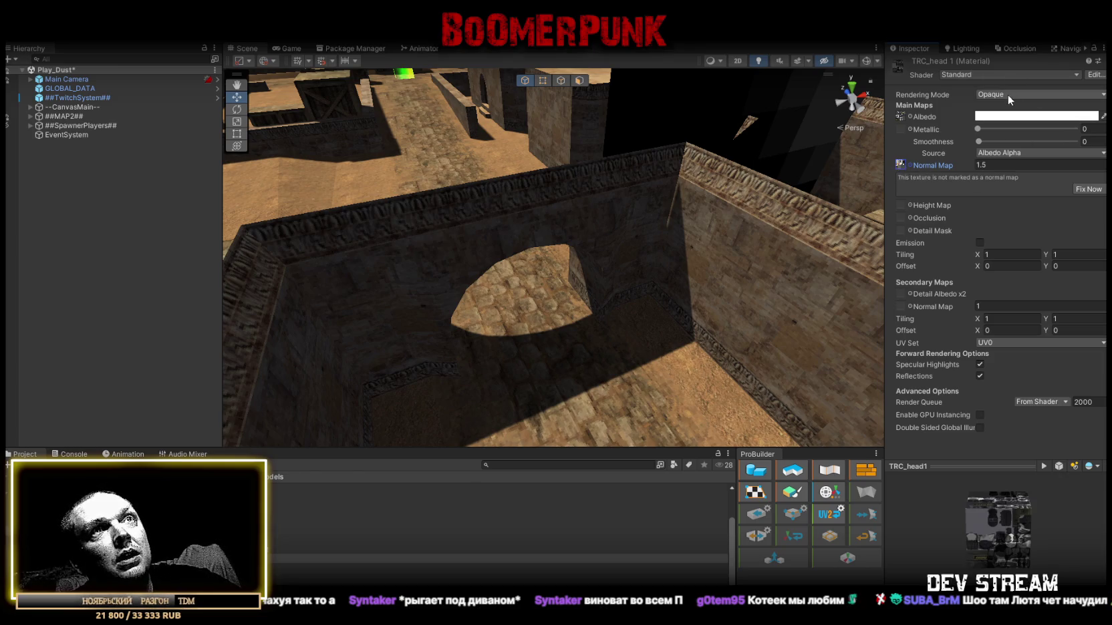
key(ctrl+z)
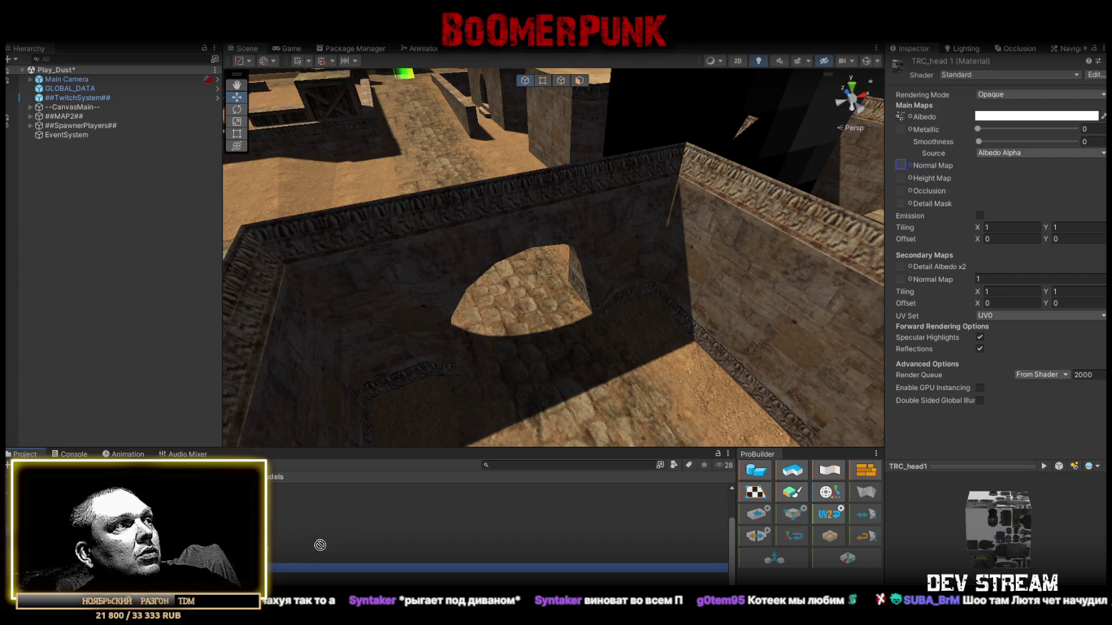
- Assign the head texture as TRC_head 1's albedo and check the texture's import settings
click(281, 561)
click(901, 165)
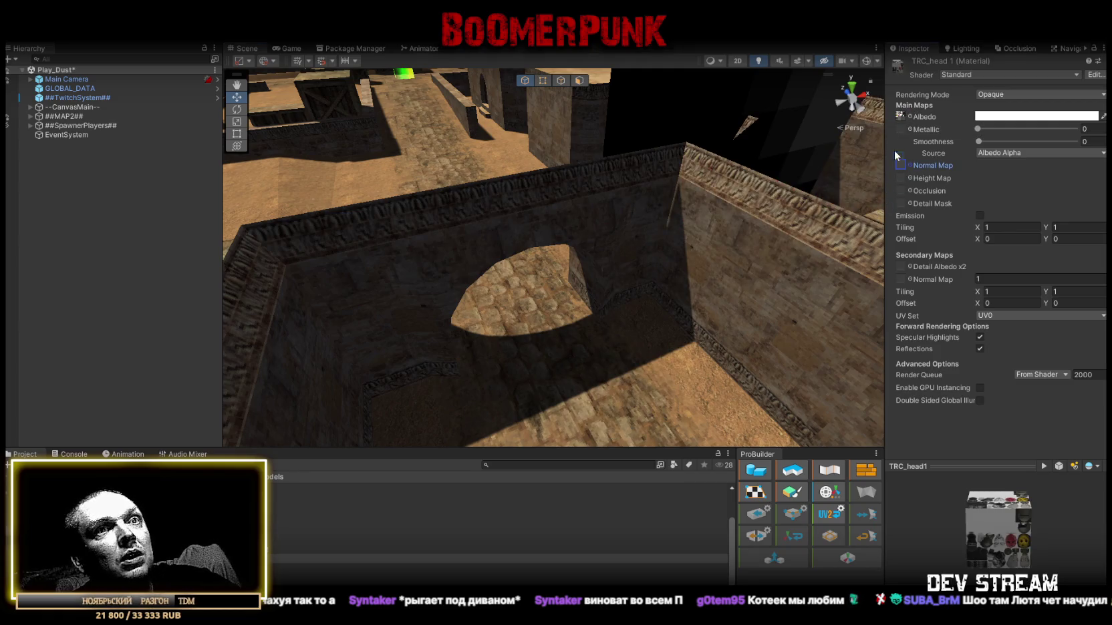
click(1016, 95)
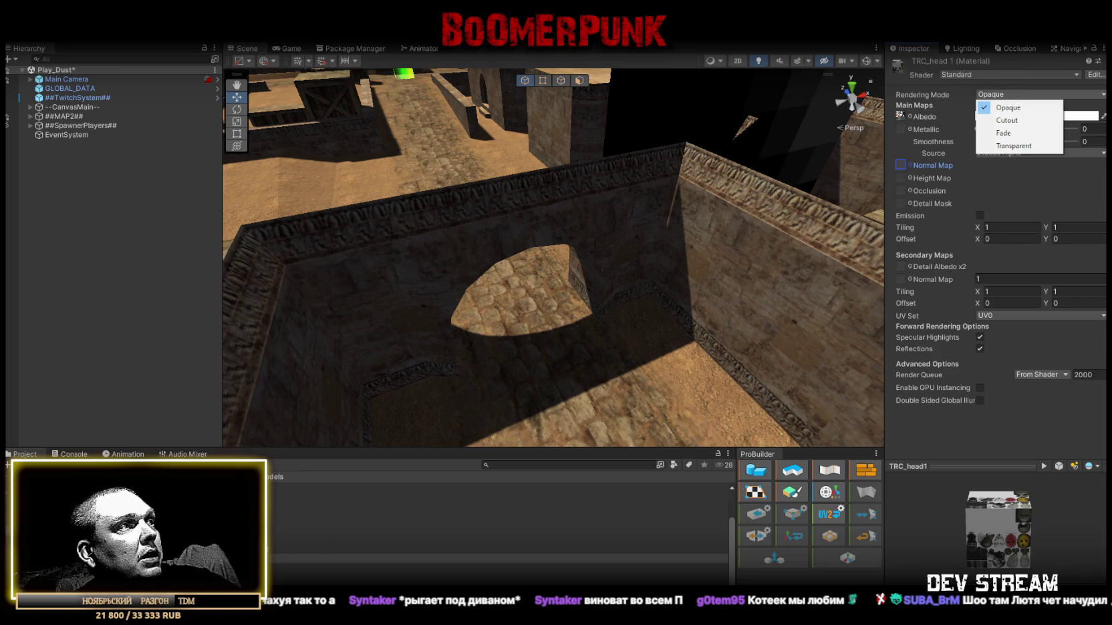
click(334, 576)
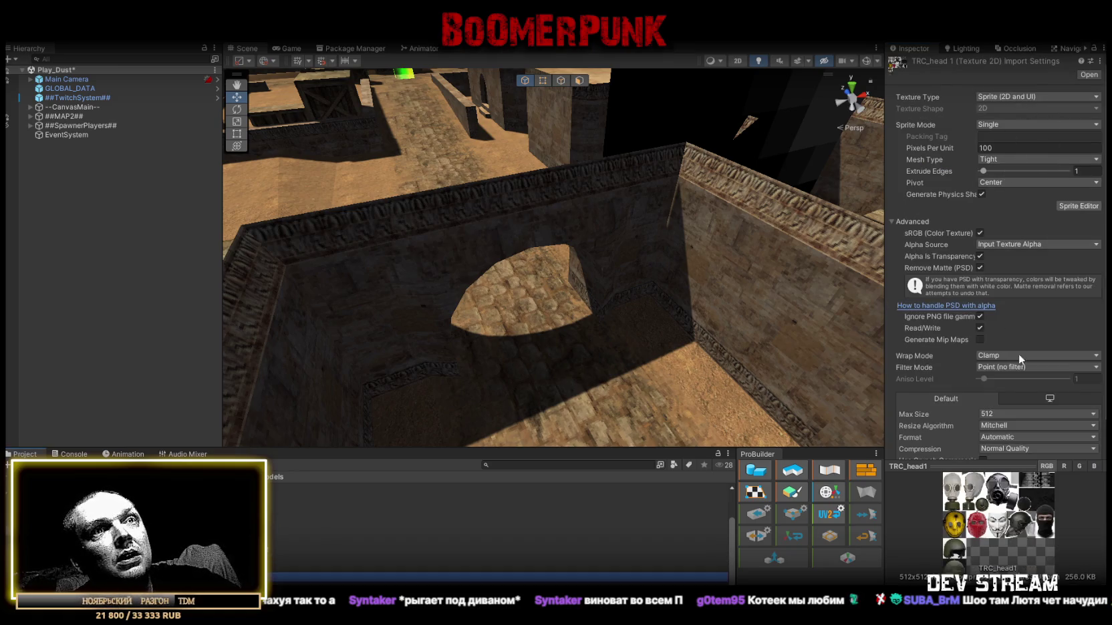
scroll(1018, 354, down, 2)
key(Up)
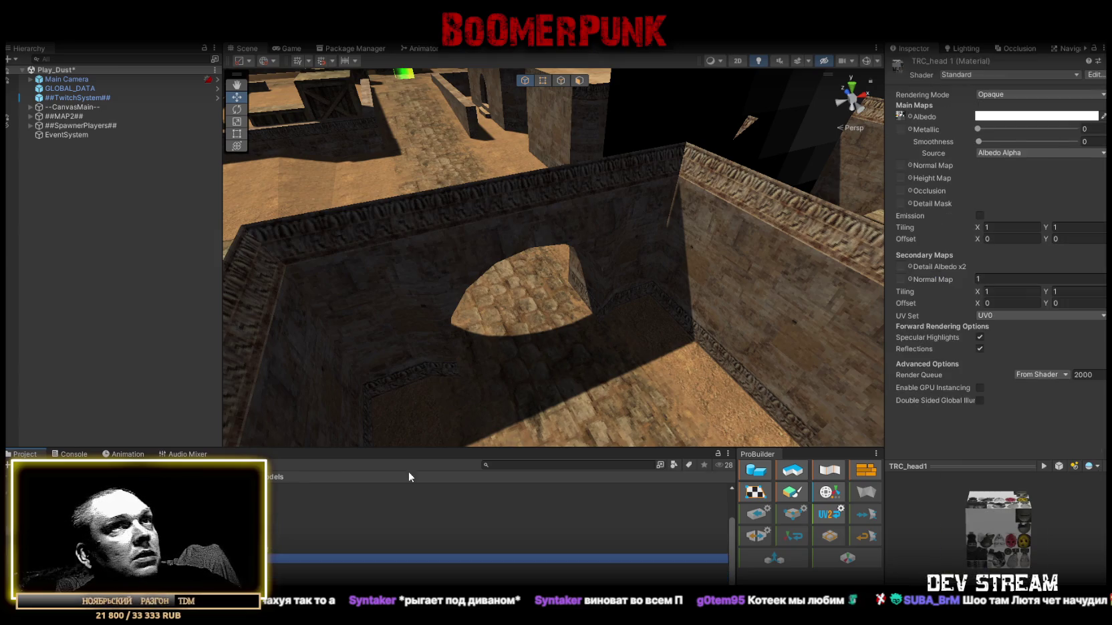
- Set Smoothness 0.5 with GPU instancing, save, and name the copy TRC_head1glass
click(1018, 141)
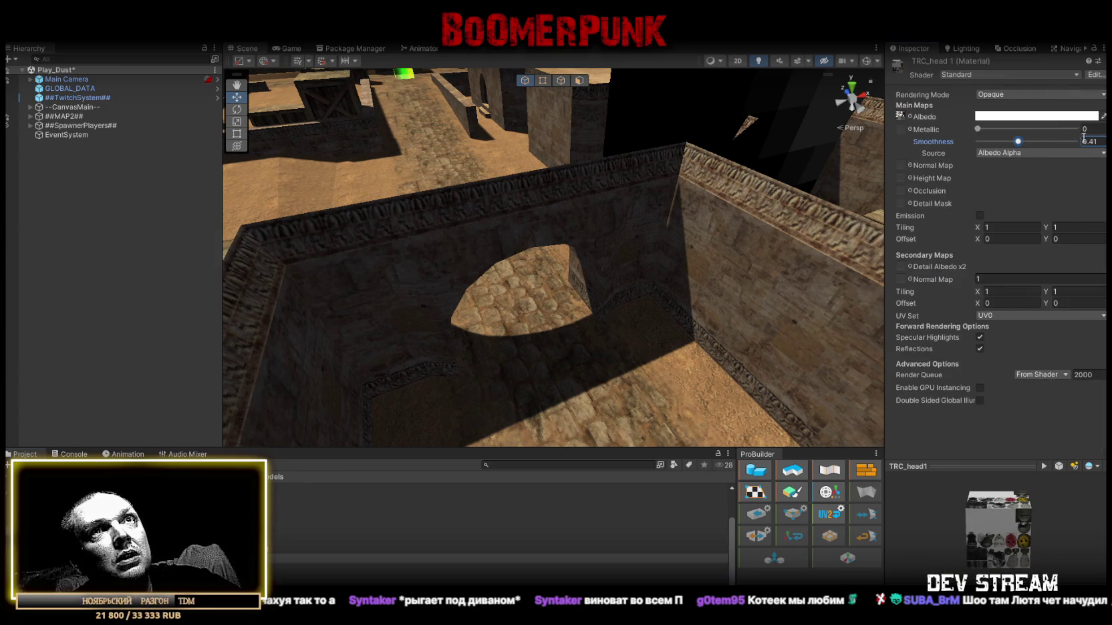
text(0.5)
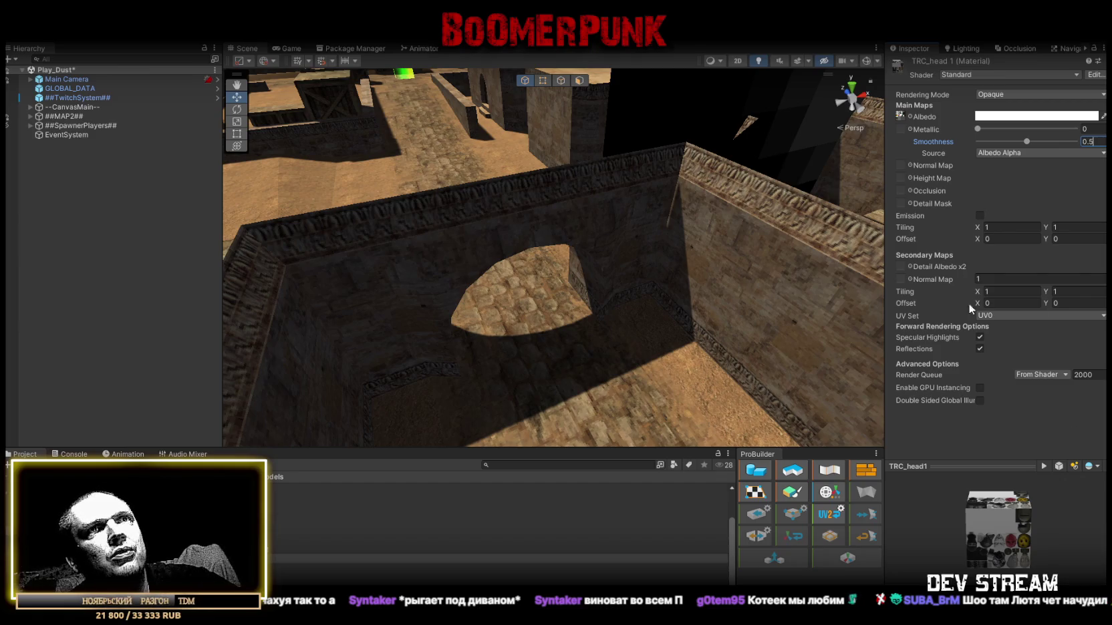
click(979, 387)
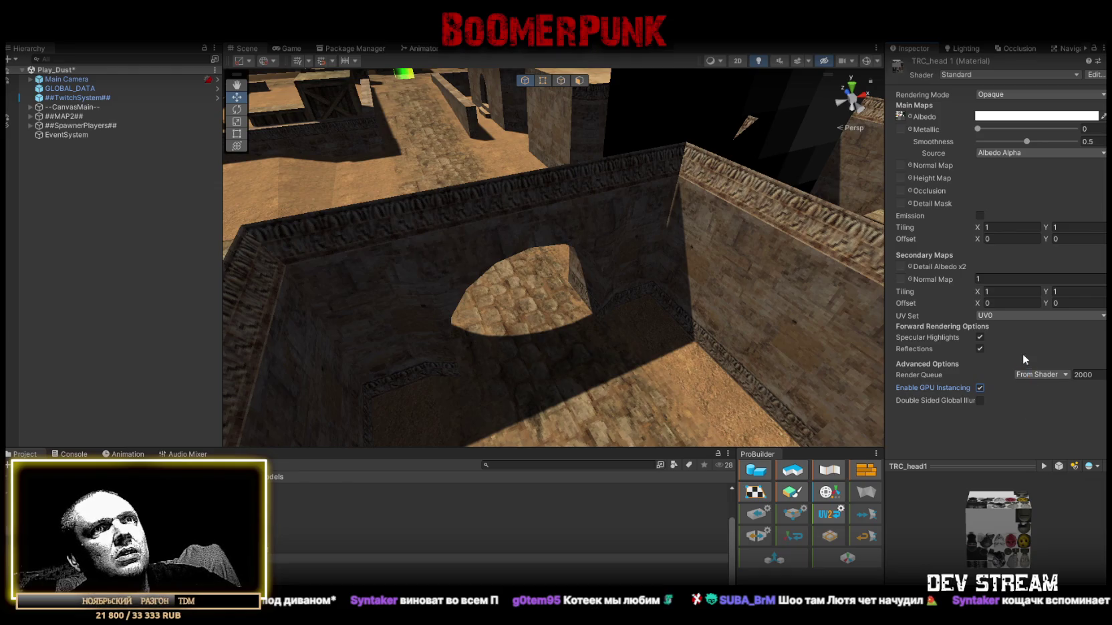
key(ctrl+s)
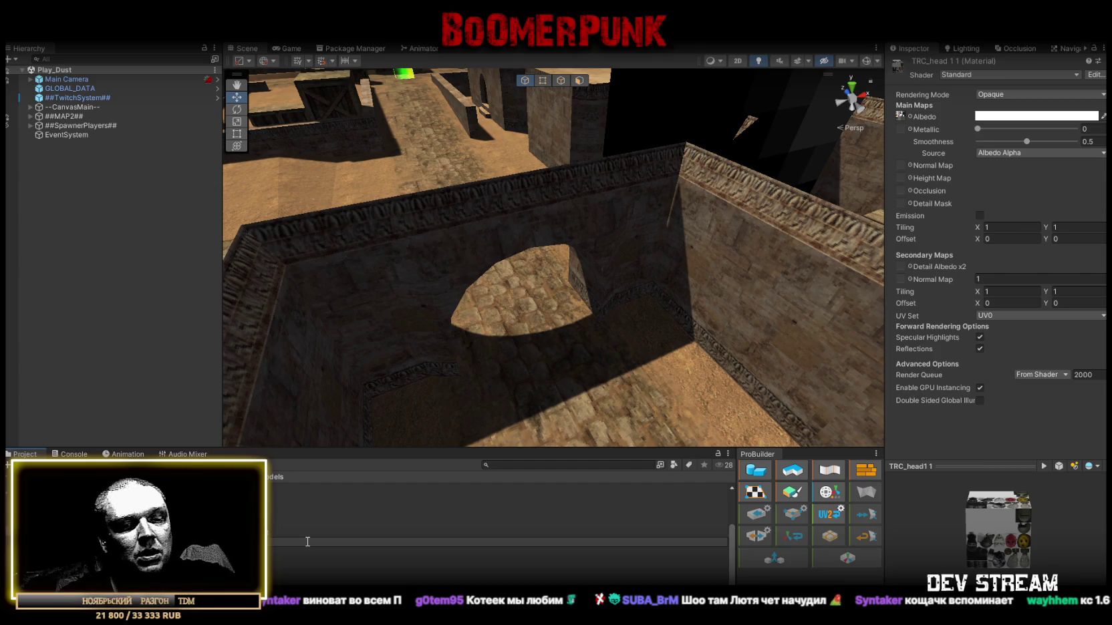
key(Return)
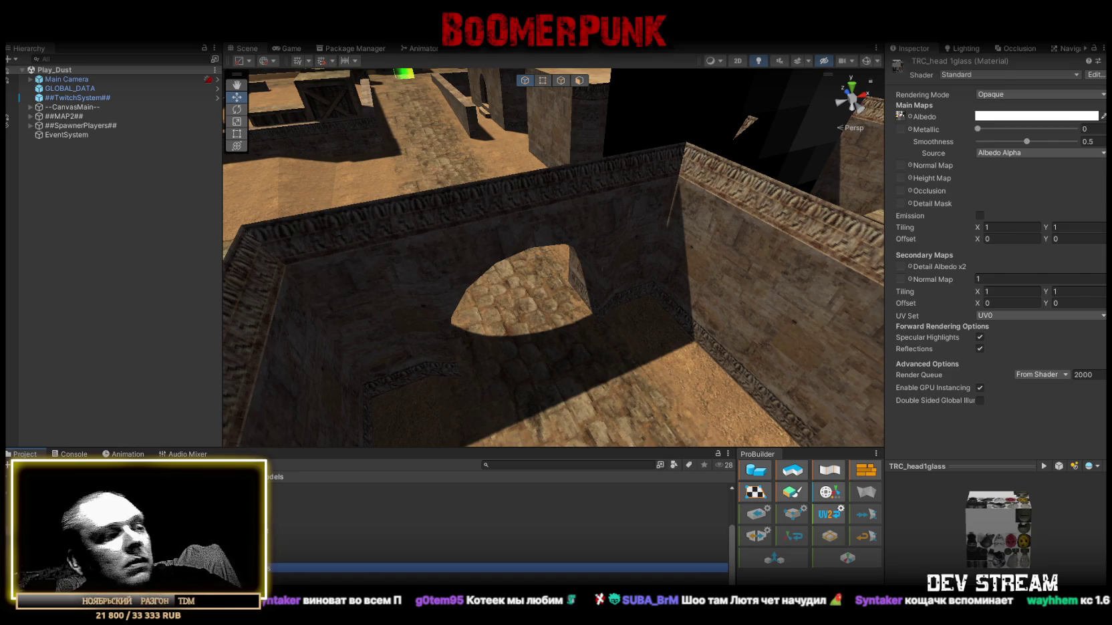
key(alt+Tab)
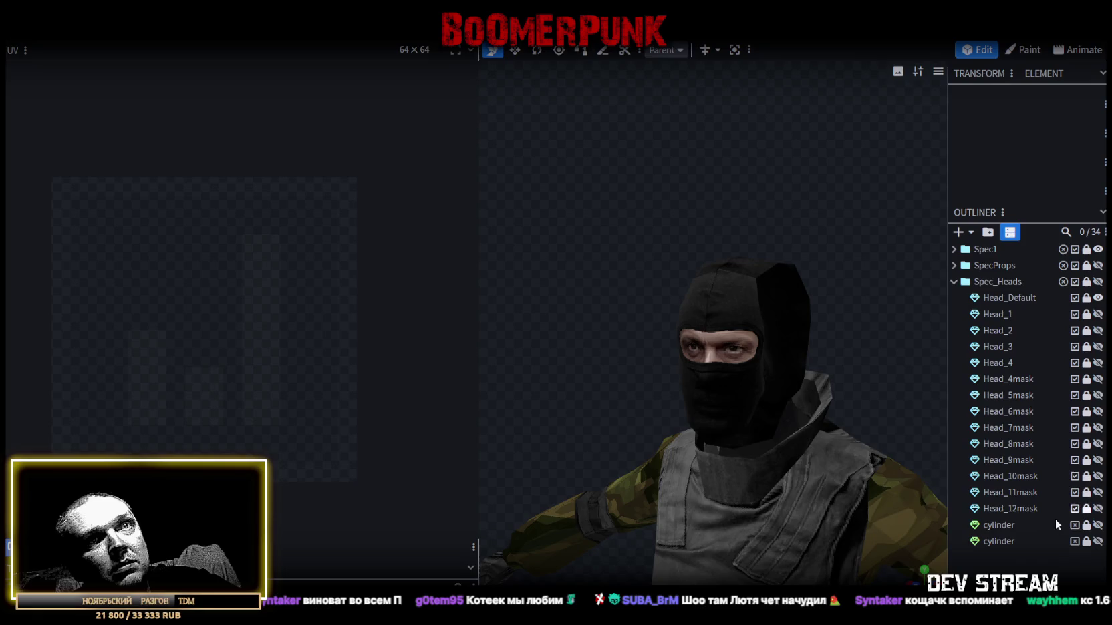
- Cycle through the head variants, then show and select the Head_12mask helmet
click(1097, 444)
click(1098, 443)
click(1097, 460)
click(1098, 461)
click(1098, 477)
click(1098, 477)
click(1098, 493)
click(1098, 492)
click(1097, 508)
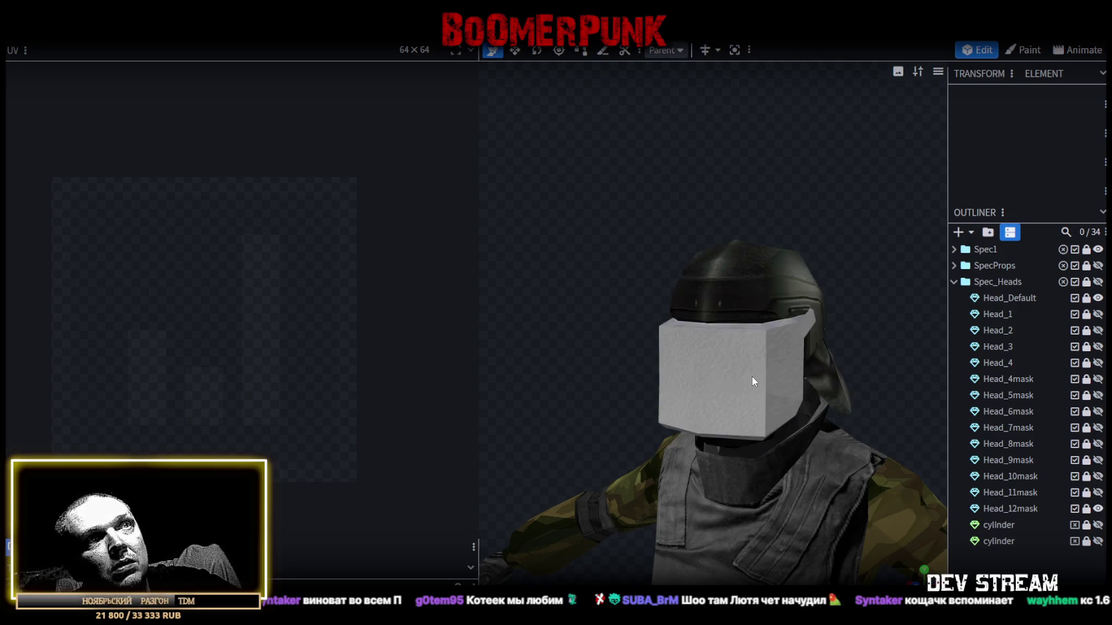
click(1029, 510)
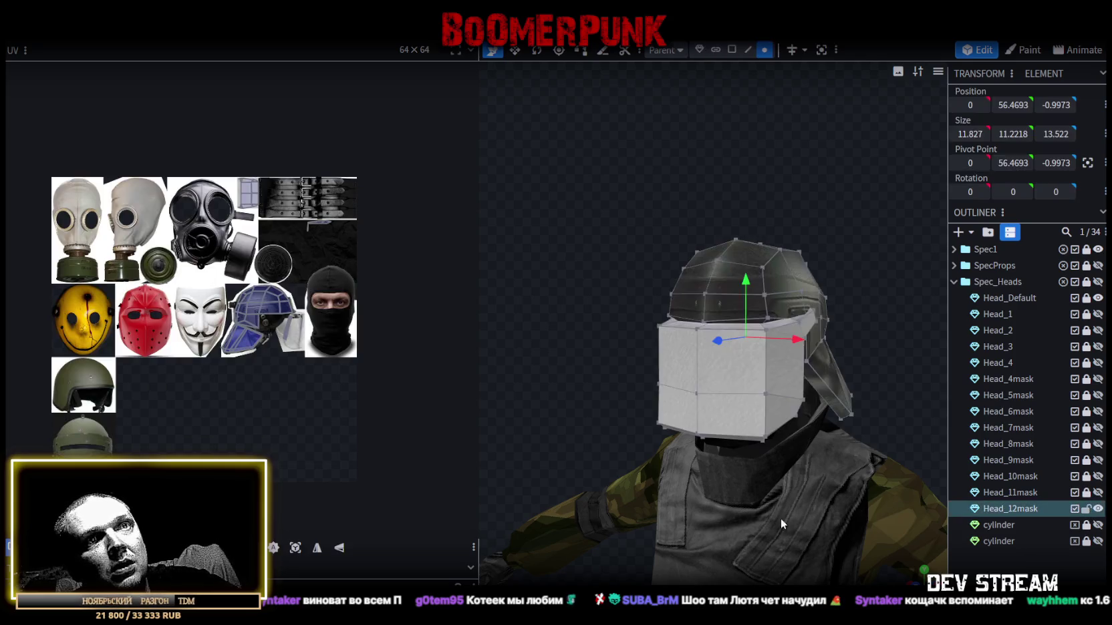
- In face mode, select the visor block's side faces
drag(638, 454, 699, 232)
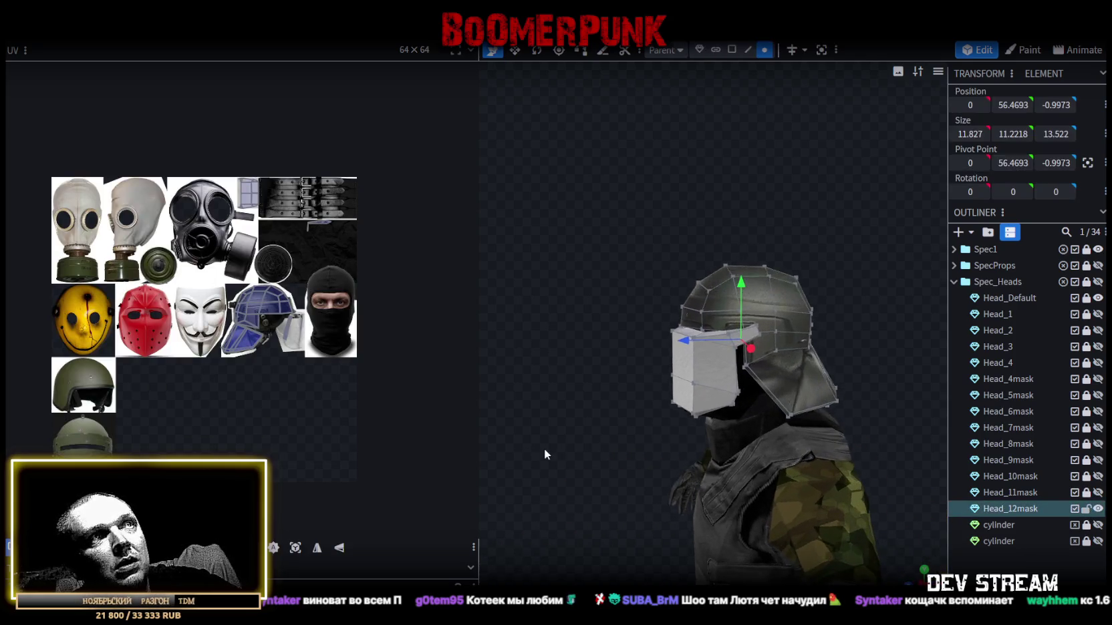
click(732, 49)
click(698, 367)
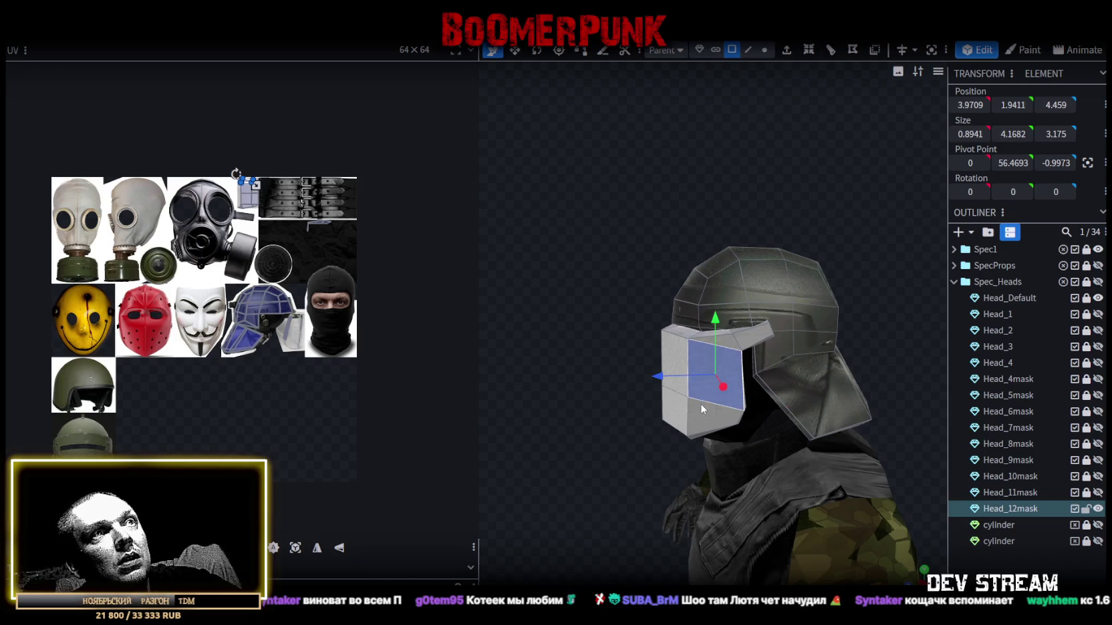
click(693, 441)
drag(692, 441, 662, 394)
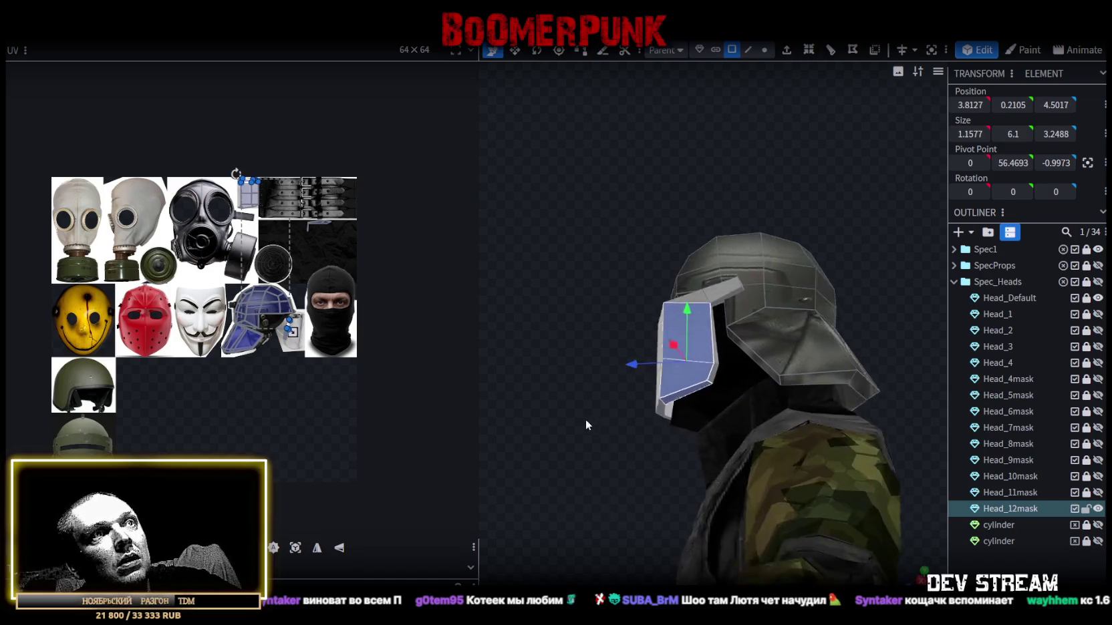
click(690, 390)
click(674, 374)
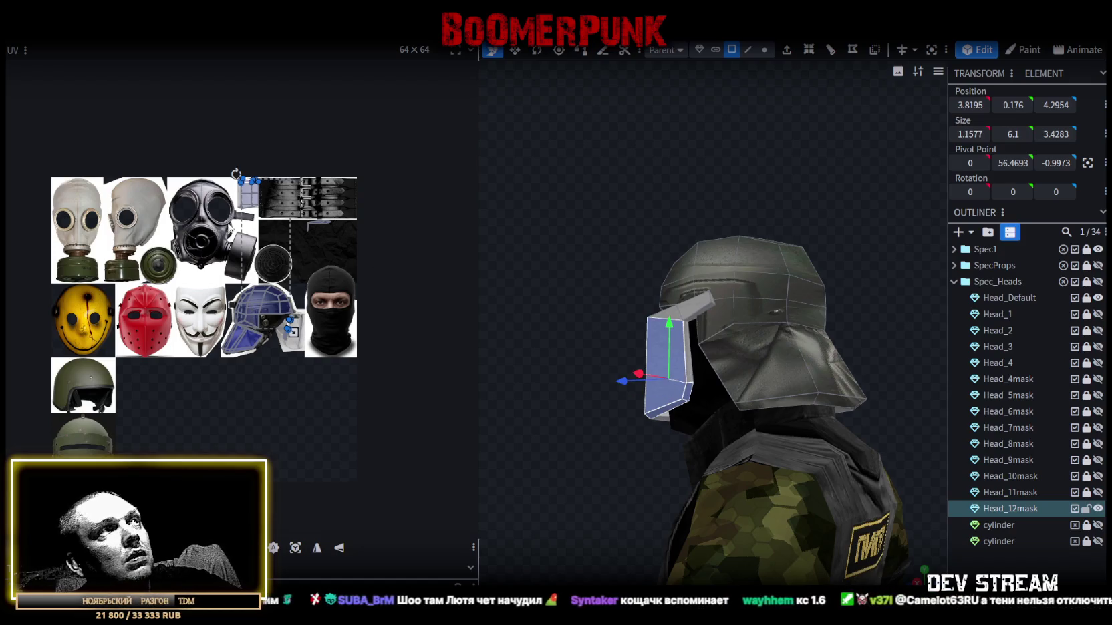
click(694, 361)
click(668, 354)
scroll(283, 299, up, 3)
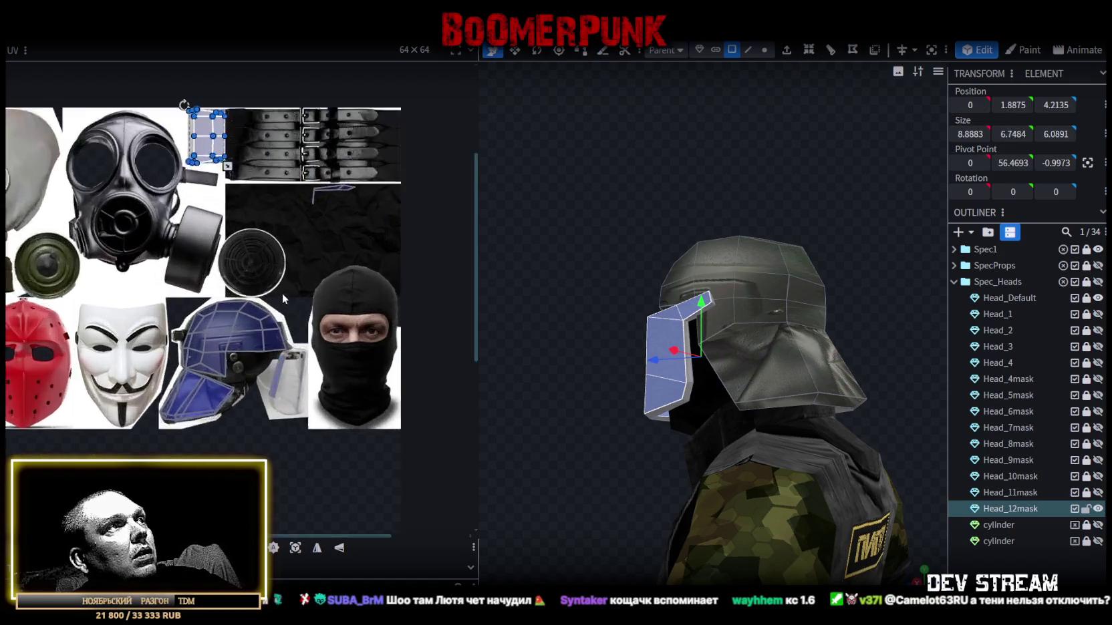
scroll(294, 327, up, 3)
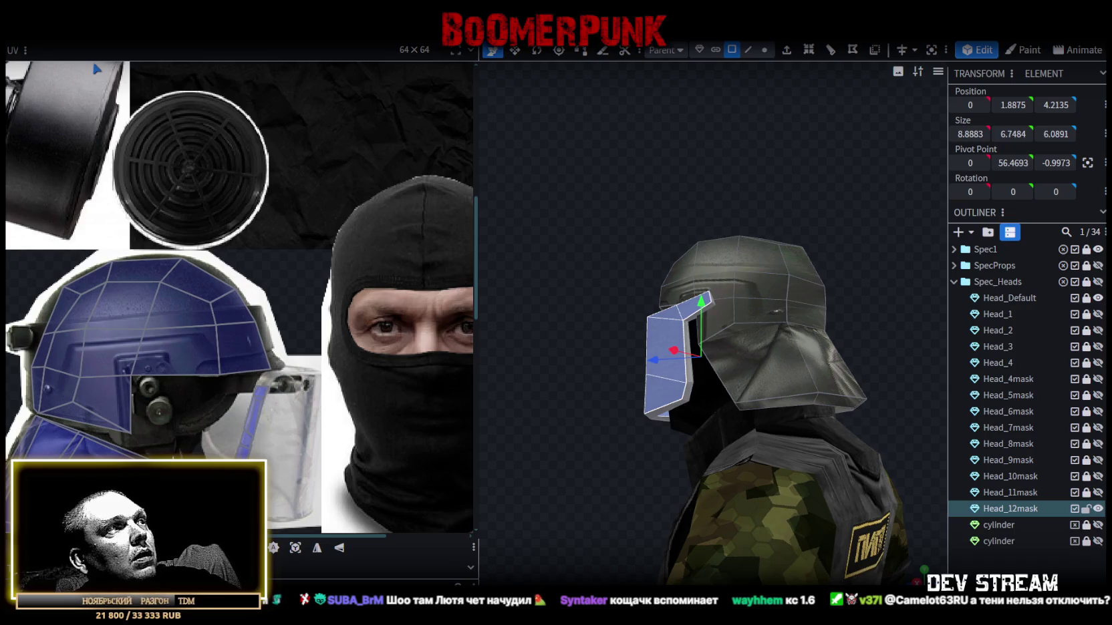
click(695, 320)
shift+click(688, 374)
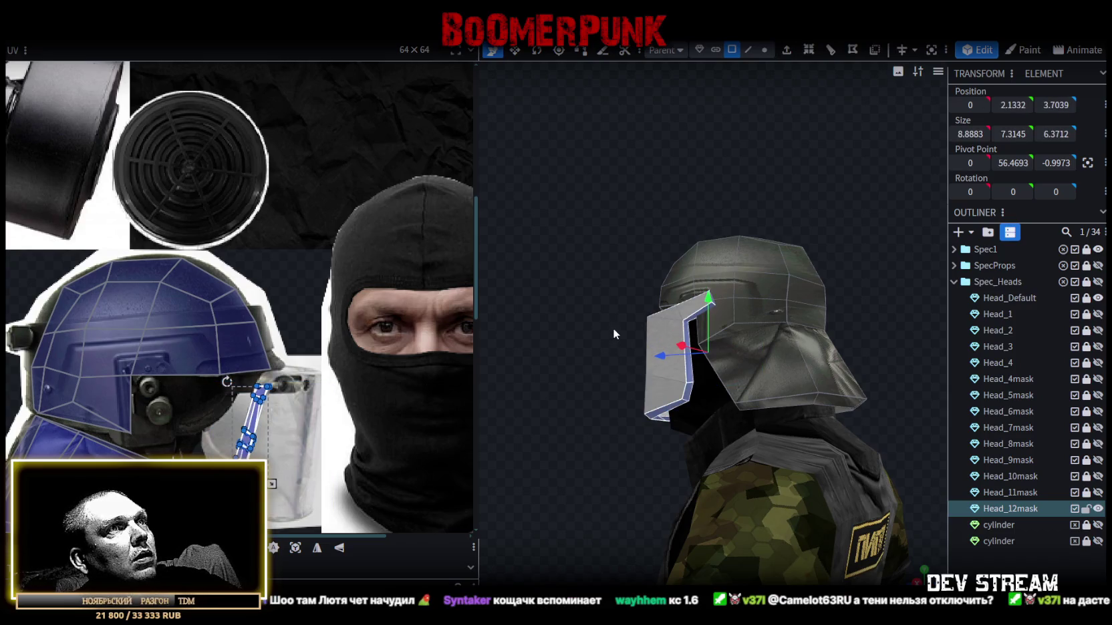
- Add the visor's top strip, right side strip and front faces to the selection
click(693, 309)
shift+click(665, 329)
shift+click(662, 401)
mouse_move(661, 401)
mouse_down()
mouse_move(683, 490)
mouse_move(642, 374)
mouse_up()
click(768, 375)
mouse_move(569, 389)
mouse_down()
mouse_move(692, 353)
mouse_move(597, 275)
mouse_move(675, 354)
mouse_up()
shift+click(710, 402)
mouse_move(842, 390)
mouse_down()
mouse_move(564, 322)
mouse_move(735, 341)
mouse_up()
right_click(750, 343)
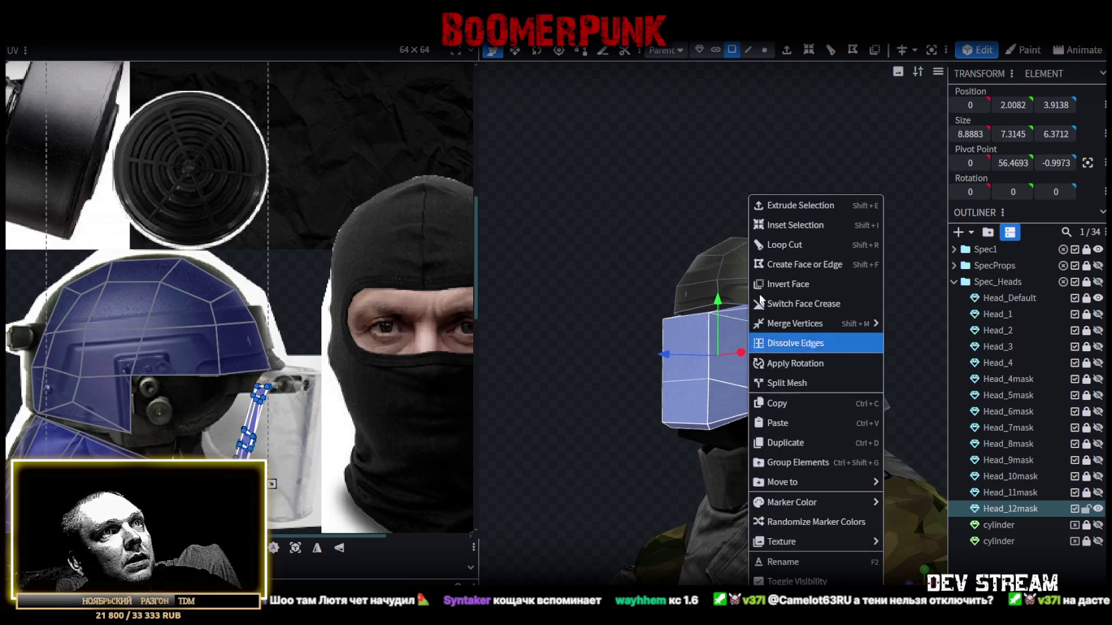
- Split the visor faces into a Head_12mask_glass part and save the project
click(807, 382)
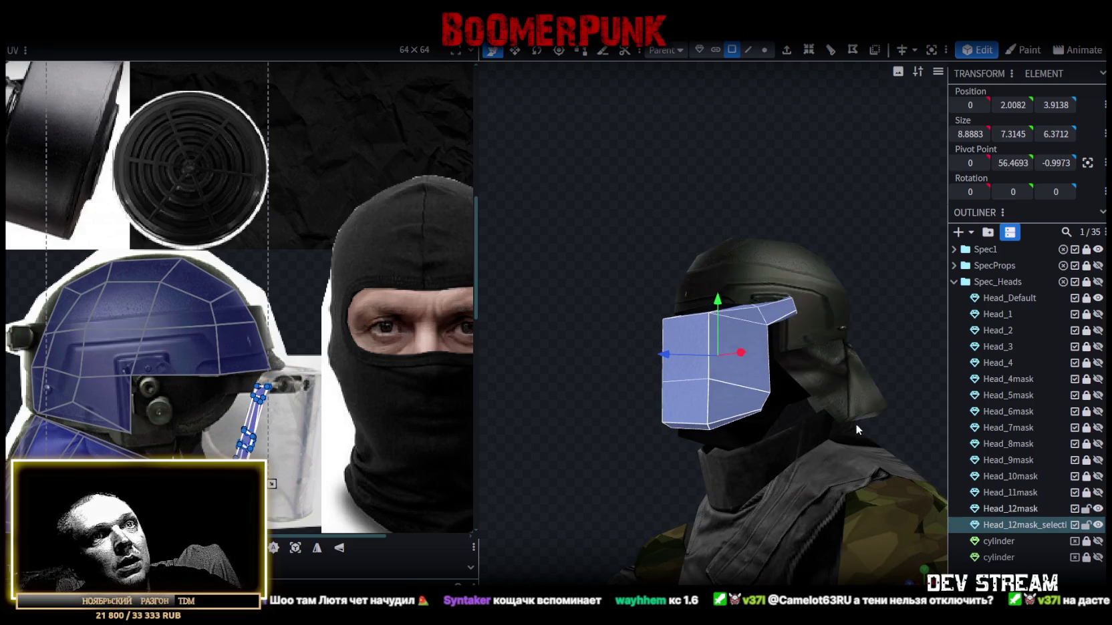
click(1040, 524)
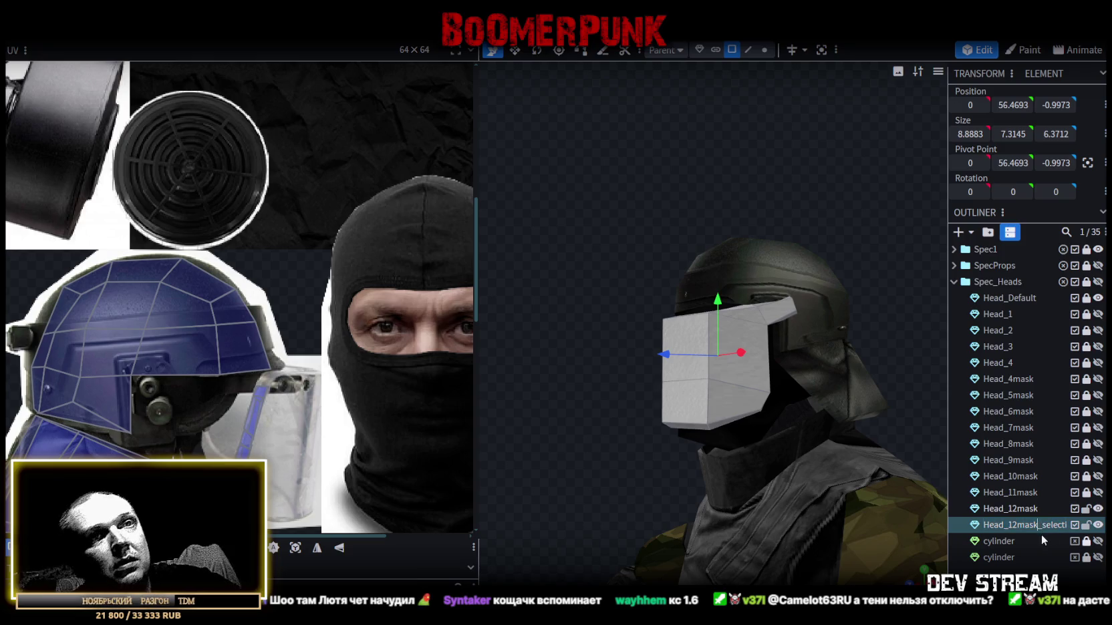
key(Delete)
key(Delete)
key(Delete)
text(glass)
key(Return)
key(ctrl+s)
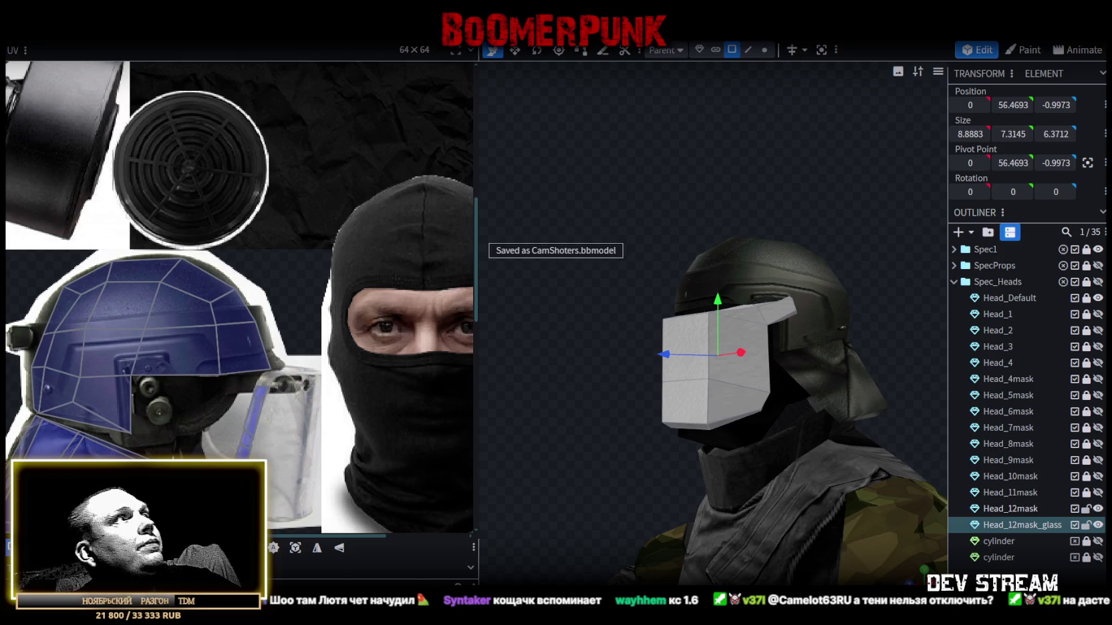
- Re-export the model as FBX and return to Unity
click(100, 27)
mouse_move(139, 264)
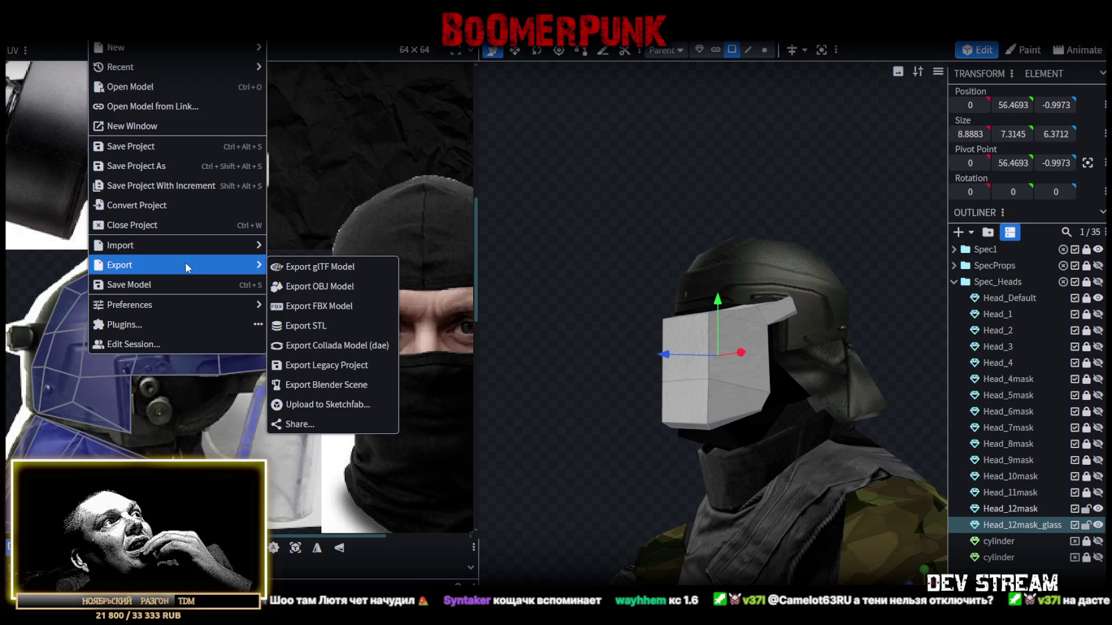
click(319, 305)
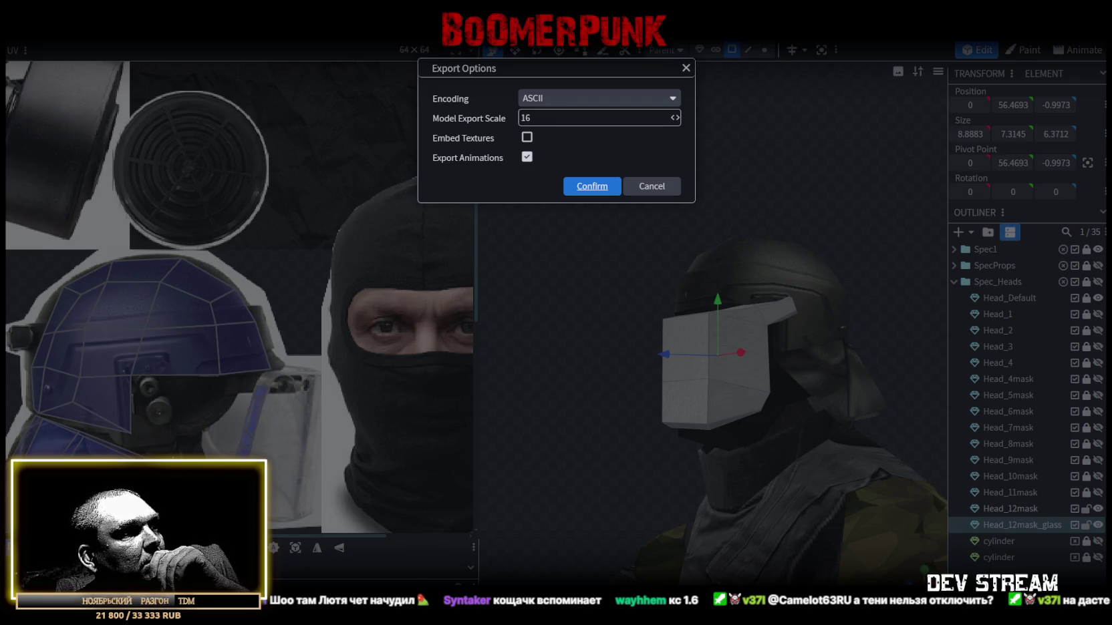
key(Return)
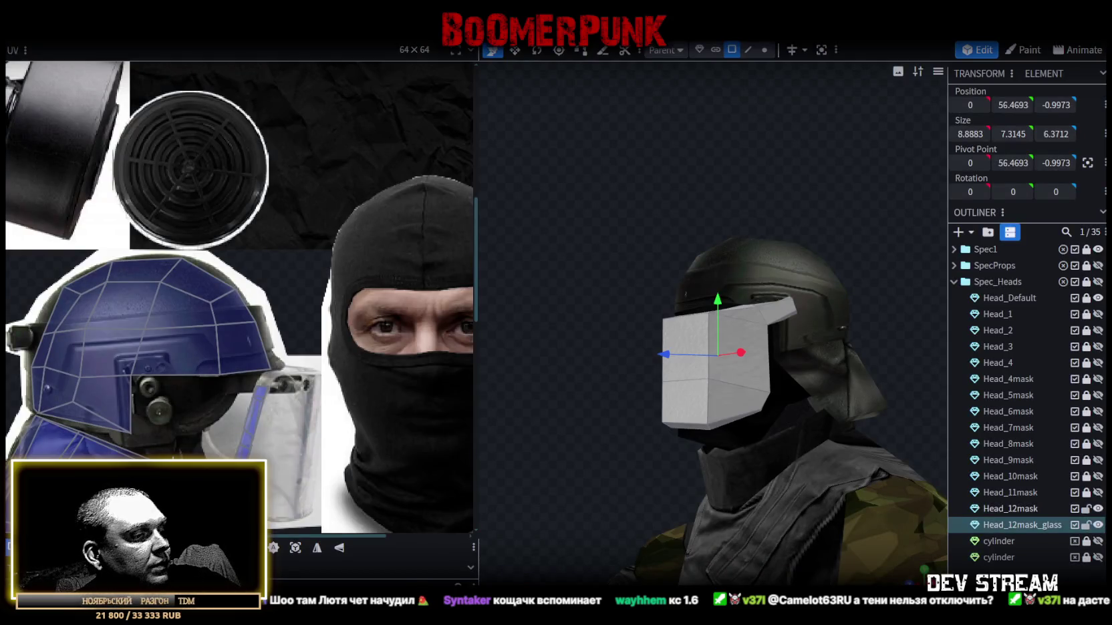
key(alt+Tab)
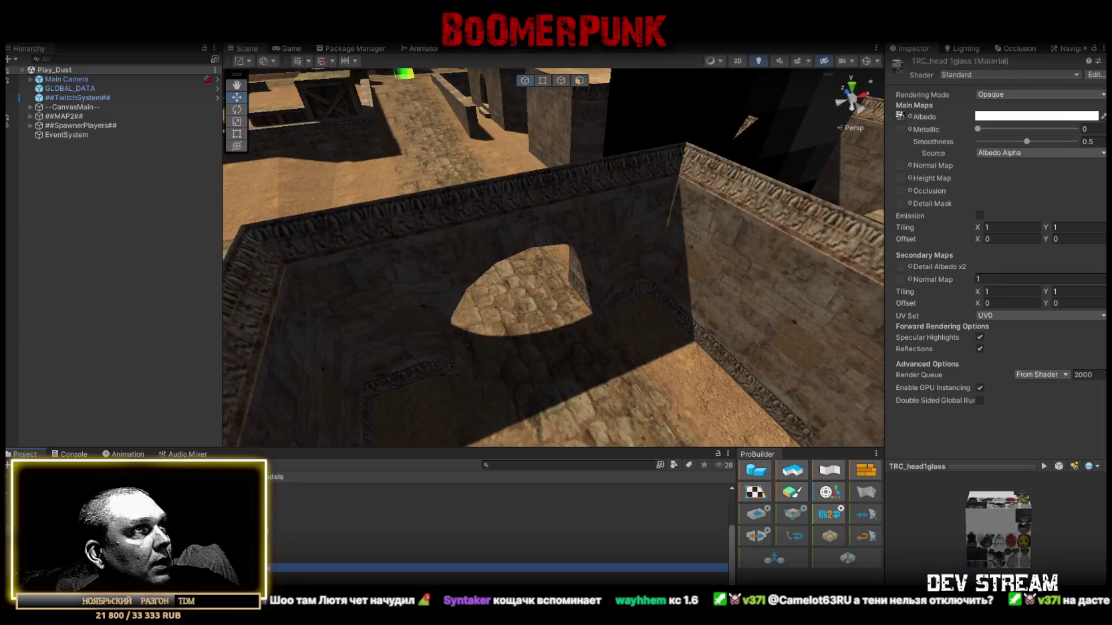